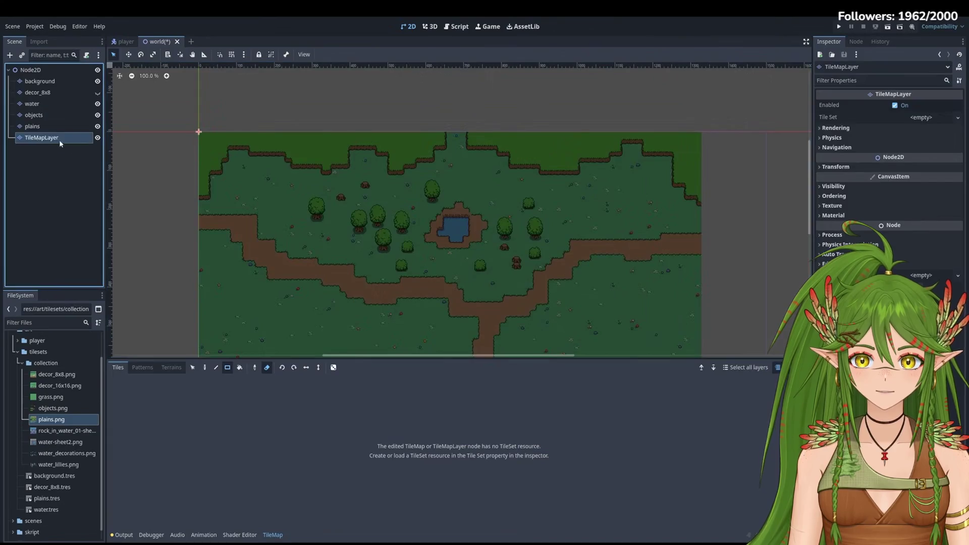
# Step: Pick the plains terrain and paint several light-green patches along the map's top edge
pyautogui.click(136, 400)
pyautogui.moveTo(250, 124)
pyautogui.mouseDown()
pyautogui.moveTo(320, 126)
pyautogui.moveTo(336, 139)
pyautogui.mouseUp()
pyautogui.moveTo(184, 123); pyautogui.dragTo(213, 141)
pyautogui.moveTo(390, 123); pyautogui.dragTo(422, 151)
pyautogui.moveTo(496, 121)
pyautogui.mouseDown()
pyautogui.moveTo(550, 135)
pyautogui.moveTo(606, 131)
pyautogui.mouseUp()
pyautogui.moveTo(676, 119); pyautogui.dragTo(703, 174)
pyautogui.moveTo(418, 124); pyautogui.dragTo(433, 135)
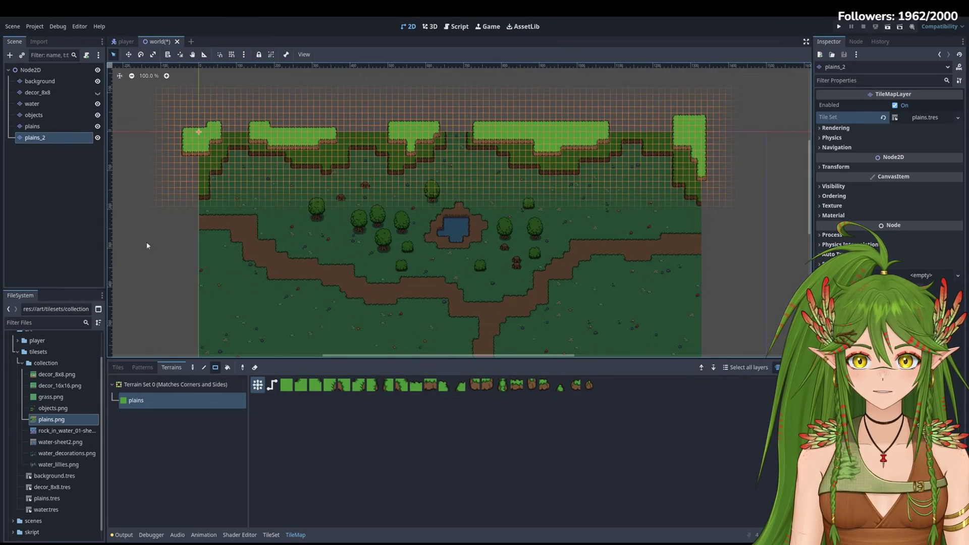
pyautogui.click(117, 367)
# Step: Select all six tile map layers, deselect them, then select the water layer
pyautogui.click(40, 81)
pyautogui.keyDown('shift'); pyautogui.click(35, 137); pyautogui.keyUp('shift')
pyautogui.scroll(3, 401, 196)
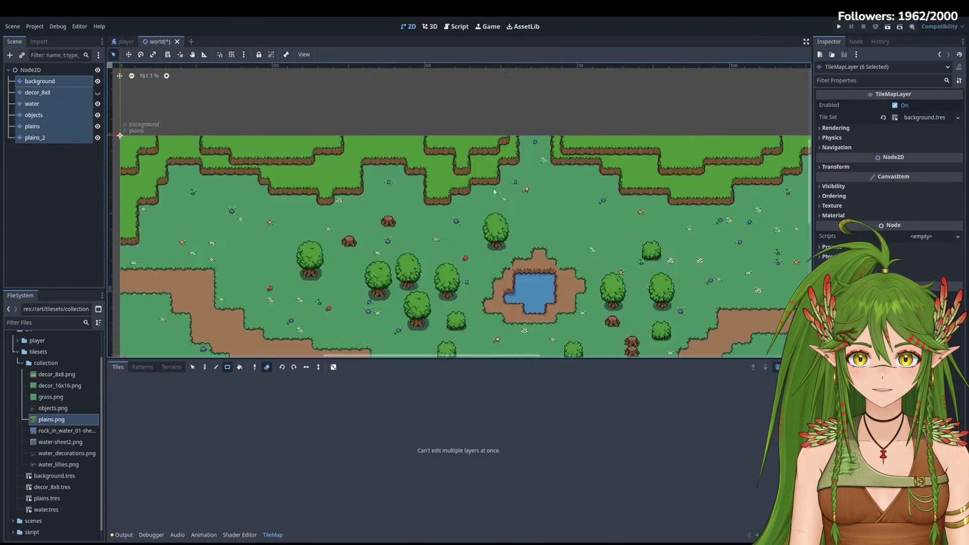
pyautogui.hscroll(3, 473, 189)
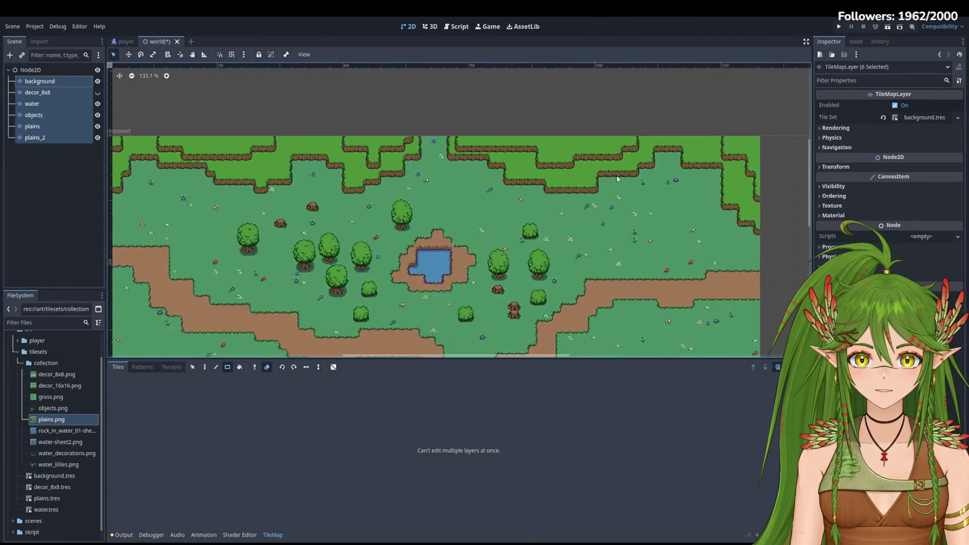
pyautogui.hscroll(-2, 664, 165)
pyautogui.click(45, 180)
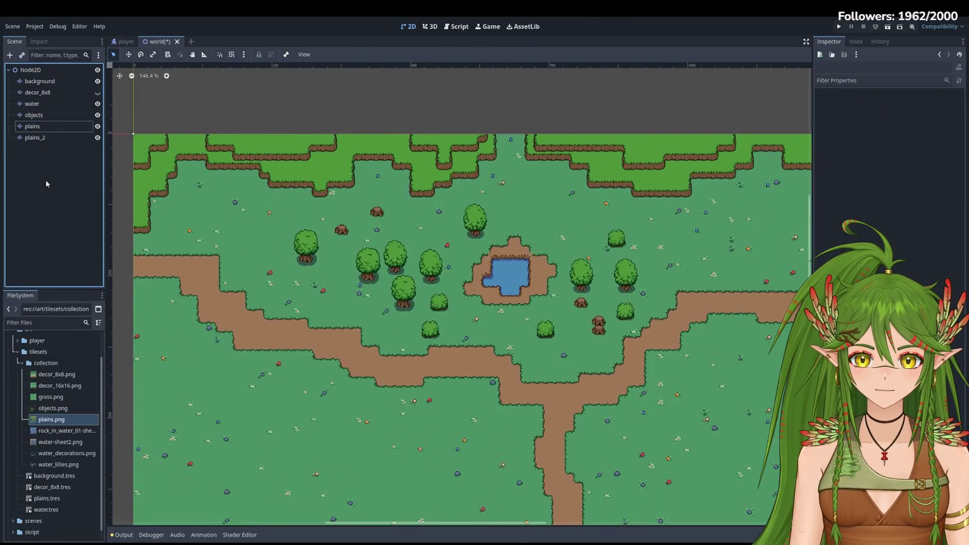
pyautogui.scroll(-2, 472, 277)
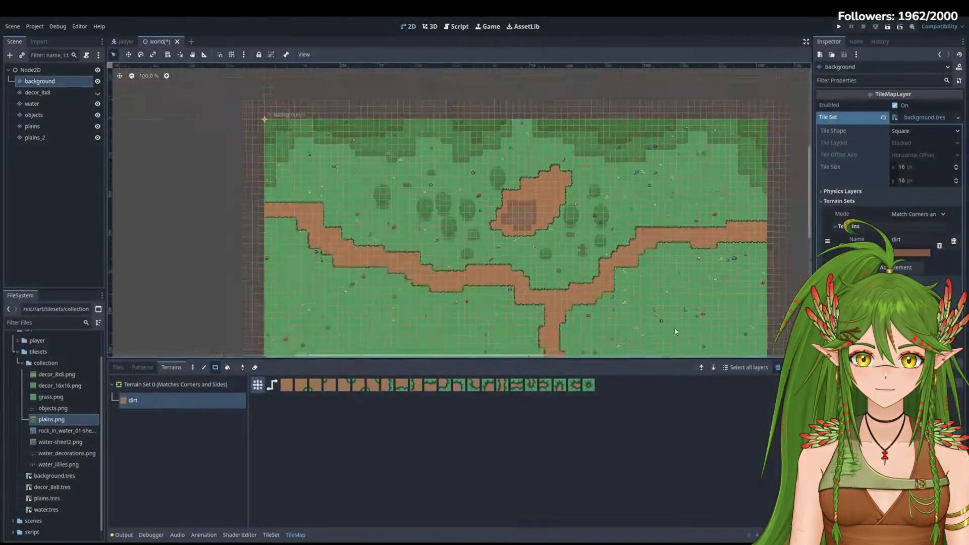
pyautogui.scroll(3, 674, 329)
pyautogui.click(32, 104)
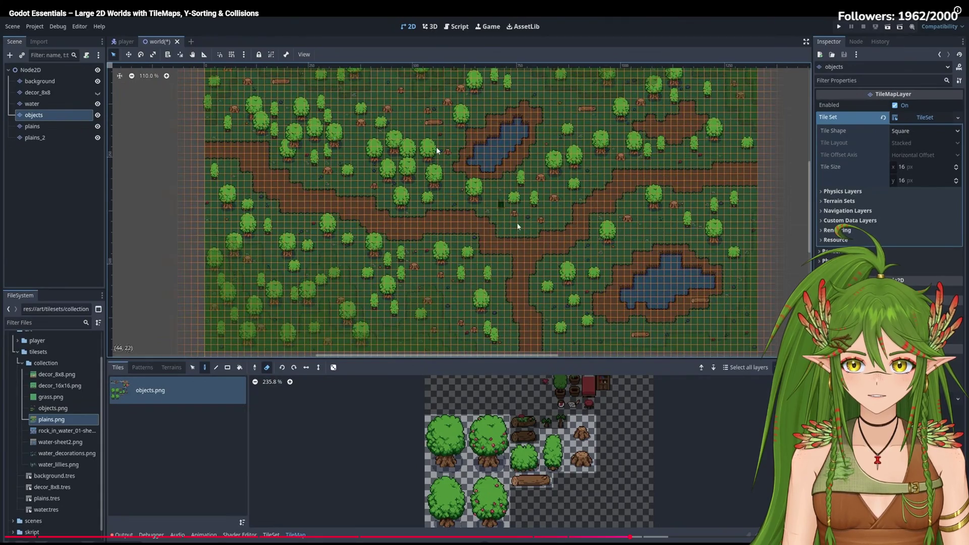
# Step: Resume the paused tutorial video to watch the objects layer being painted
pyautogui.click(705, 200)
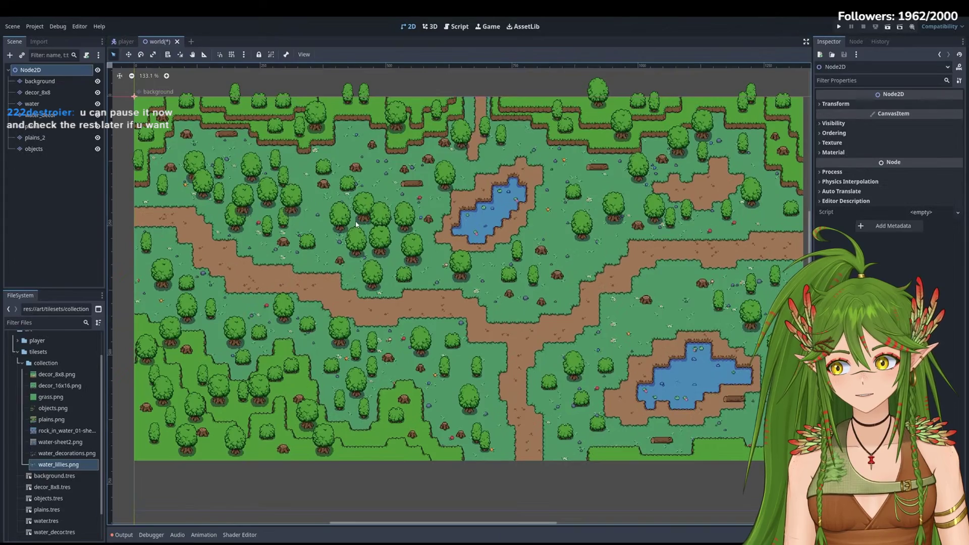
# Step: Pause the tutorial video with Space
pyautogui.press('space')
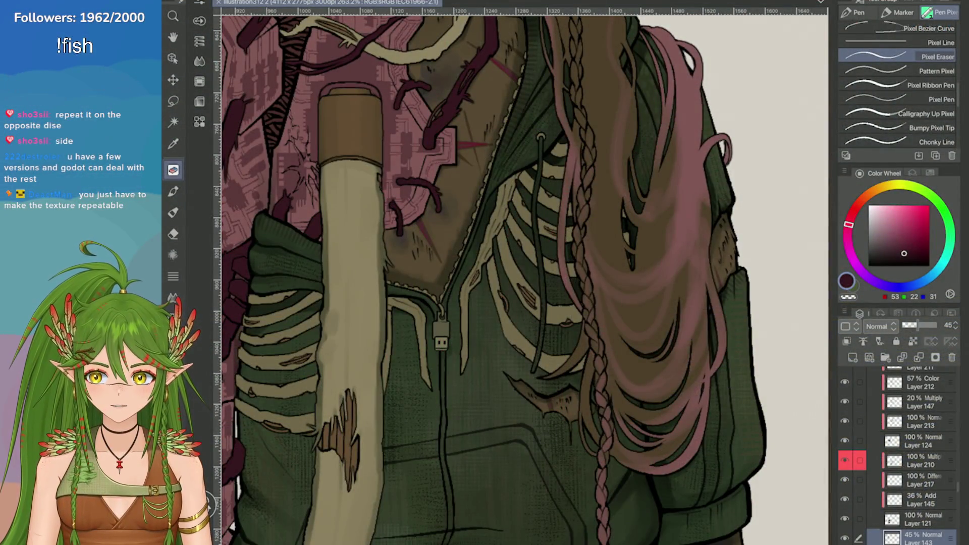
pyautogui.scroll(-2, 519, 273)
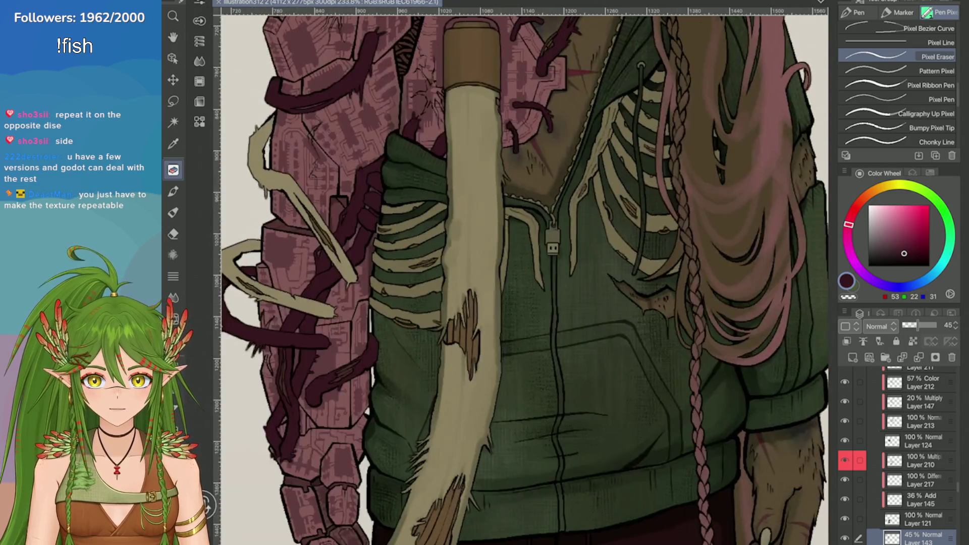
pyautogui.scroll(4, 520, 273)
pyautogui.scroll(1, 520, 272)
pyautogui.scroll(-2, 520, 273)
pyautogui.scroll(2, 520, 273)
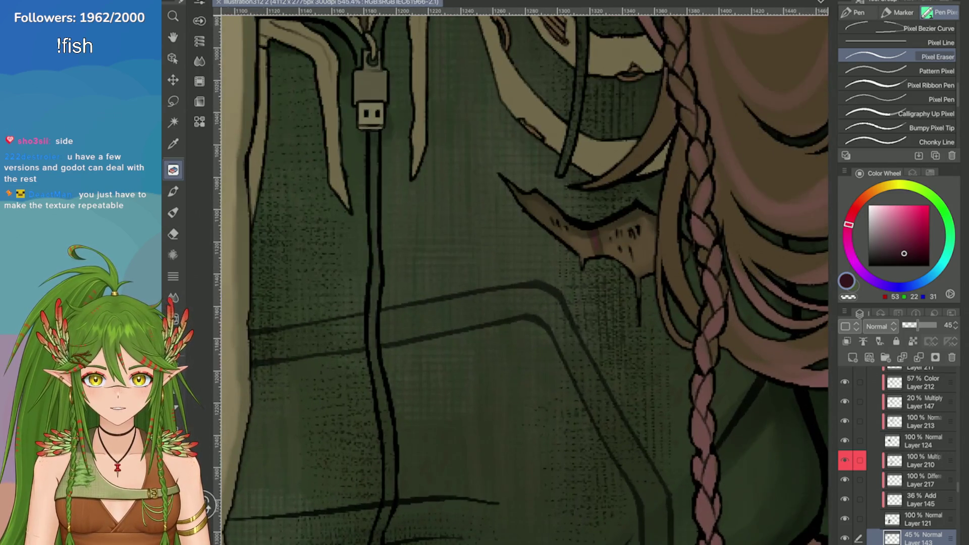
pyautogui.scroll(-3, 520, 272)
pyautogui.scroll(2, 520, 273)
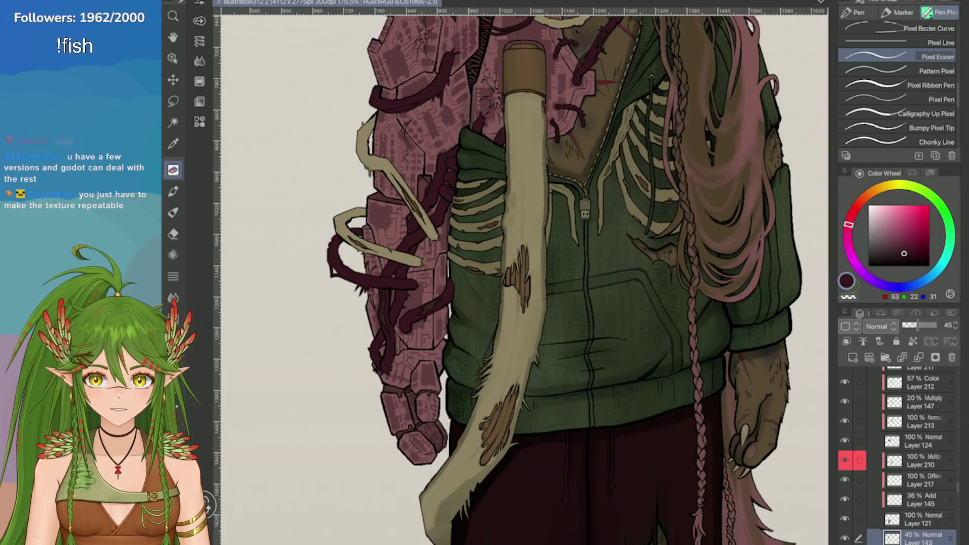
pyautogui.scroll(3, 520, 273)
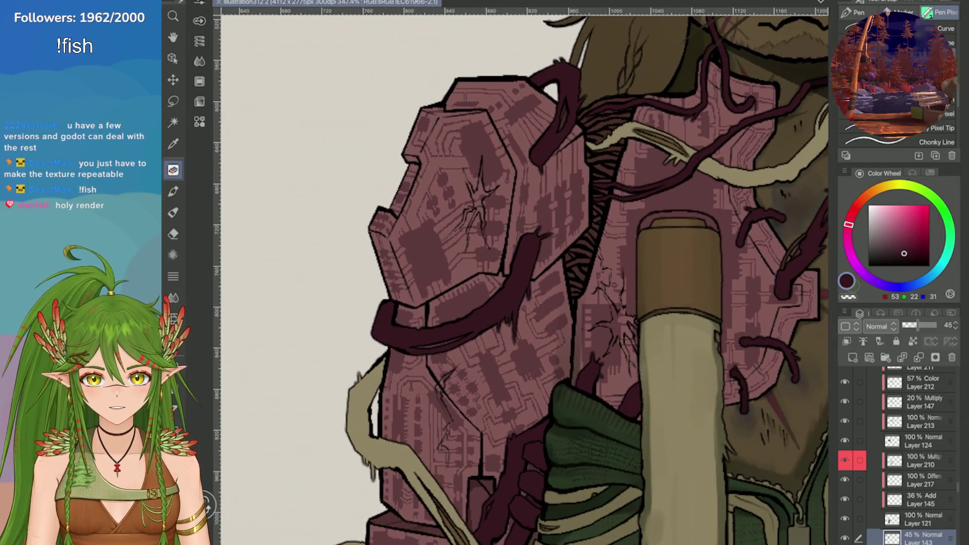
pyautogui.scroll(-3, 520, 272)
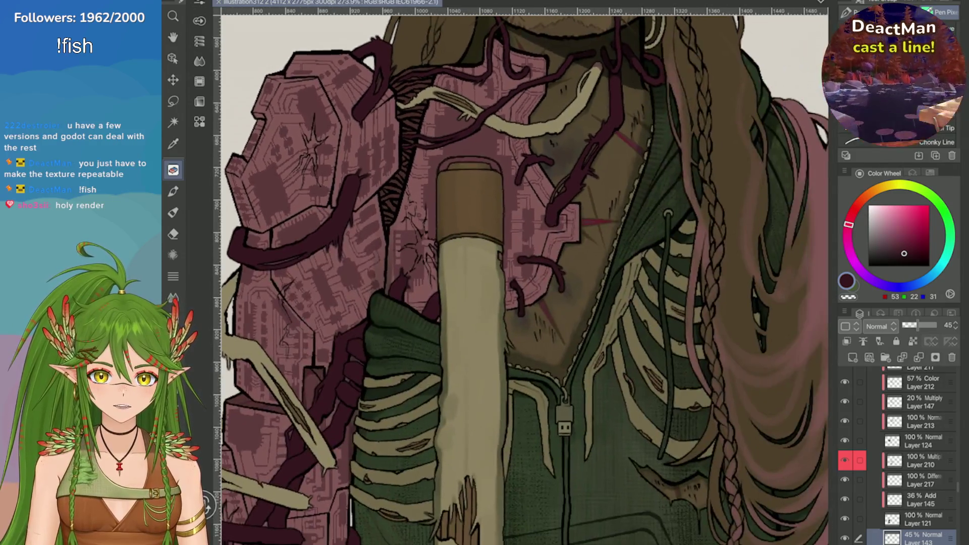
pyautogui.scroll(2, 520, 273)
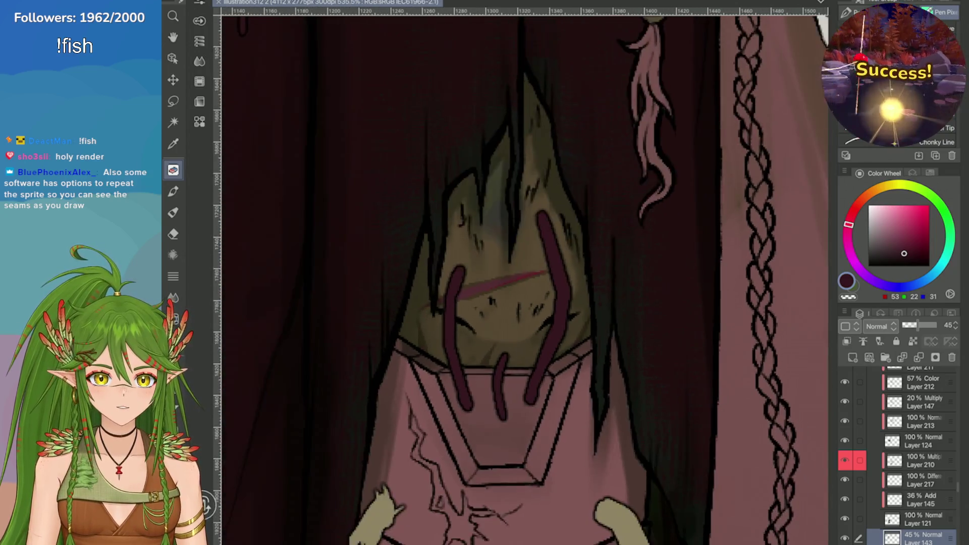
pyautogui.scroll(1, 520, 272)
pyautogui.scroll(-10, 520, 273)
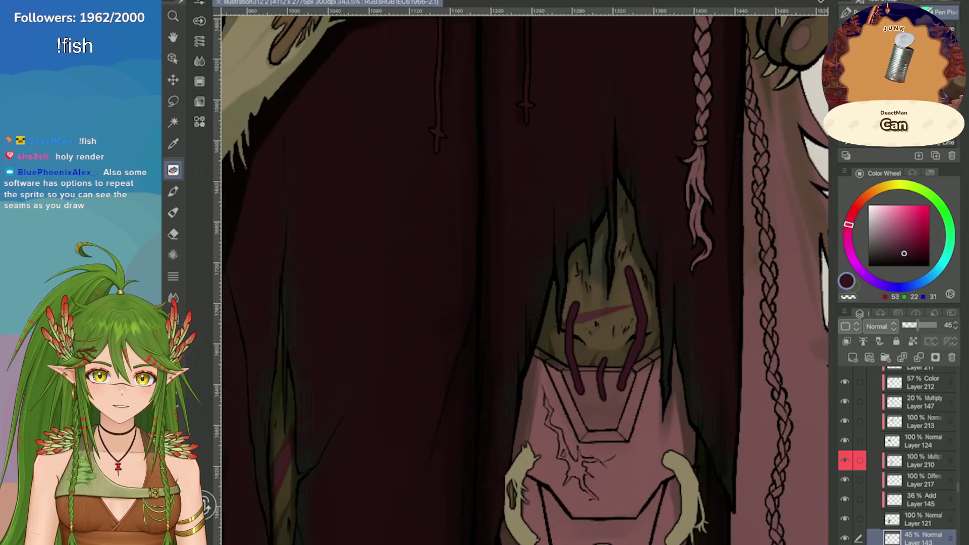
pyautogui.scroll(-5, 519, 273)
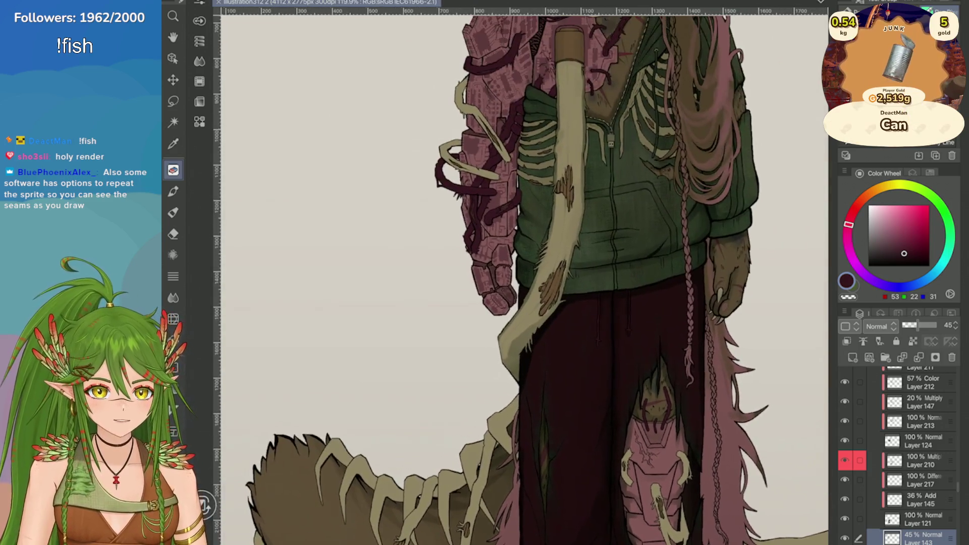
pyautogui.scroll(8, 672, 171)
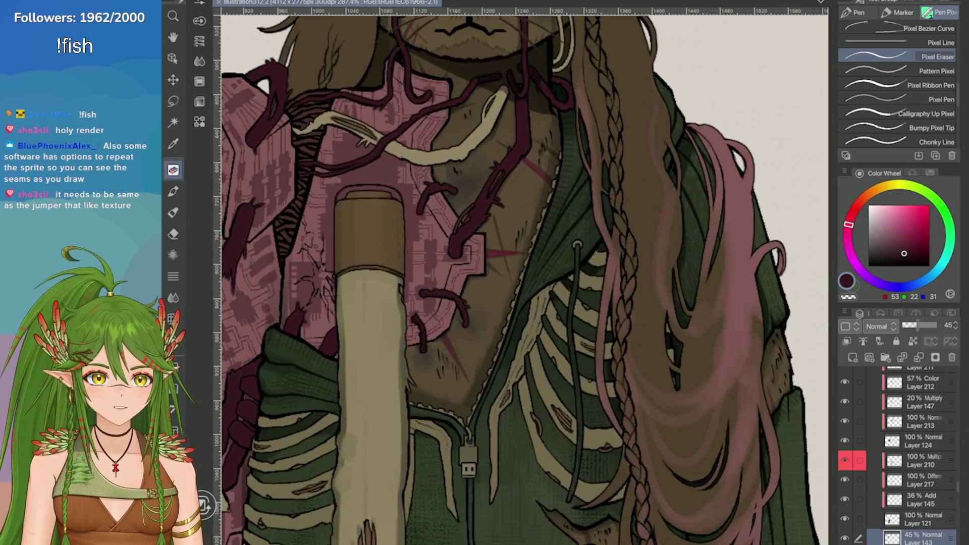
pyautogui.scroll(5, 520, 277)
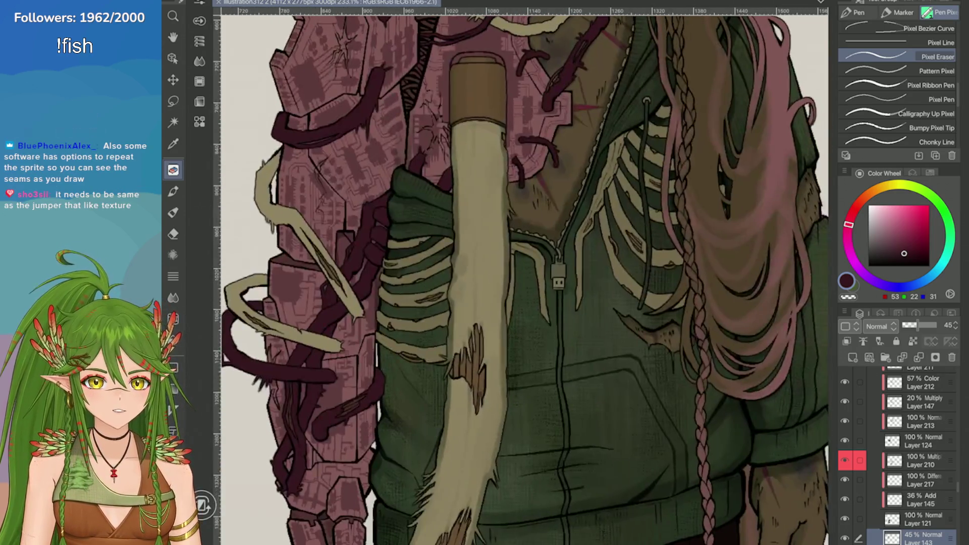
pyautogui.scroll(-2, 804, 234)
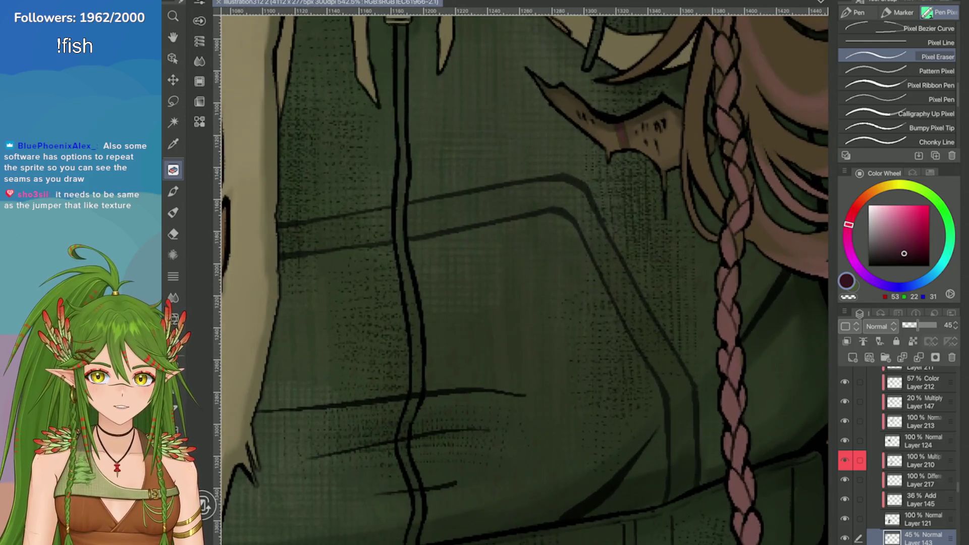
pyautogui.scroll(3, 727, 207)
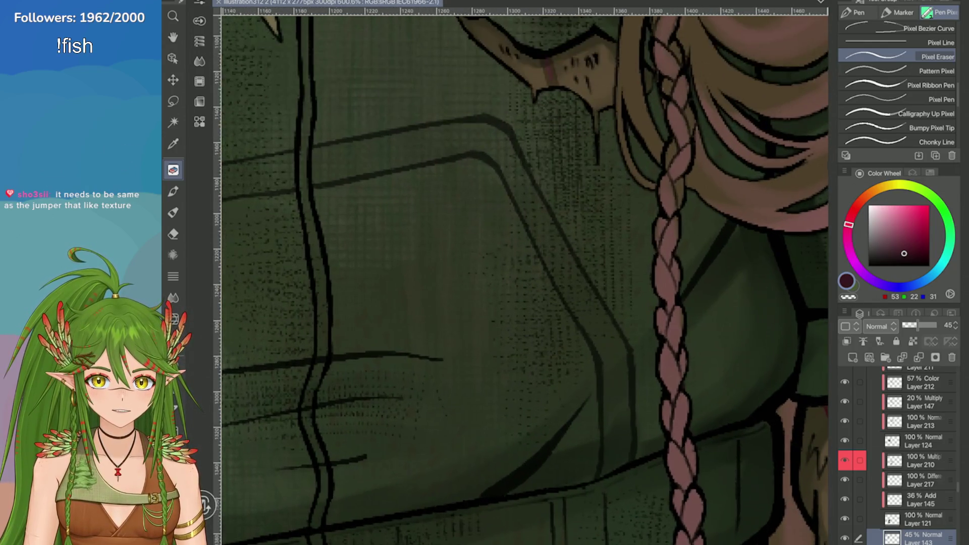
pyautogui.scroll(-3, 727, 207)
pyautogui.scroll(2, 727, 207)
pyautogui.scroll(-2, 808, 232)
pyautogui.scroll(1, 808, 233)
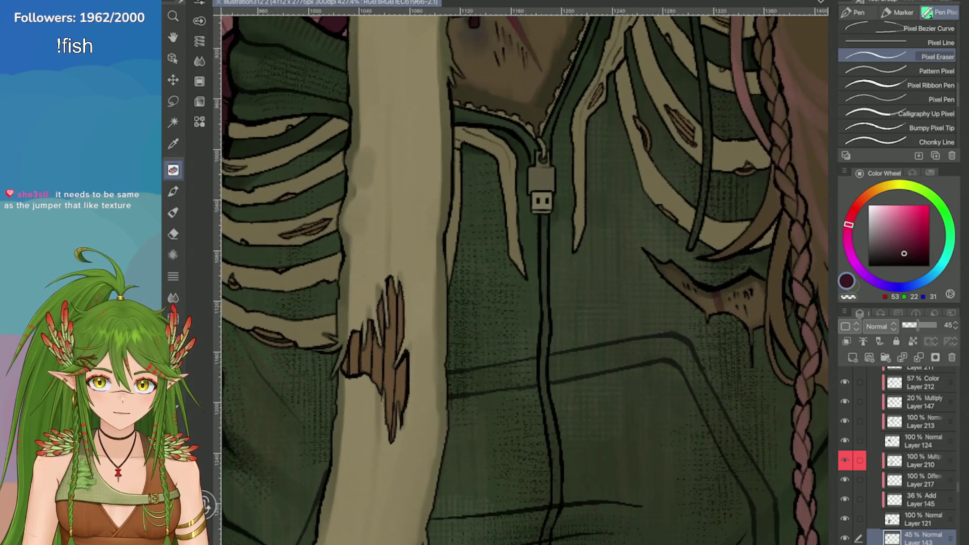
pyautogui.scroll(-4, 802, 232)
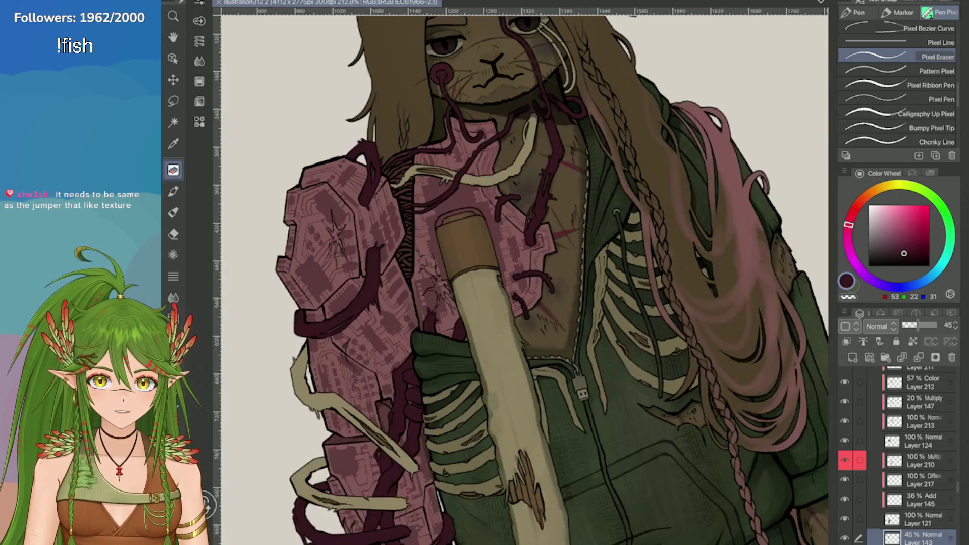
pyautogui.scroll(1, 803, 232)
pyautogui.scroll(1, 702, 252)
pyautogui.scroll(-3, 655, 490)
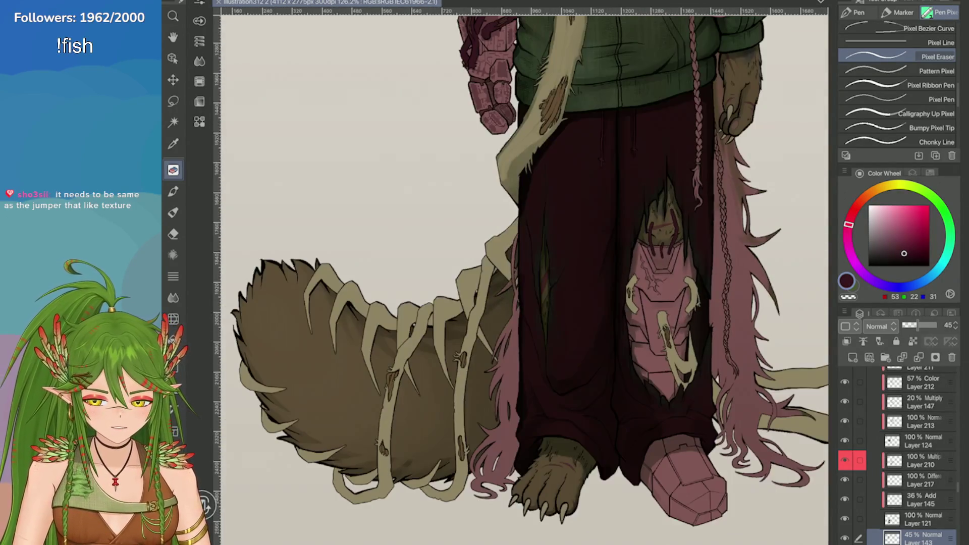
pyautogui.scroll(6, 827, 234)
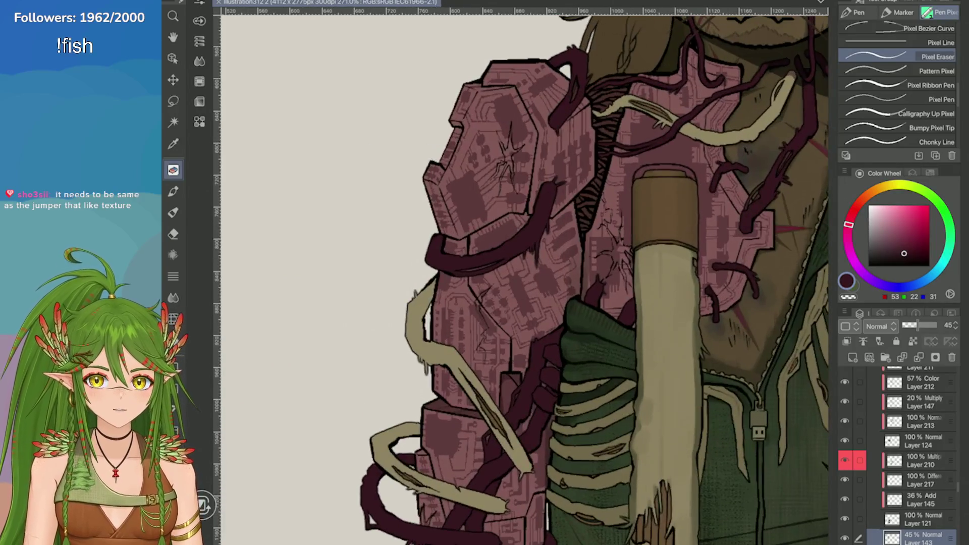
pyautogui.scroll(5, 431, 118)
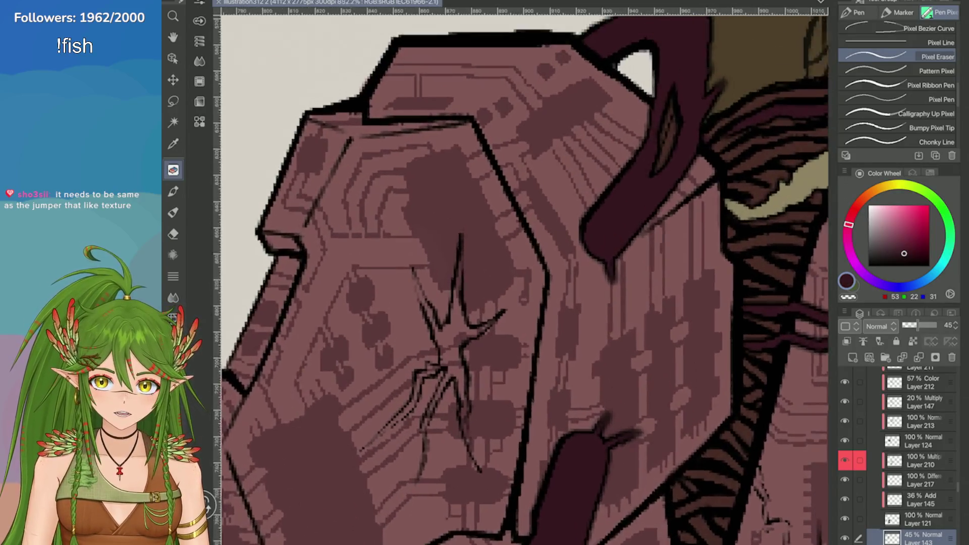
pyautogui.scroll(-2, 525, 282)
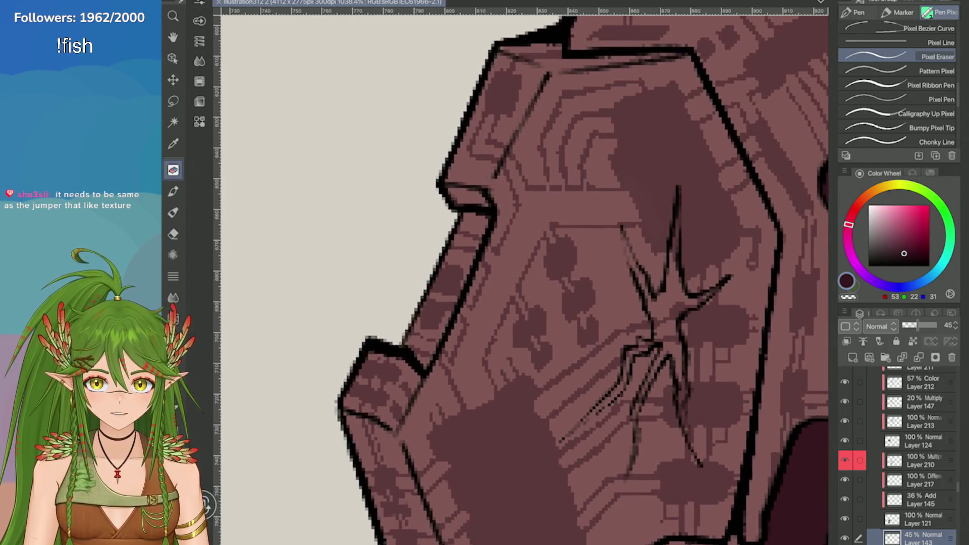
pyautogui.scroll(3, 651, 141)
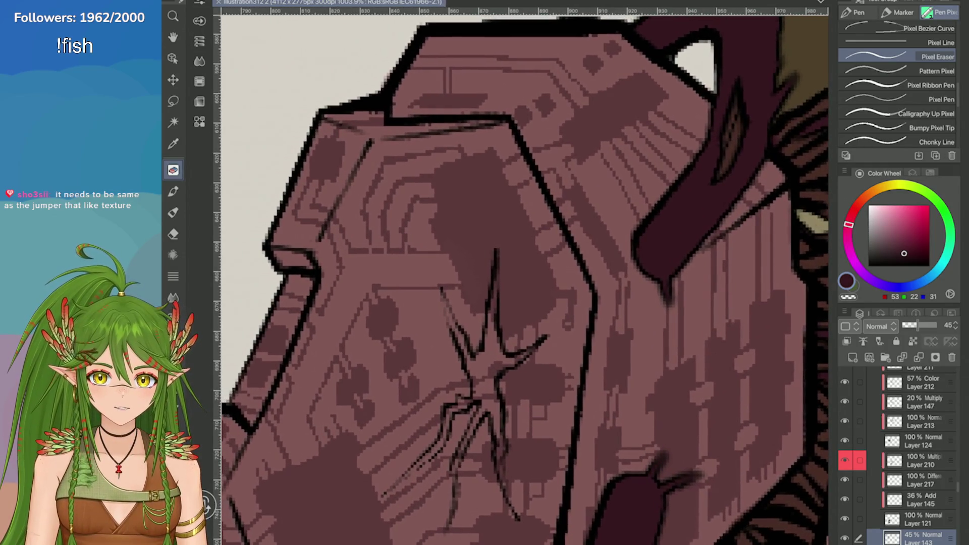
pyautogui.scroll(-5, 464, 127)
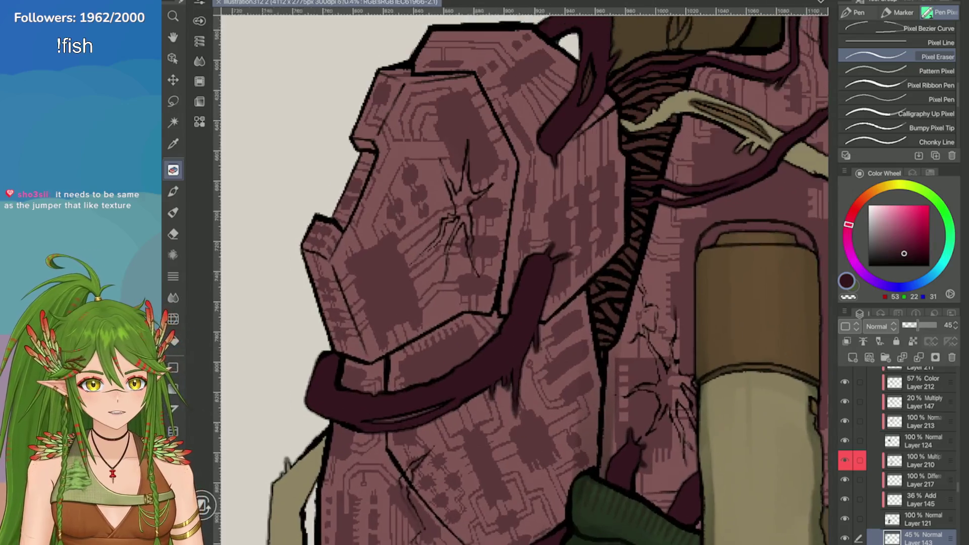
pyautogui.scroll(-1, 520, 277)
pyautogui.scroll(4, 520, 277)
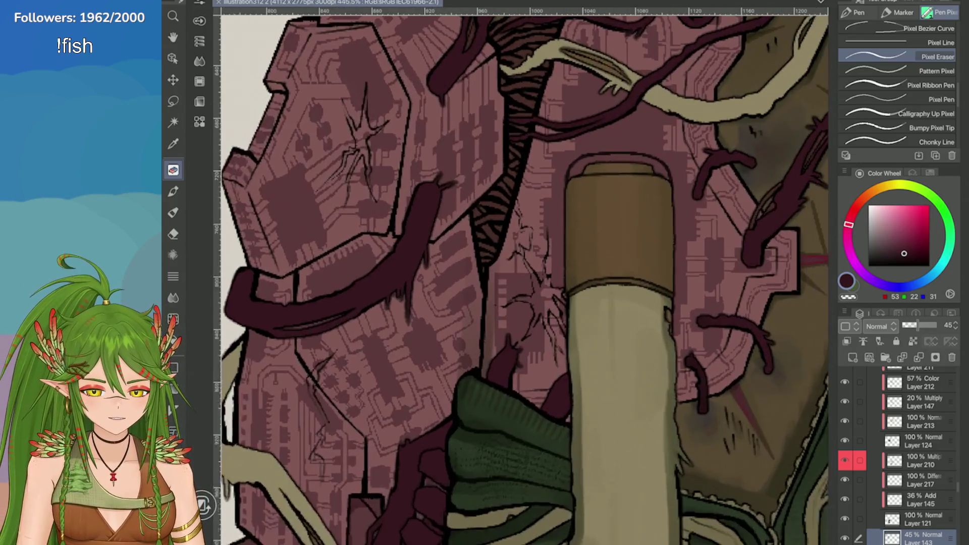
pyautogui.scroll(-3, 525, 277)
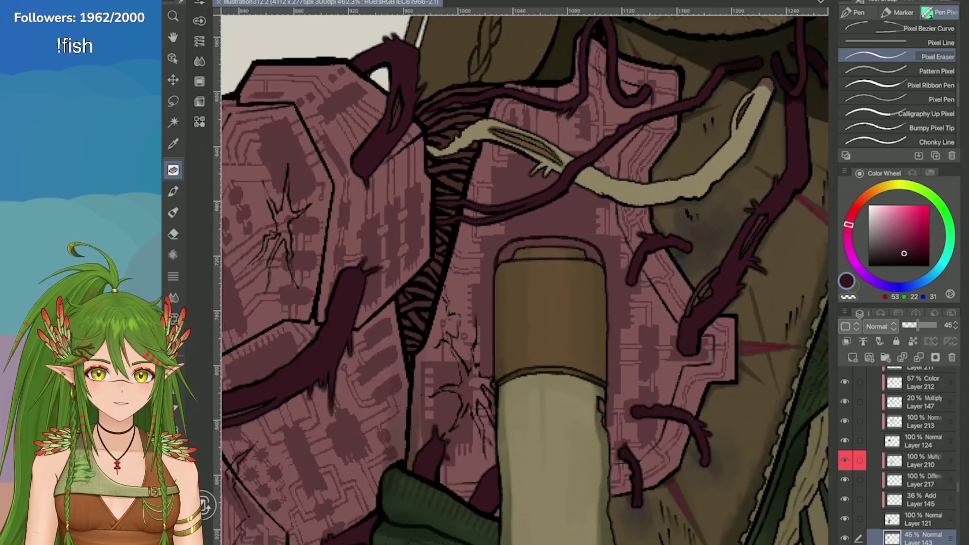
pyautogui.scroll(1, 535, 282)
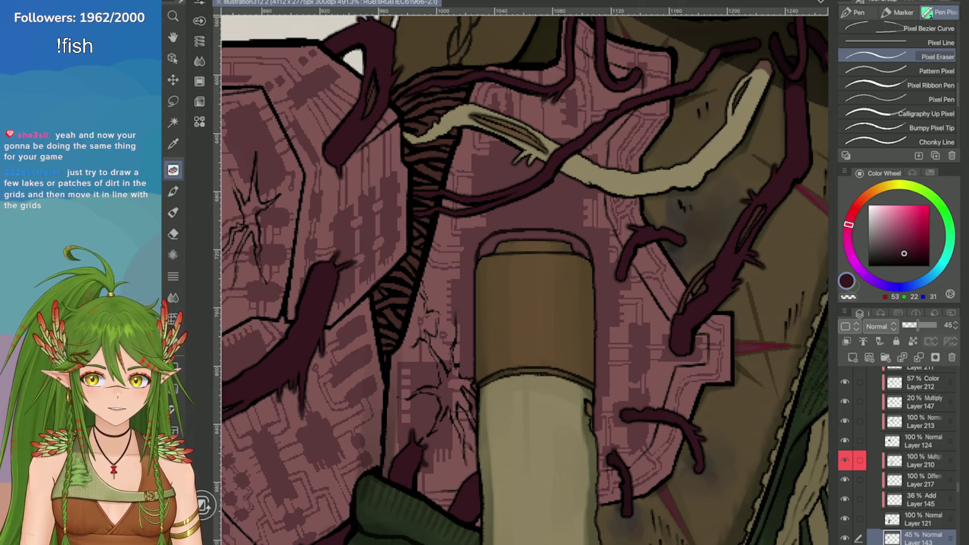
pyautogui.scroll(-5, 525, 278)
pyautogui.scroll(5, 404, 252)
pyautogui.scroll(-5, 520, 278)
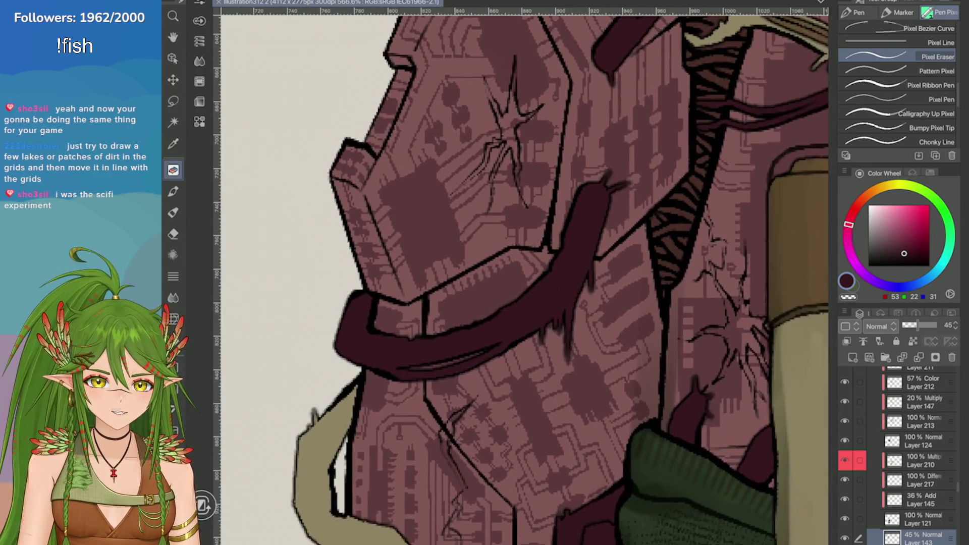
pyautogui.scroll(3, 520, 278)
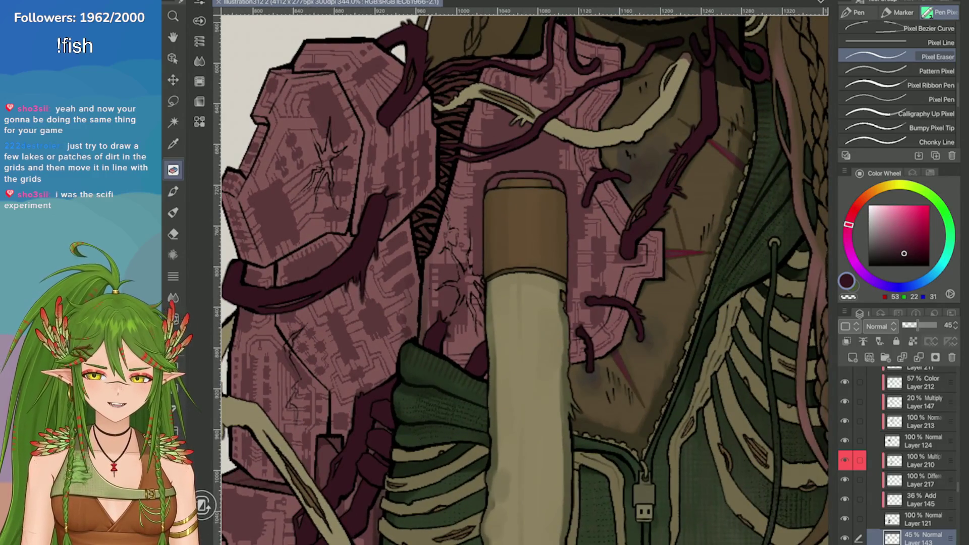
pyautogui.scroll(-5, 520, 277)
pyautogui.scroll(5, 520, 277)
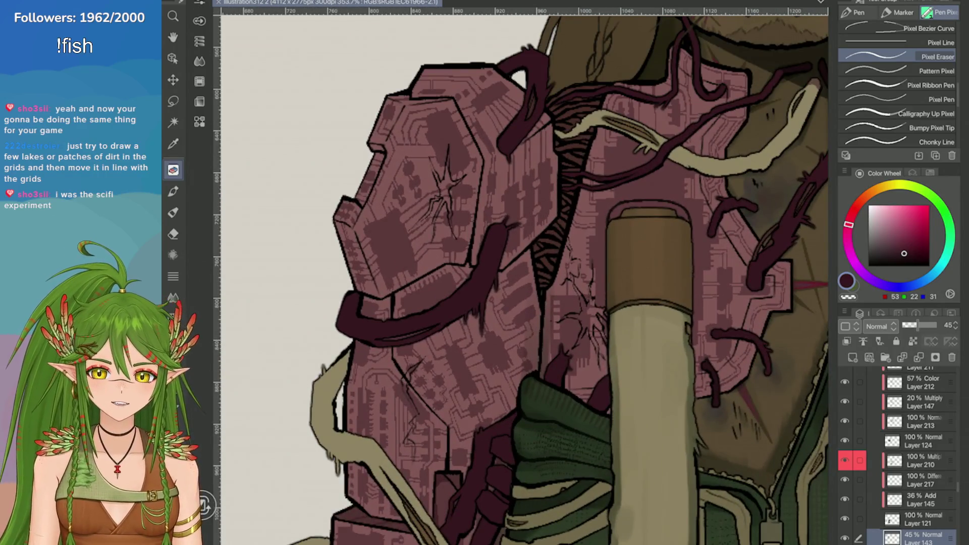
pyautogui.scroll(3, 520, 277)
pyautogui.scroll(-5, 520, 277)
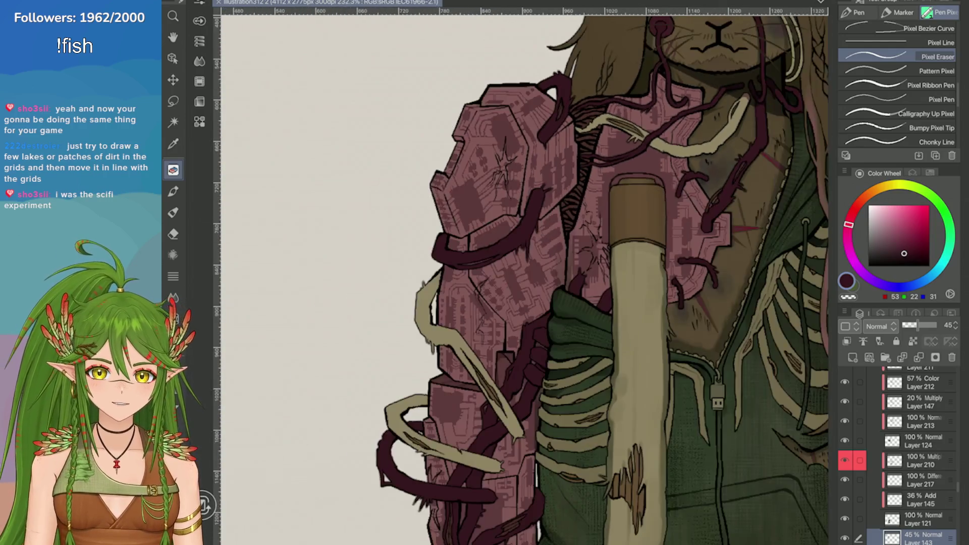
pyautogui.scroll(3, 797, 227)
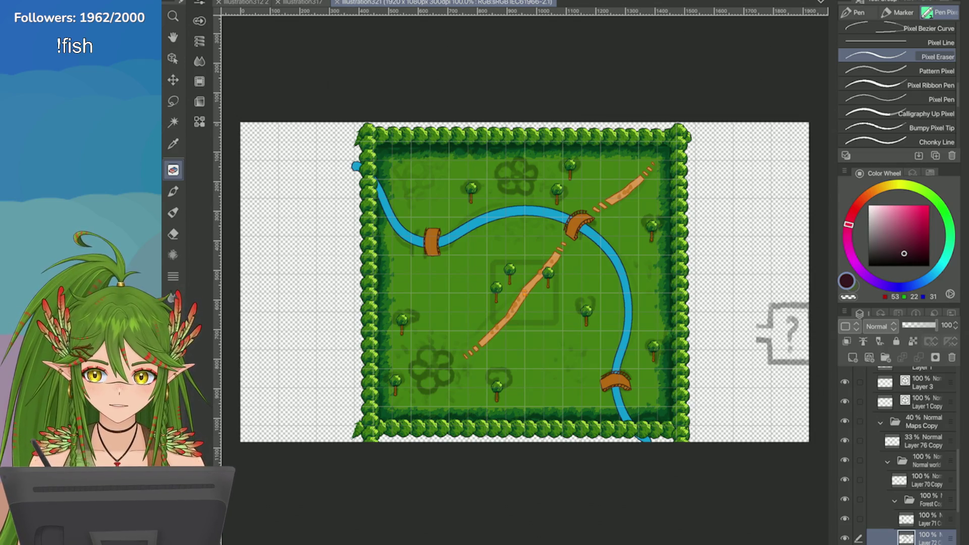
pyautogui.scroll(3, 546, 270)
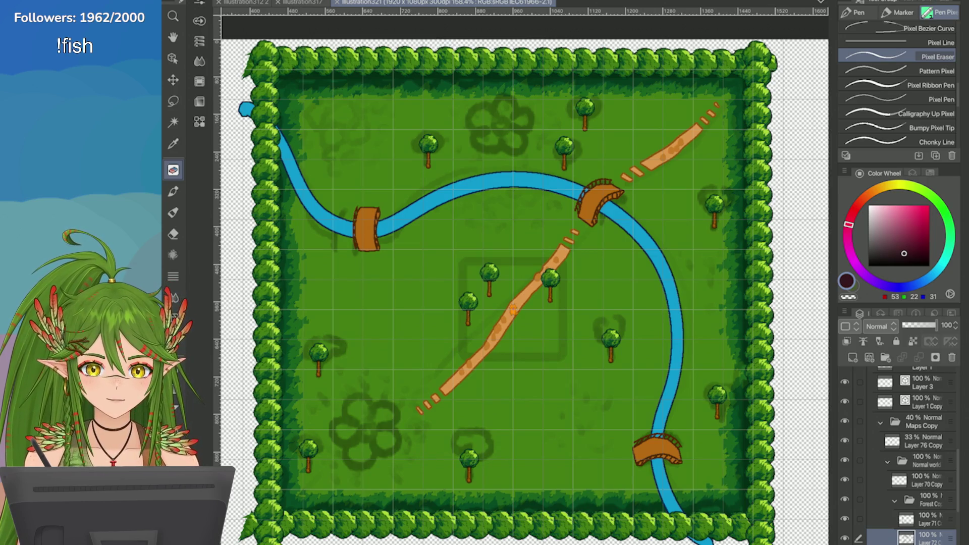
pyautogui.scroll(-3, 525, 282)
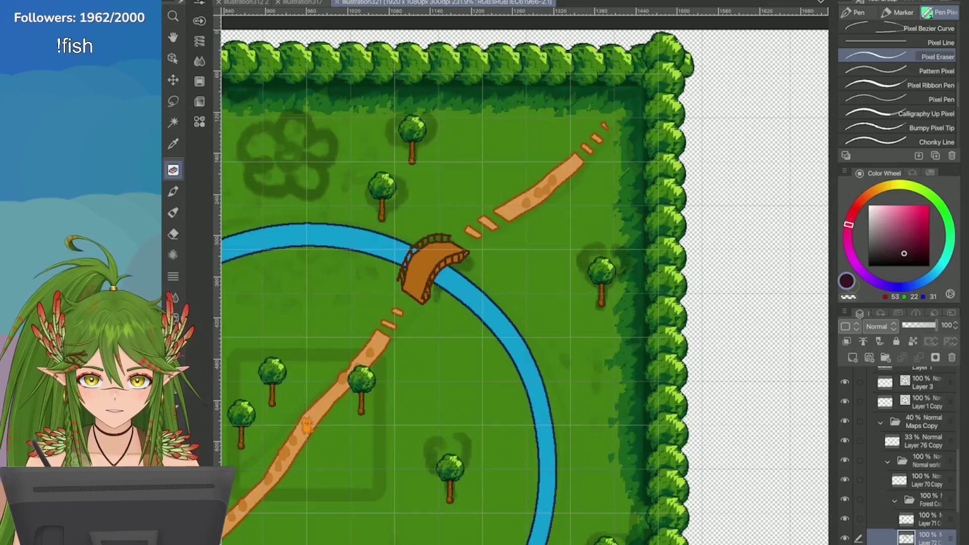
pyautogui.scroll(10, 707, 101)
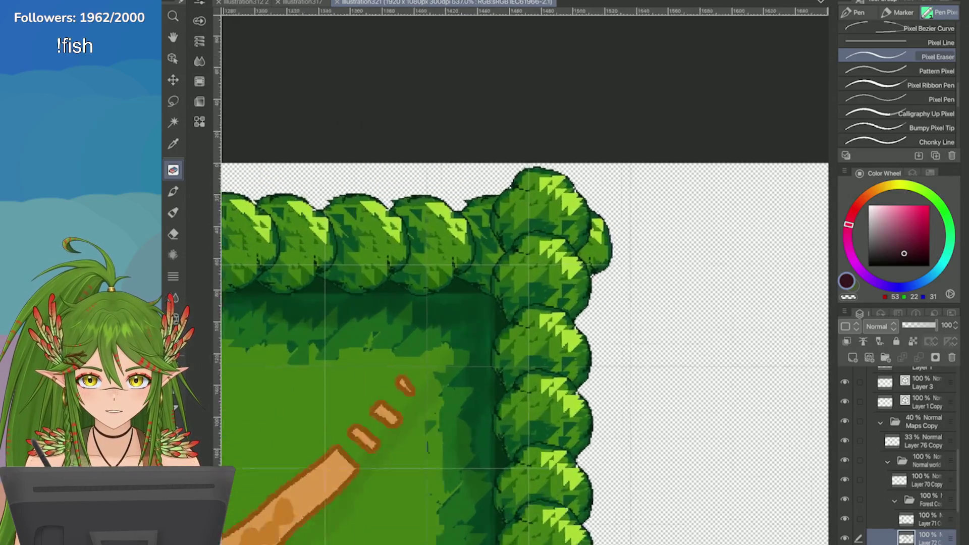
pyautogui.scroll(-12, 525, 283)
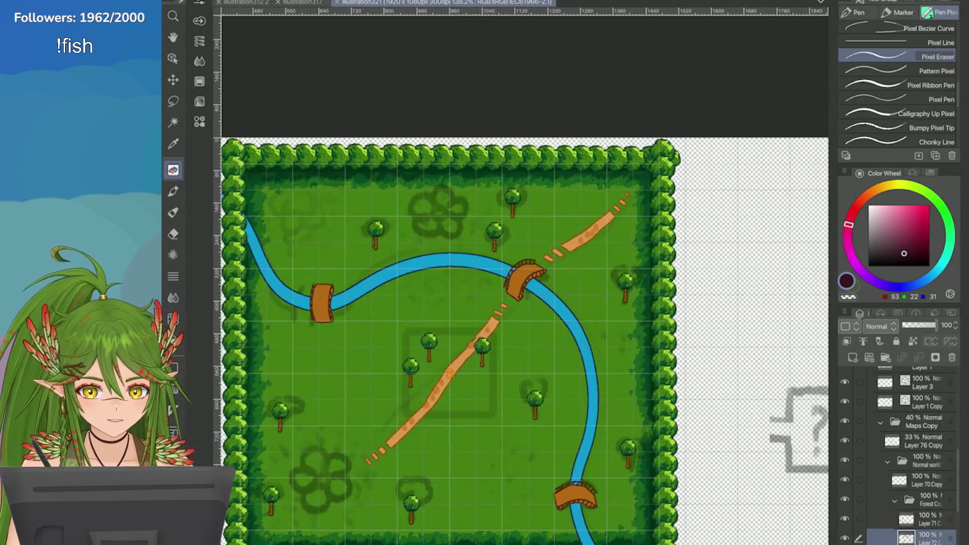
pyautogui.scroll(-1, 560, 250)
pyautogui.scroll(2, 724, 220)
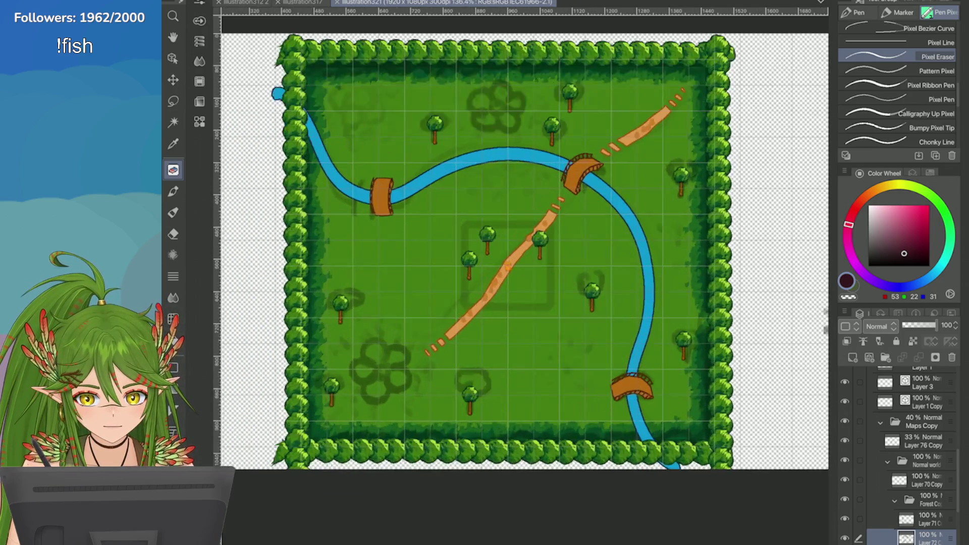
pyautogui.scroll(2, 508, 265)
pyautogui.scroll(-2, 507, 266)
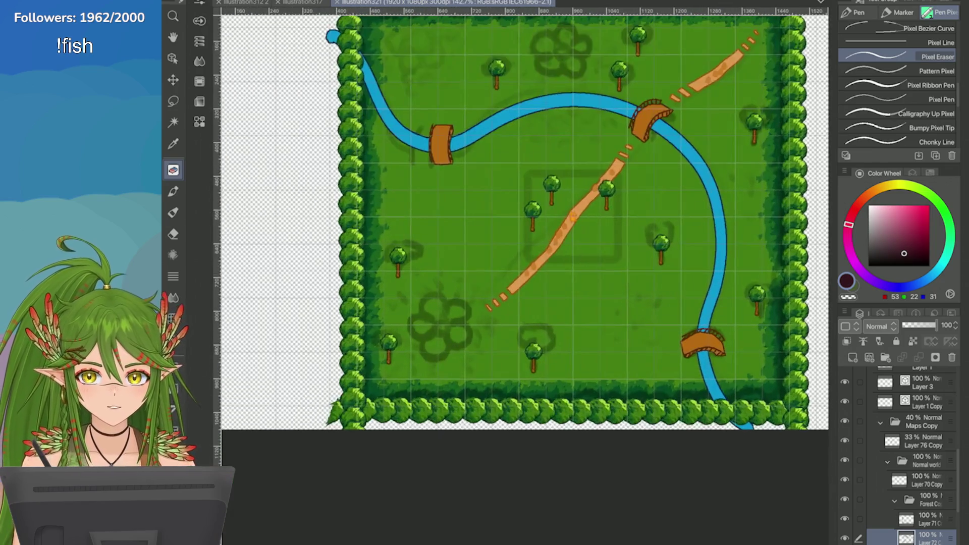
pyautogui.scroll(1, 521, 262)
pyautogui.scroll(1, 471, 309)
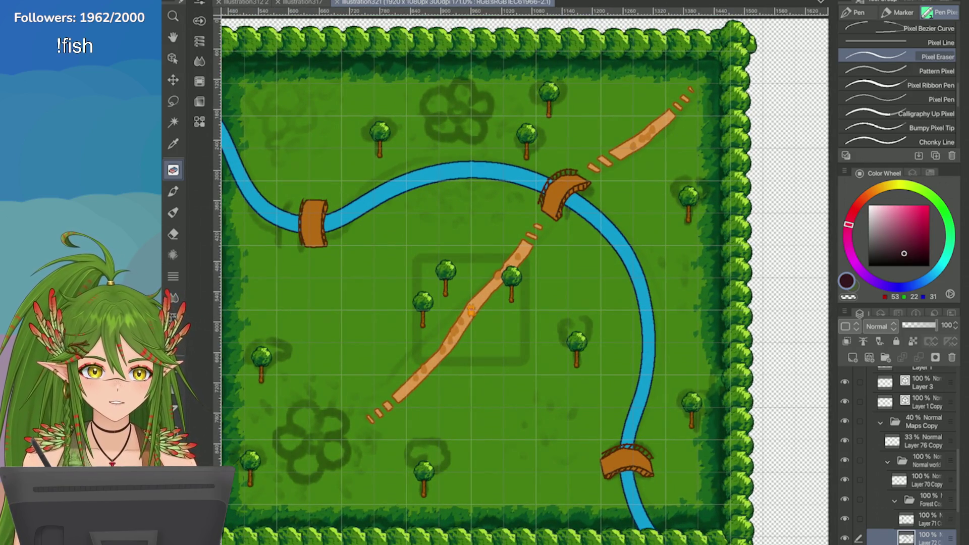
pyautogui.scroll(-3, 471, 310)
pyautogui.scroll(2, 470, 310)
pyautogui.scroll(-5, 471, 310)
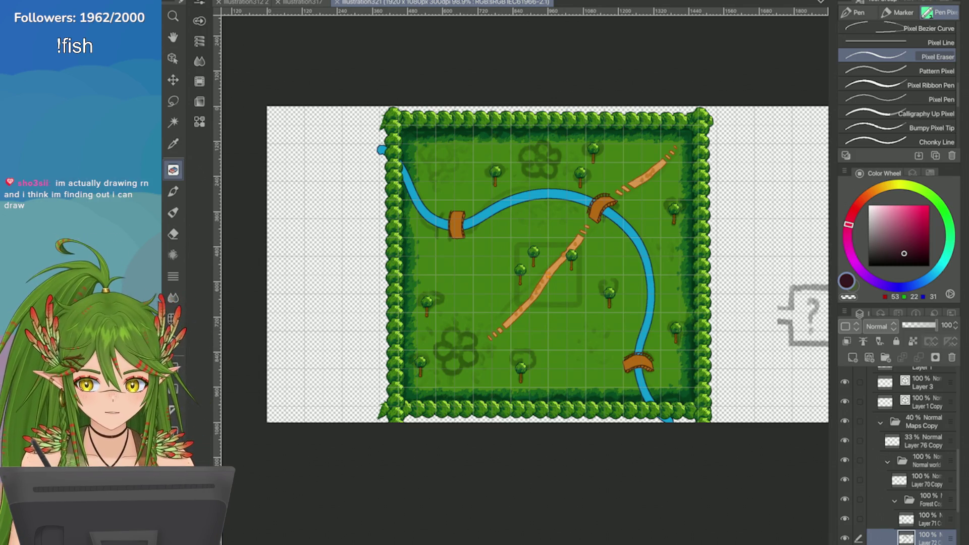
pyautogui.scroll(5, 523, 263)
pyautogui.scroll(-3, 523, 263)
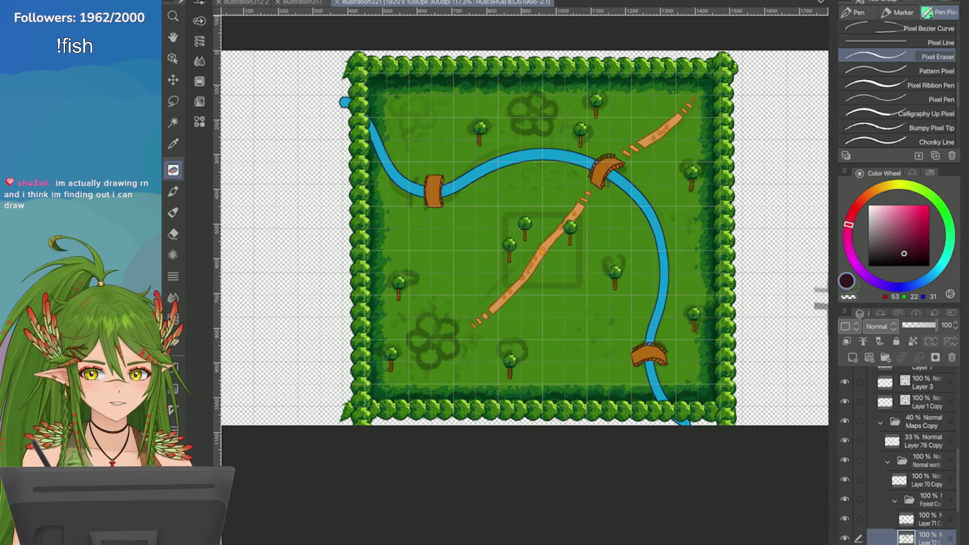
# Step: Switch to the illustration317 planning sheet and hide the Maps folder's sketches
pyautogui.click(302, 3)
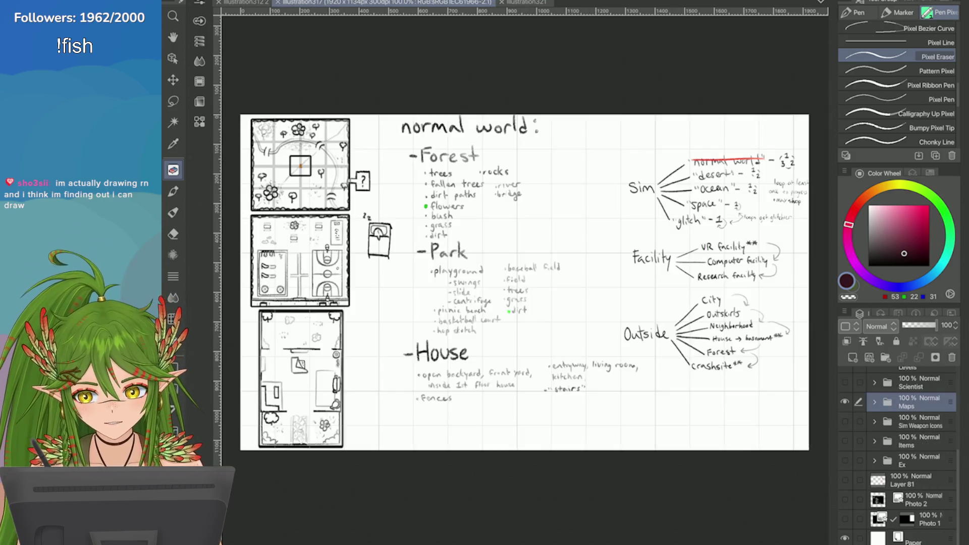
pyautogui.scroll(2, 394, 289)
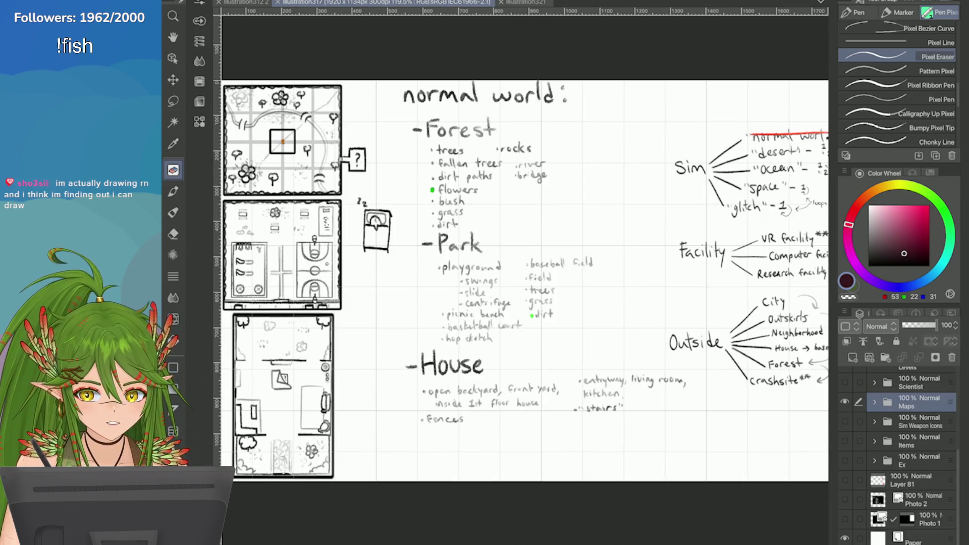
pyautogui.click(845, 401)
# Step: Make the Sim Weapon Icons and Items layers visible
pyautogui.click(845, 421)
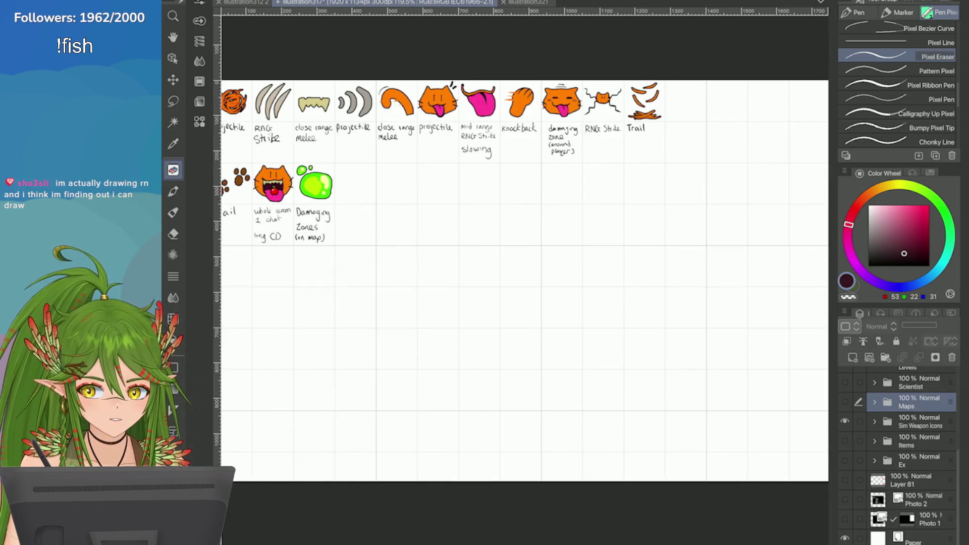
pyautogui.click(844, 422)
pyautogui.click(844, 440)
pyautogui.click(844, 421)
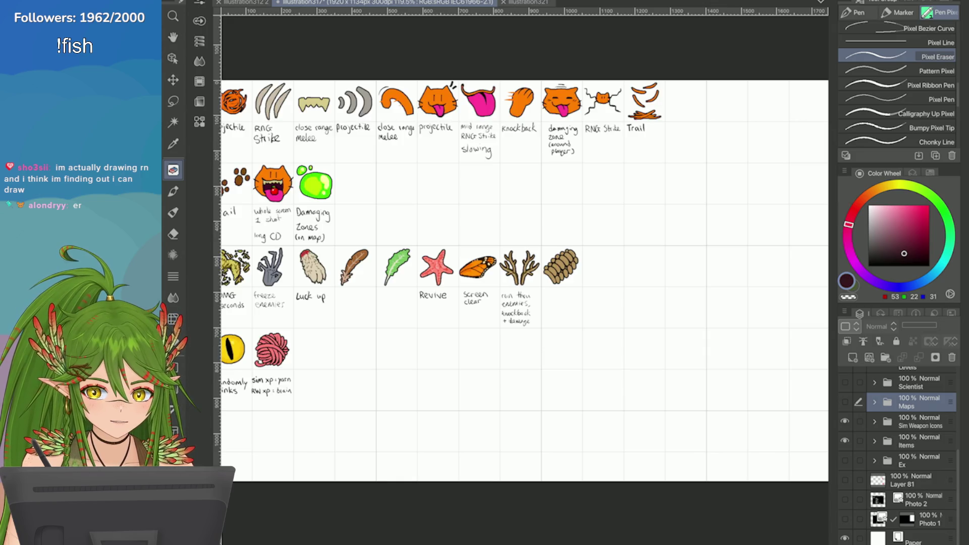
pyautogui.click(845, 460)
pyautogui.click(844, 460)
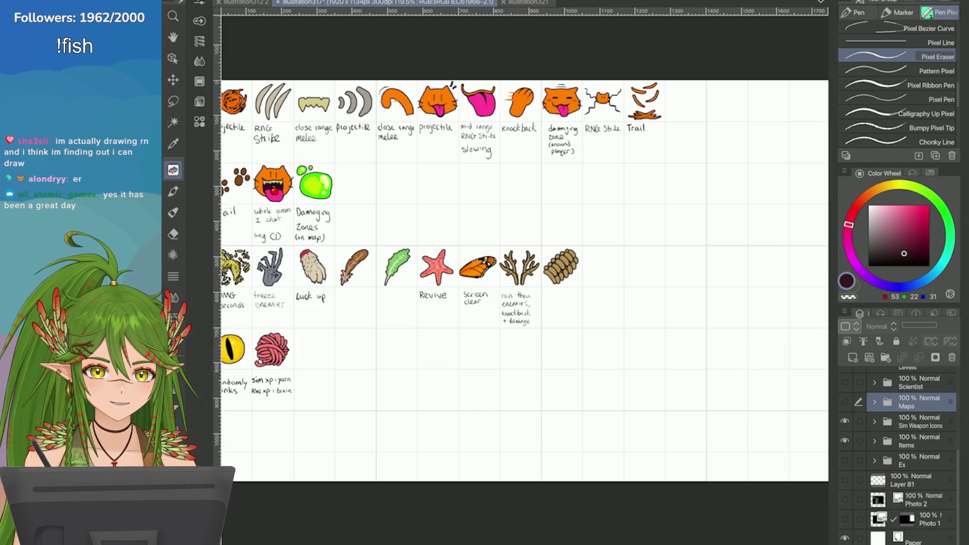
pyautogui.scroll(-3, 525, 242)
pyautogui.scroll(2, 524, 243)
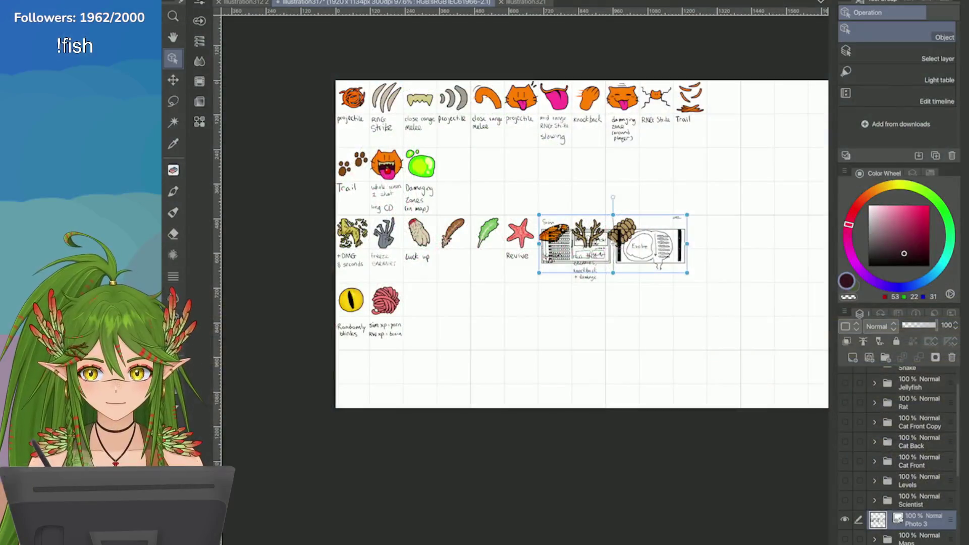
# Step: Enlarge the Photo 3 mockup sketch and move it below the icon rows
pyautogui.scroll(3, 581, 242)
pyautogui.moveTo(396, 264); pyautogui.dragTo(336, 303)
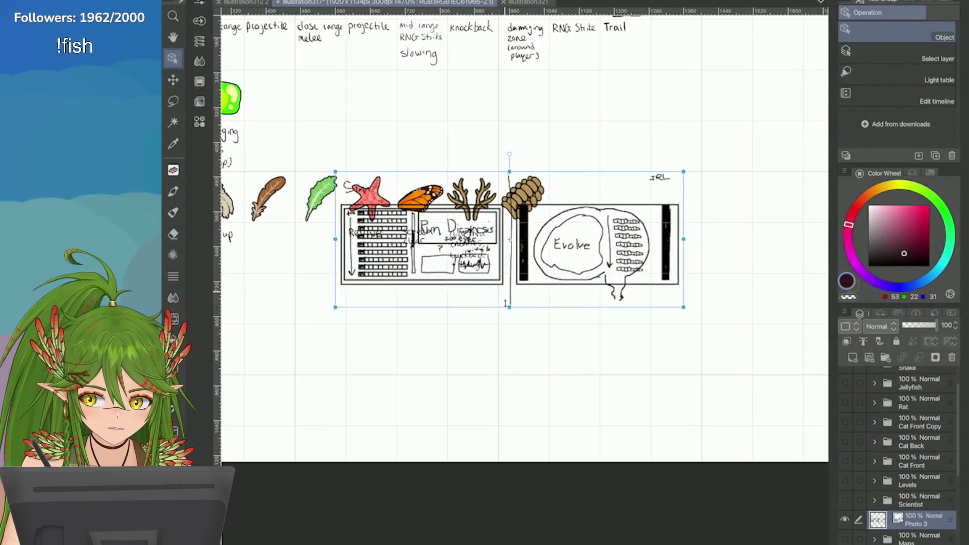
pyautogui.moveTo(512, 237); pyautogui.dragTo(562, 372)
# Step: Hide the icon layers so only the Sim/Evolve mockup remains visible
pyautogui.scroll(5, 562, 372)
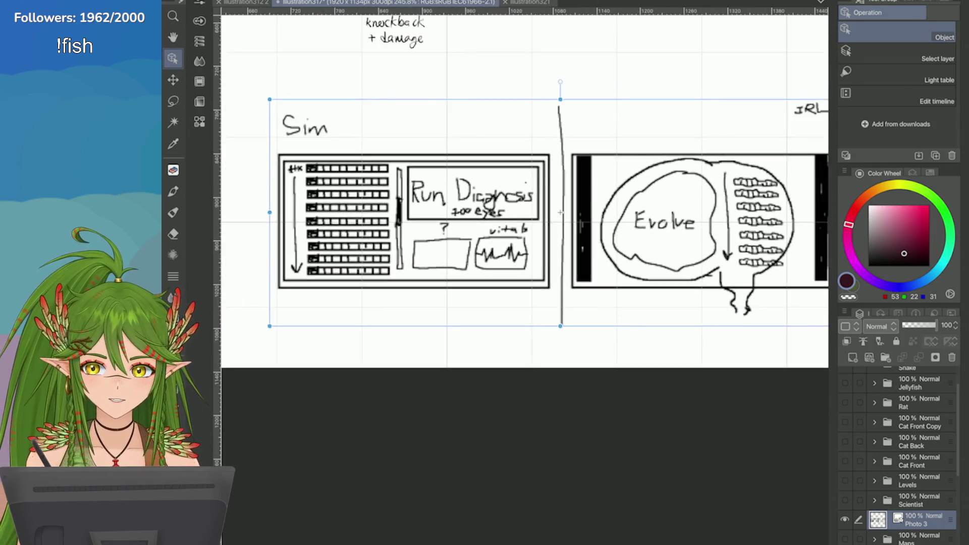
pyautogui.scroll(2, 644, 318)
pyautogui.scroll(-5, 587, 323)
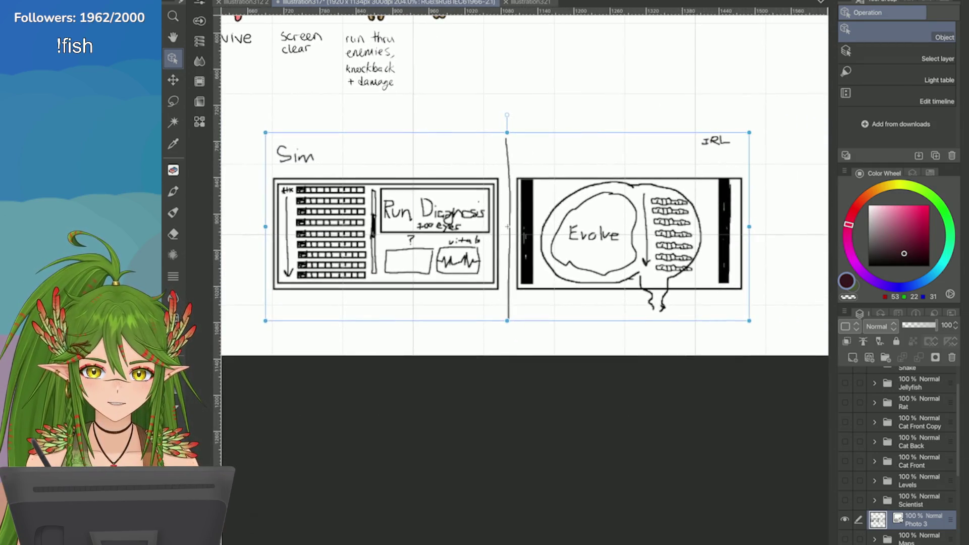
pyautogui.scroll(-3, 507, 227)
pyautogui.scroll(-3, 576, 264)
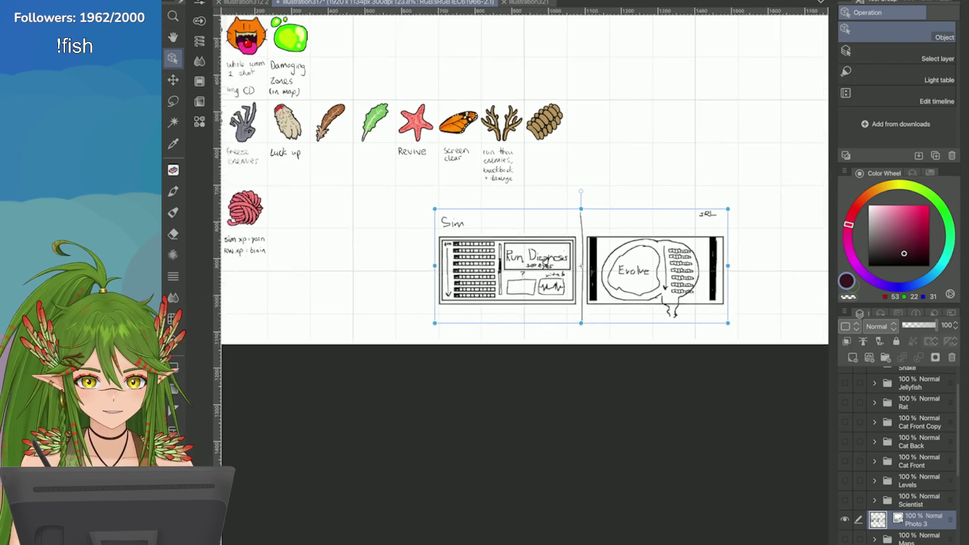
pyautogui.scroll(-2, 898, 454)
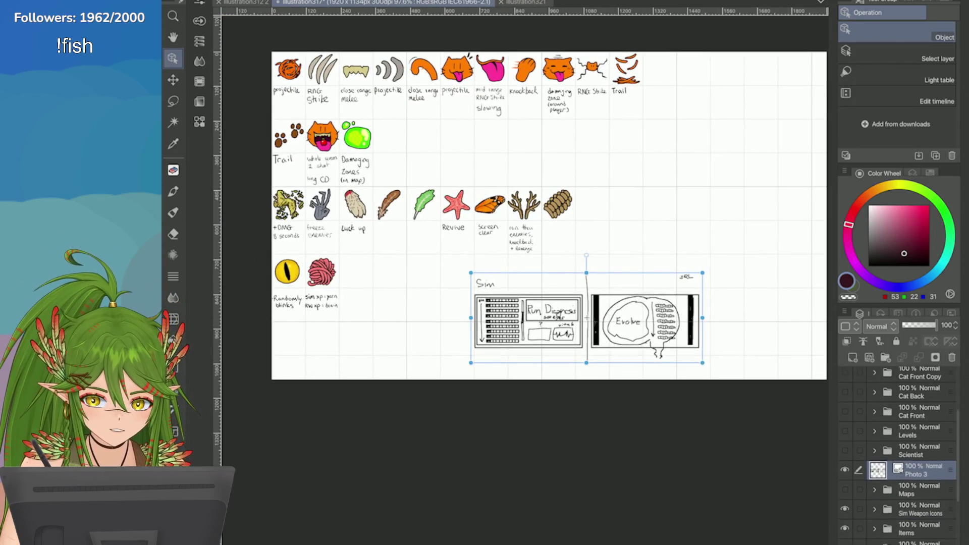
pyautogui.click(845, 509)
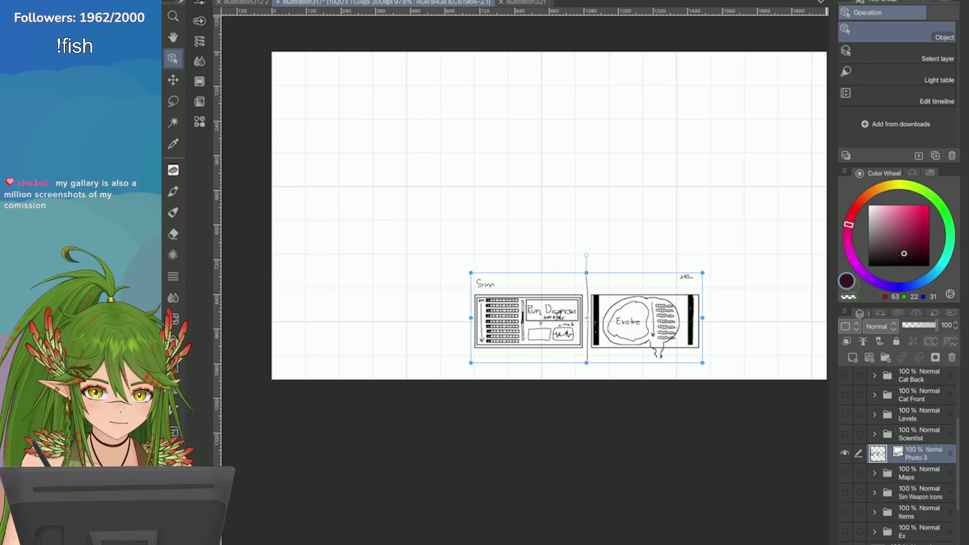
# Step: Move the mockup up to the sheet's top-right corner and nudge it into place
pyautogui.scroll(-2, 587, 317)
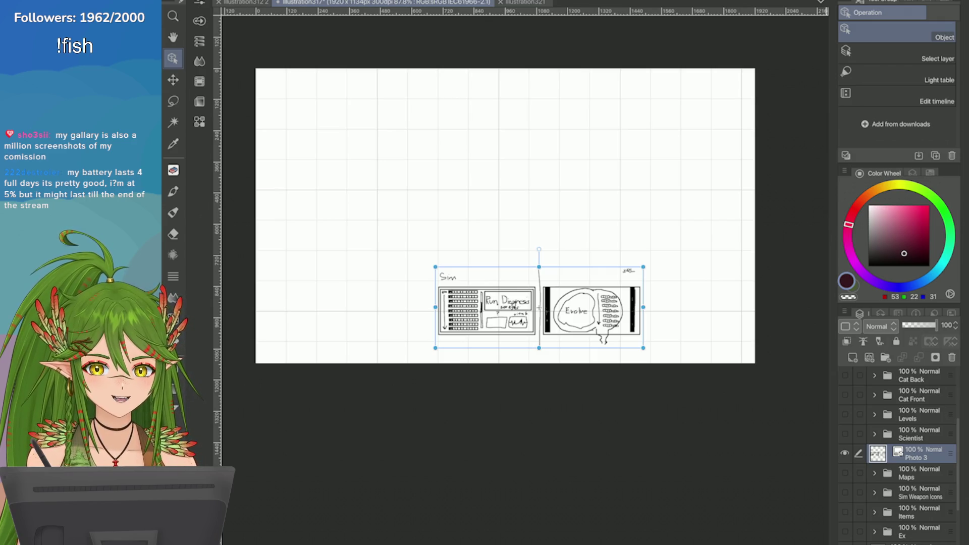
pyautogui.scroll(3, 504, 217)
pyautogui.moveTo(455, 359); pyautogui.dragTo(574, 200)
pyautogui.scroll(-1, 555, 241)
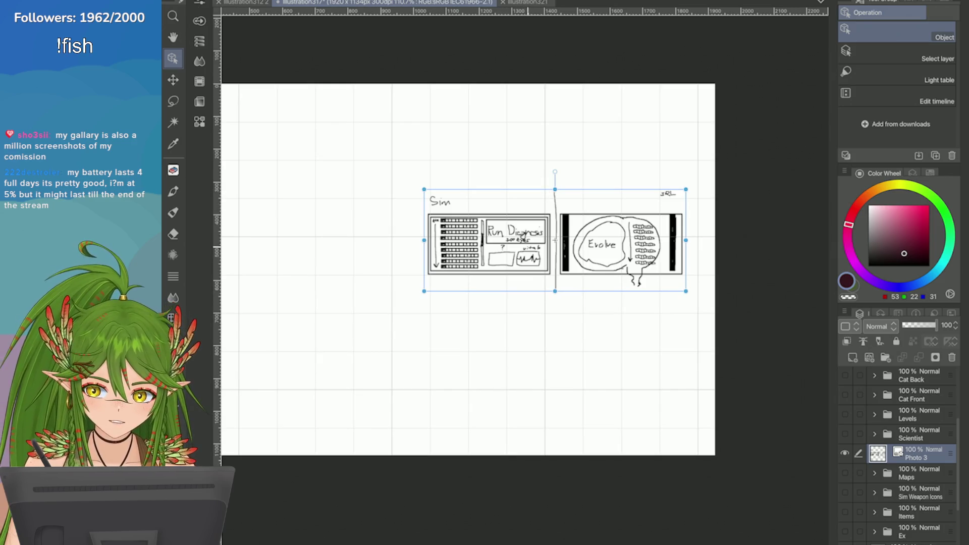
pyautogui.moveTo(555, 240); pyautogui.dragTo(582, 136)
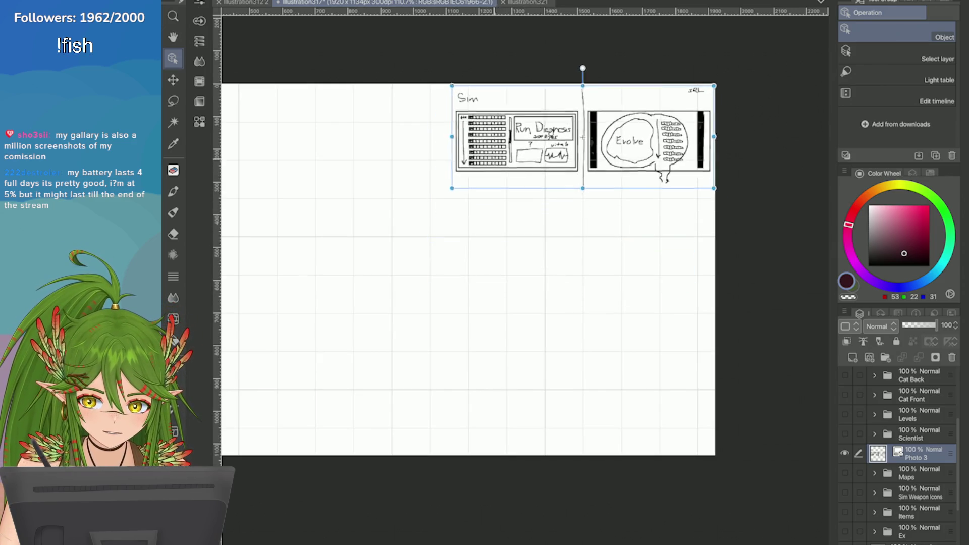
pyautogui.moveTo(455, 178)
pyautogui.mouseDown()
pyautogui.moveTo(434, 212)
pyautogui.moveTo(461, 179)
pyautogui.moveTo(446, 177)
pyautogui.mouseUp()
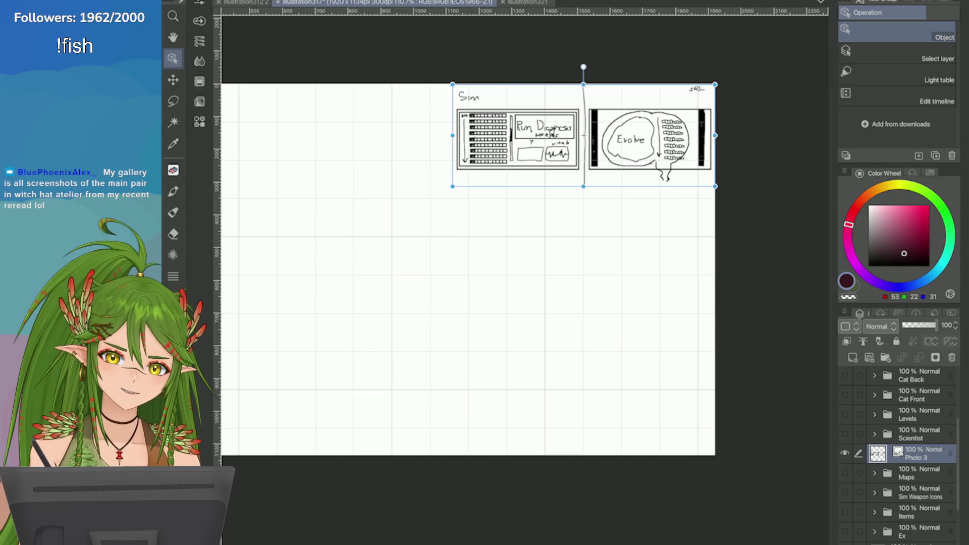
# Step: Scale the mockup sketch up toward the lower left with the Object handles
pyautogui.scroll(2, 495, 282)
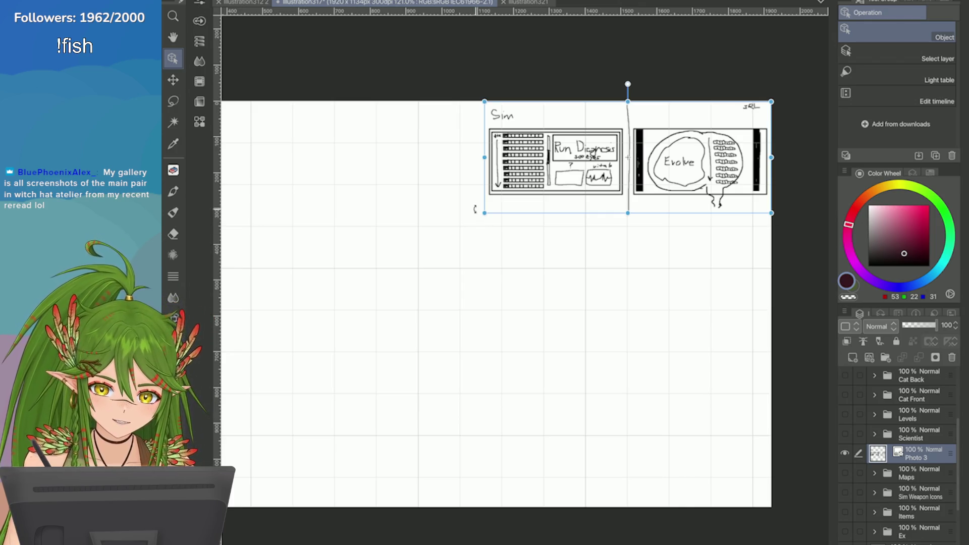
pyautogui.moveTo(484, 213); pyautogui.dragTo(446, 229)
pyautogui.scroll(-1, 608, 165)
pyautogui.moveTo(609, 165)
pyautogui.mouseDown()
pyautogui.moveTo(703, 165)
pyautogui.moveTo(710, 154)
pyautogui.moveTo(739, 161)
pyautogui.mouseUp()
pyautogui.scroll(-1, 509, 129)
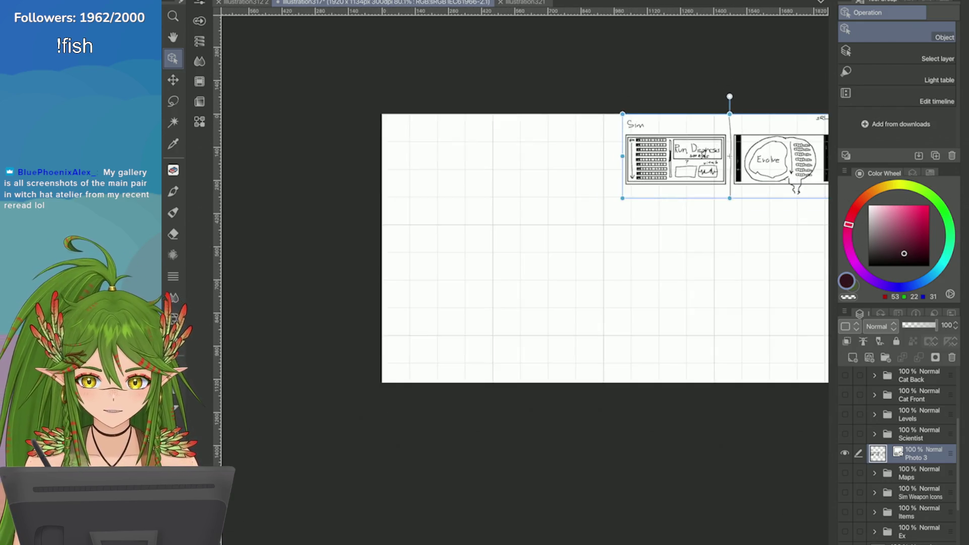
pyautogui.scroll(-1, 898, 454)
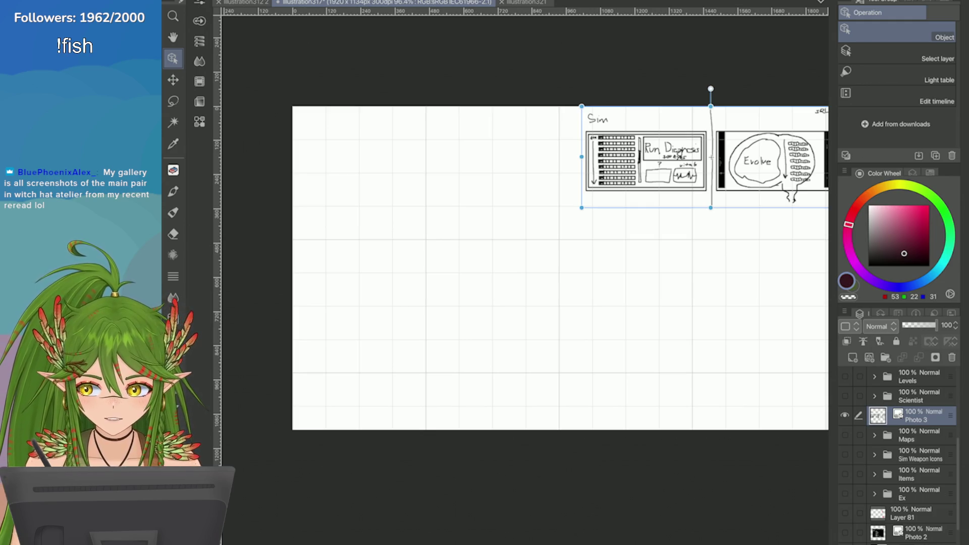
pyautogui.scroll(1, 811, 111)
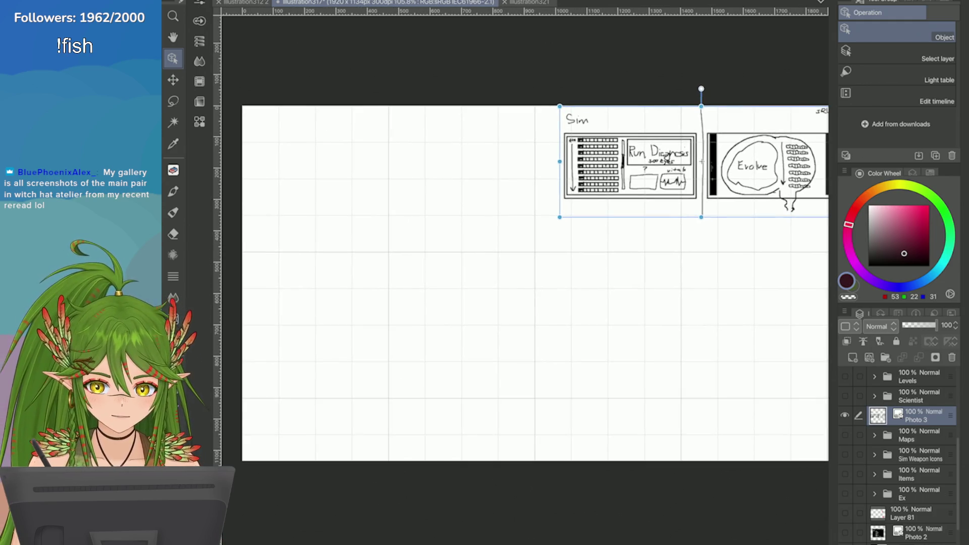
pyautogui.scroll(6, 702, 162)
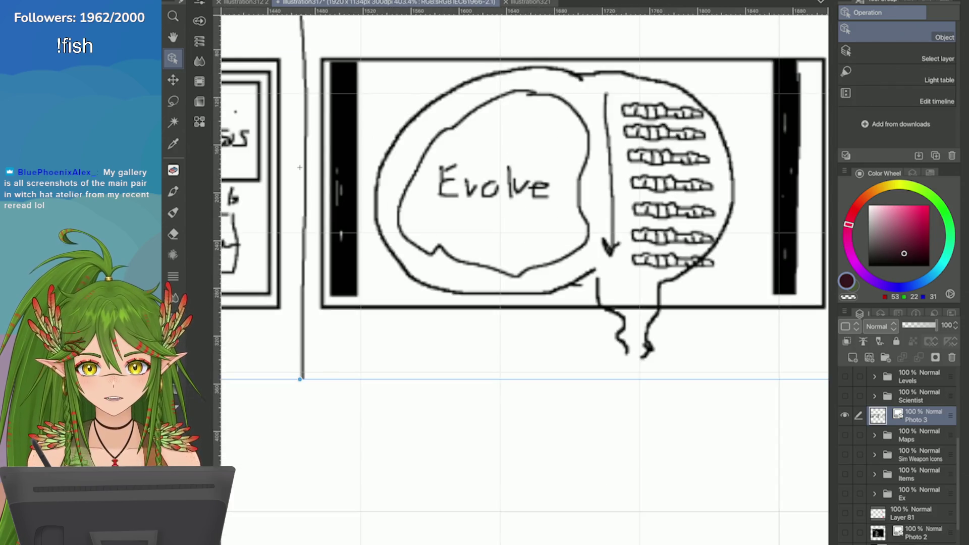
pyautogui.scroll(-2, 299, 167)
pyautogui.scroll(2, 300, 167)
pyautogui.scroll(-3, 464, 162)
pyautogui.scroll(3, 464, 162)
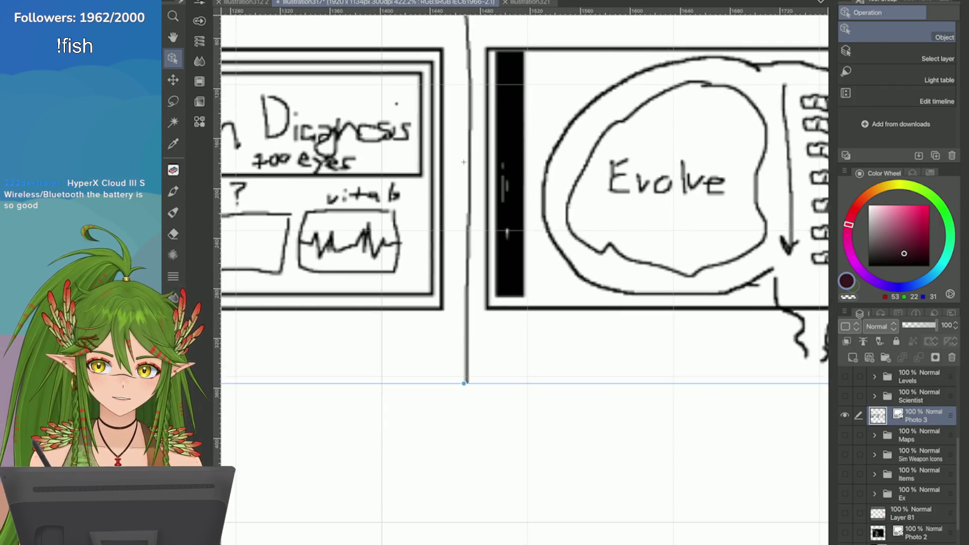
pyautogui.scroll(-1, 464, 162)
pyautogui.scroll(1, 556, 227)
pyautogui.scroll(1, 257, 176)
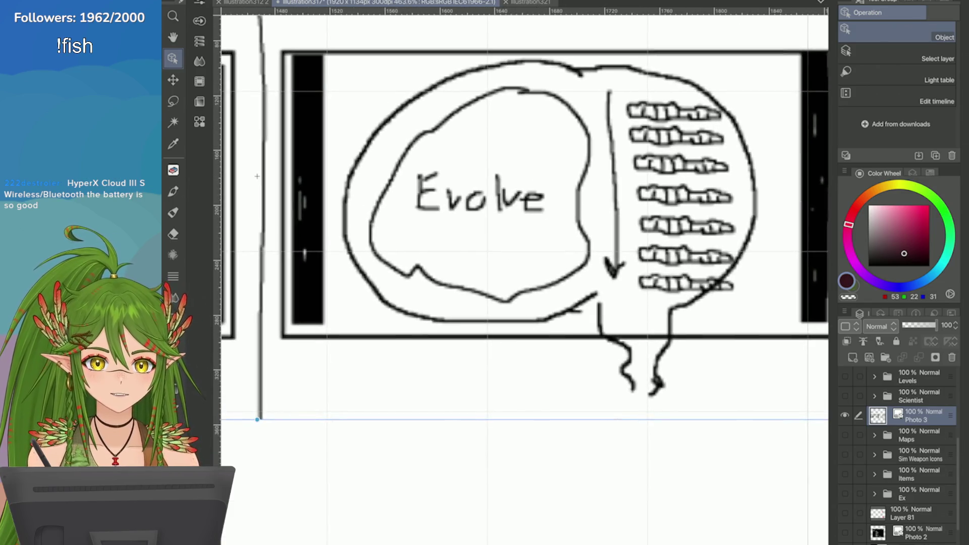
pyautogui.scroll(-1, 257, 176)
pyautogui.scroll(1, 257, 176)
pyautogui.scroll(-1, 267, 192)
pyautogui.scroll(1, 275, 204)
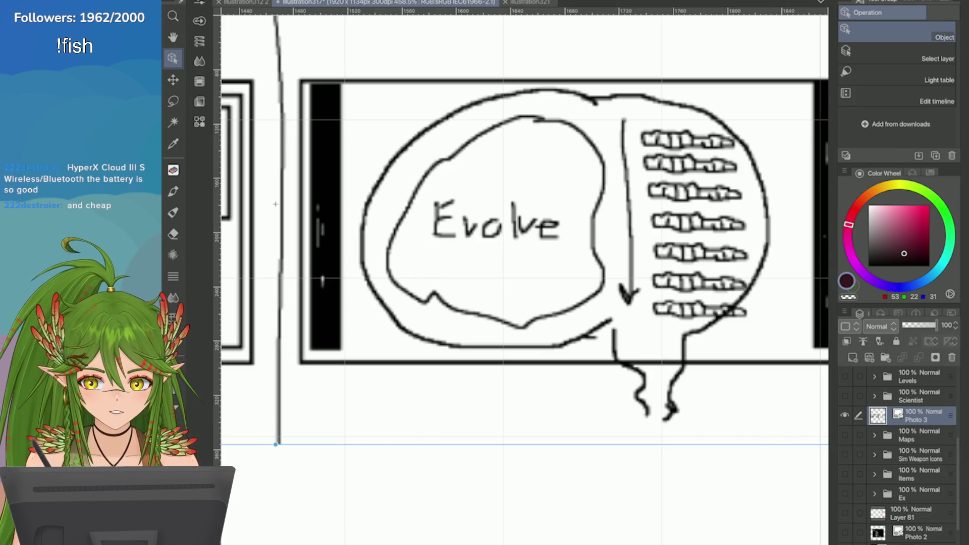
pyautogui.scroll(-5, 525, 278)
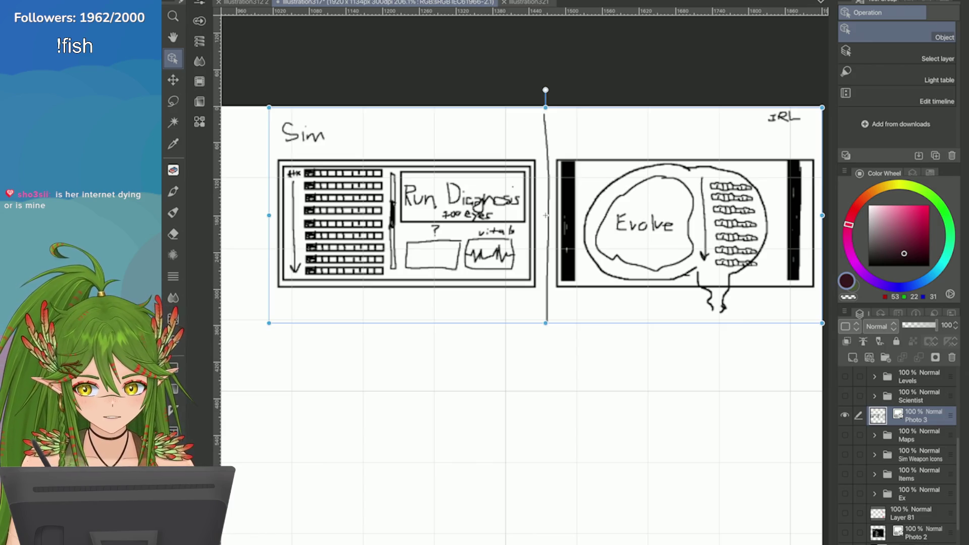
# Step: Move the Photo 3 layer beneath the Ex folder in the Layer panel
pyautogui.scroll(-3, 545, 216)
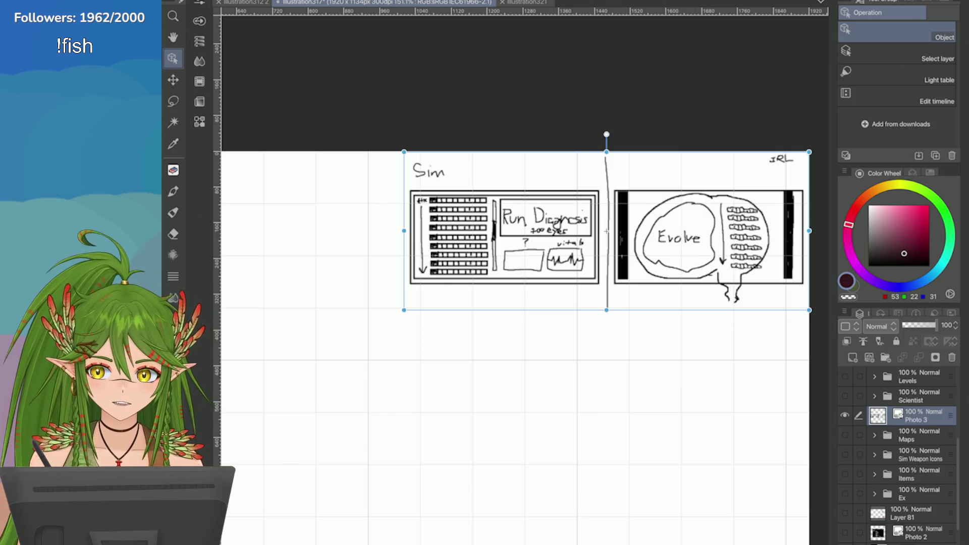
pyautogui.scroll(-3, 674, 138)
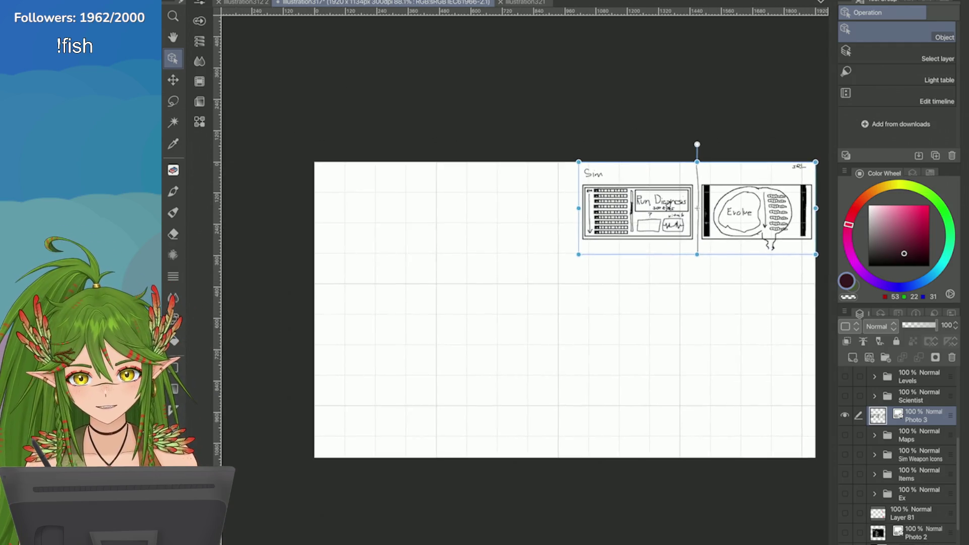
pyautogui.scroll(3, 453, 368)
pyautogui.scroll(-3, 606, 171)
pyautogui.scroll(2, 606, 171)
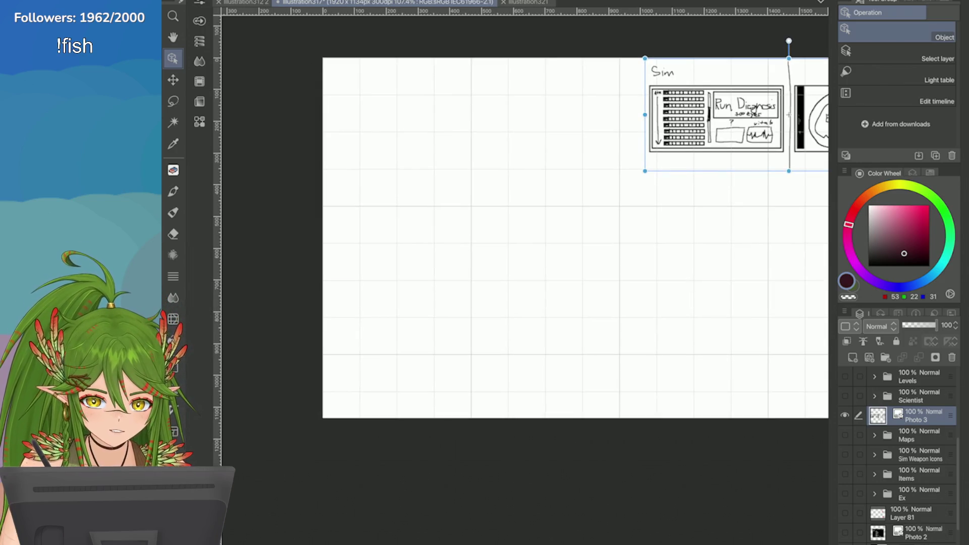
pyautogui.moveTo(918, 417)
pyautogui.mouseDown()
pyautogui.moveTo(908, 525)
pyautogui.moveTo(916, 487)
pyautogui.mouseUp()
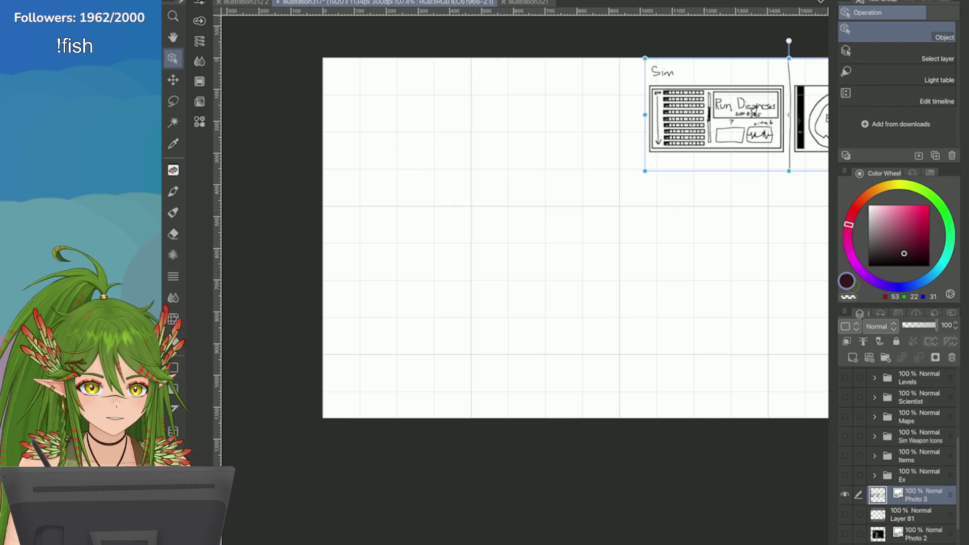
pyautogui.scroll(2, 575, 238)
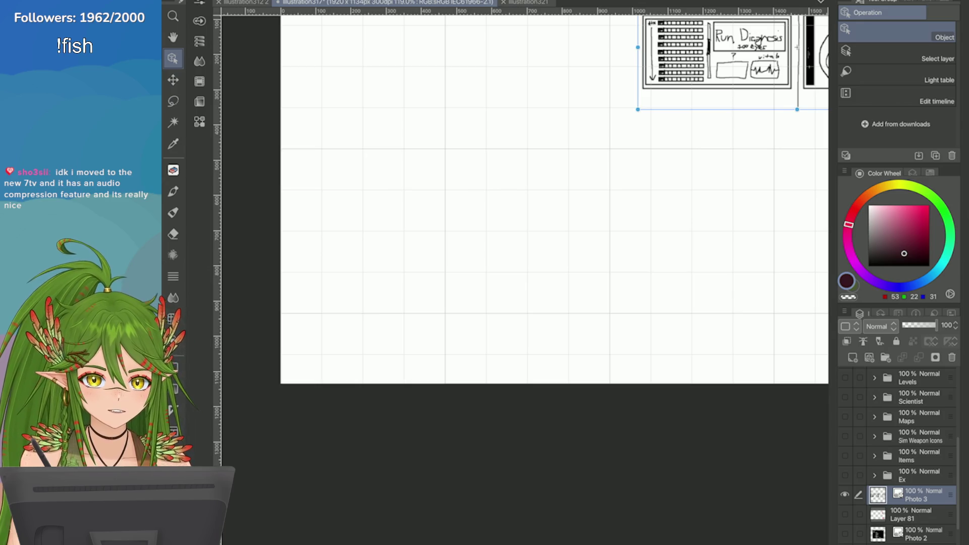
pyautogui.scroll(3, 797, 47)
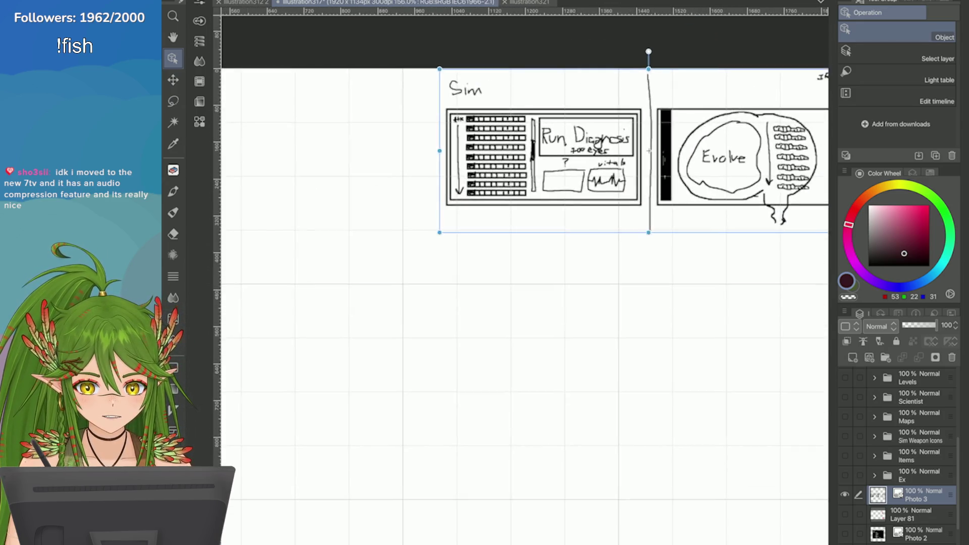
pyautogui.scroll(-4, 524, 273)
pyautogui.scroll(2, 525, 272)
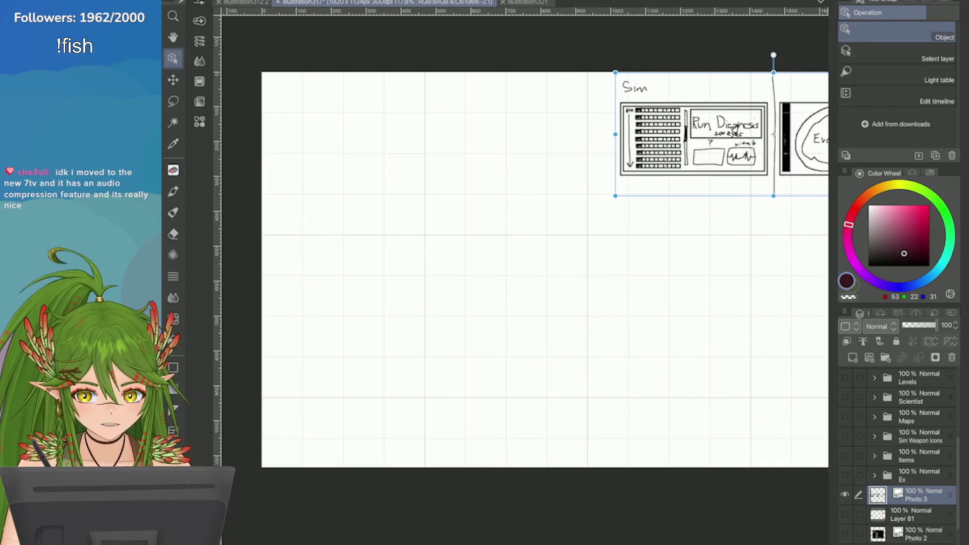
# Step: Wrap Photo 3 in a new Folder 6, show the Ex folder, and inspect the cat and mice
pyautogui.click(886, 358)
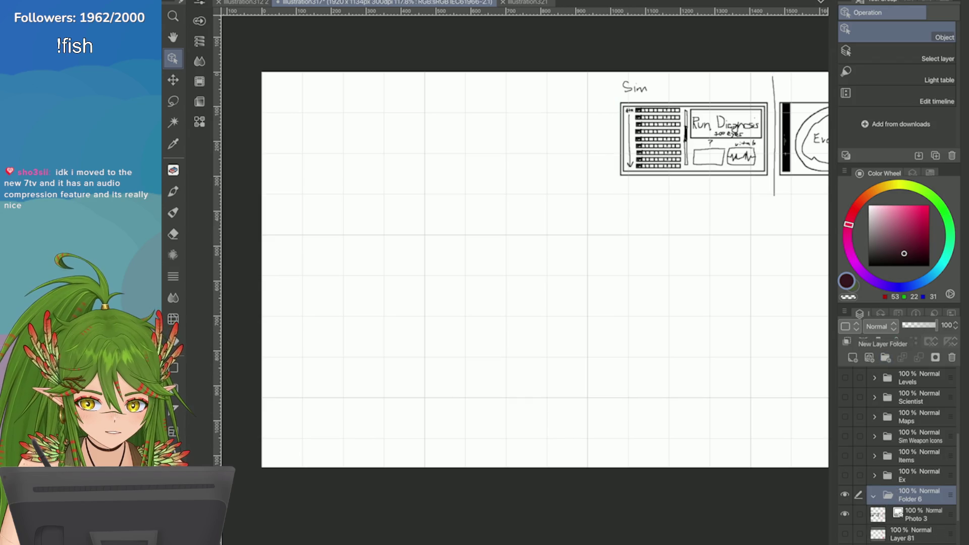
pyautogui.click(844, 475)
pyautogui.scroll(6, 574, 398)
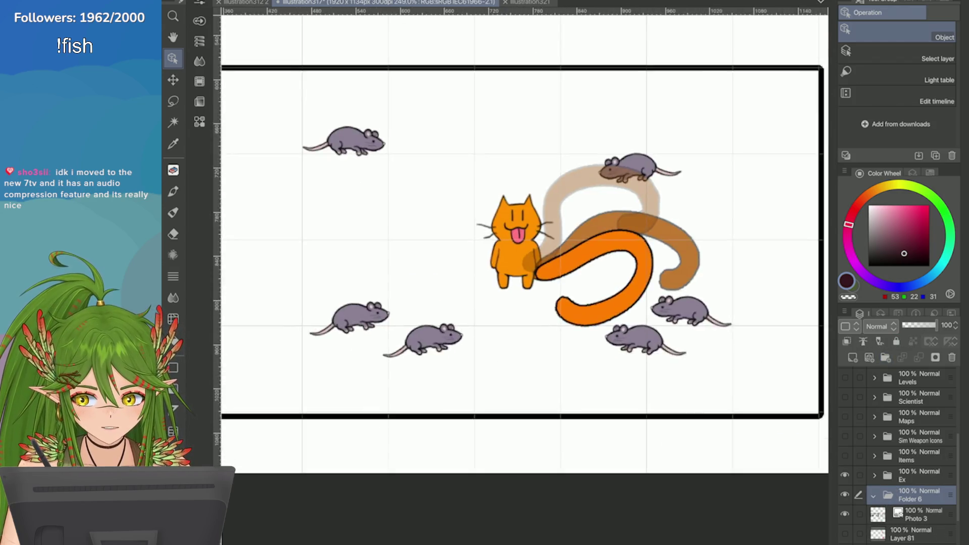
pyautogui.scroll(1, 692, 170)
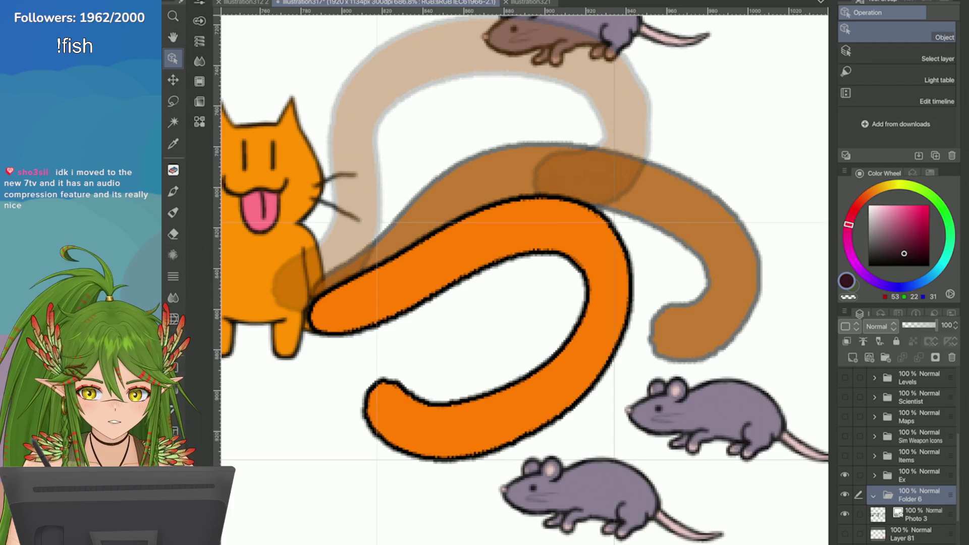
pyautogui.scroll(-3, 699, 219)
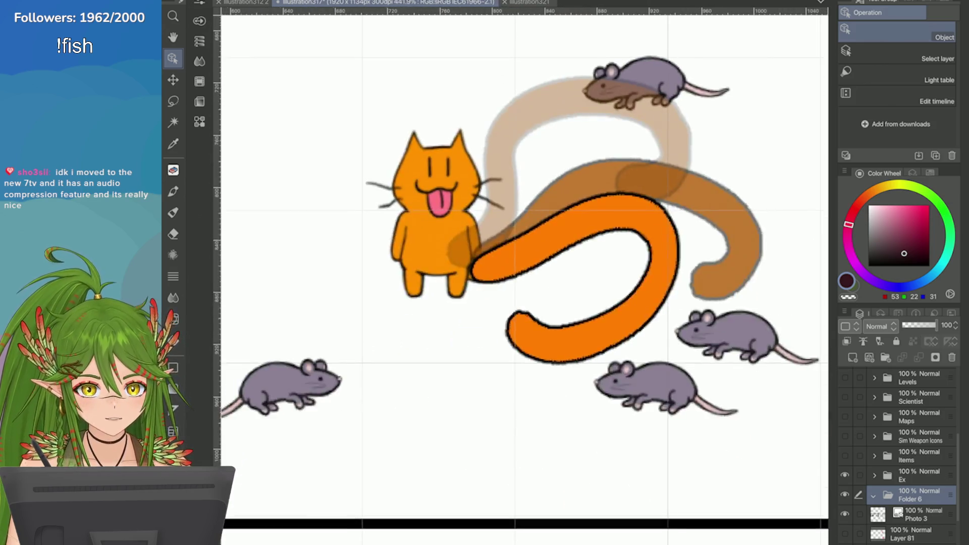
pyautogui.scroll(-2, 525, 277)
pyautogui.scroll(3, 525, 278)
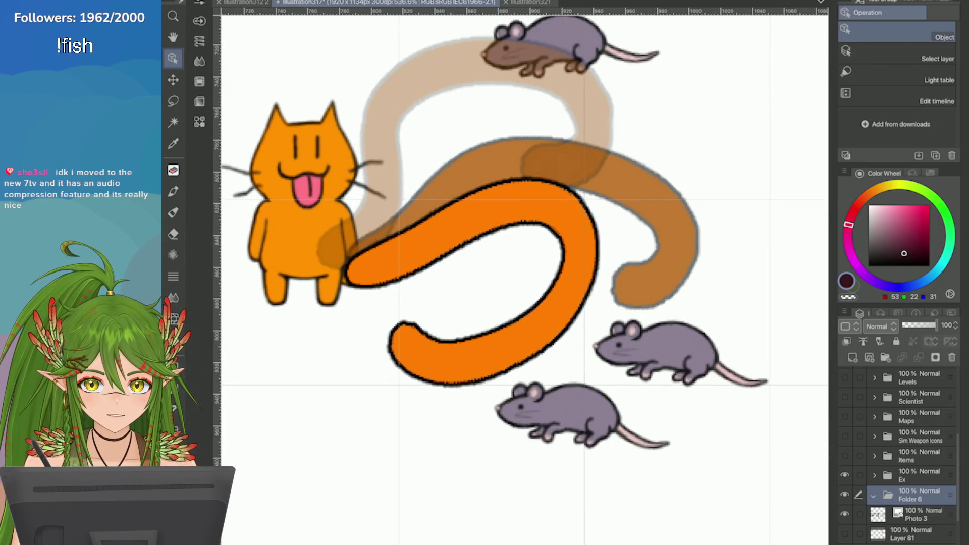
pyautogui.scroll(-2, 525, 277)
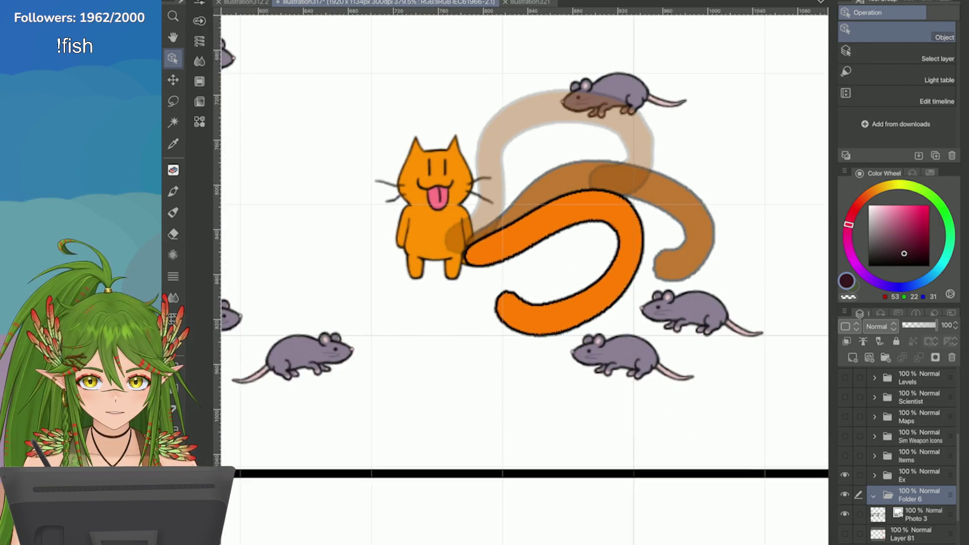
pyautogui.scroll(-4, 525, 278)
pyautogui.scroll(1, 525, 278)
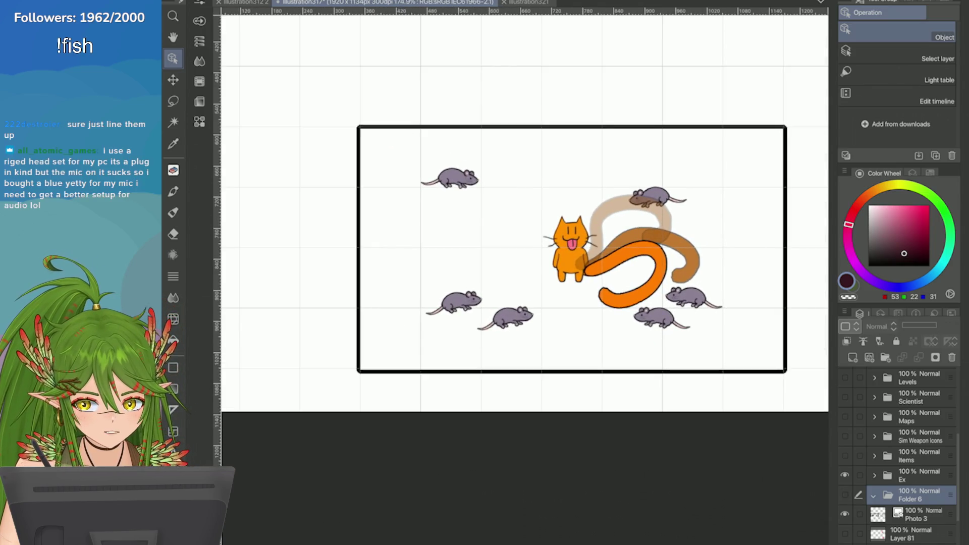
pyautogui.scroll(-2, 631, 306)
pyautogui.scroll(1, 759, 206)
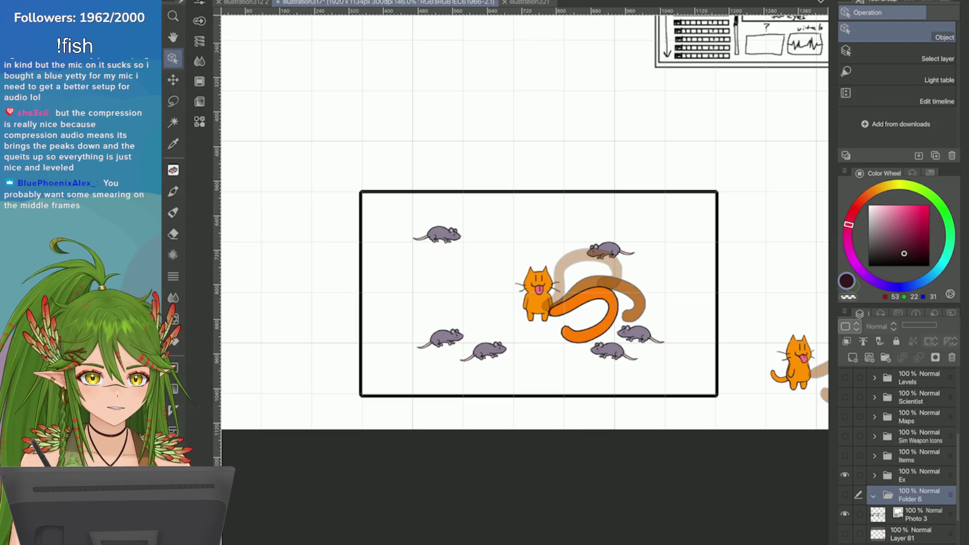
pyautogui.scroll(3, 656, 252)
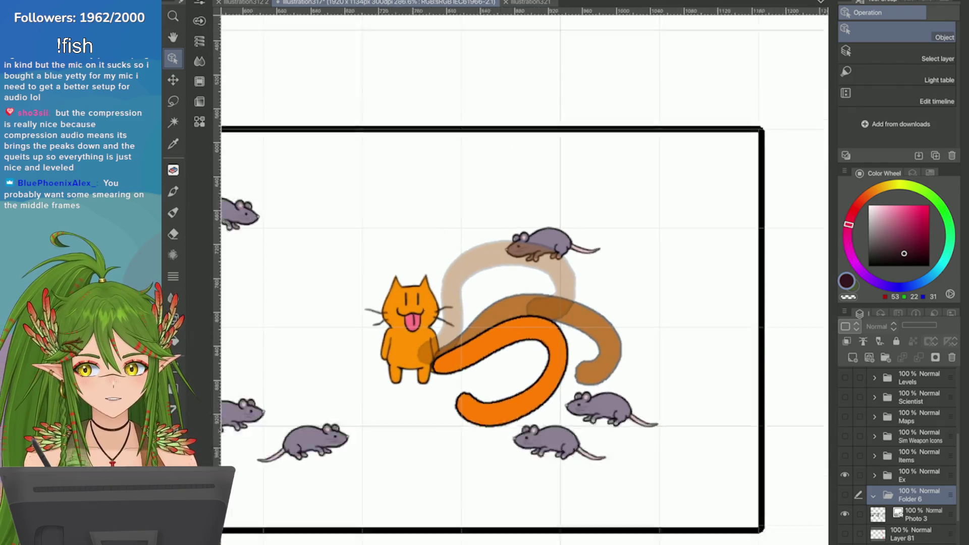
pyautogui.scroll(-5, 520, 227)
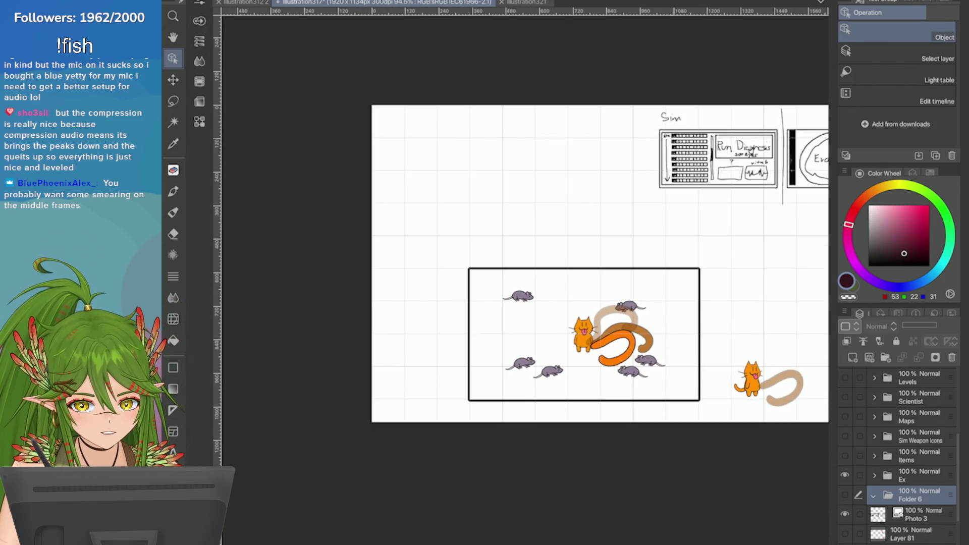
# Step: Show the Items and Sim Weapon Icons layers and zoom to view them
pyautogui.click(844, 456)
pyautogui.click(844, 436)
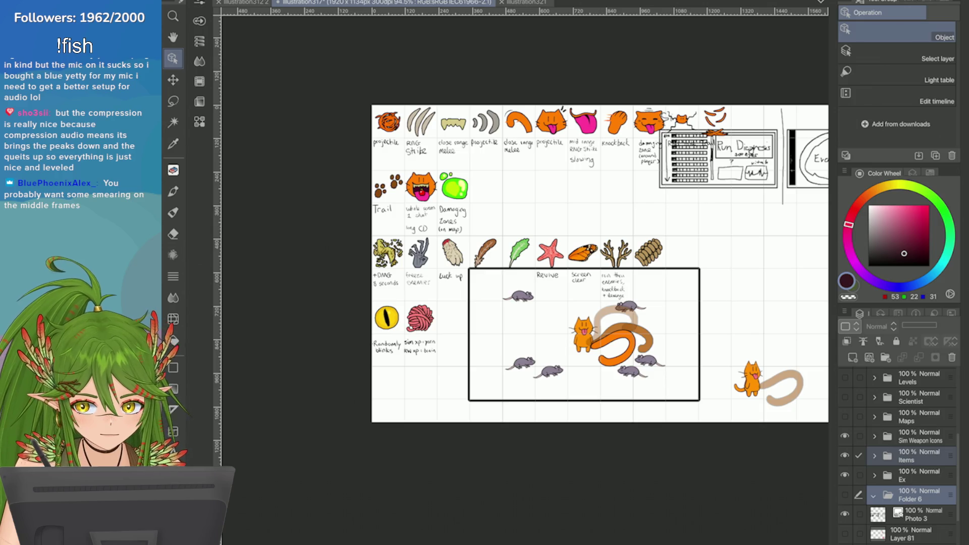
pyautogui.scroll(5, 496, 79)
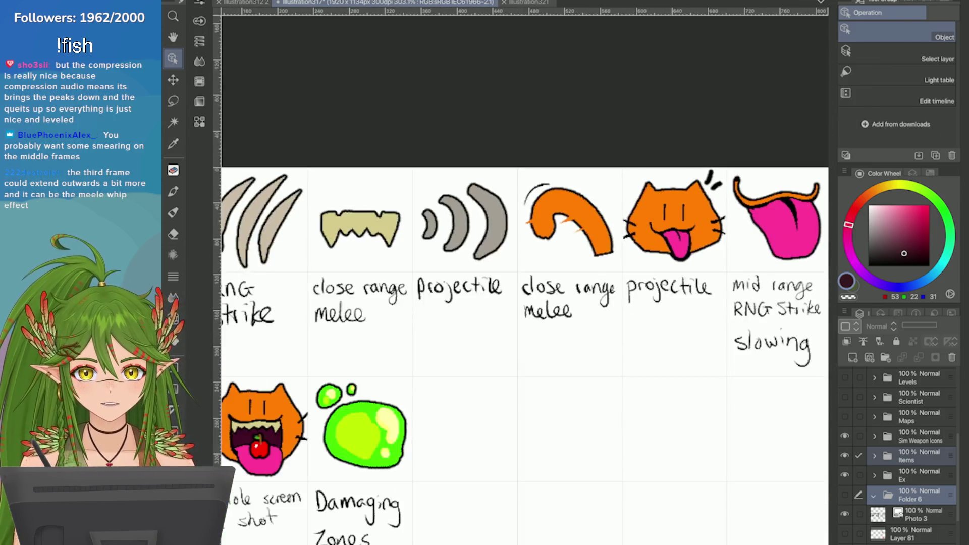
pyautogui.scroll(-3, 520, 303)
pyautogui.scroll(2, 520, 252)
pyautogui.scroll(-3, 520, 302)
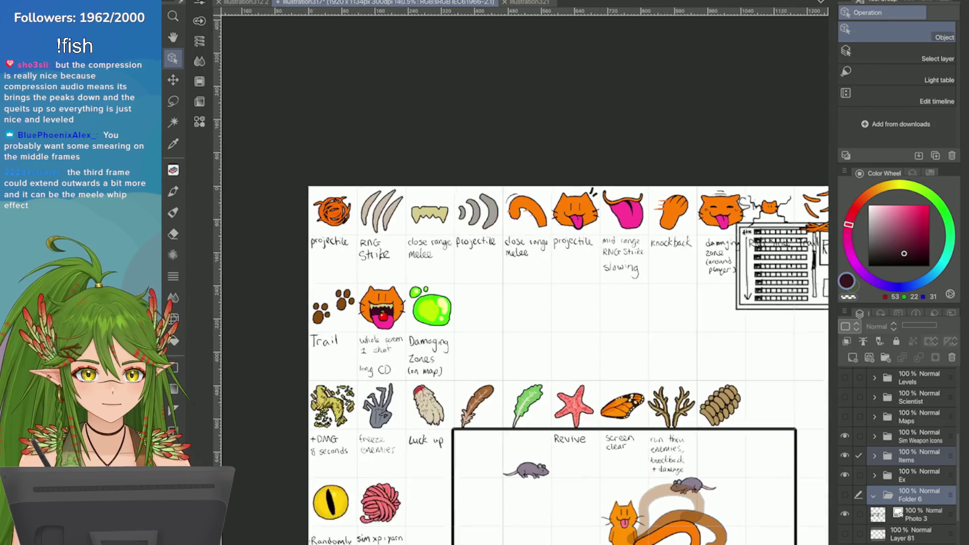
pyautogui.scroll(-2, 601, 344)
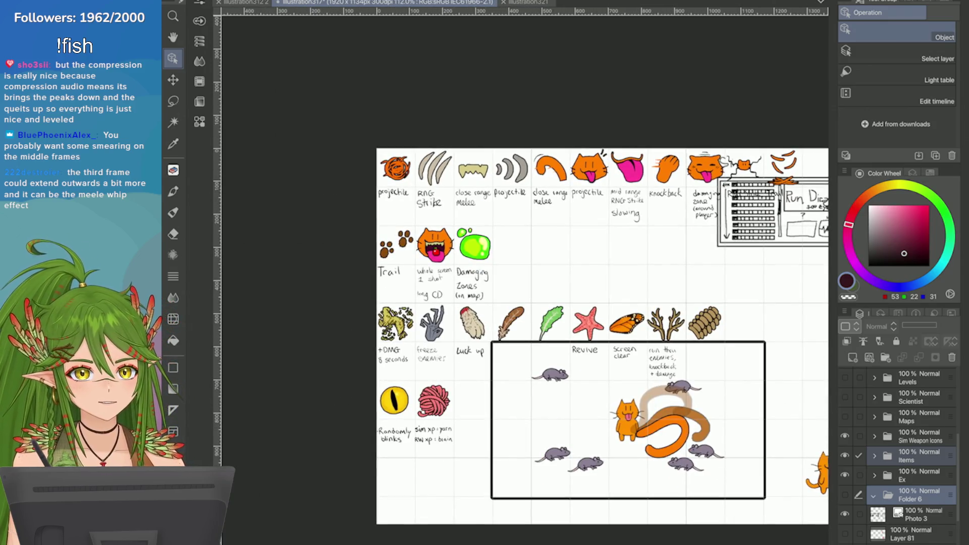
pyautogui.scroll(5, 707, 479)
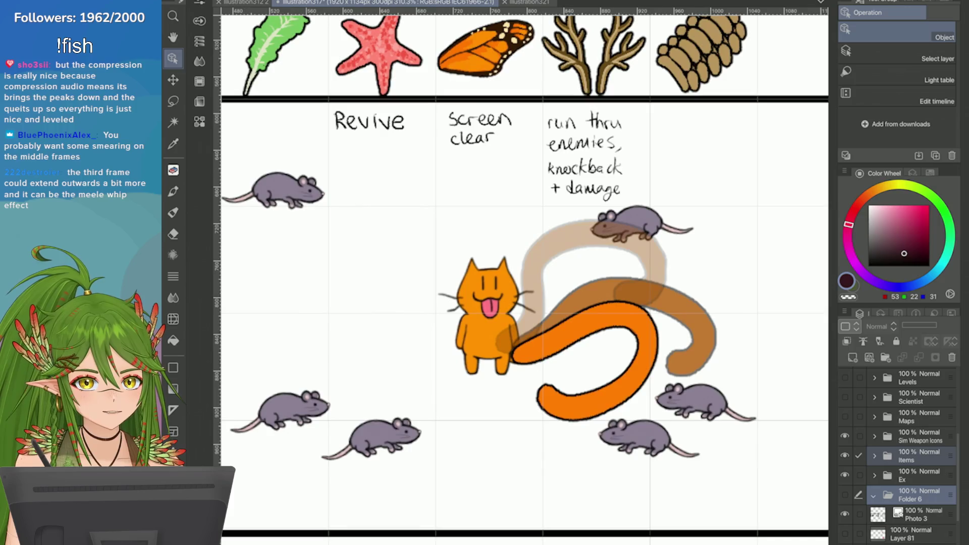
# Step: Hide the Ex cat-and-mice folder and the weapon icon sheet folder
pyautogui.scroll(1, 716, 300)
pyautogui.scroll(-3, 717, 300)
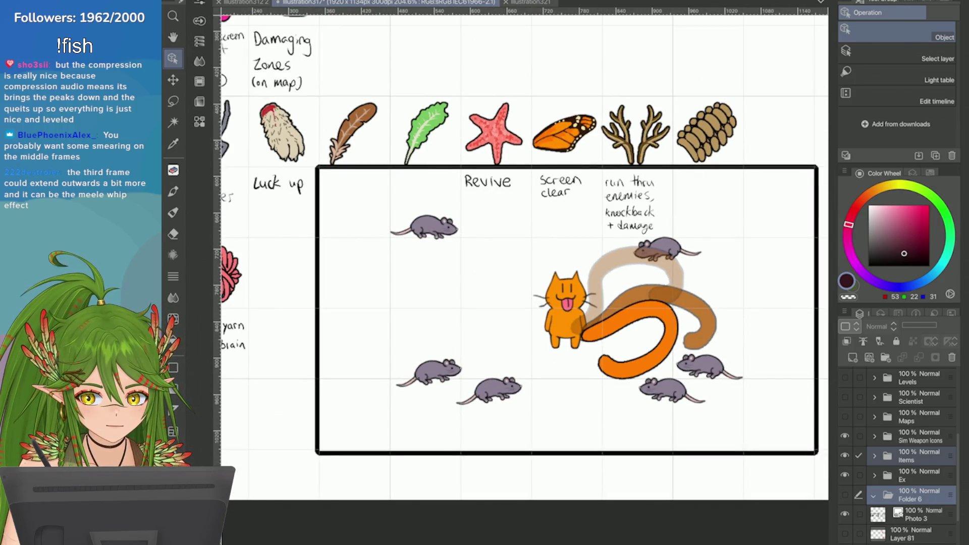
pyautogui.scroll(-2, 734, 307)
pyautogui.scroll(1, 752, 298)
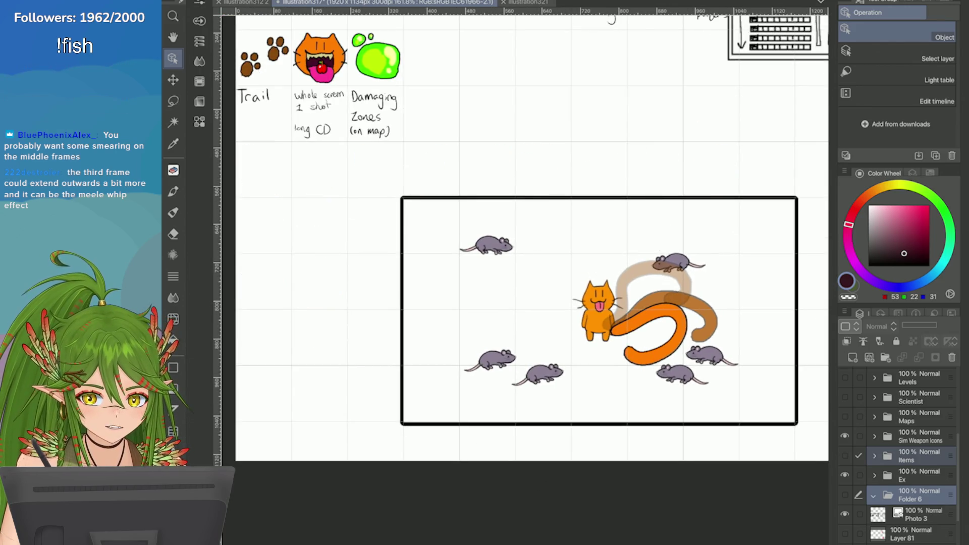
pyautogui.scroll(-3, 641, 447)
pyautogui.scroll(1, 641, 446)
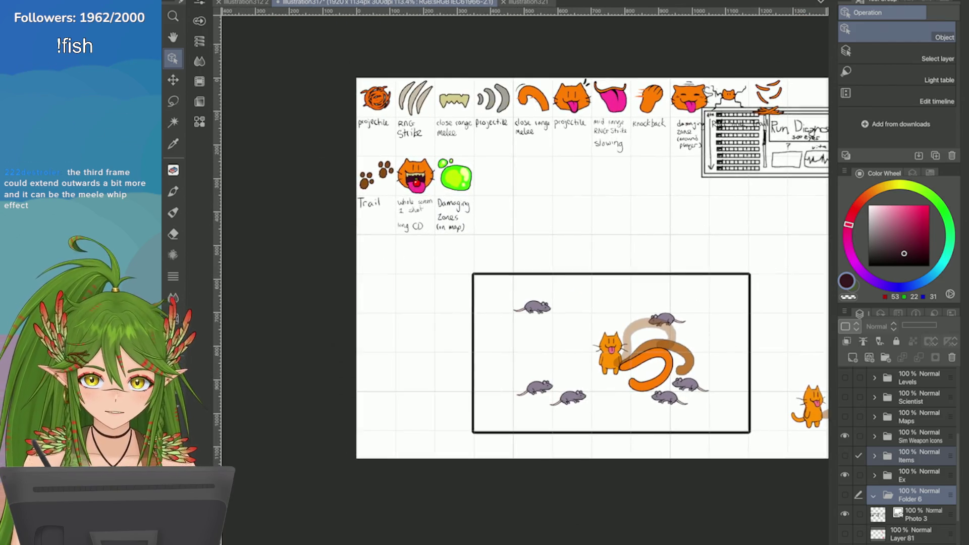
pyautogui.click(845, 475)
pyautogui.click(845, 436)
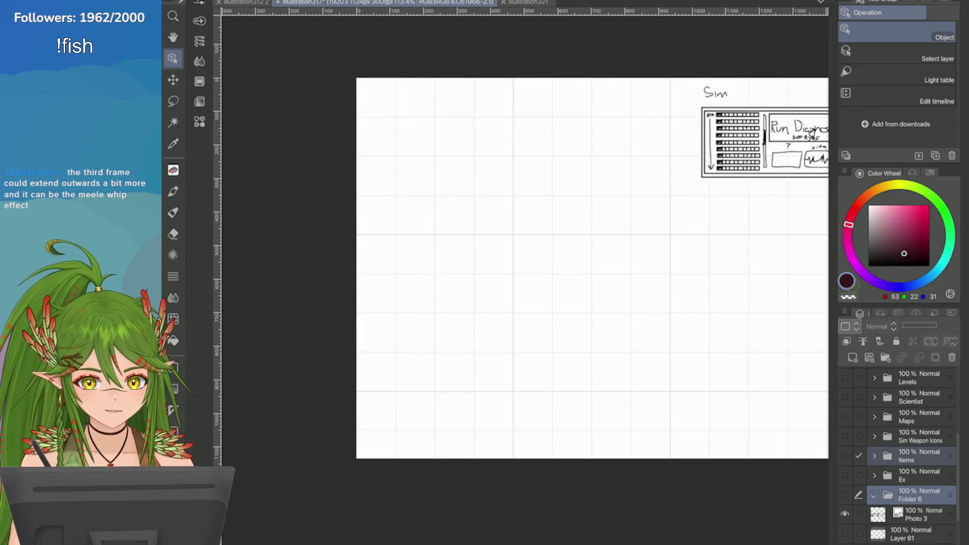
# Step: Rename Folder 6 to 'Shop'
pyautogui.scroll(-2, 898, 454)
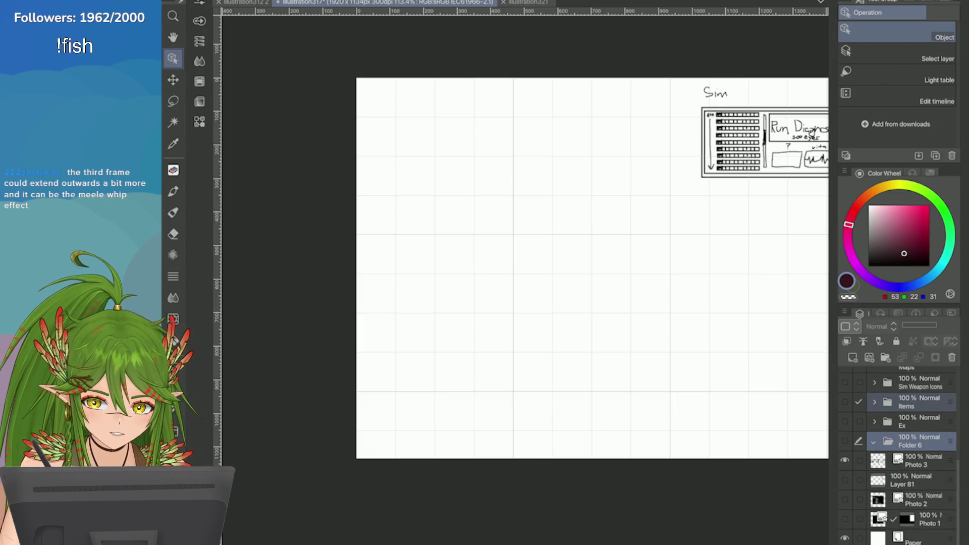
pyautogui.click(916, 461)
pyautogui.click(918, 442)
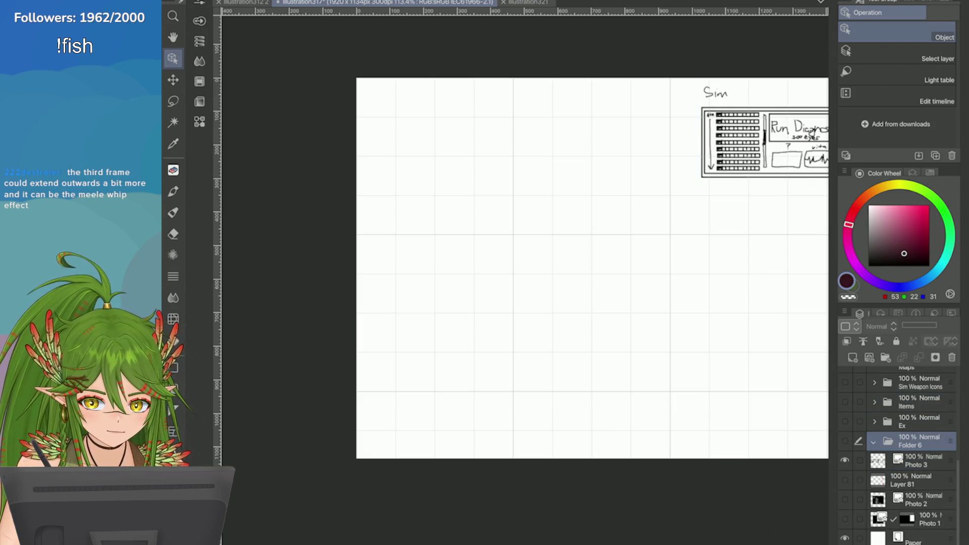
pyautogui.doubleClick(914, 441)
pyautogui.click(467, 522)
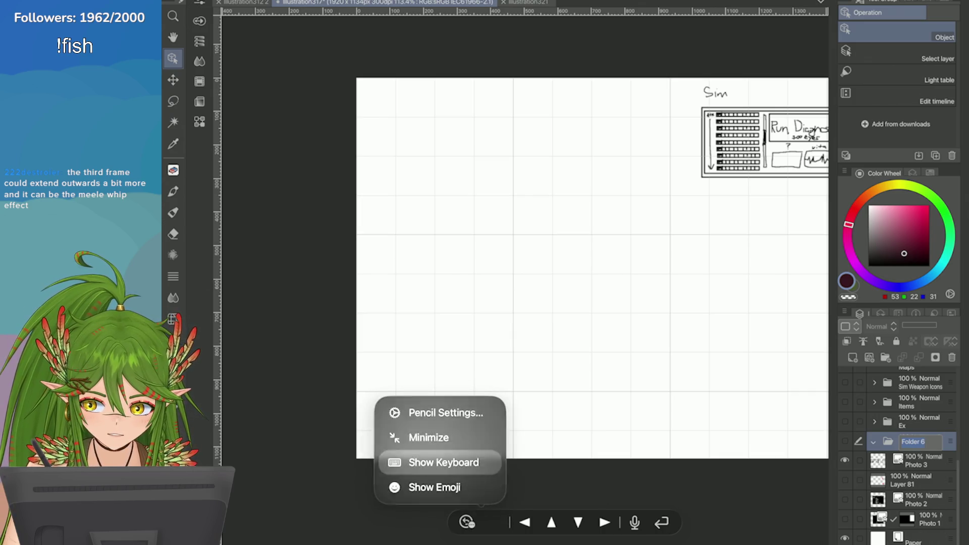
pyautogui.click(439, 462)
pyautogui.write('Sh')
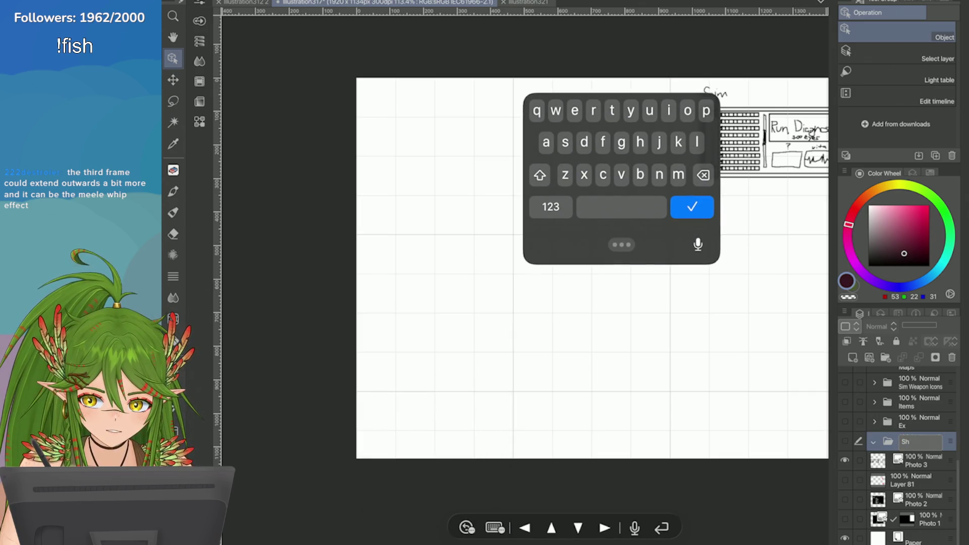
pyautogui.write('op')
pyautogui.press('Return')
# Step: Hide the Photo 3 sketch layer, pick a dark olive green, and save the illustration
pyautogui.scroll(-3, 592, 268)
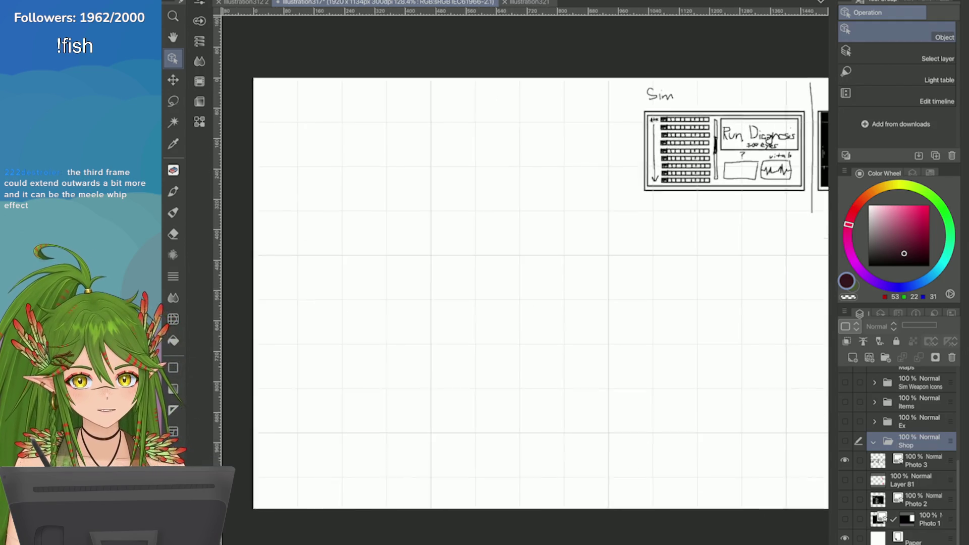
pyautogui.click(844, 459)
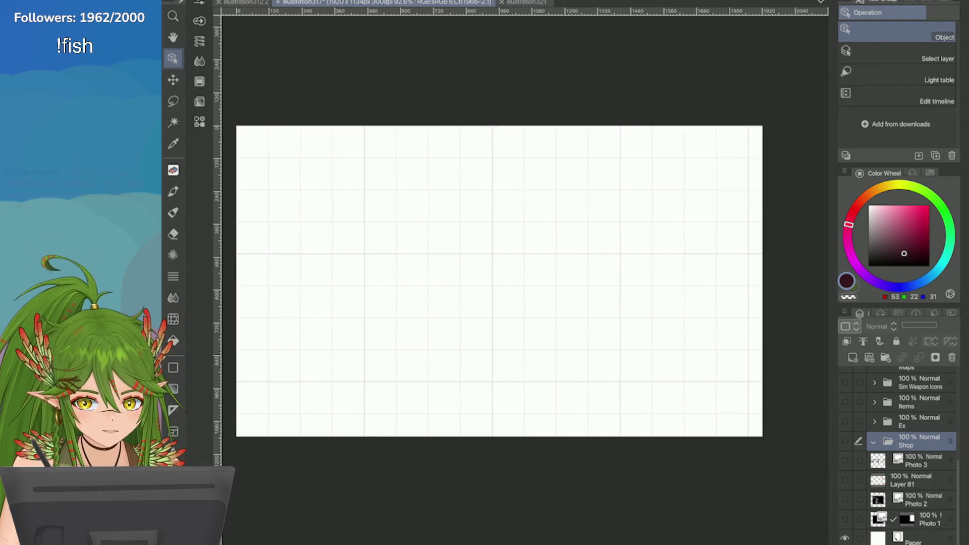
pyautogui.scroll(-2, 500, 282)
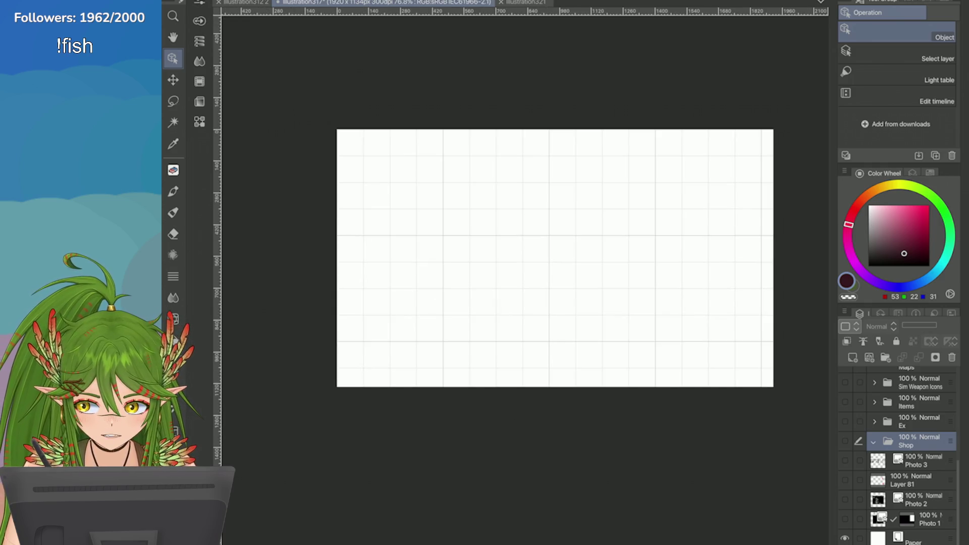
pyautogui.scroll(1, 616, 125)
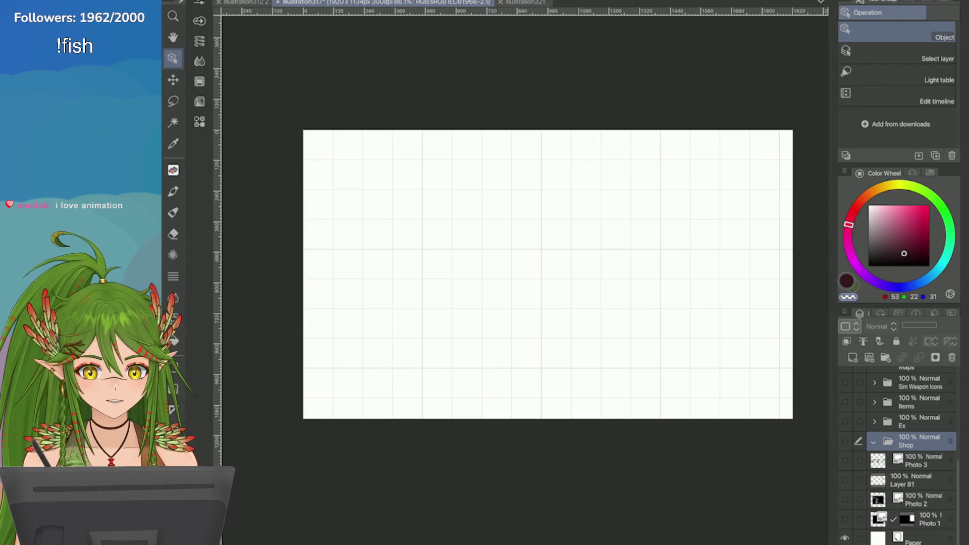
pyautogui.click(914, 187)
pyautogui.click(903, 235)
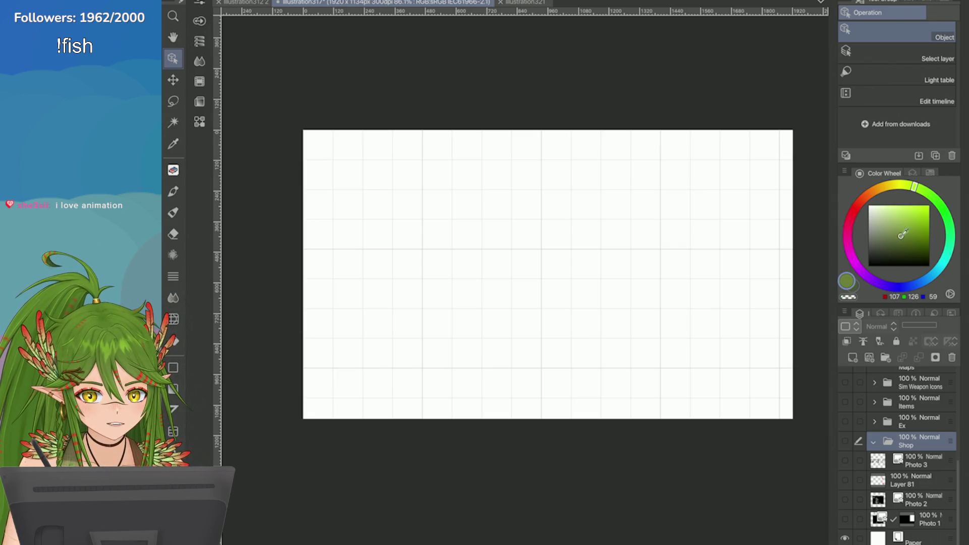
pyautogui.moveTo(902, 234)
pyautogui.mouseDown()
pyautogui.moveTo(897, 246)
pyautogui.moveTo(919, 252)
pyautogui.mouseUp()
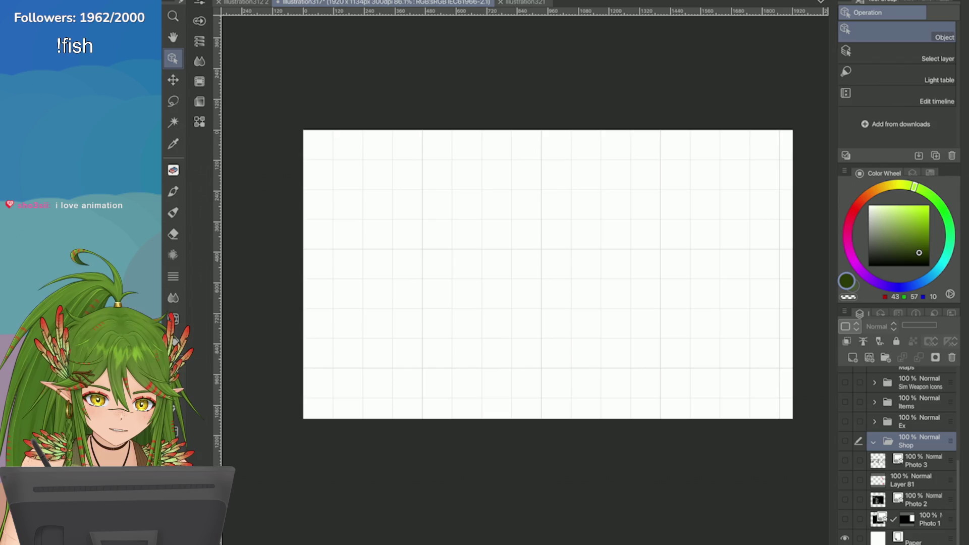
pyautogui.hotkey('ctrl', 's')
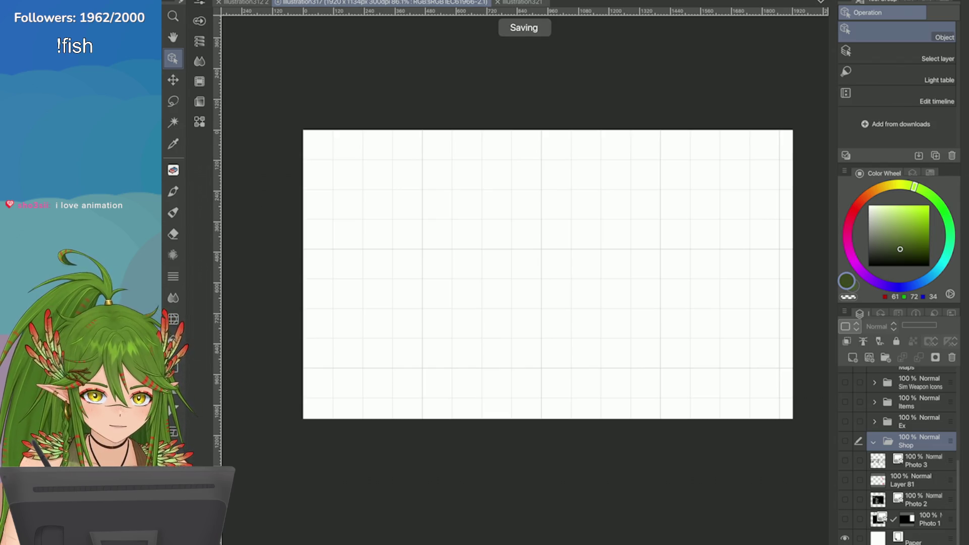
pyautogui.press('u')
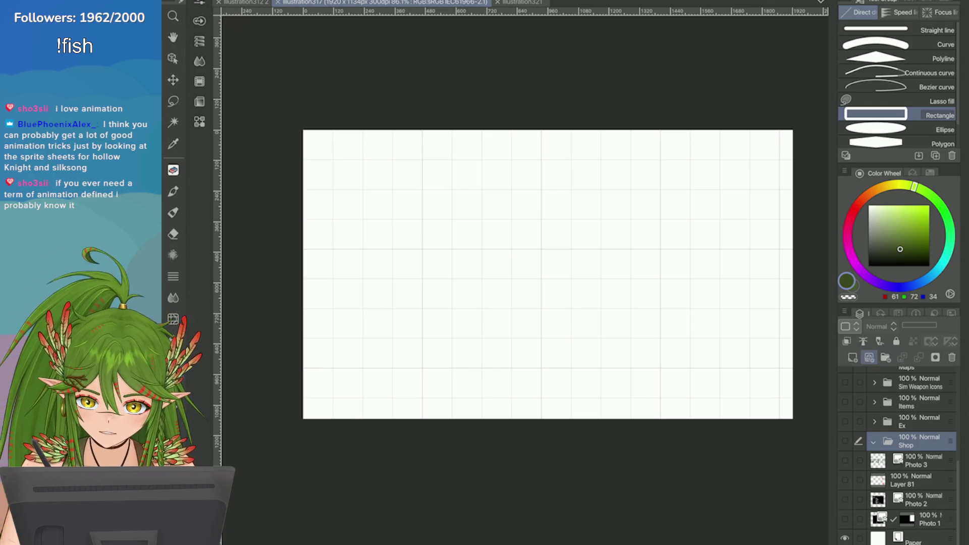
# Step: Replace the new vector layer in the Shop folder with a new raster layer
pyautogui.click(869, 357)
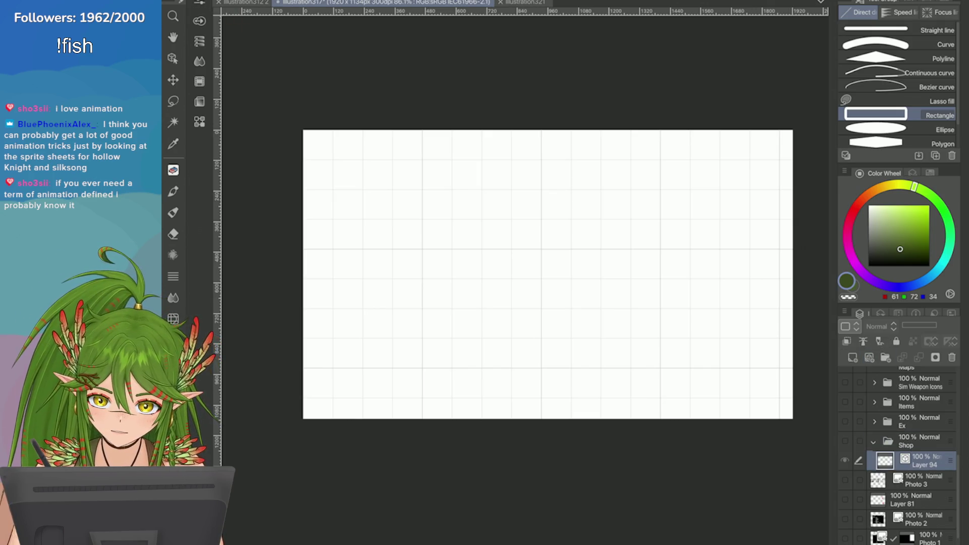
pyautogui.click(952, 357)
pyautogui.click(853, 358)
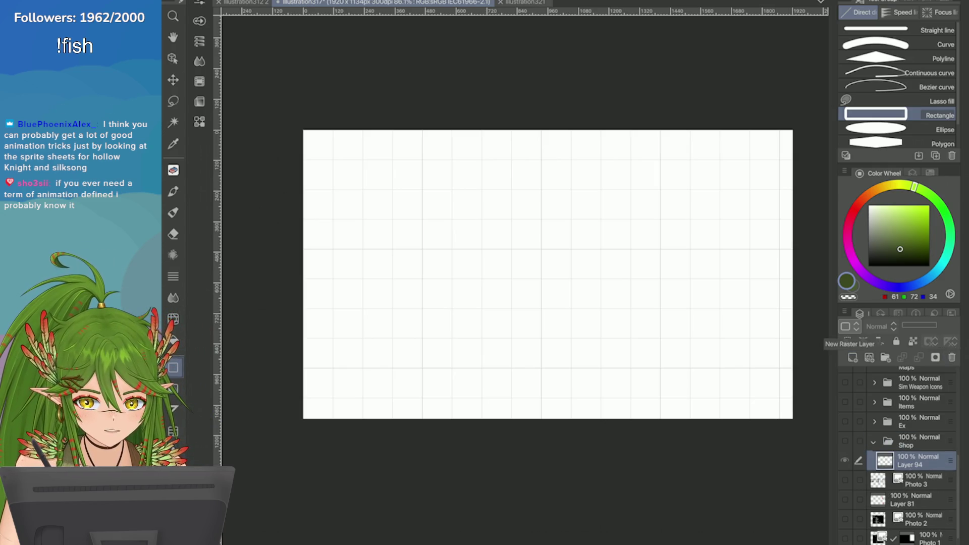
# Step: Draw a filled dark olive green rectangle across most of the canvas
pyautogui.click(200, 20)
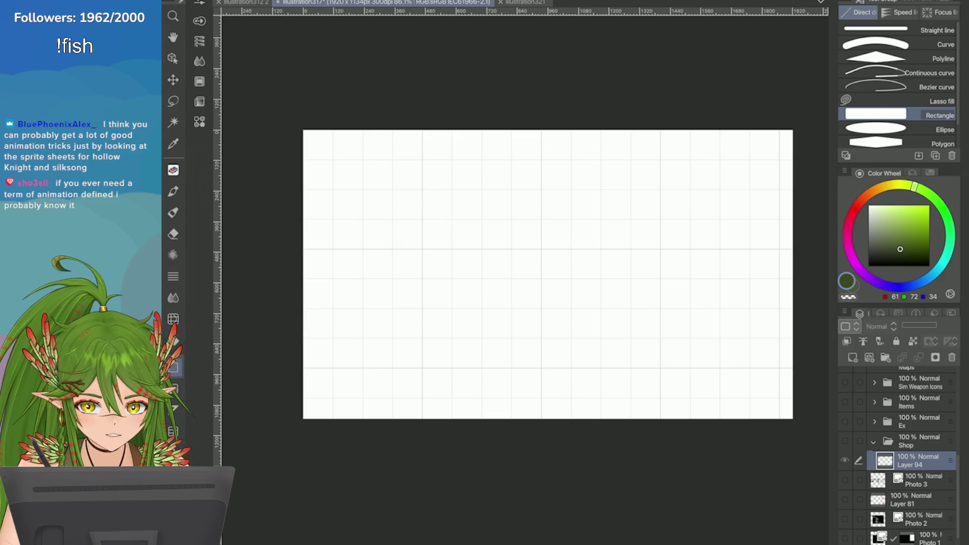
pyautogui.moveTo(328, 159)
pyautogui.mouseDown()
pyautogui.moveTo(467, 223)
pyautogui.moveTo(780, 397)
pyautogui.mouseUp()
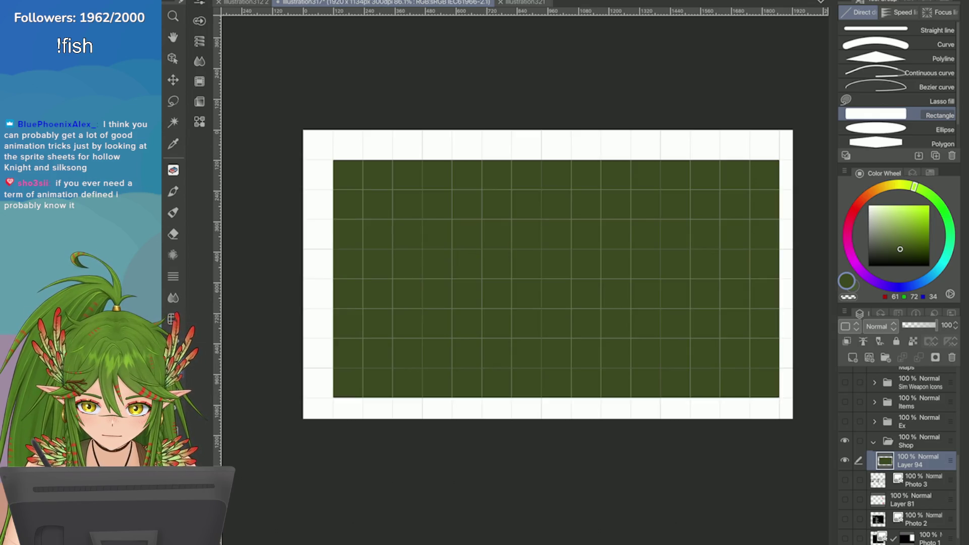
pyautogui.scroll(-3, 550, 275)
pyautogui.click(393, 1)
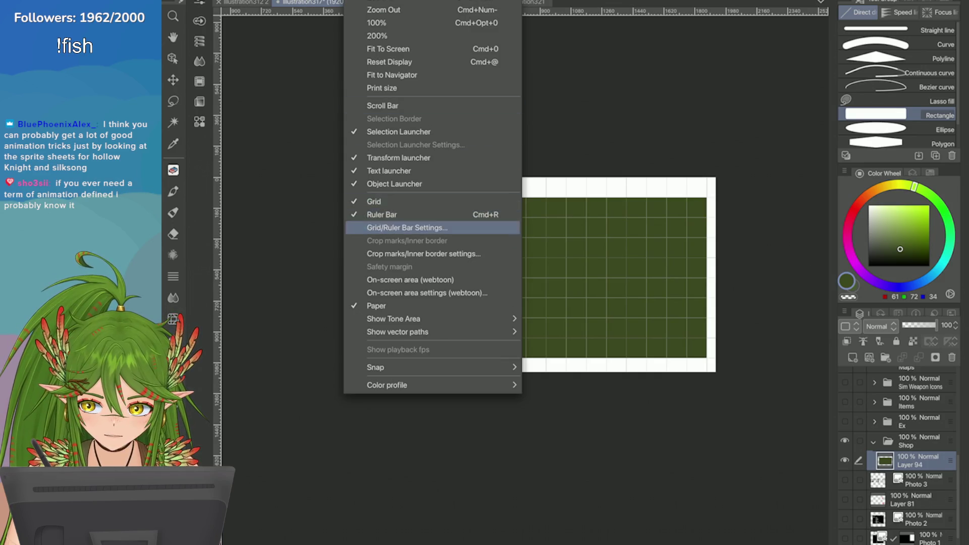
# Step: Set the grid start point to the canvas centre in Grid/Ruler Bar Settings, then remove the green rectangle
pyautogui.click(353, 228)
pyautogui.click(369, 343)
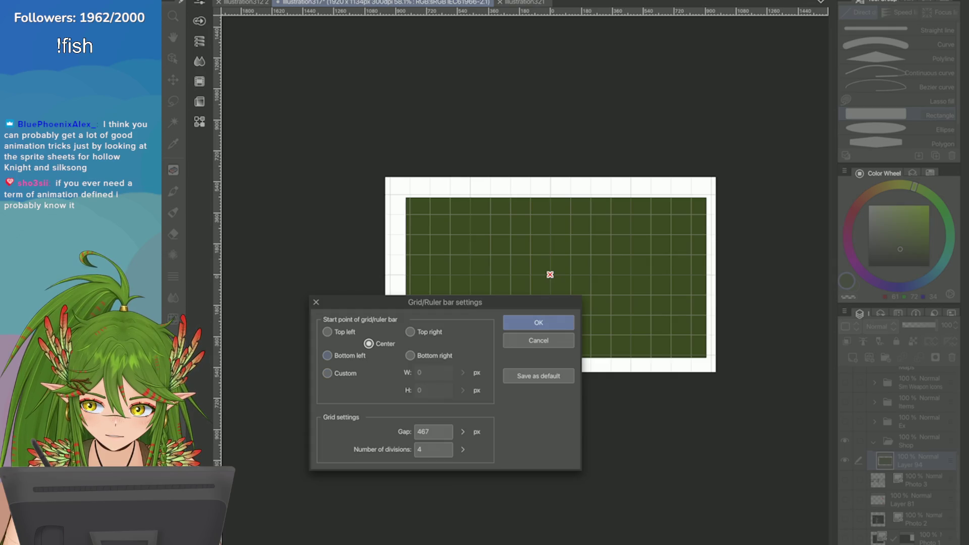
pyautogui.click(327, 355)
pyautogui.click(327, 332)
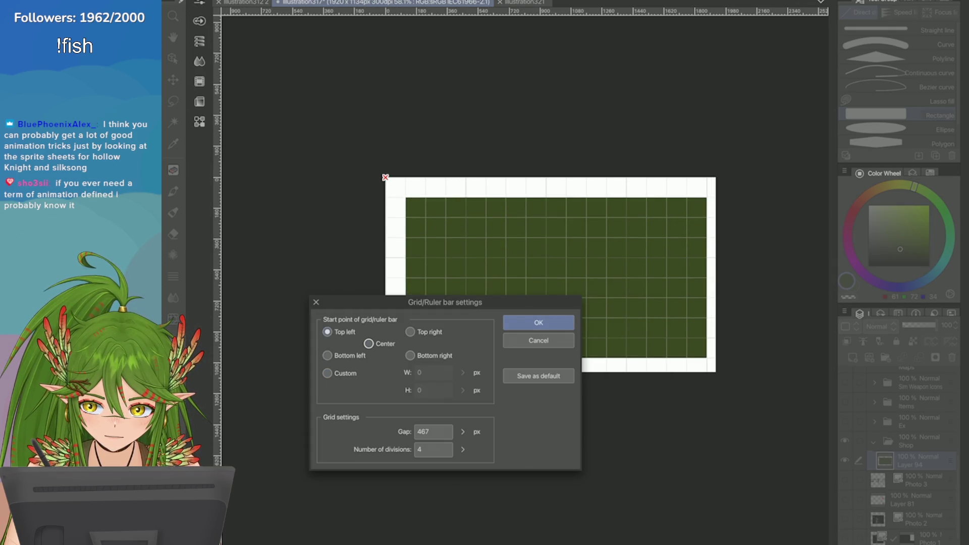
pyautogui.click(550, 286)
pyautogui.moveTo(550, 279); pyautogui.dragTo(533, 276)
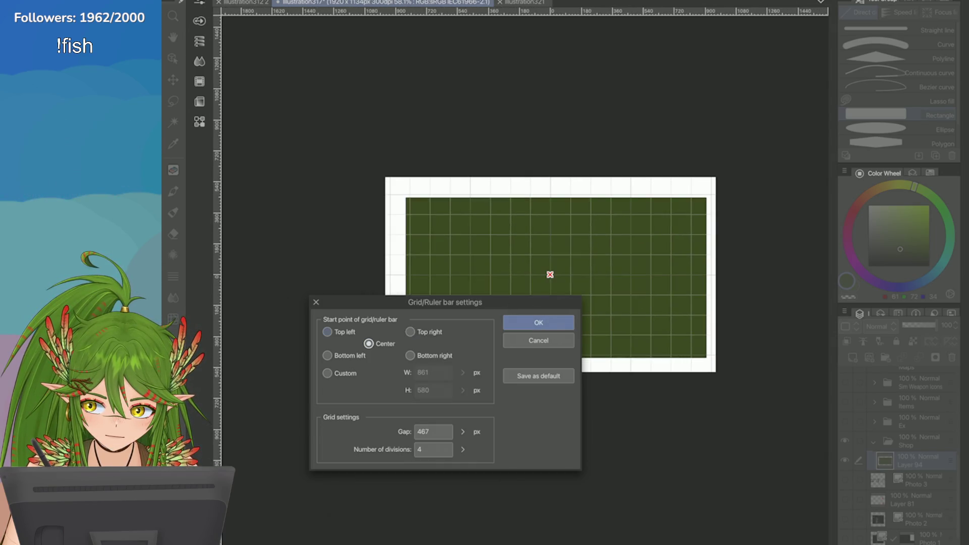
pyautogui.click(538, 322)
pyautogui.press('Delete')
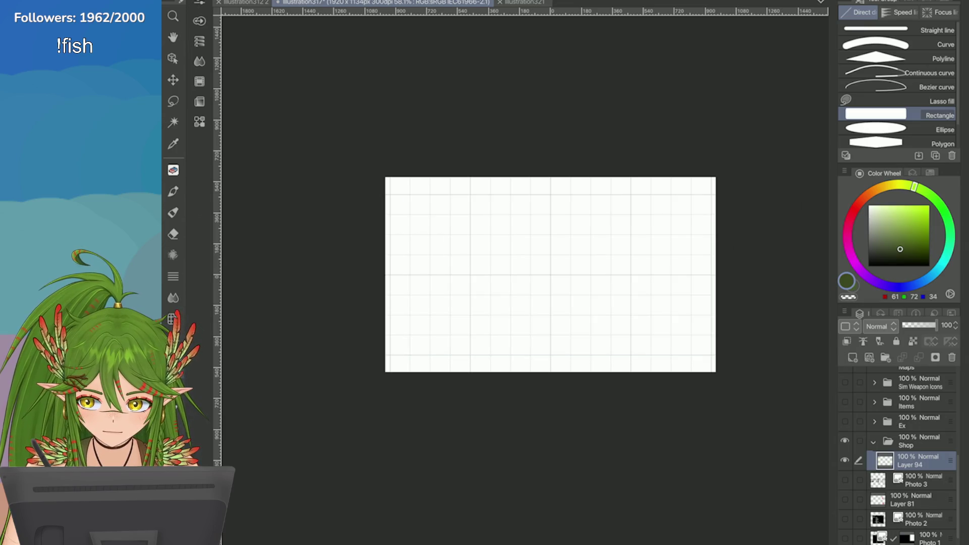
# Step: Redraw the green rectangle aligned to the grid
pyautogui.moveTo(389, 195)
pyautogui.mouseDown()
pyautogui.moveTo(488, 272)
pyautogui.moveTo(711, 355)
pyautogui.mouseUp()
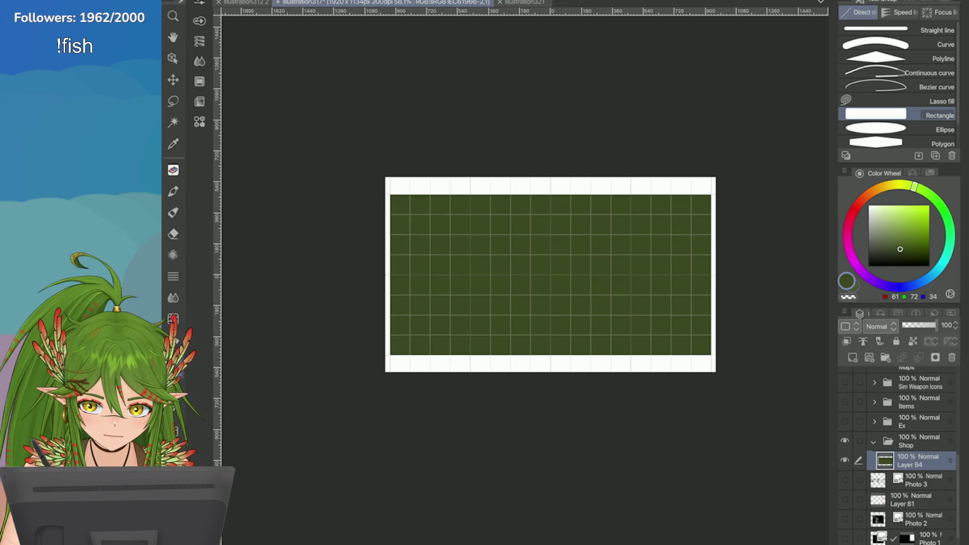
pyautogui.scroll(3, 695, 271)
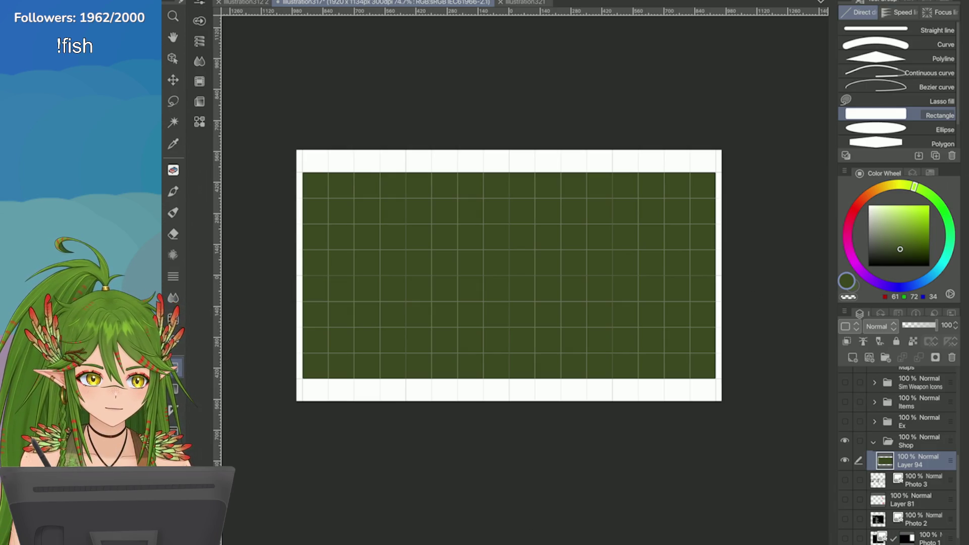
pyautogui.scroll(2, 509, 281)
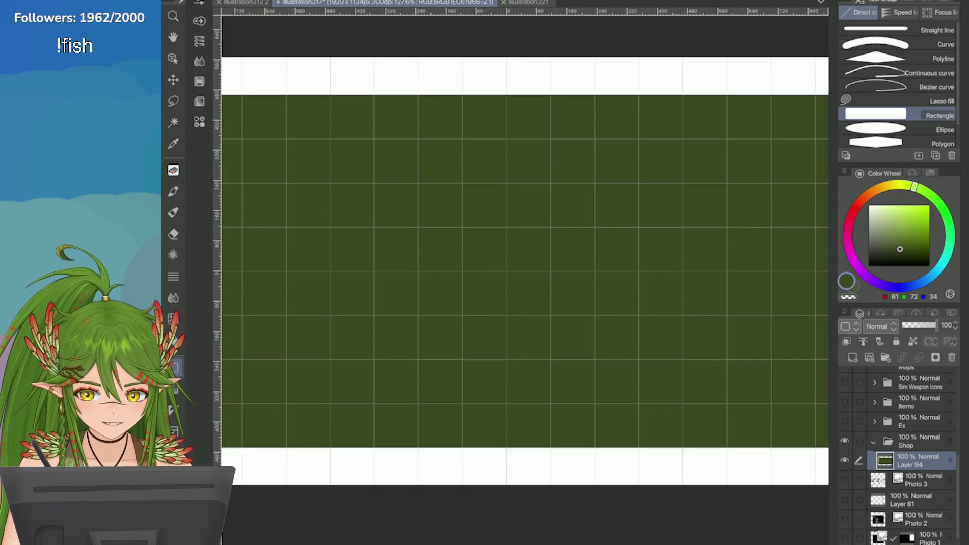
# Step: Add Layer 95 above Layer 94 and fill it with a darker, muted green
pyautogui.click(852, 358)
pyautogui.moveTo(900, 249)
pyautogui.mouseDown()
pyautogui.moveTo(897, 241)
pyautogui.moveTo(888, 251)
pyautogui.moveTo(915, 254)
pyautogui.mouseUp()
pyautogui.moveTo(914, 187); pyautogui.dragTo(937, 200)
pyautogui.hotkey('alt', 'BackSpace')
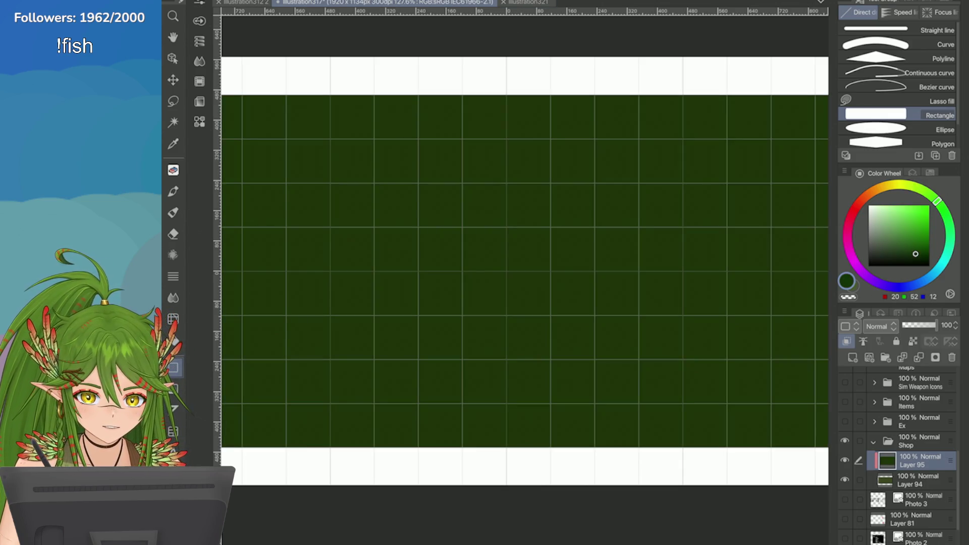
pyautogui.hotkey('ctrl', '-')
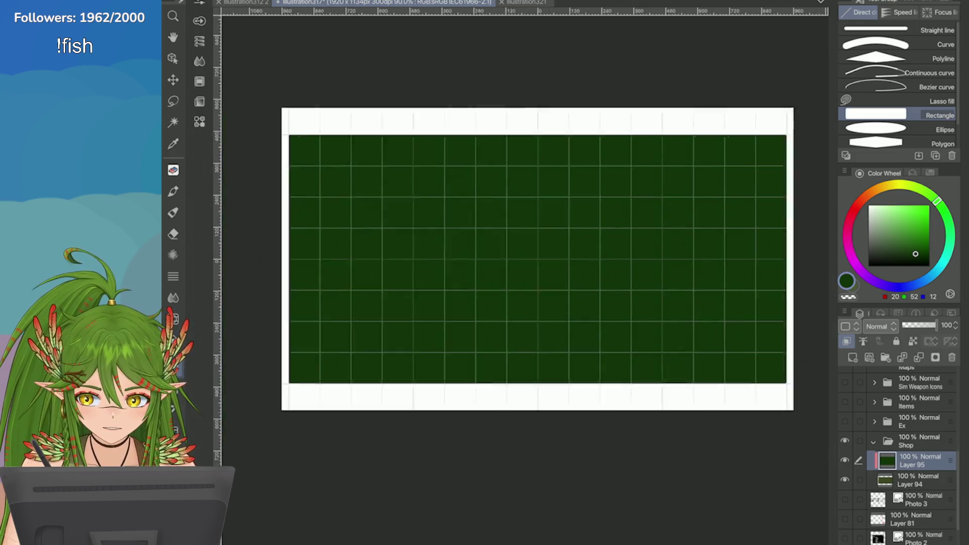
pyautogui.click(920, 252)
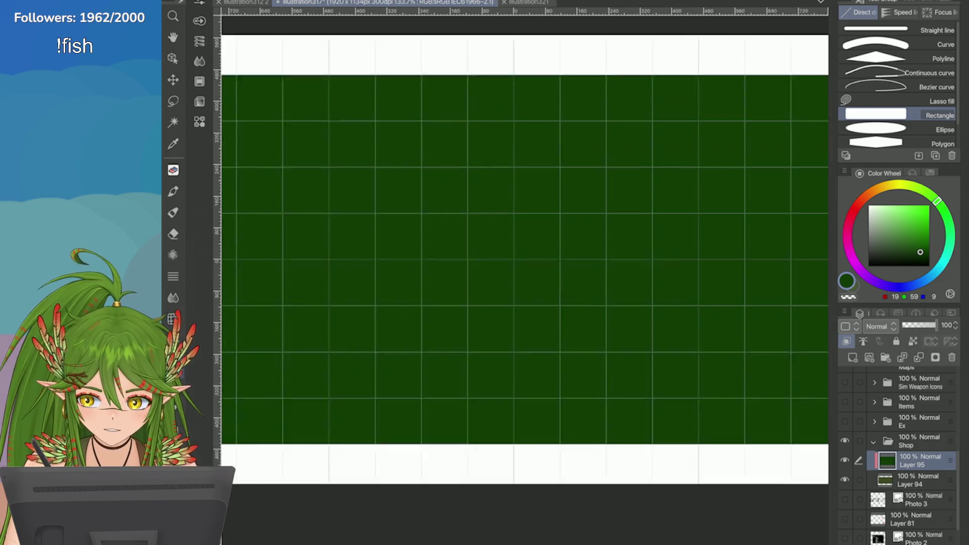
# Step: Try other dark green shades, clear Layer 95, and settle on very dark green 4/37/9
pyautogui.press('e')
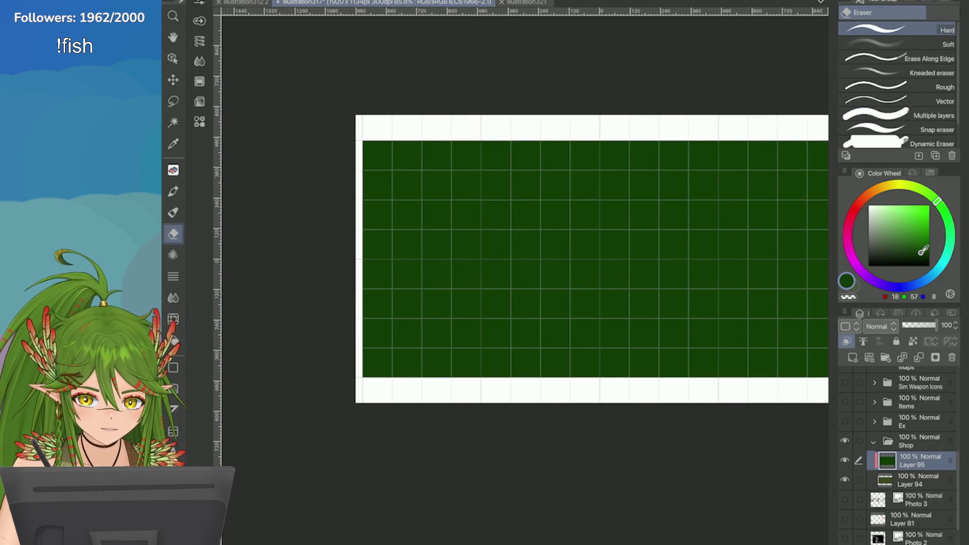
pyautogui.click(920, 251)
pyautogui.moveTo(592, 259); pyautogui.dragTo(528, 245)
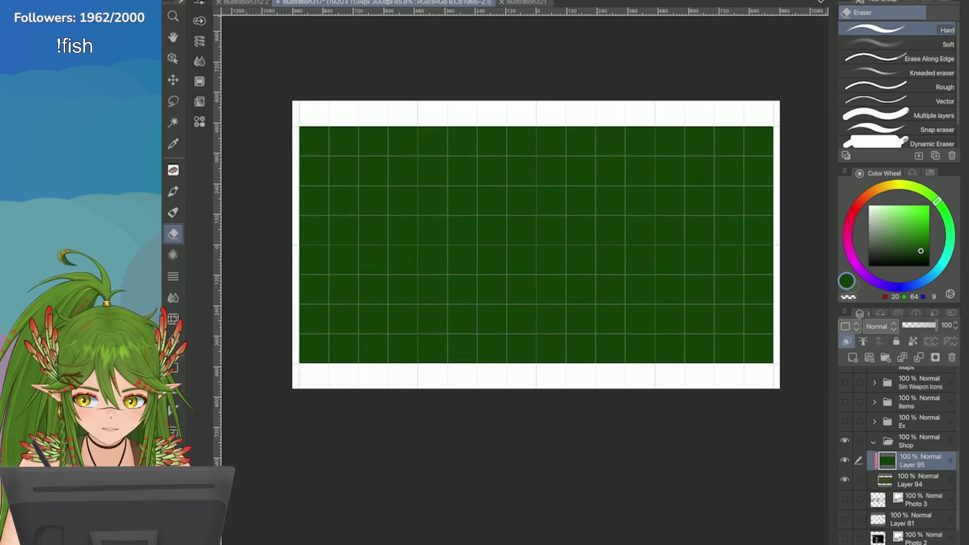
pyautogui.moveTo(920, 251); pyautogui.dragTo(919, 253)
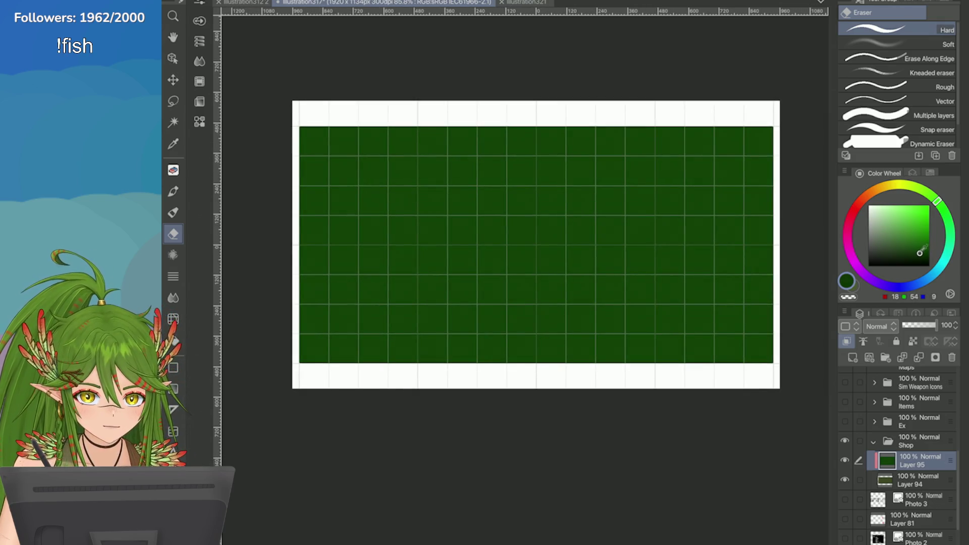
pyautogui.click(921, 248)
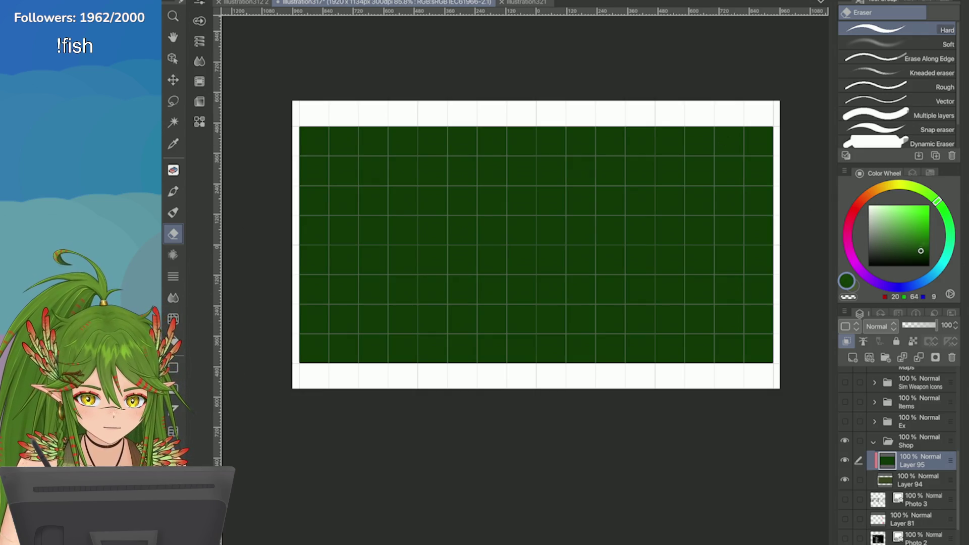
pyautogui.hotkey('alt', 'BackSpace')
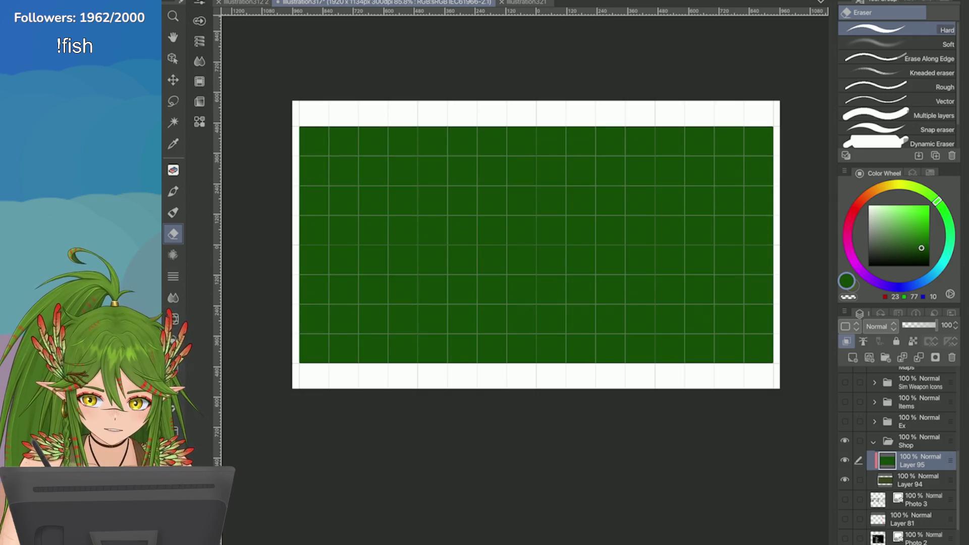
pyautogui.press('Delete')
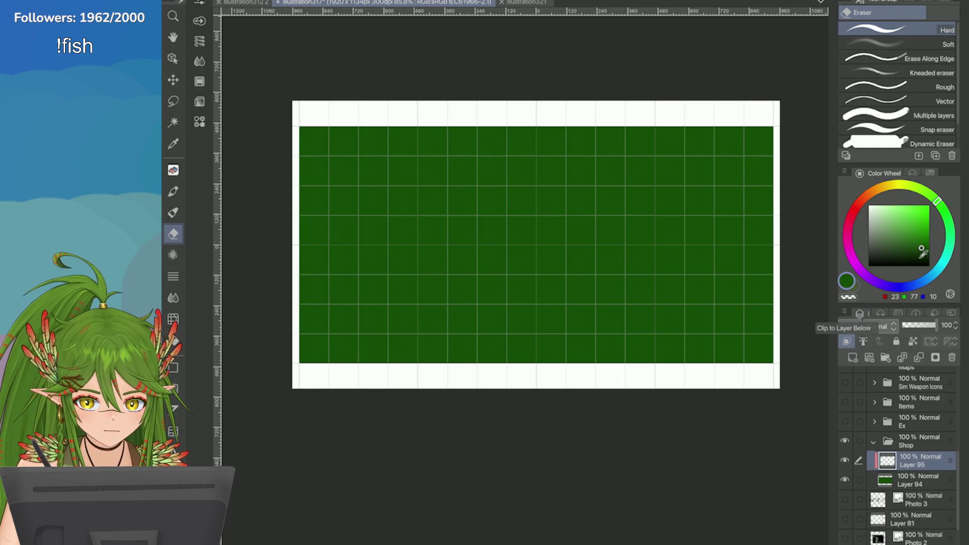
pyautogui.click(923, 257)
pyautogui.moveTo(938, 201); pyautogui.dragTo(947, 218)
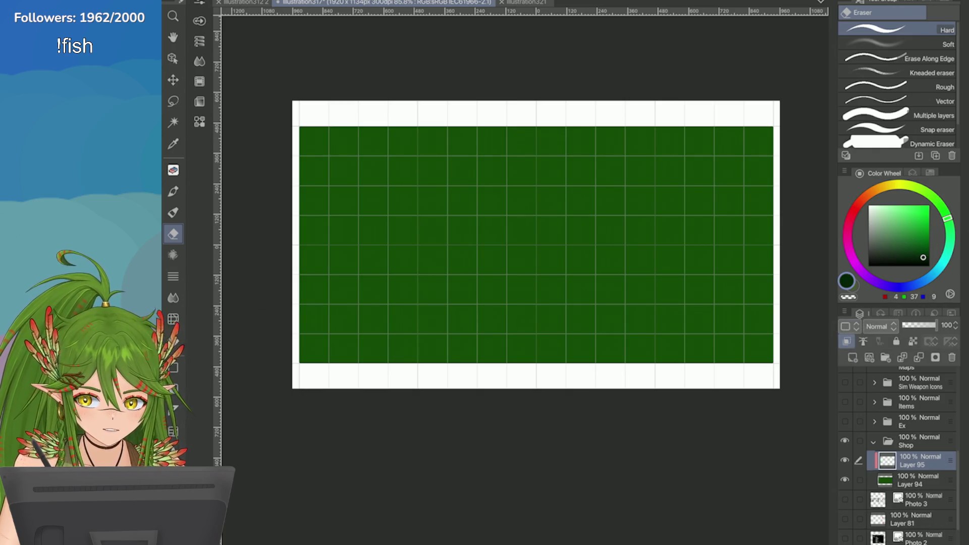
# Step: Draw an even, thick dark green rectangle outline around the panel on Layer 95
pyautogui.press('u')
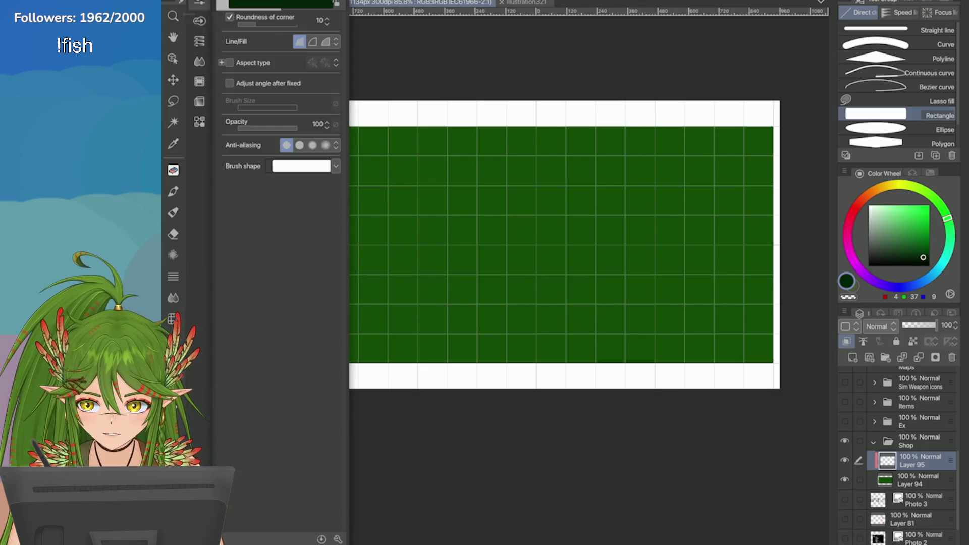
pyautogui.click(313, 42)
pyautogui.click(199, 2)
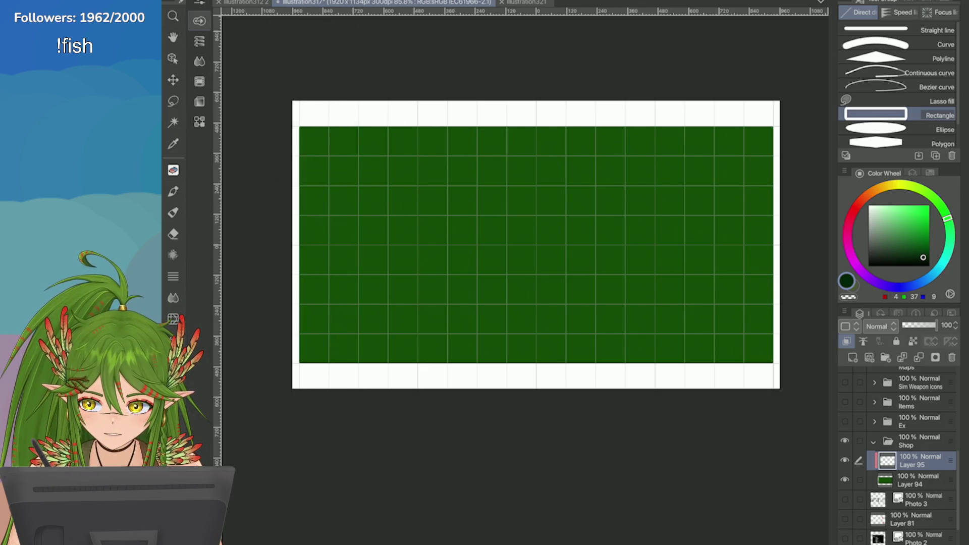
pyautogui.moveTo(301, 126)
pyautogui.mouseDown()
pyautogui.moveTo(569, 277)
pyautogui.moveTo(773, 362)
pyautogui.mouseUp()
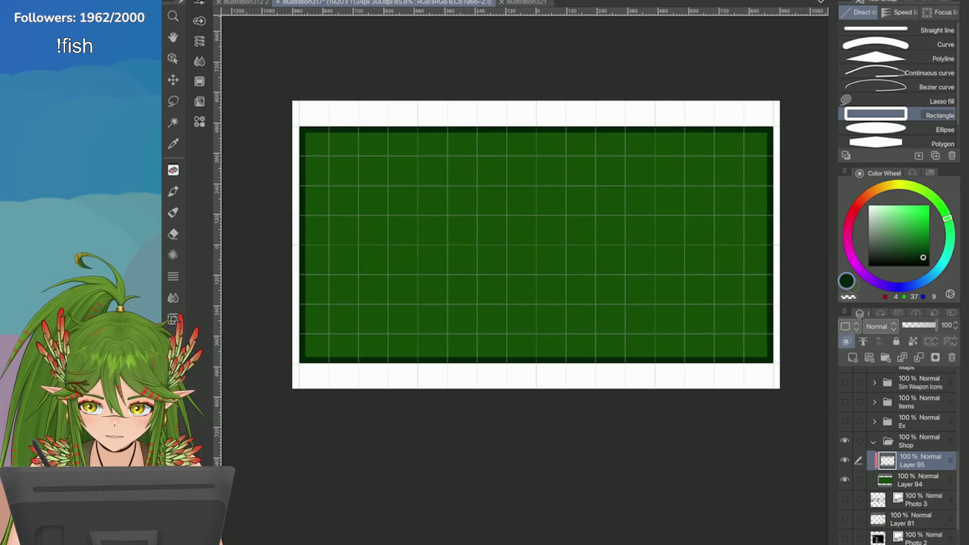
pyautogui.click(200, 21)
pyautogui.click(266, 94)
pyautogui.moveTo(309, 136); pyautogui.dragTo(739, 372)
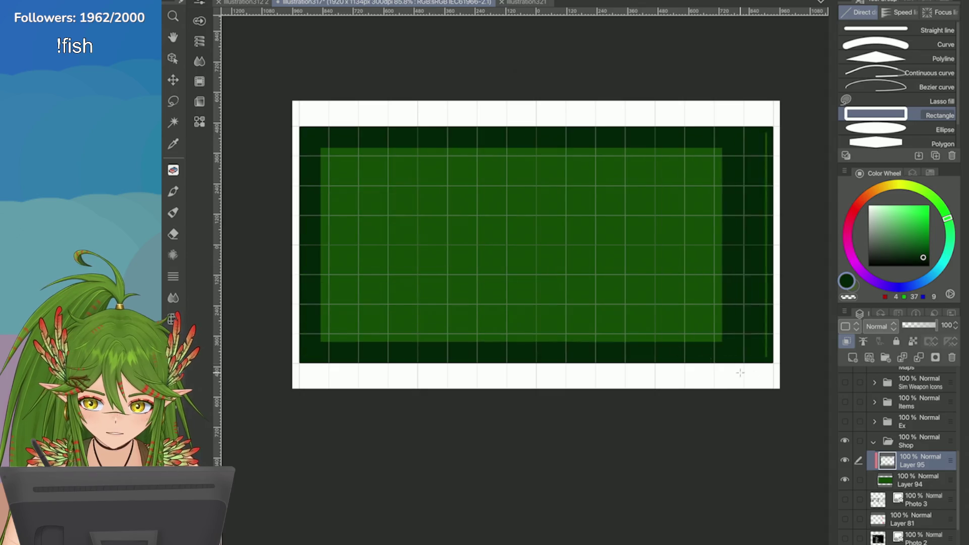
pyautogui.hotkey('ctrl', 'z')
pyautogui.hotkey('ctrl', 'z')
pyautogui.moveTo(309, 137)
pyautogui.mouseDown()
pyautogui.moveTo(702, 339)
pyautogui.moveTo(765, 350)
pyautogui.mouseUp()
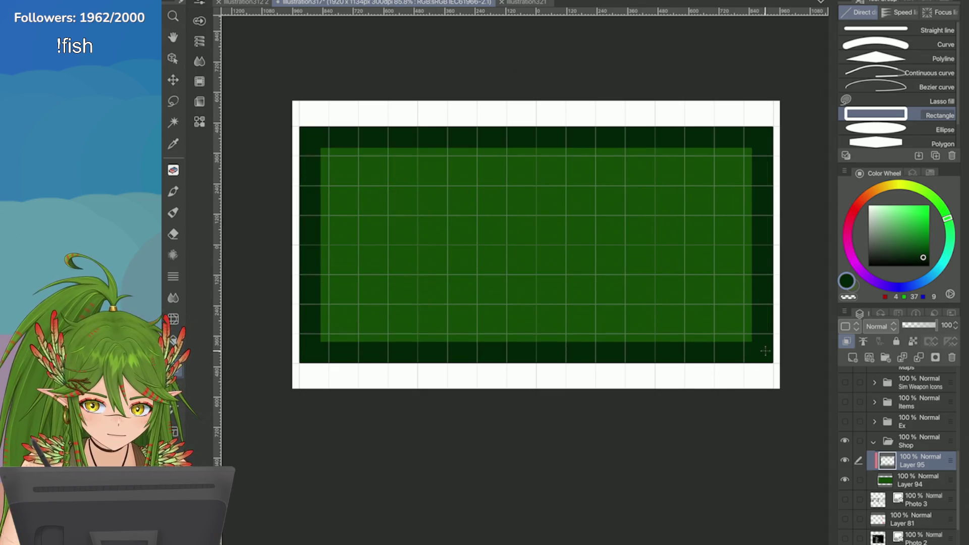
# Step: Blur the outline with Gaussian blur at about 174 and set the layer opacity to 62%
pyautogui.click(417, 1)
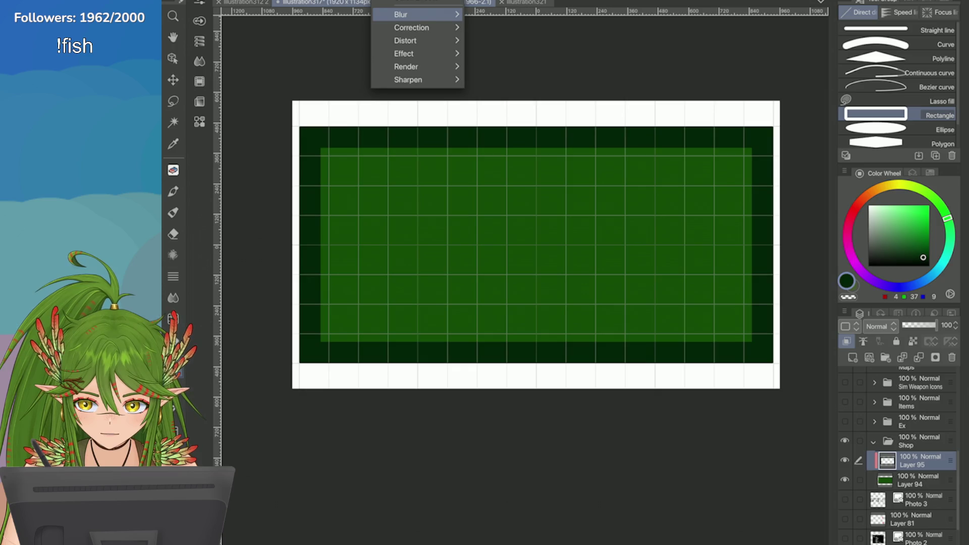
pyautogui.moveTo(401, 14)
pyautogui.click(511, 43)
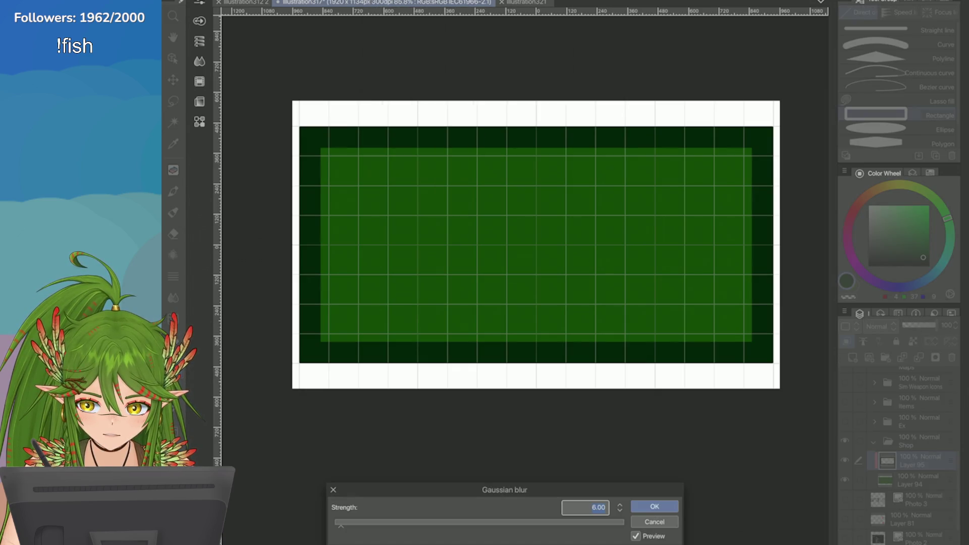
pyautogui.click(477, 523)
pyautogui.moveTo(477, 522); pyautogui.dragTo(556, 522)
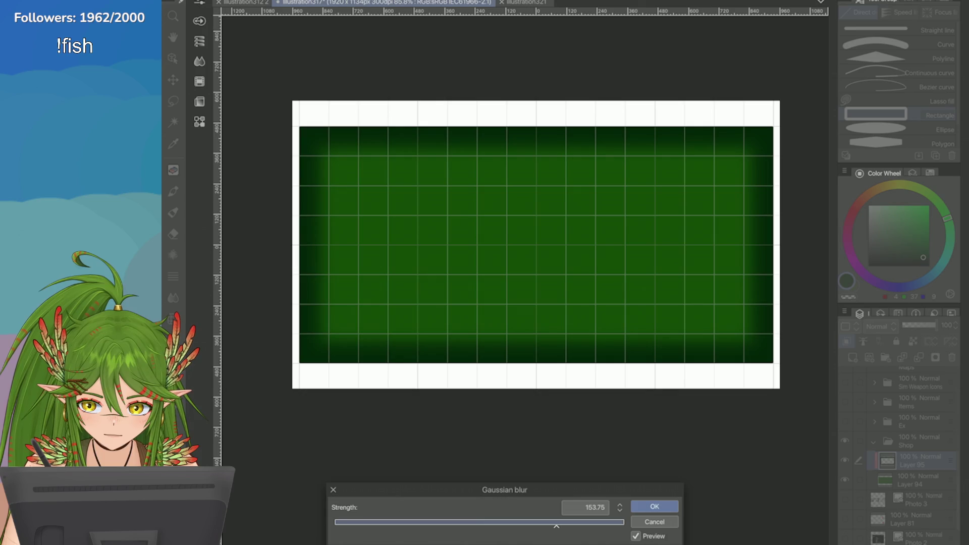
pyautogui.click(586, 522)
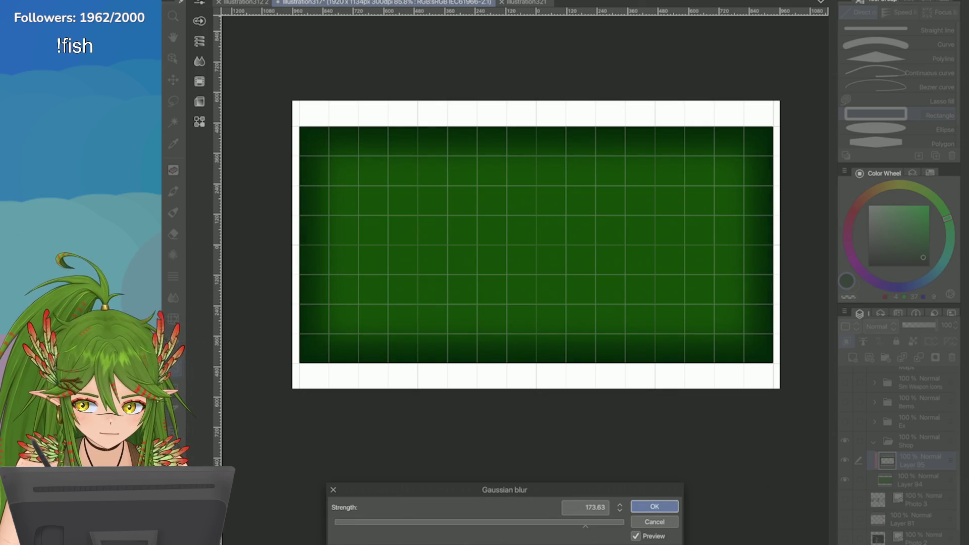
pyautogui.click(656, 506)
pyautogui.moveTo(935, 325); pyautogui.dragTo(923, 325)
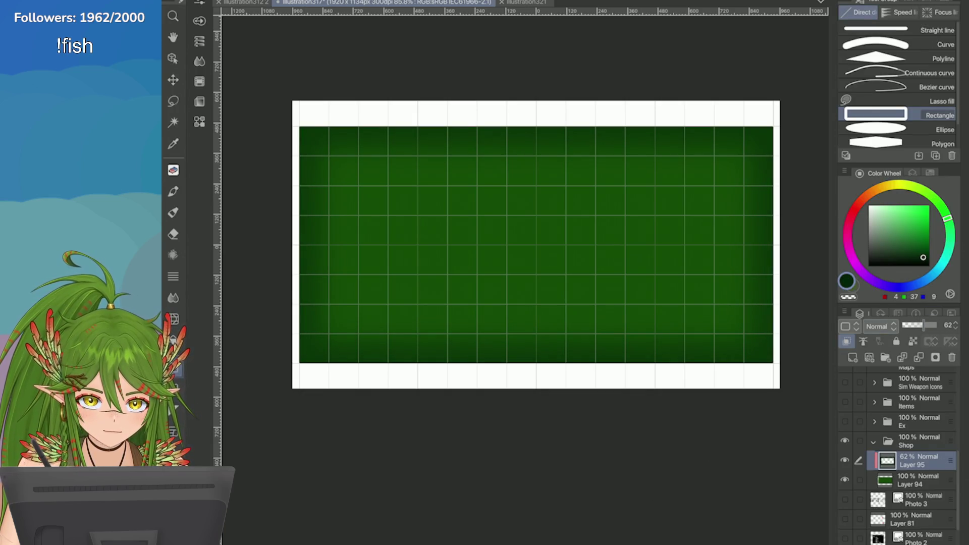
pyautogui.scroll(1, 545, 242)
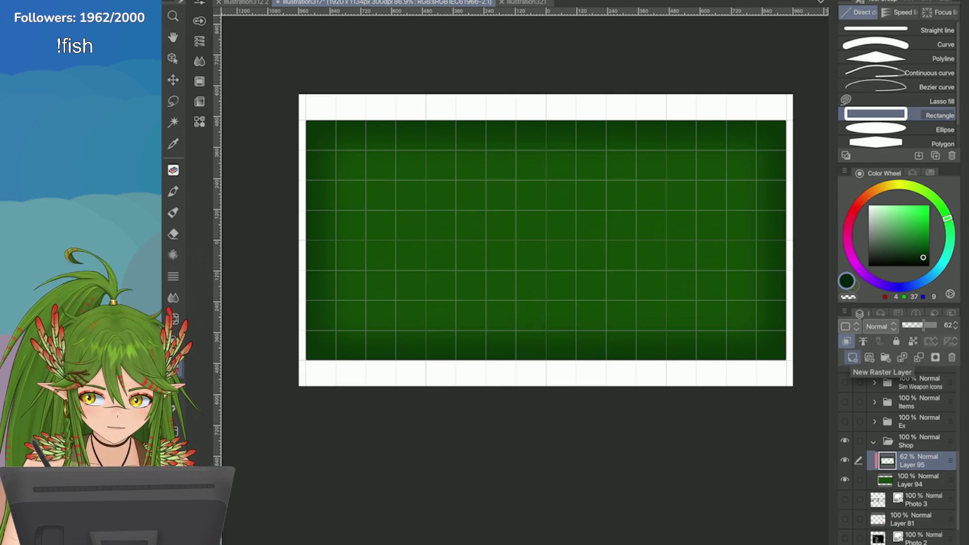
# Step: Add a new layer above the shadow and pick light grey 174/171/166
pyautogui.click(852, 357)
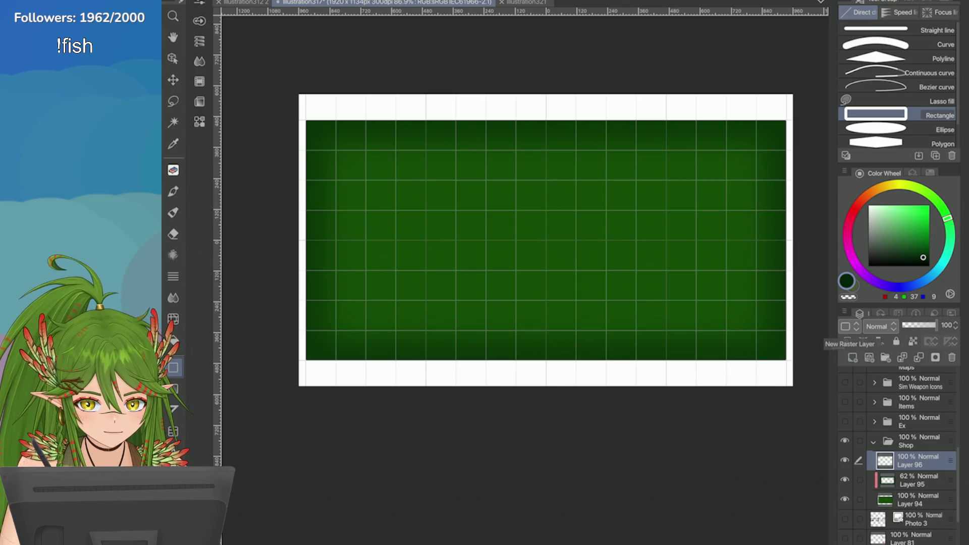
pyautogui.click(878, 189)
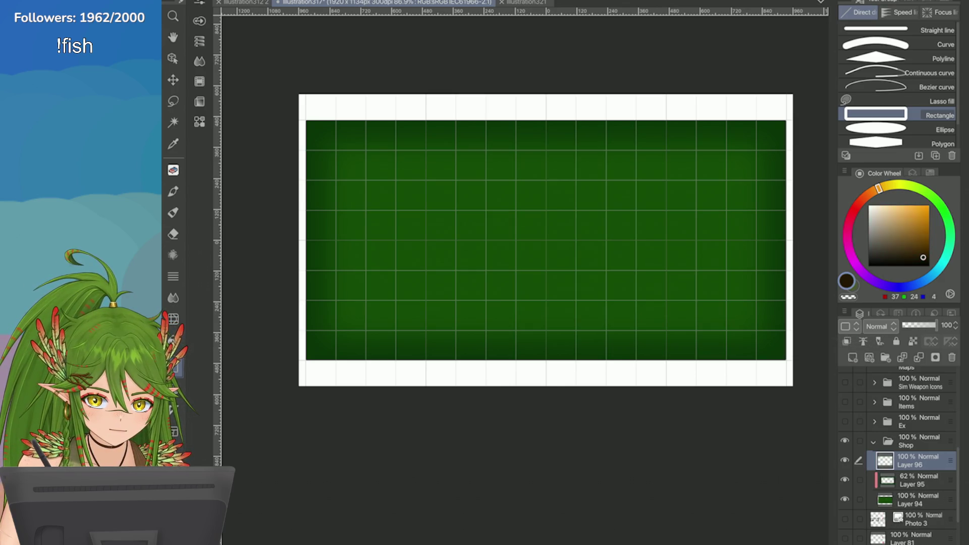
pyautogui.click(876, 222)
pyautogui.moveTo(876, 222); pyautogui.dragTo(872, 224)
# Step: Test-draw a grey rectangle outline around the panel, then undo it
pyautogui.click(199, 21)
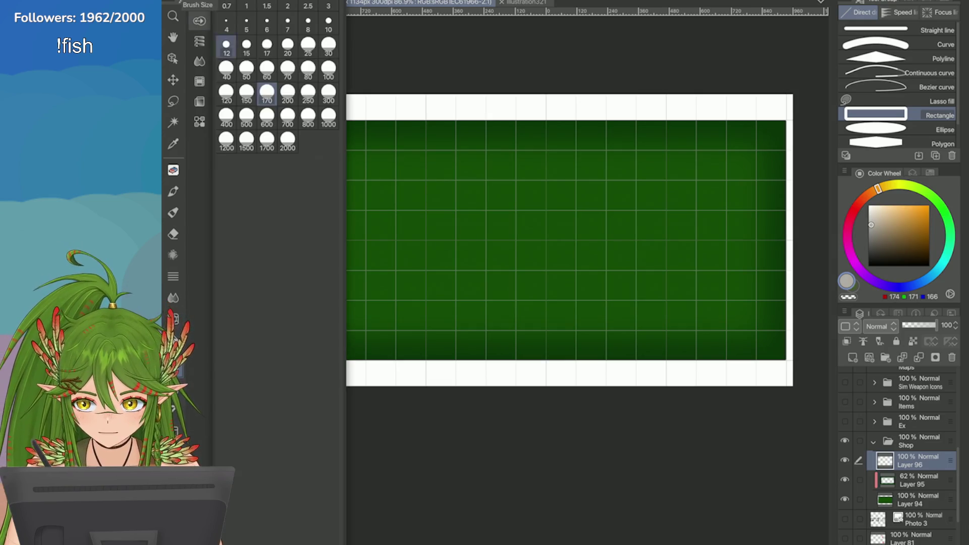
pyautogui.moveTo(306, 120)
pyautogui.mouseDown()
pyautogui.moveTo(400, 216)
pyautogui.moveTo(757, 335)
pyautogui.moveTo(786, 361)
pyautogui.mouseUp()
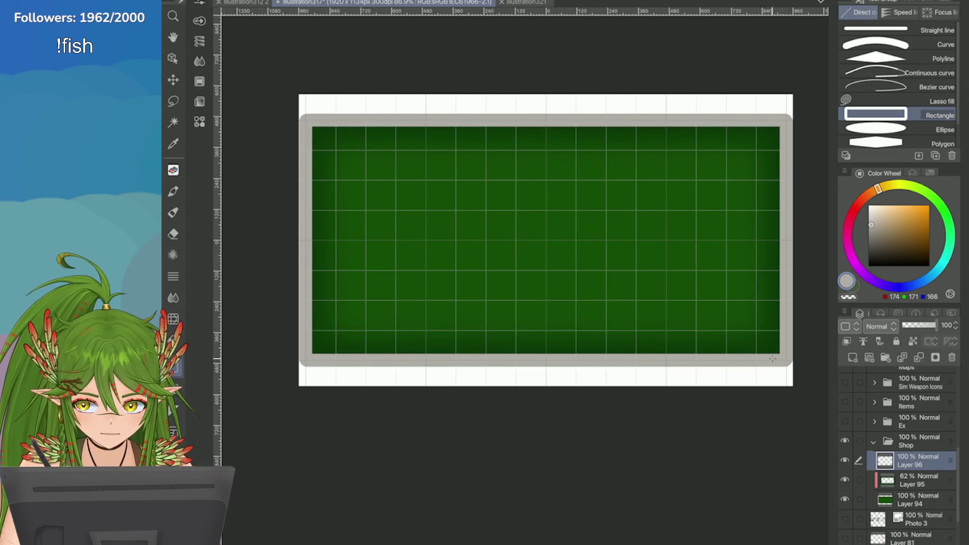
pyautogui.hotkey('ctrl', 'z')
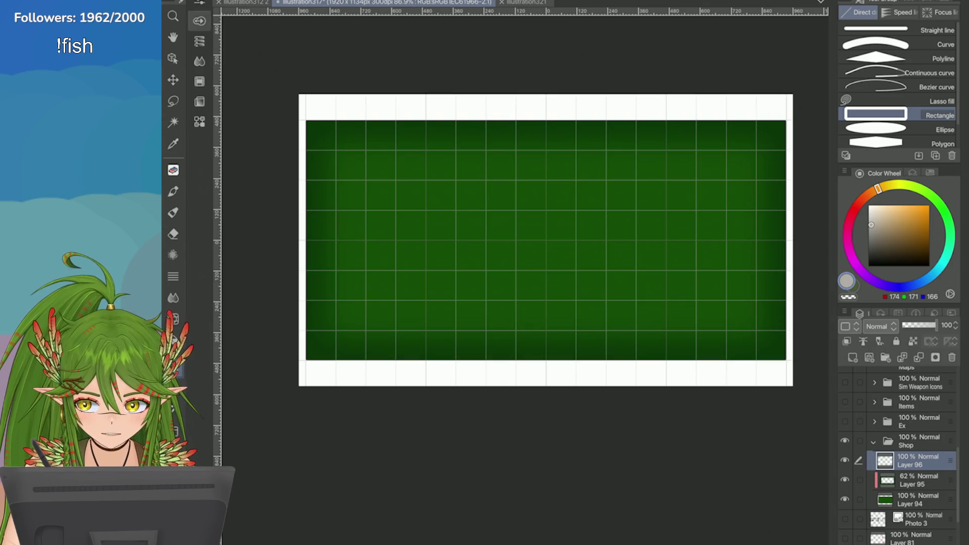
# Step: Set the Rectangle tool's brush shape to Laced ribbon
pyautogui.click(200, 21)
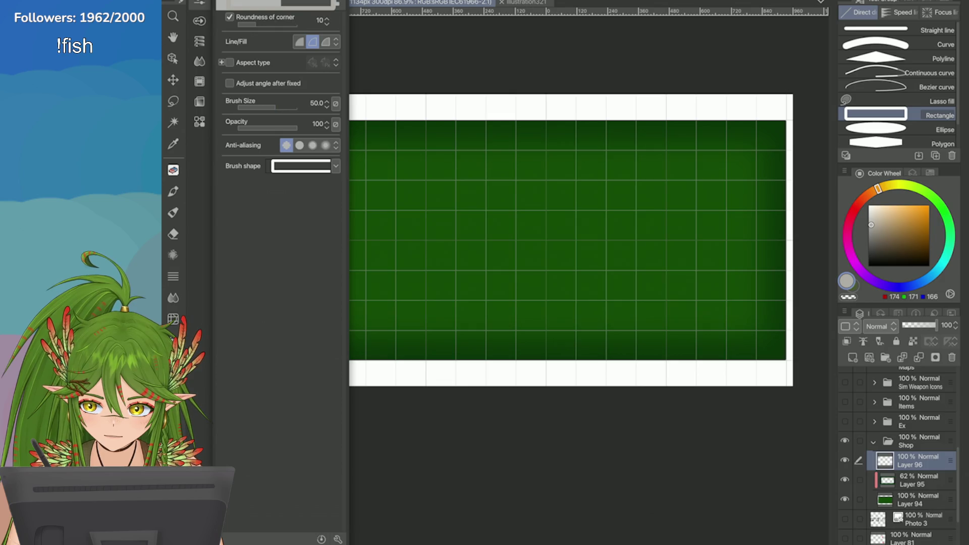
pyautogui.click(336, 166)
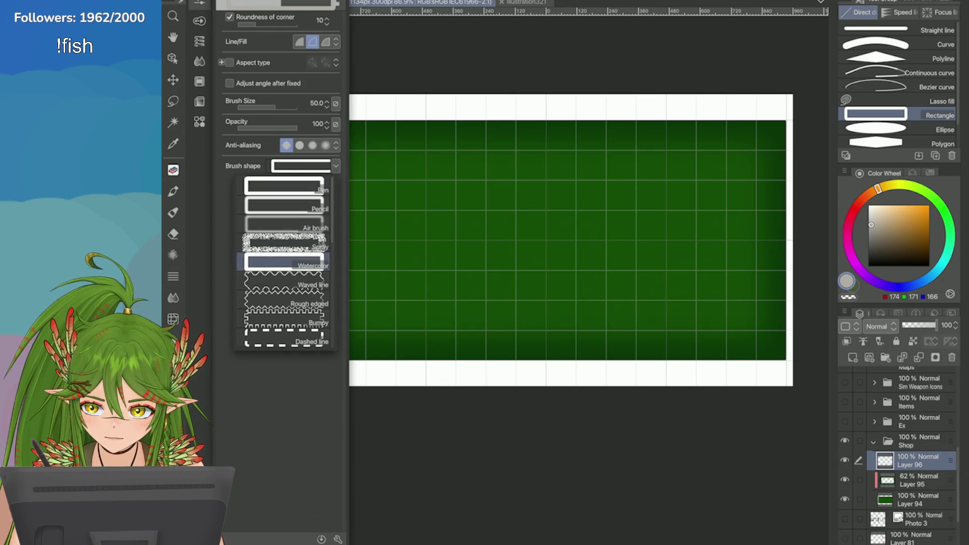
pyautogui.scroll(-3, 284, 261)
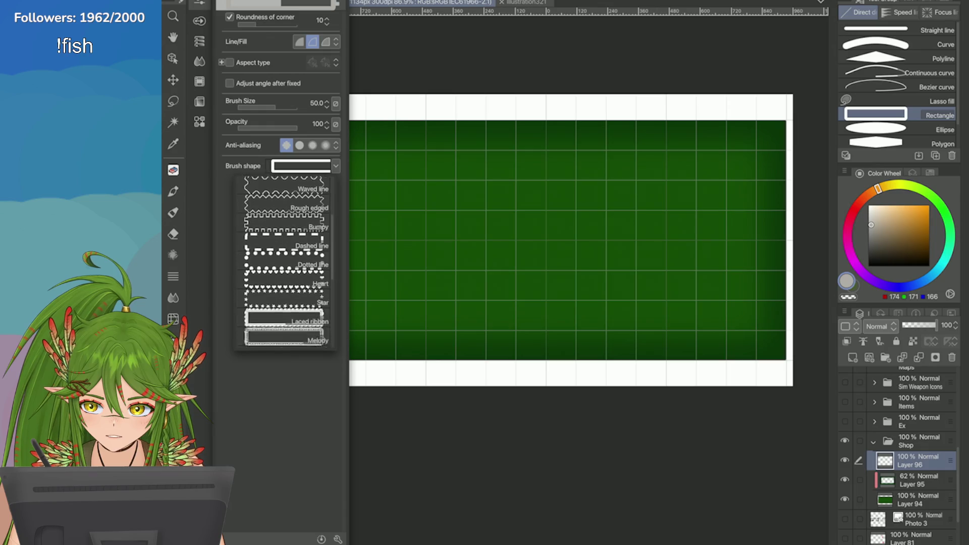
pyautogui.scroll(-3, 284, 258)
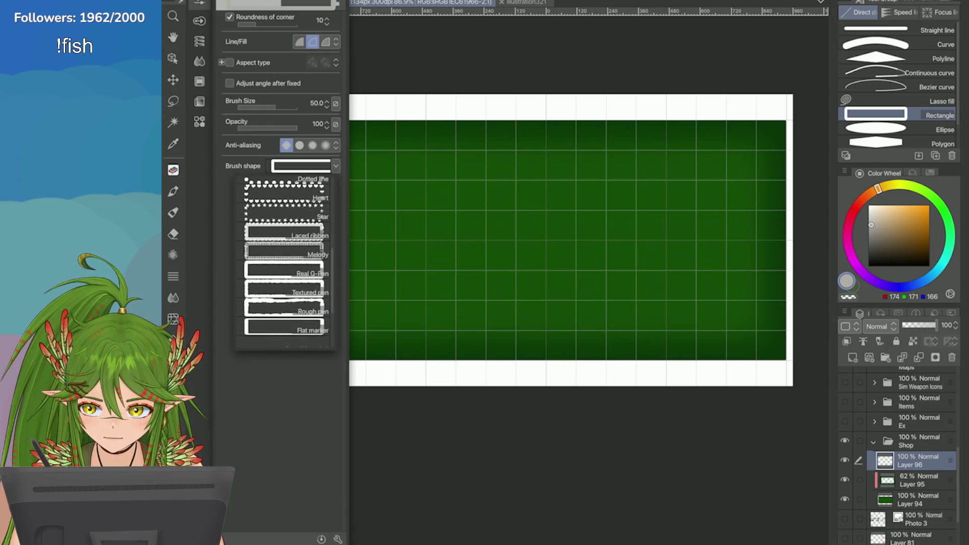
pyautogui.click(285, 252)
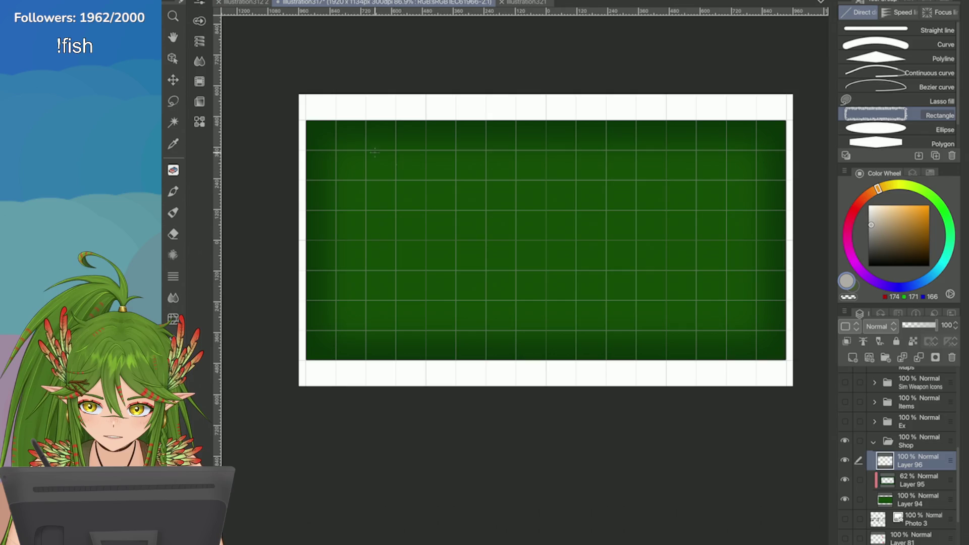
# Step: Try a laced-ribbon frame around the panel, then undo it
pyautogui.moveTo(303, 119)
pyautogui.mouseDown()
pyautogui.moveTo(429, 216)
pyautogui.moveTo(727, 333)
pyautogui.moveTo(777, 341)
pyautogui.moveTo(786, 360)
pyautogui.mouseUp()
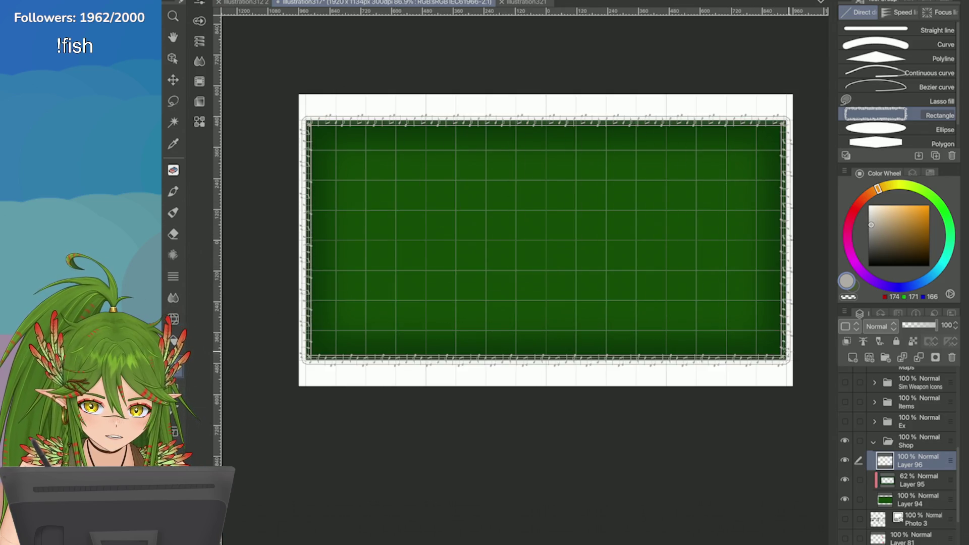
pyautogui.scroll(5, 745, 194)
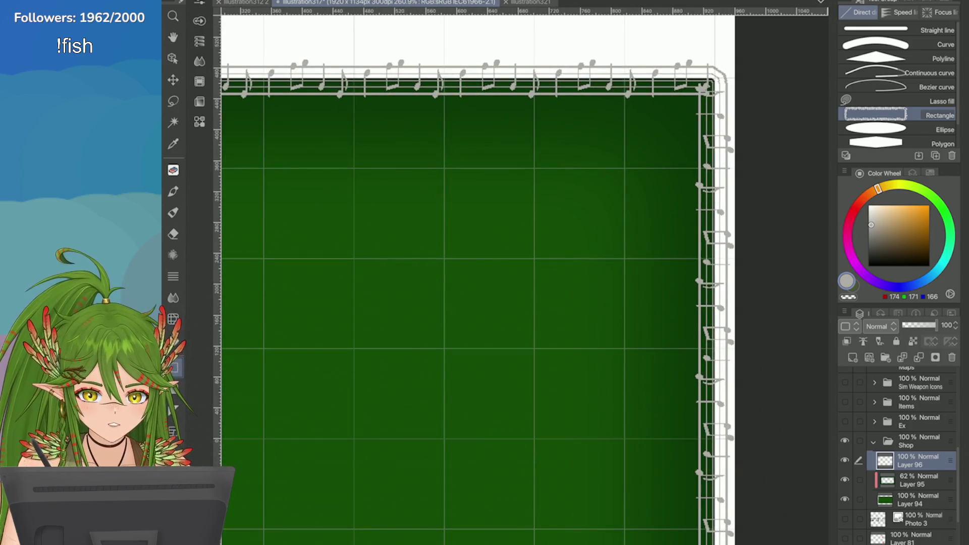
pyautogui.hotkey('ctrl', 'z')
pyautogui.scroll(-4, 504, 283)
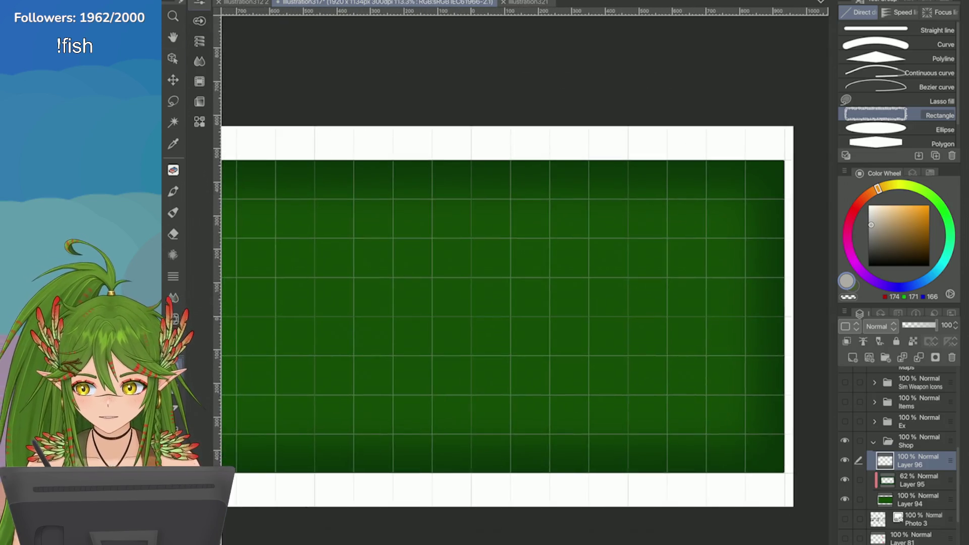
pyautogui.scroll(-1, 510, 317)
# Step: Switch to a rough brush shape, draw a rough grey frame over the panel, and undo it
pyautogui.click(335, 165)
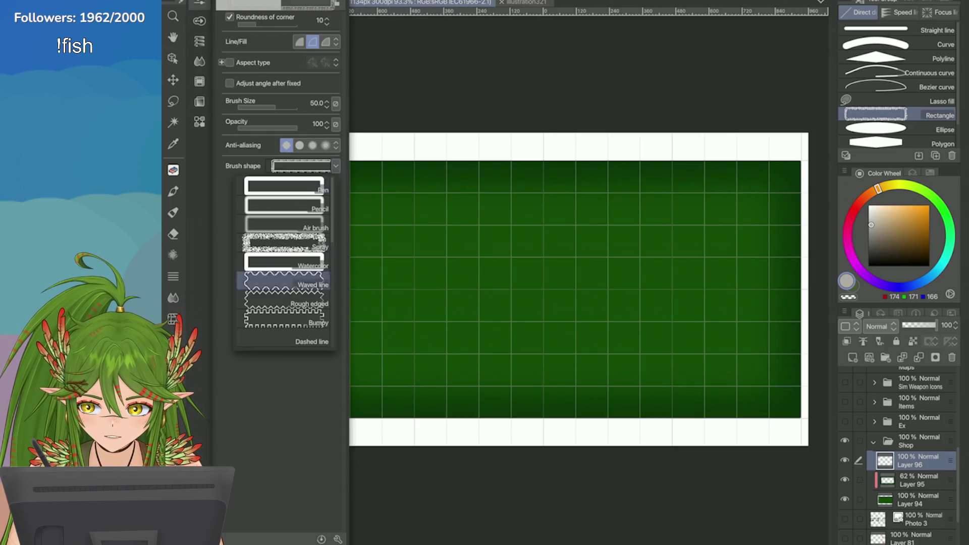
pyautogui.scroll(-3, 284, 259)
pyautogui.click(285, 316)
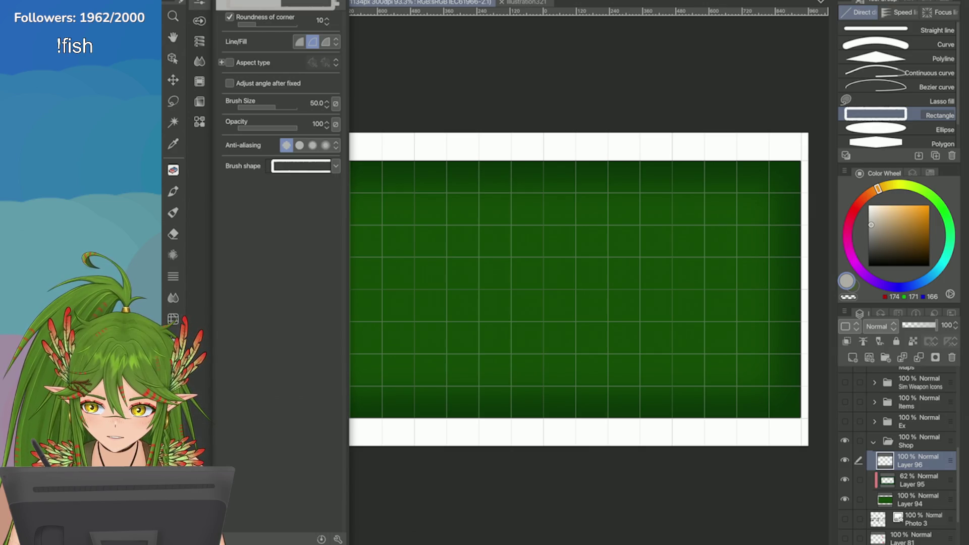
pyautogui.click(335, 166)
pyautogui.scroll(-3, 284, 260)
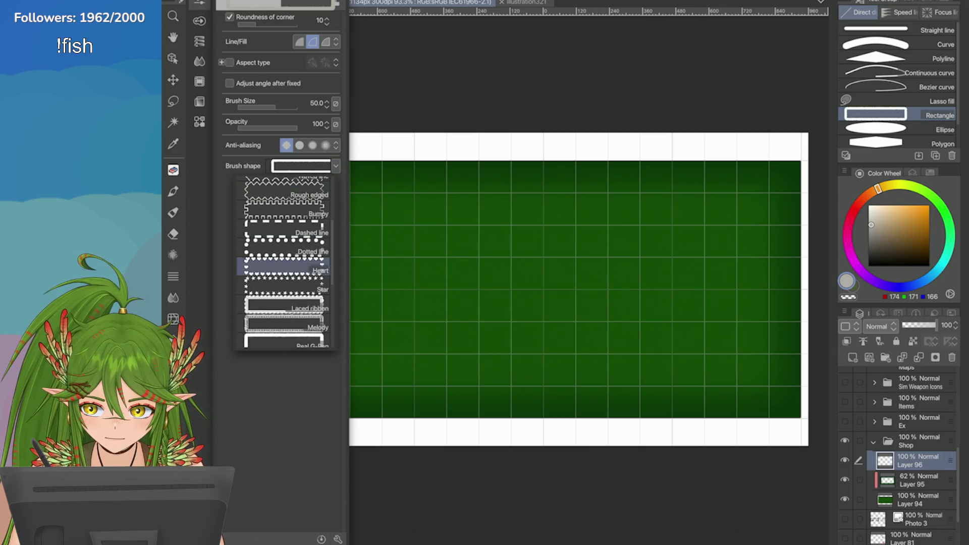
pyautogui.scroll(3, 284, 260)
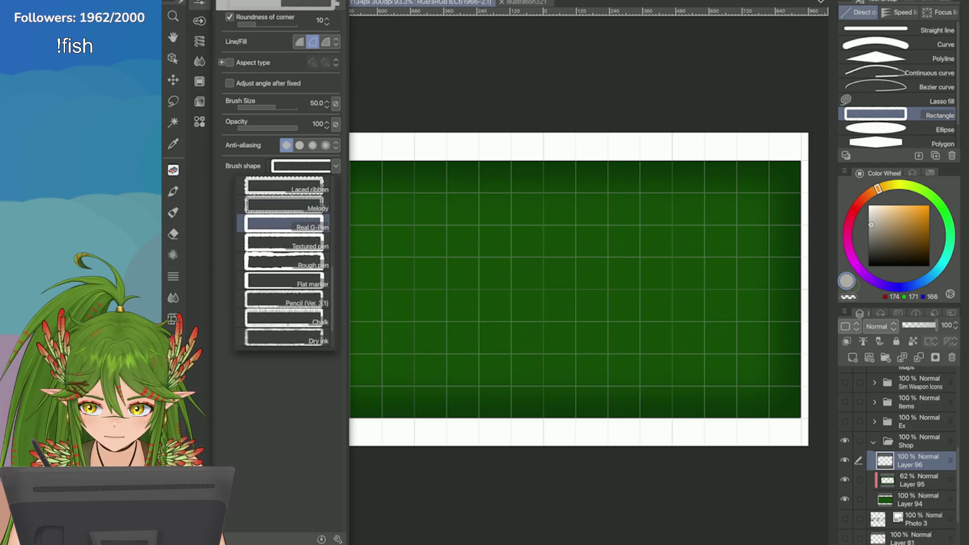
pyautogui.click(284, 261)
pyautogui.moveTo(280, 153)
pyautogui.mouseDown()
pyautogui.moveTo(353, 226)
pyautogui.moveTo(644, 383)
pyautogui.moveTo(806, 423)
pyautogui.mouseUp()
pyautogui.hotkey('ctrl', 'z')
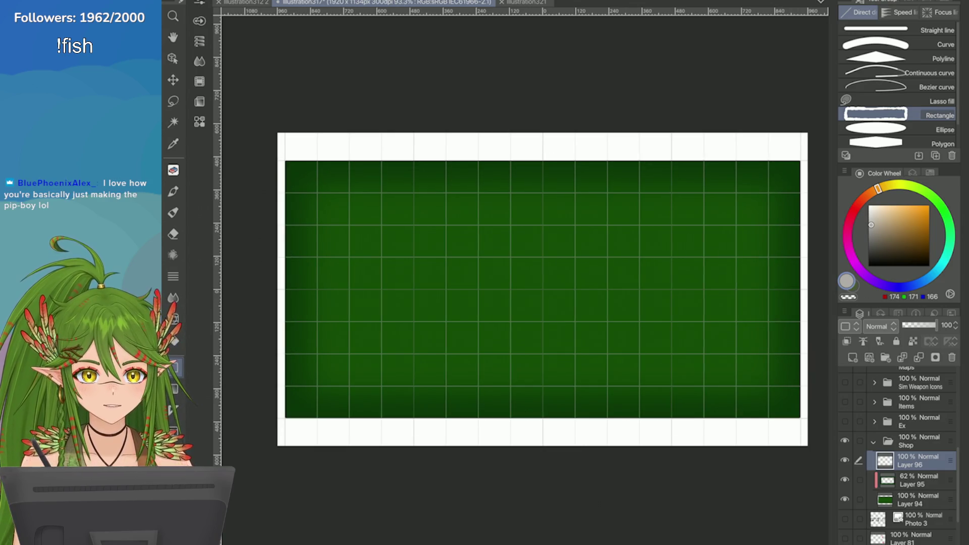
# Step: Choose the Chalk brush shape, draw a chalky grey rectangle, then undo it
pyautogui.scroll(3, 519, 272)
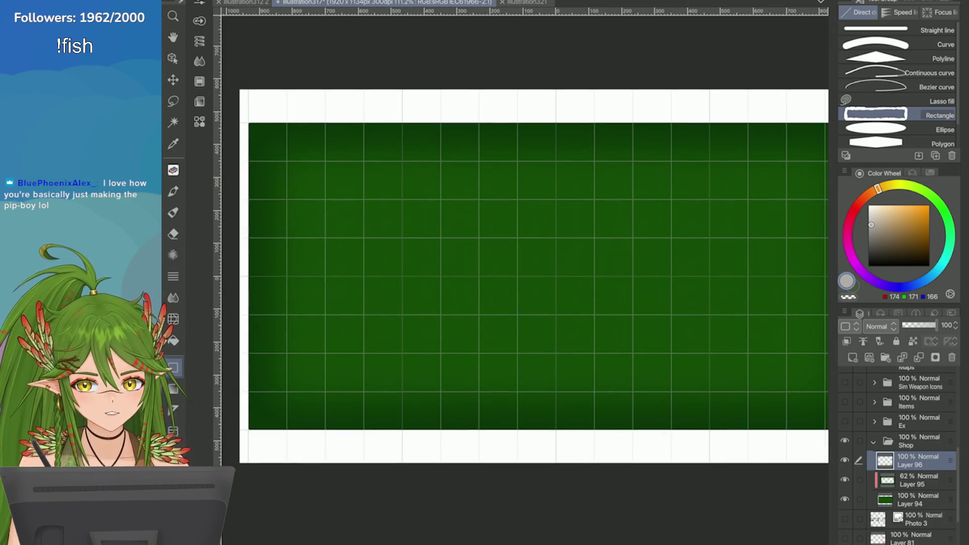
pyautogui.click(200, 20)
pyautogui.click(335, 166)
pyautogui.scroll(-3, 286, 262)
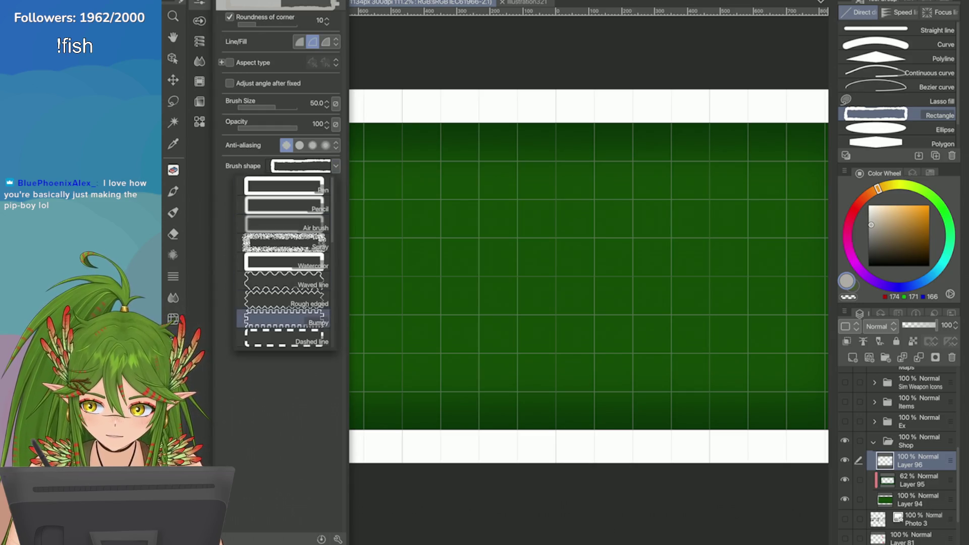
pyautogui.scroll(3, 285, 263)
pyautogui.scroll(3, 283, 283)
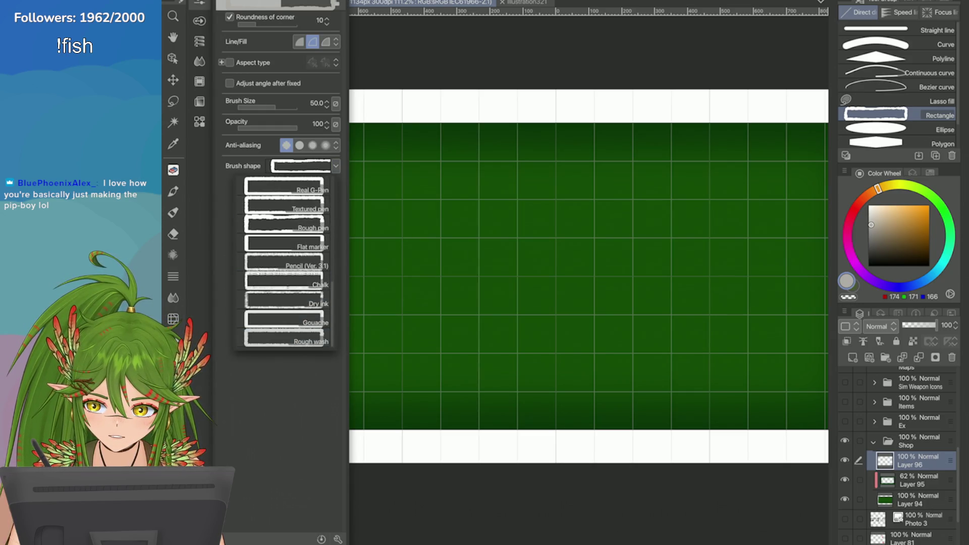
pyautogui.click(283, 298)
pyautogui.moveTo(248, 123)
pyautogui.mouseDown()
pyautogui.moveTo(480, 276)
pyautogui.moveTo(595, 315)
pyautogui.mouseUp()
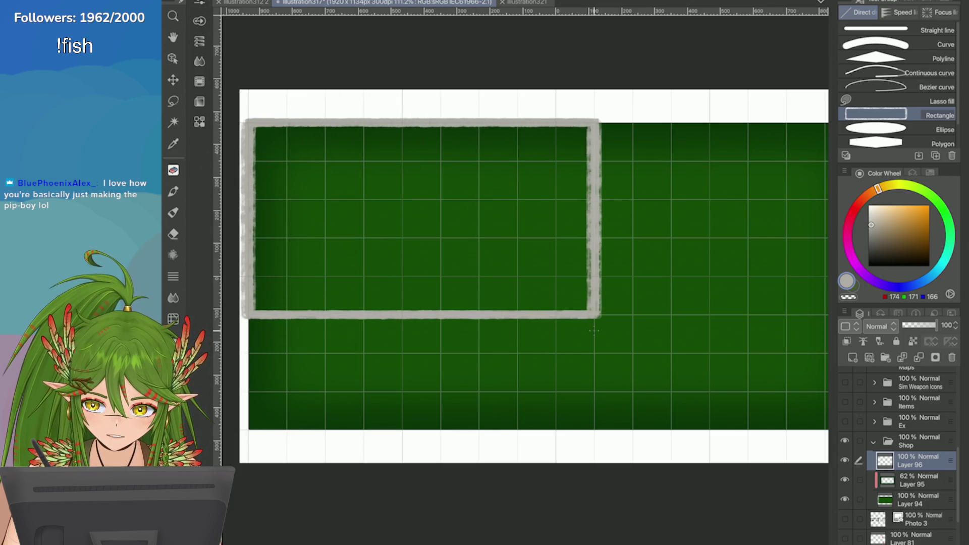
pyautogui.scroll(10, 593, 331)
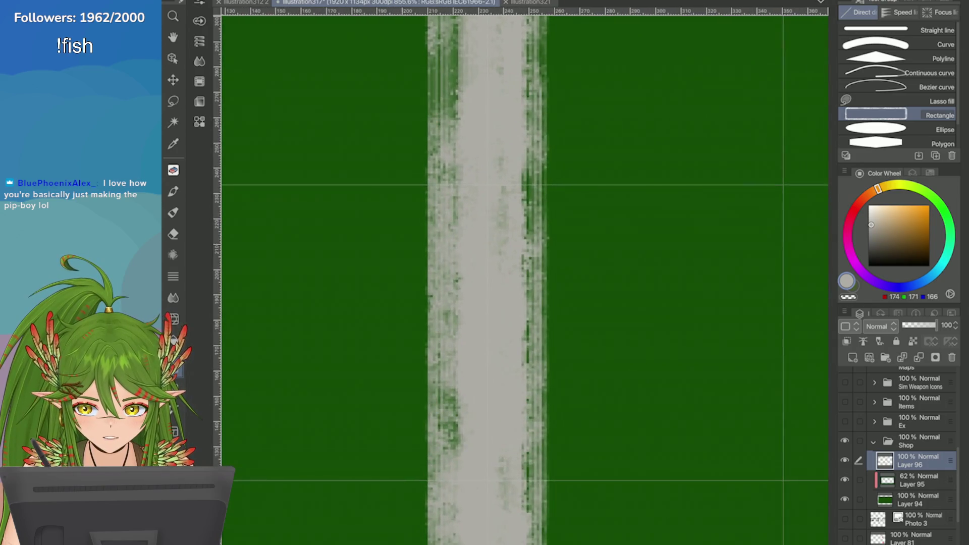
pyautogui.scroll(-10, 595, 329)
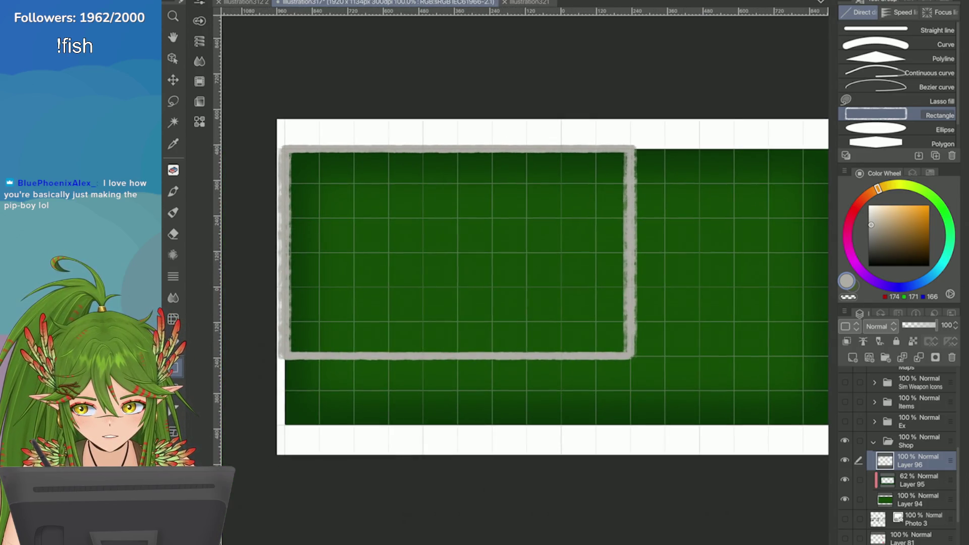
pyautogui.scroll(-1, 596, 328)
pyautogui.hotkey('ctrl', 'z')
# Step: Reopen the Rectangle tool's brush shape list to pick another stroke shape
pyautogui.scroll(2, 571, 260)
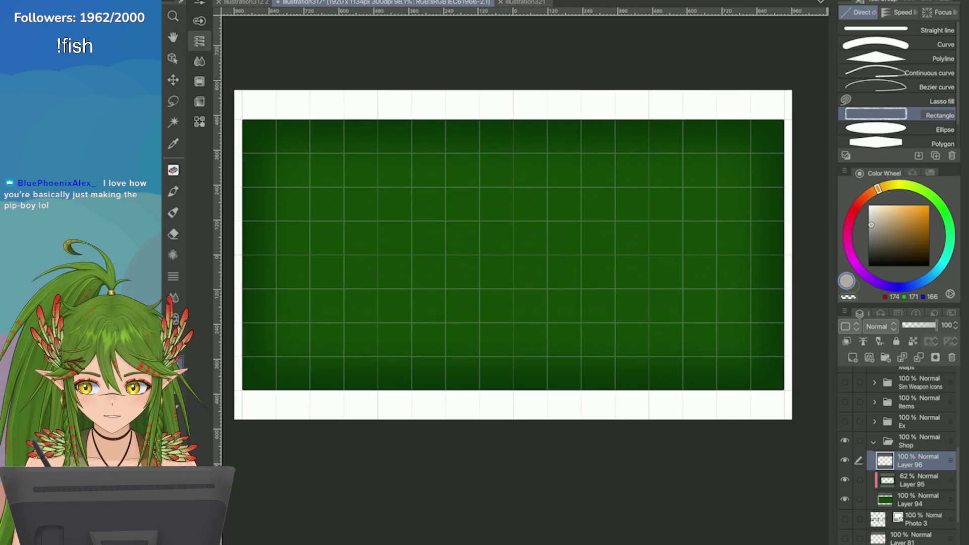
pyautogui.scroll(-2, 571, 260)
pyautogui.click(199, 41)
pyautogui.click(336, 166)
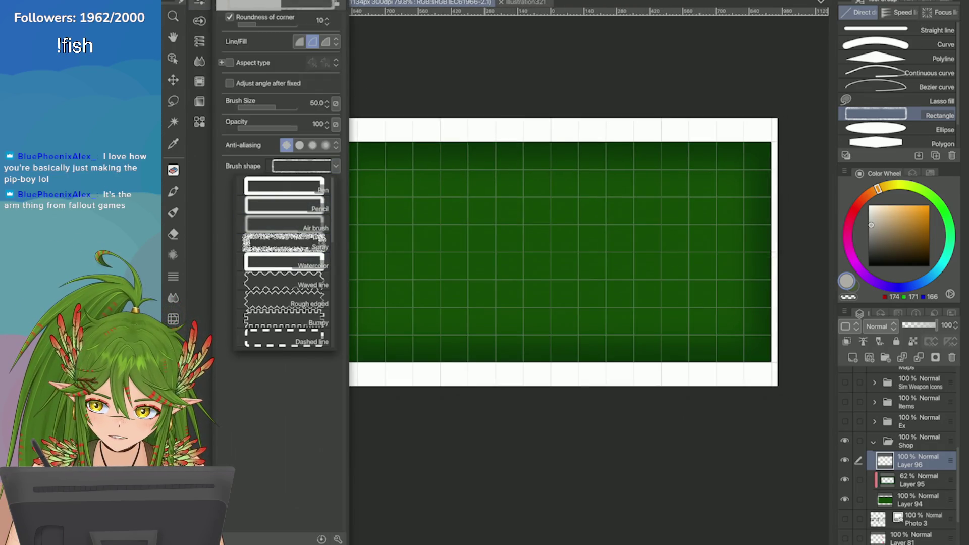
pyautogui.scroll(-1, 284, 262)
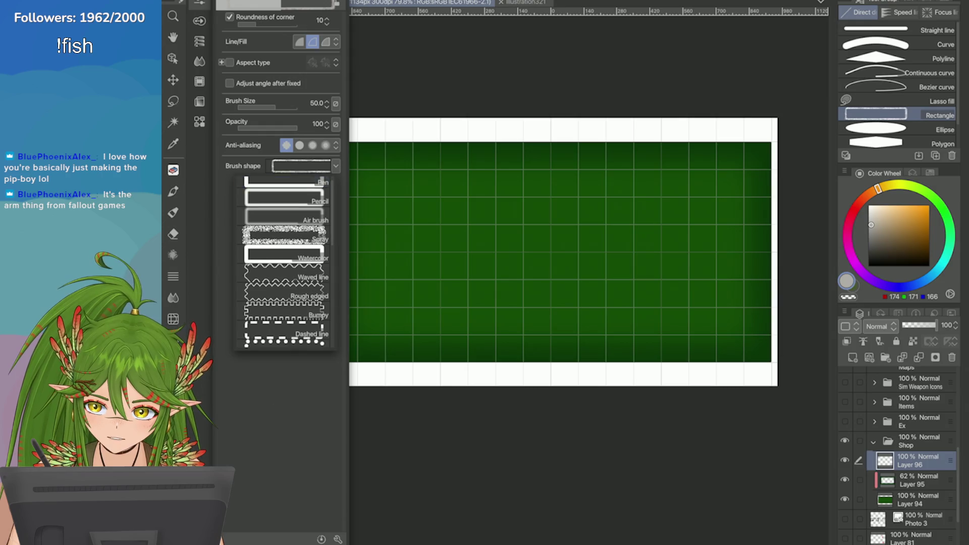
pyautogui.scroll(1, 284, 263)
# Step: Set the brush shape to Pen, adjust corner roundness, and test a grey border
pyautogui.click(284, 187)
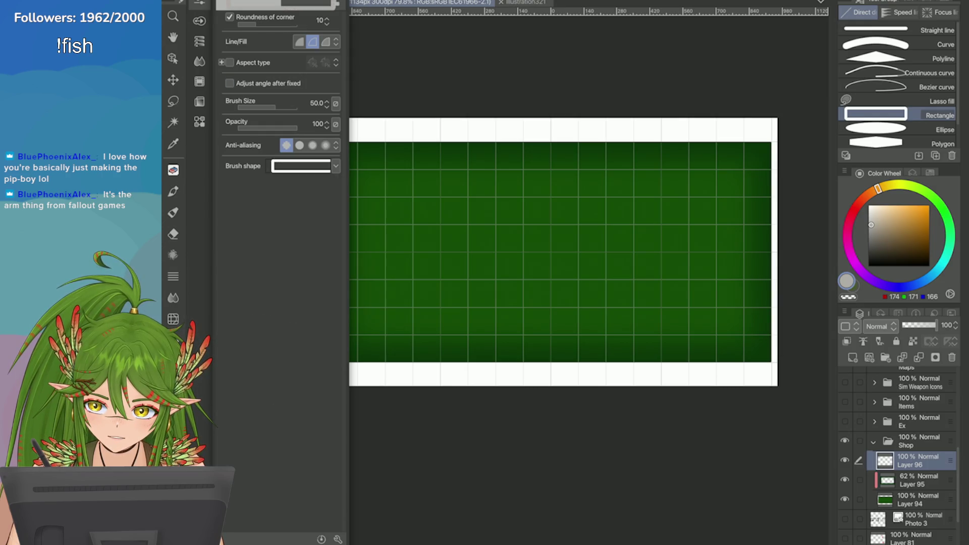
pyautogui.moveTo(255, 24); pyautogui.dragTo(237, 23)
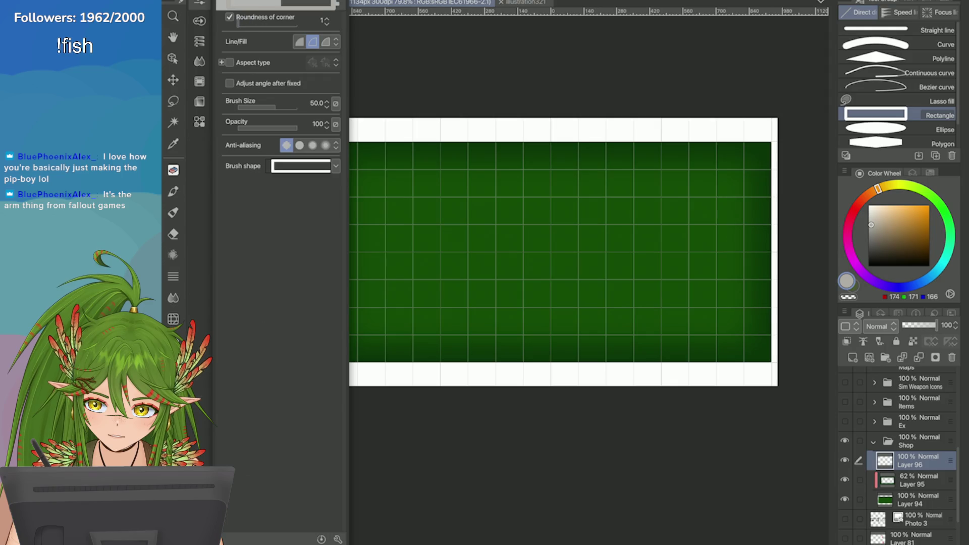
pyautogui.moveTo(328, 141)
pyautogui.mouseDown()
pyautogui.moveTo(410, 249)
pyautogui.moveTo(768, 375)
pyautogui.mouseUp()
pyautogui.moveTo(200, 41)
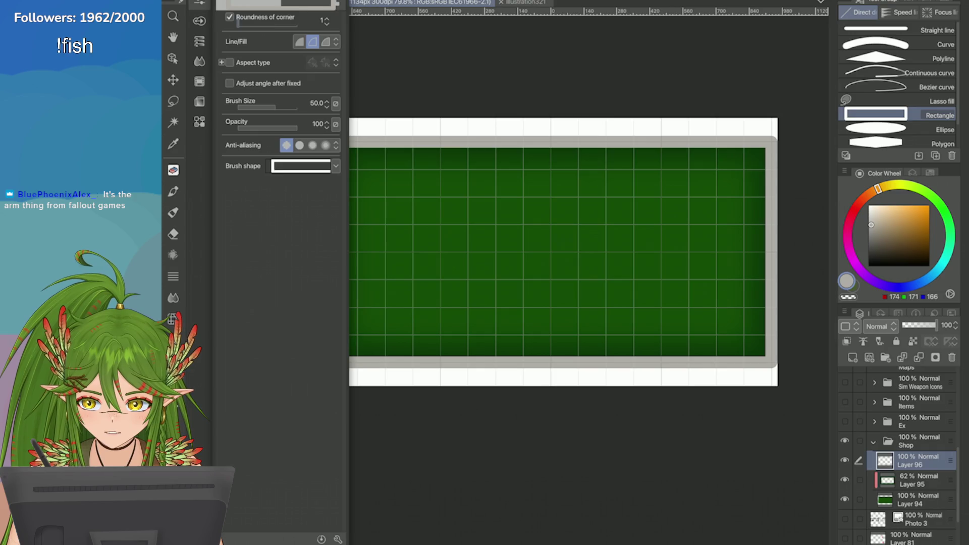
pyautogui.moveTo(237, 24)
pyautogui.mouseDown()
pyautogui.moveTo(298, 23)
pyautogui.moveTo(238, 24)
pyautogui.mouseUp()
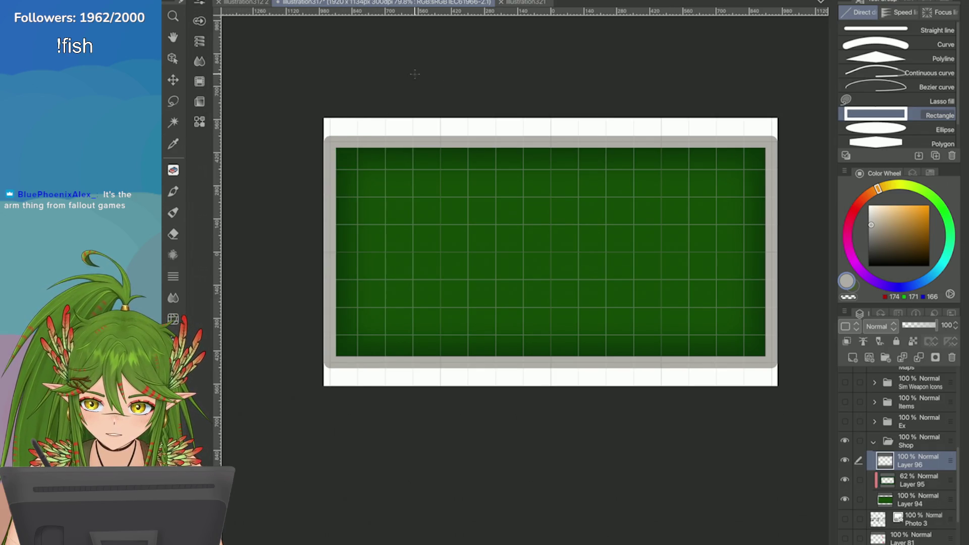
pyautogui.hotkey('ctrl', 'z')
# Step: Redraw the light grey border until it fits the green panel's edges
pyautogui.moveTo(325, 136)
pyautogui.mouseDown()
pyautogui.moveTo(362, 175)
pyautogui.moveTo(499, 249)
pyautogui.moveTo(763, 361)
pyautogui.mouseUp()
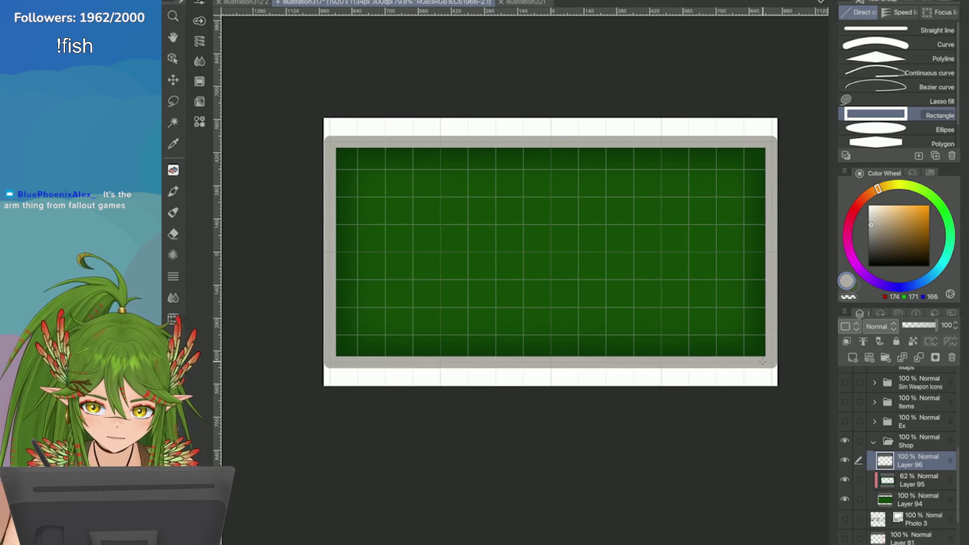
pyautogui.scroll(3, 550, 253)
pyautogui.scroll(-5, 350, 151)
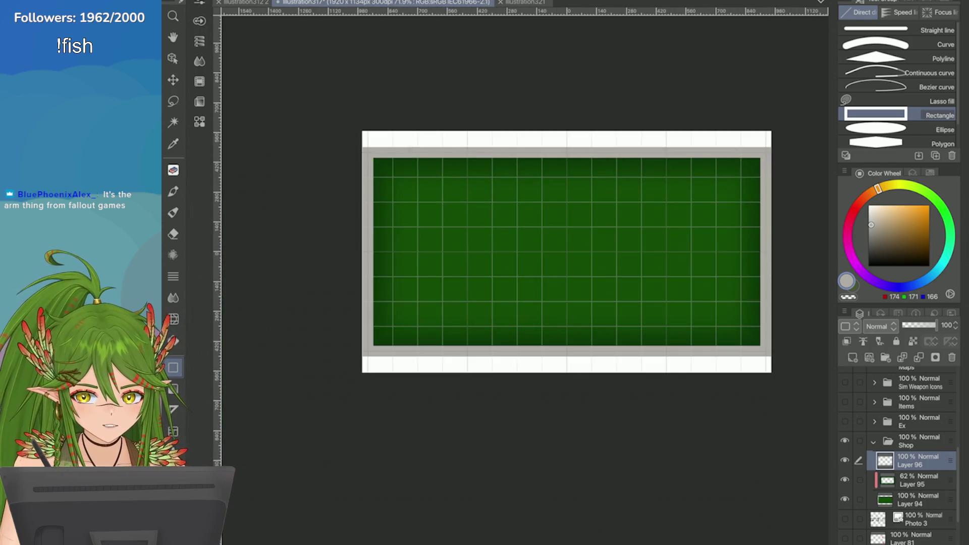
pyautogui.hotkey('ctrl', 'z')
pyautogui.moveTo(350, 151); pyautogui.dragTo(770, 373)
pyautogui.hotkey('ctrl', 'z')
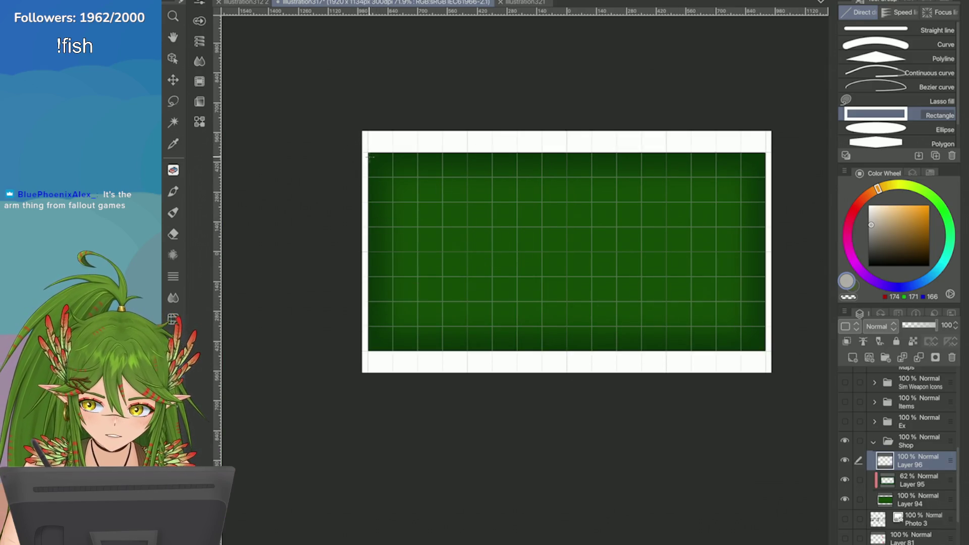
pyautogui.moveTo(354, 152)
pyautogui.mouseDown()
pyautogui.moveTo(509, 246)
pyautogui.moveTo(759, 344)
pyautogui.mouseUp()
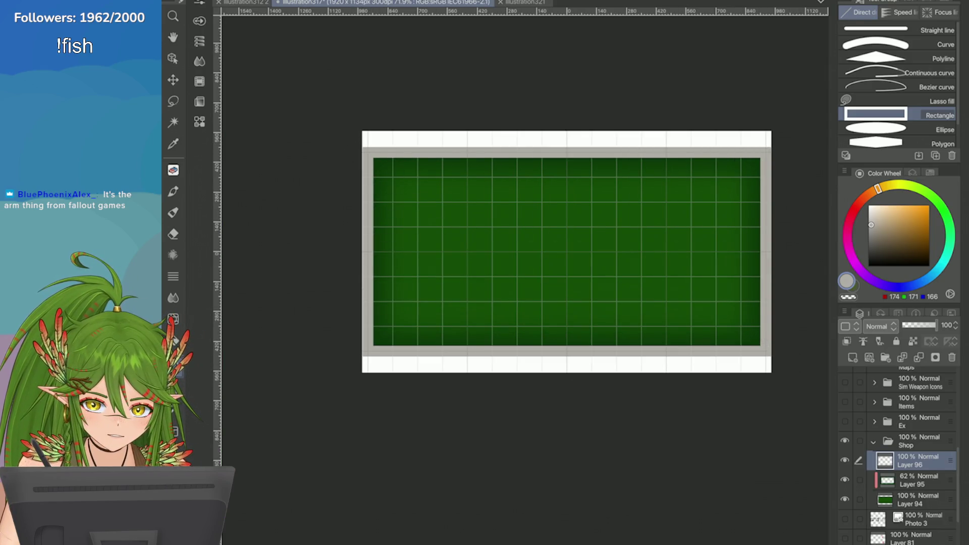
pyautogui.scroll(3, 565, 252)
pyautogui.scroll(-3, 565, 252)
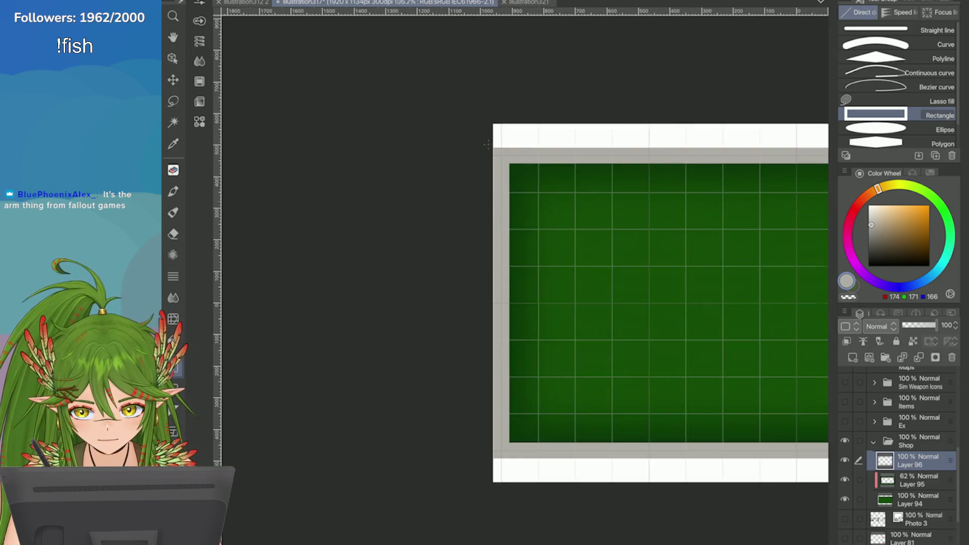
pyautogui.hscroll(5, 605, 262)
pyautogui.scroll(5, 454, 263)
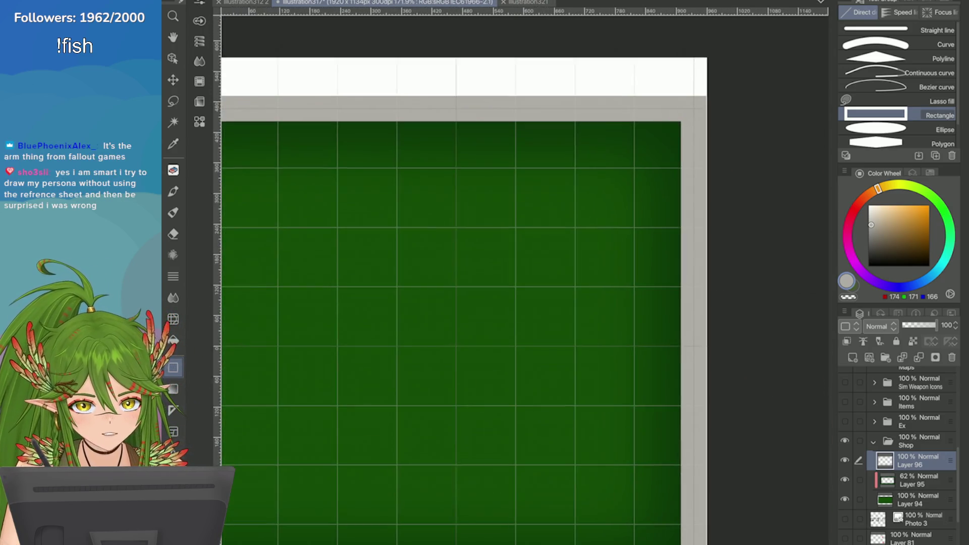
pyautogui.scroll(-5, 494, 267)
pyautogui.scroll(4, 494, 268)
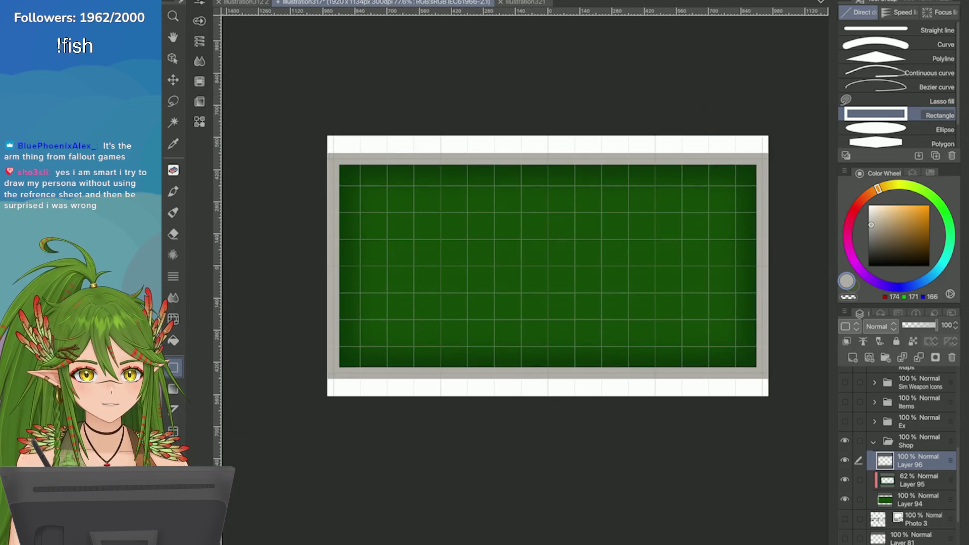
pyautogui.scroll(-2, 745, 183)
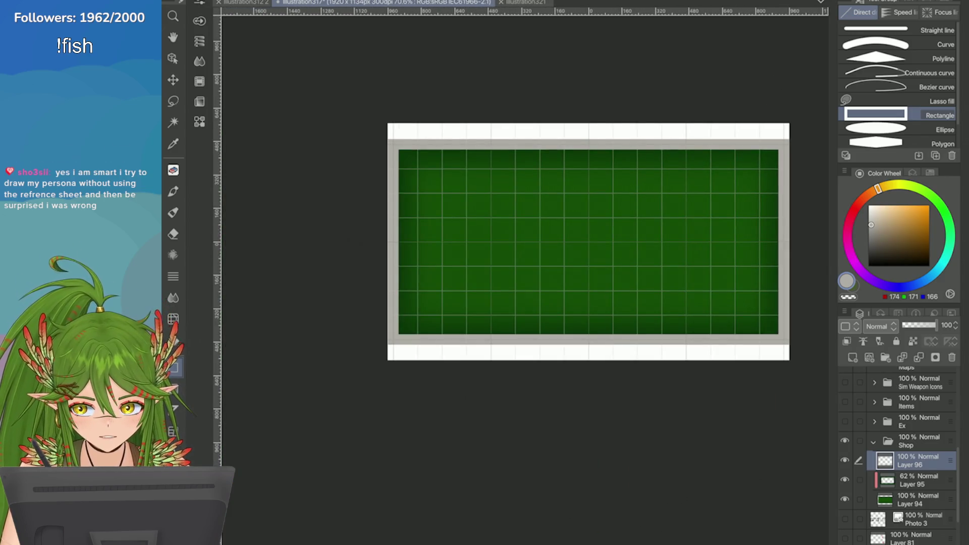
# Step: On new Layer 97, draw a darker grey size-80 outline along the frame's inner edge
pyautogui.click(853, 357)
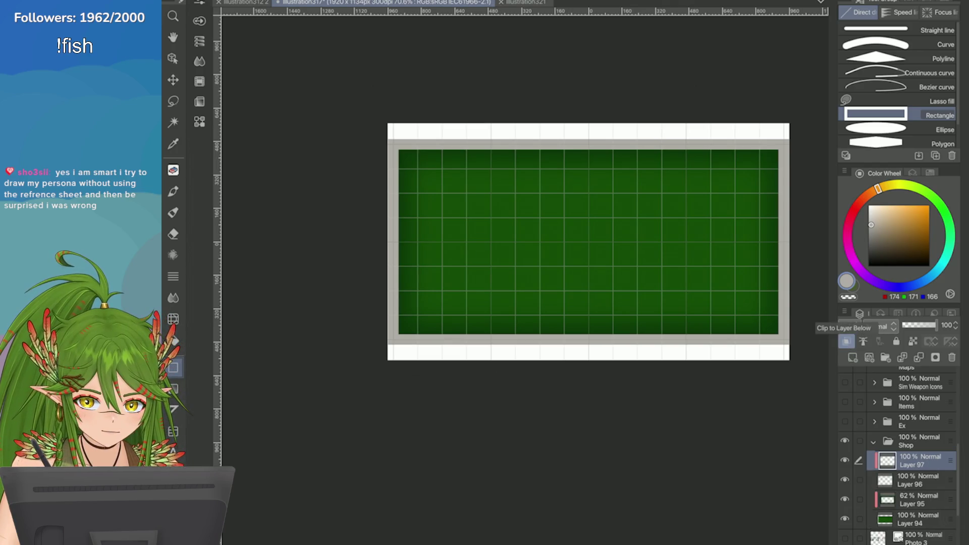
pyautogui.click(880, 239)
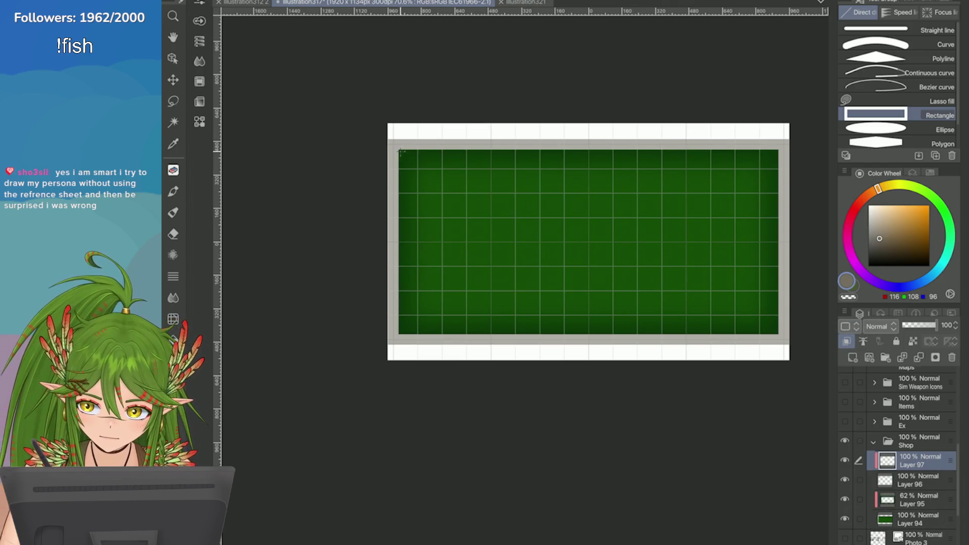
pyautogui.click(199, 20)
pyautogui.click(308, 71)
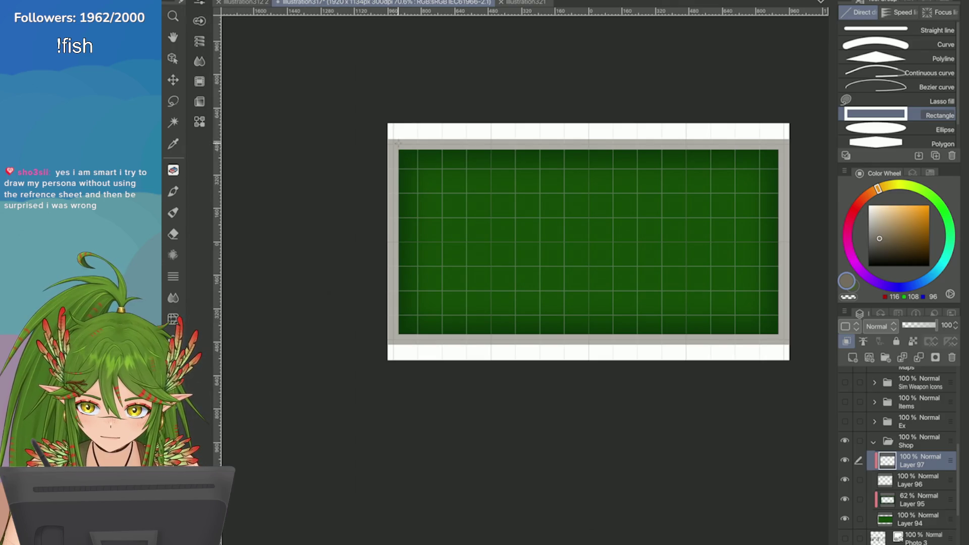
pyautogui.moveTo(394, 145)
pyautogui.mouseDown()
pyautogui.moveTo(542, 268)
pyautogui.moveTo(781, 342)
pyautogui.mouseUp()
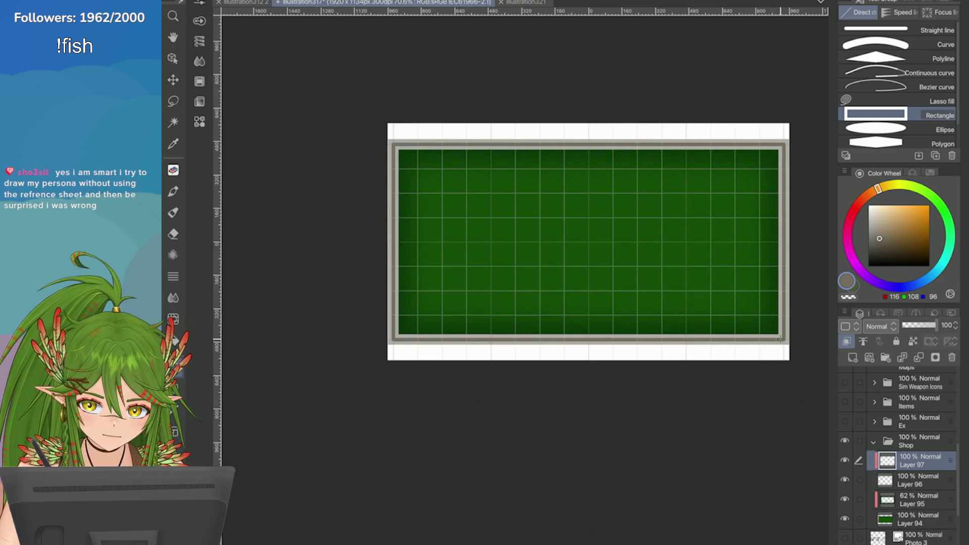
# Step: Start scaling Layer 97's outline, shrinking the top edge and switching to free scaling
pyautogui.hotkey('ctrl', 't')
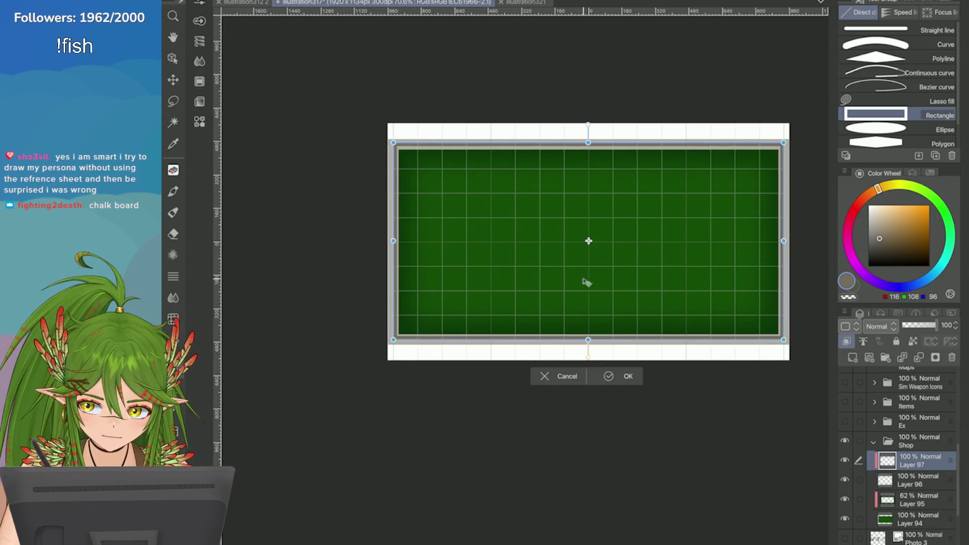
pyautogui.moveTo(588, 142); pyautogui.dragTo(588, 144)
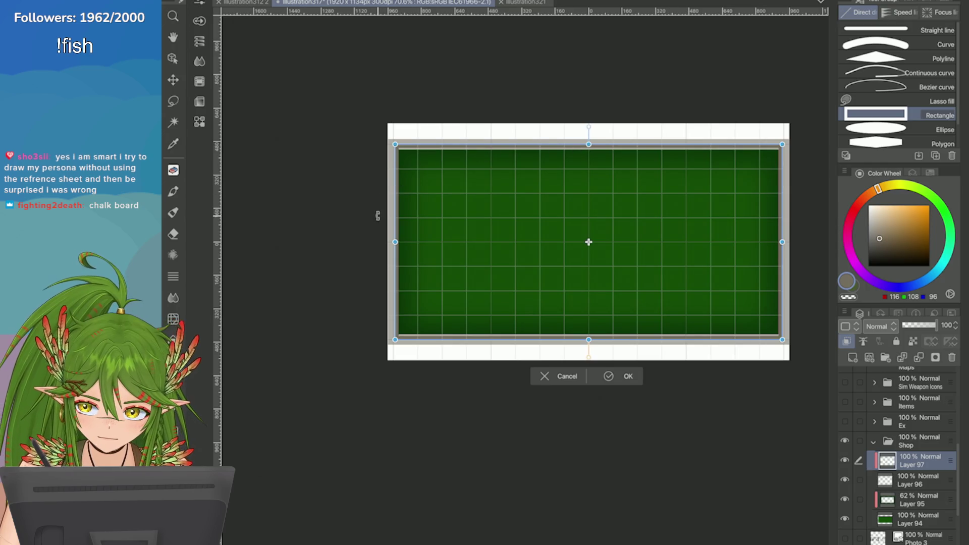
pyautogui.click(222, 1)
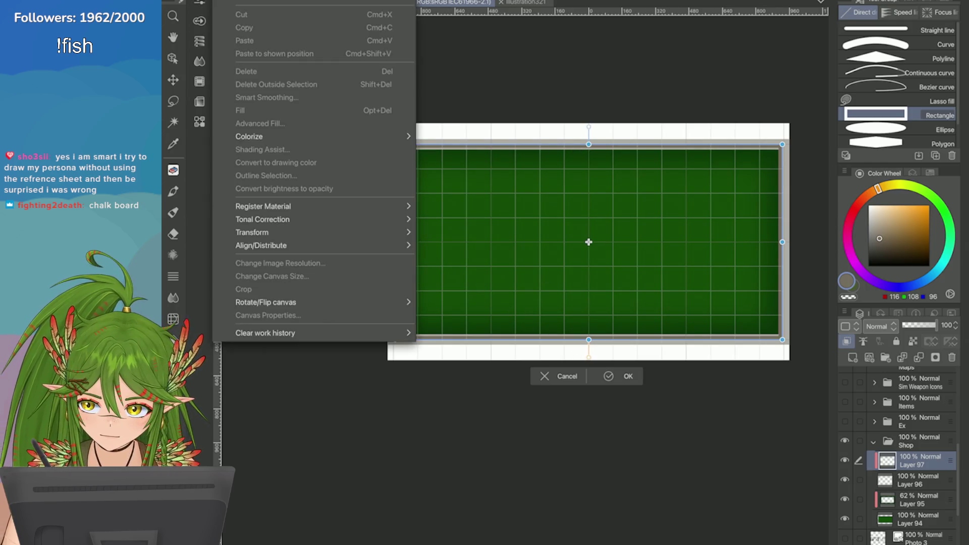
pyautogui.moveTo(252, 232)
pyautogui.click(580, 247)
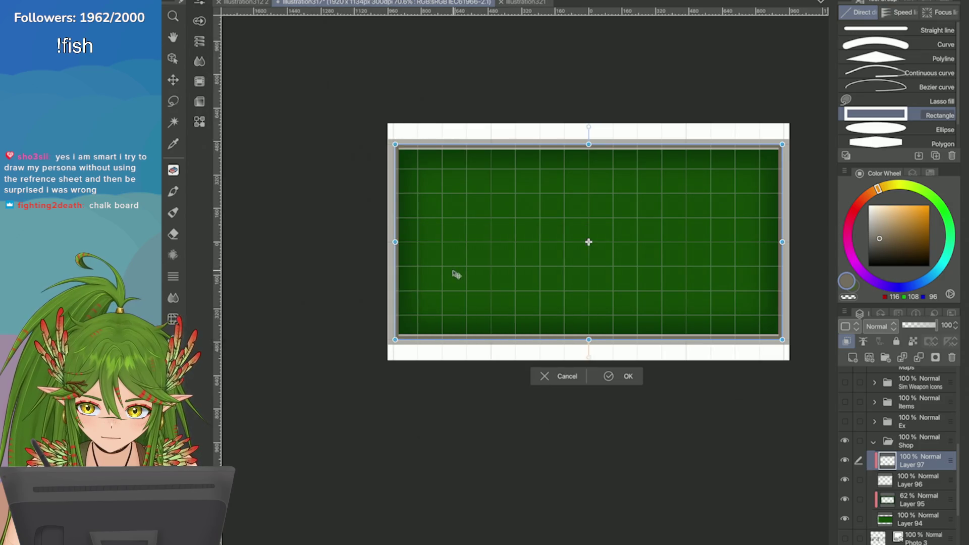
# Step: Nudge the outline's top edge into place against the grey frame and confirm the resize
pyautogui.scroll(5, 454, 273)
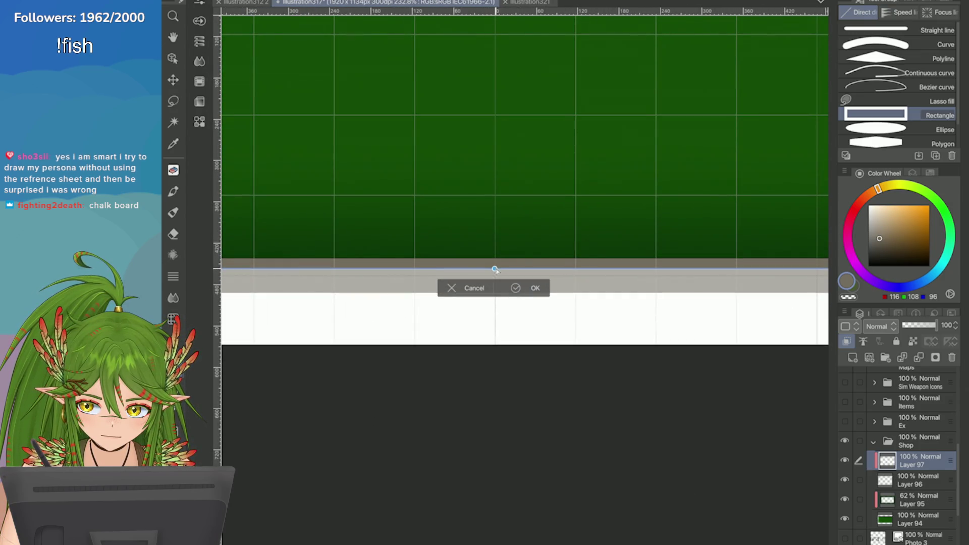
pyautogui.scroll(-5, 495, 268)
pyautogui.scroll(5, 482, 159)
pyautogui.scroll(2, 482, 159)
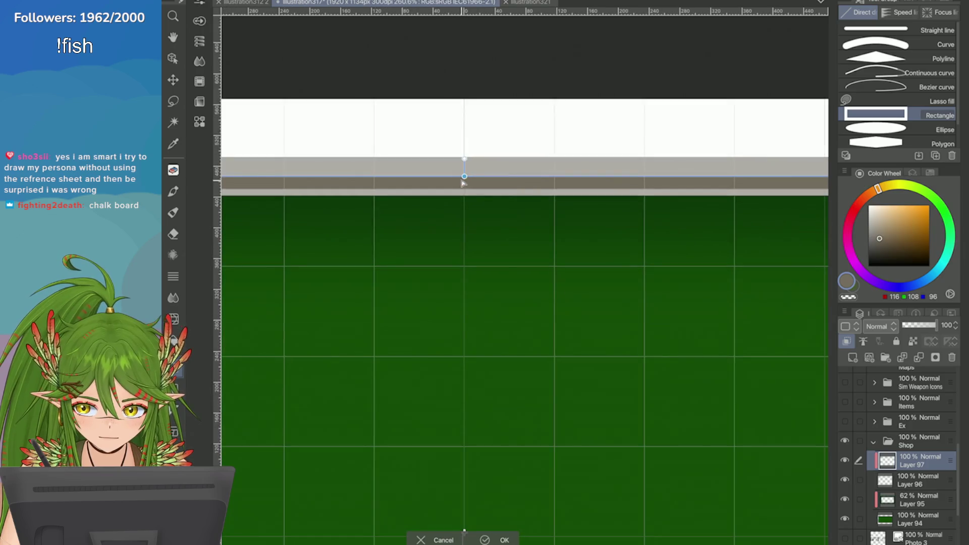
pyautogui.moveTo(463, 186); pyautogui.dragTo(466, 184)
pyautogui.scroll(-5, 463, 182)
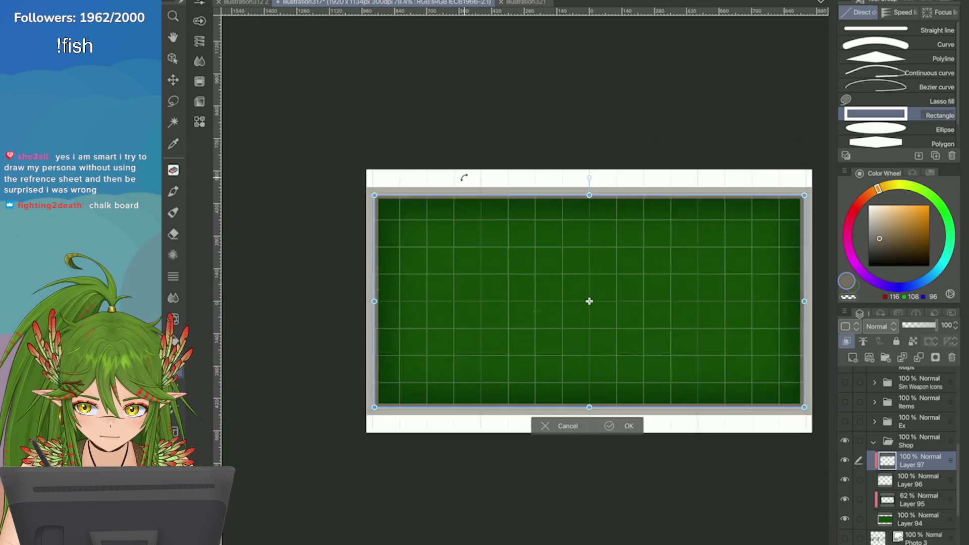
pyautogui.scroll(5, 478, 292)
pyautogui.press('Return')
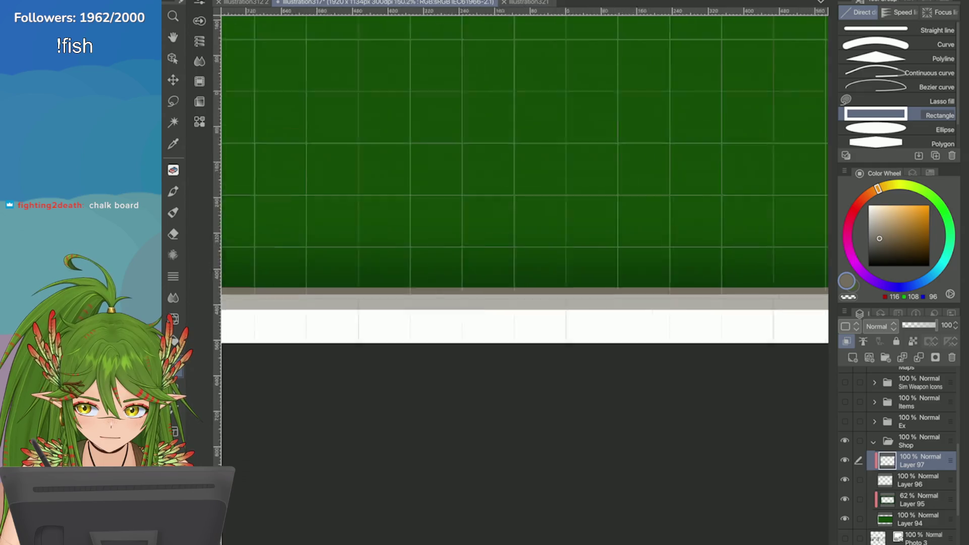
pyautogui.scroll(-5, 480, 313)
pyautogui.scroll(1, 593, 212)
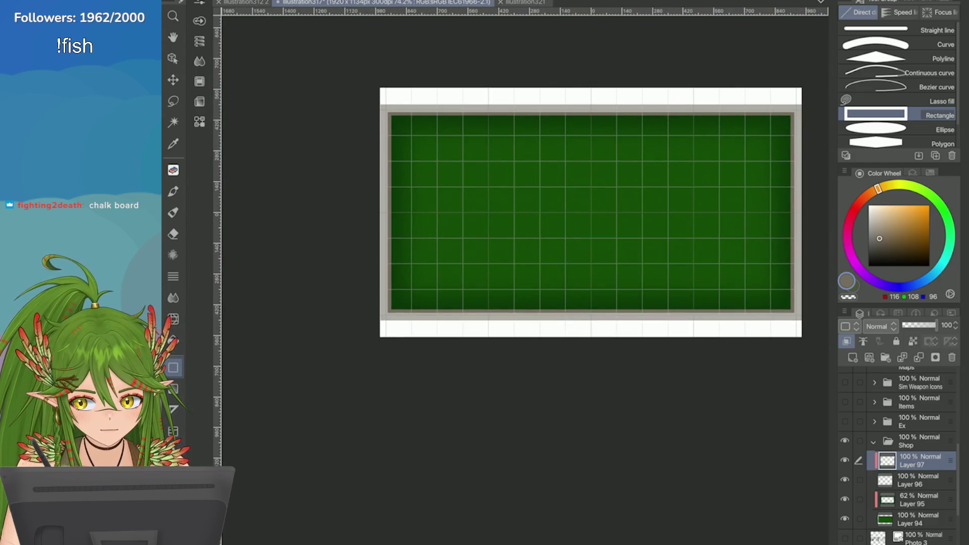
pyautogui.scroll(1, 763, 256)
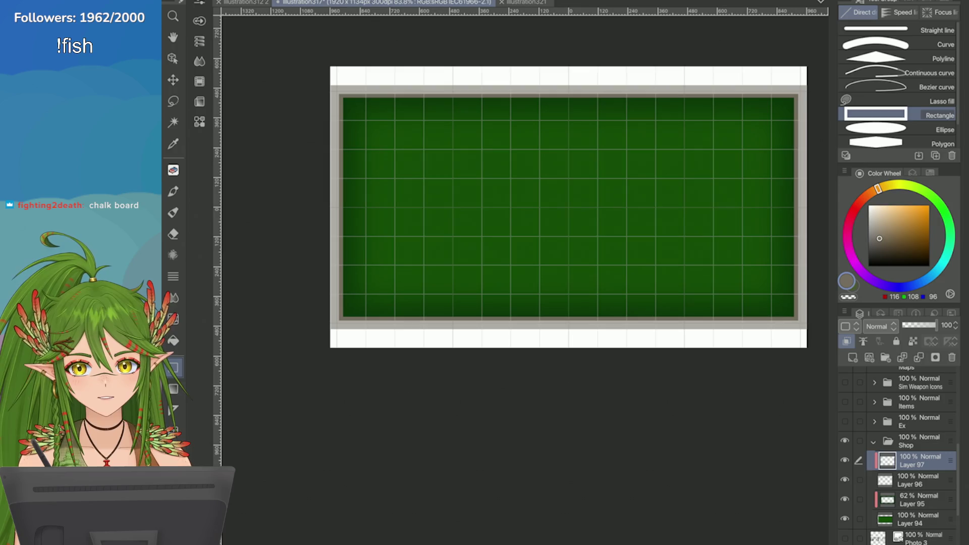
# Step: Save the illustration and add a new empty layer above Layer 97
pyautogui.hotkey('ctrl', 's')
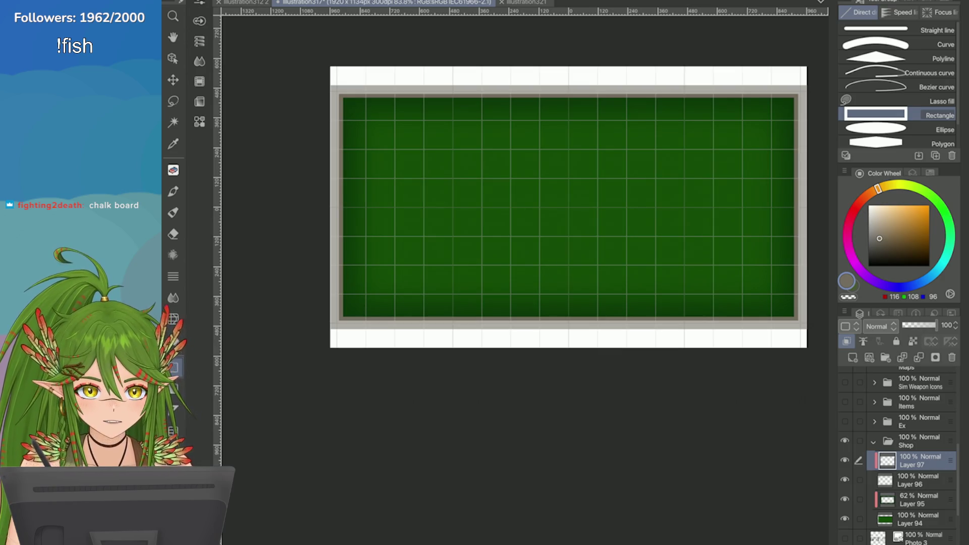
pyautogui.scroll(3, 568, 207)
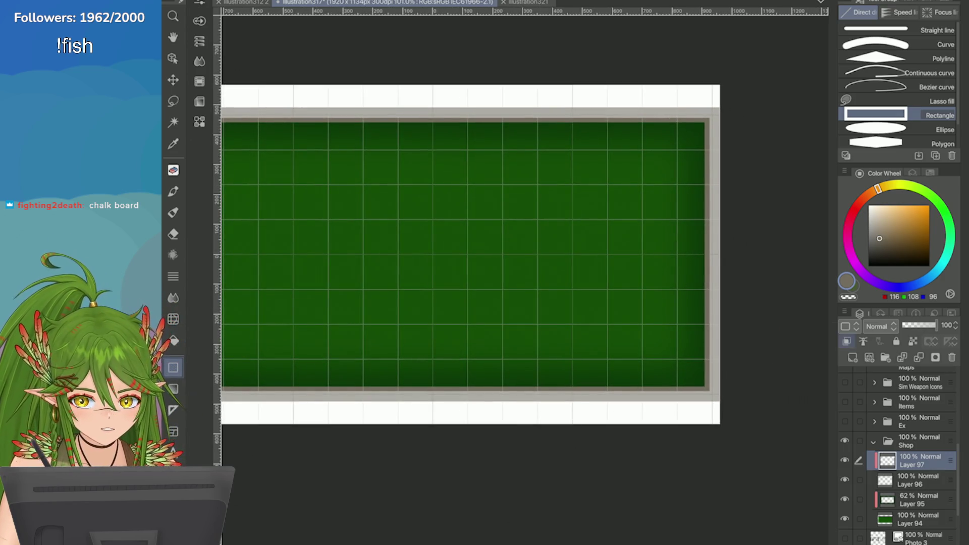
pyautogui.click(852, 357)
# Step: Draw a dark grey-brown Turnip pen line down the frame's right inner edge
pyautogui.click(881, 247)
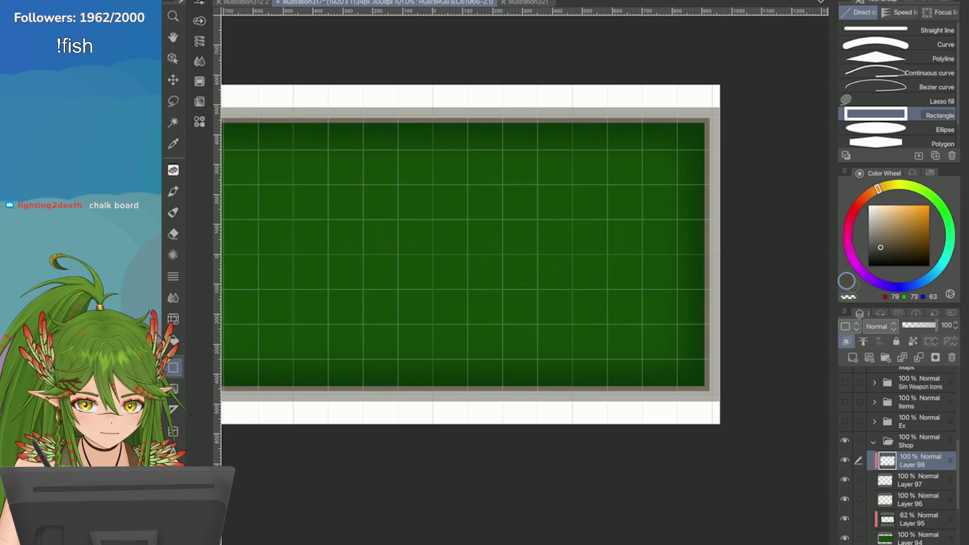
pyautogui.press('p')
pyautogui.click(899, 29)
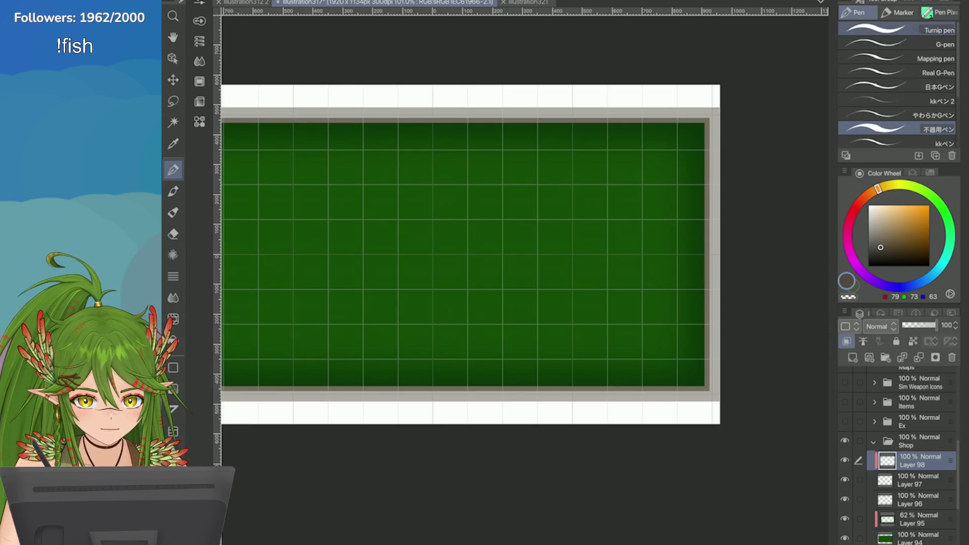
pyautogui.moveTo(709, 119); pyautogui.dragTo(710, 231)
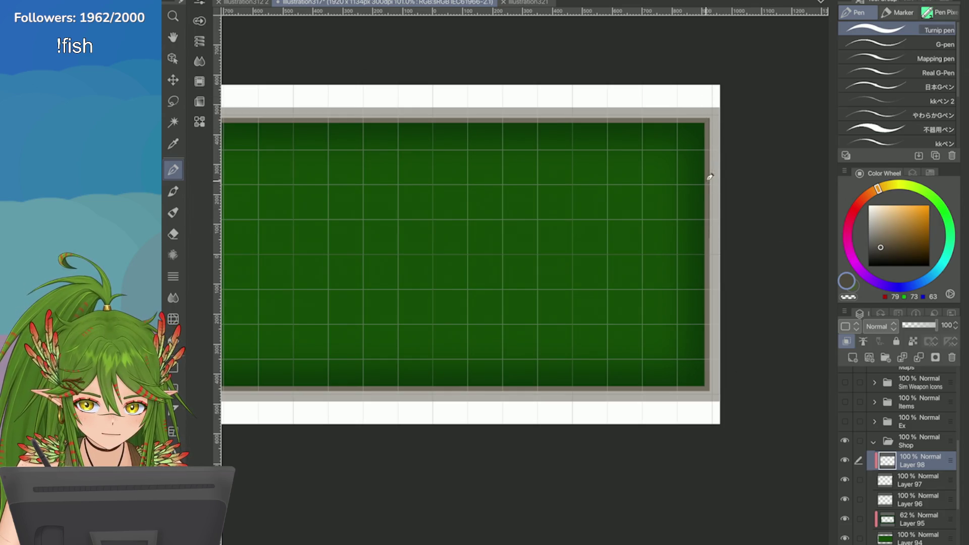
# Step: Zoom in on the board's upper-right part and switch to the freehand lasso
pyautogui.scroll(3, 711, 177)
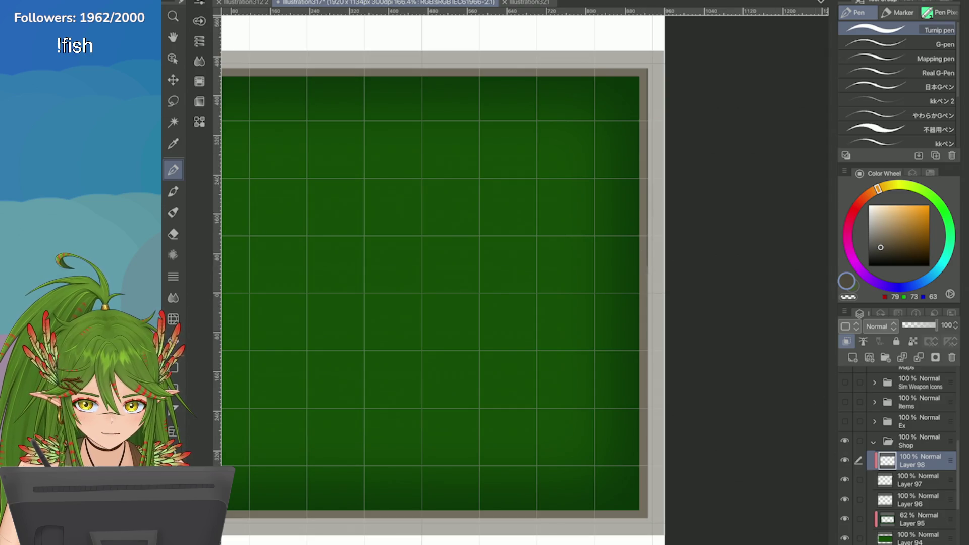
pyautogui.hotkey('ctrl', '-')
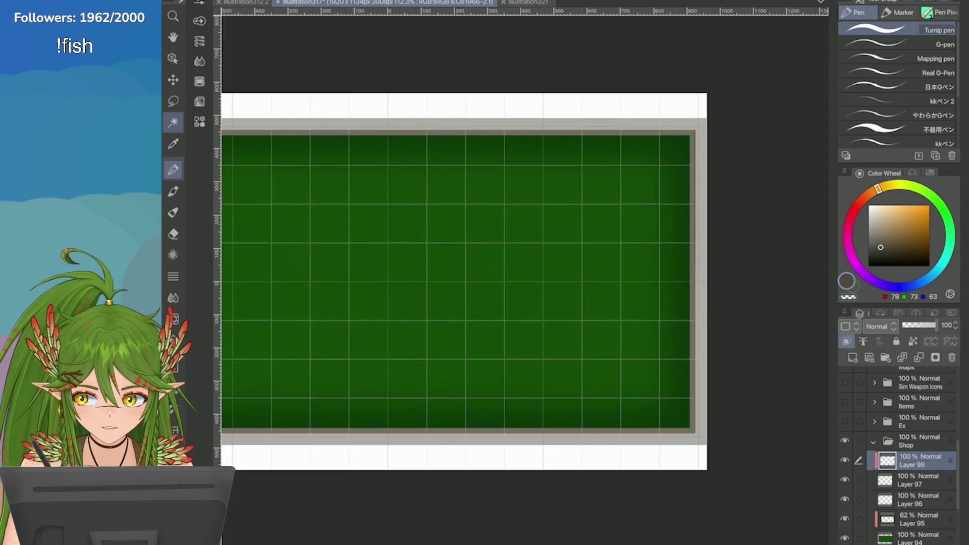
pyautogui.hotkey('ctrl', '+')
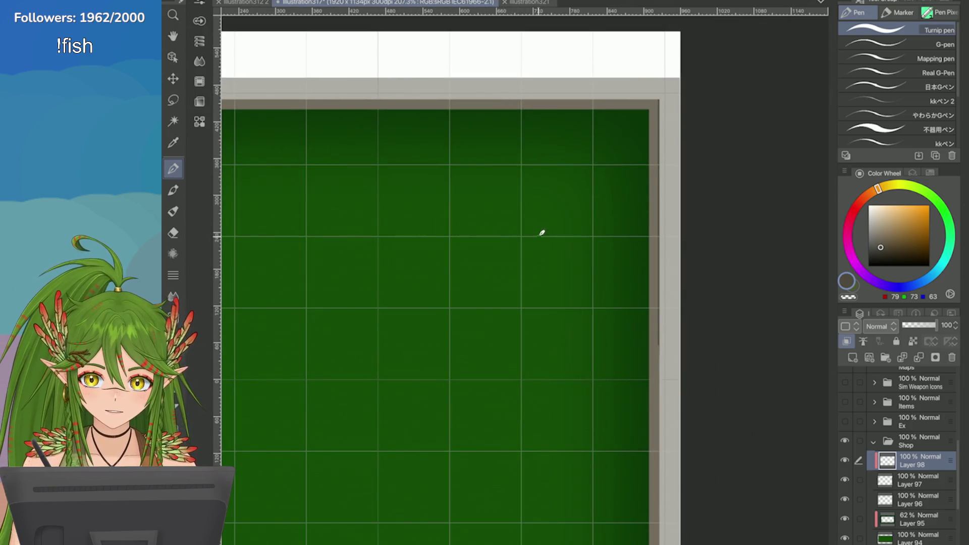
pyautogui.press('m')
pyautogui.moveTo(465, 154)
pyautogui.mouseDown()
pyautogui.moveTo(500, 158)
pyautogui.moveTo(472, 154)
pyautogui.mouseUp()
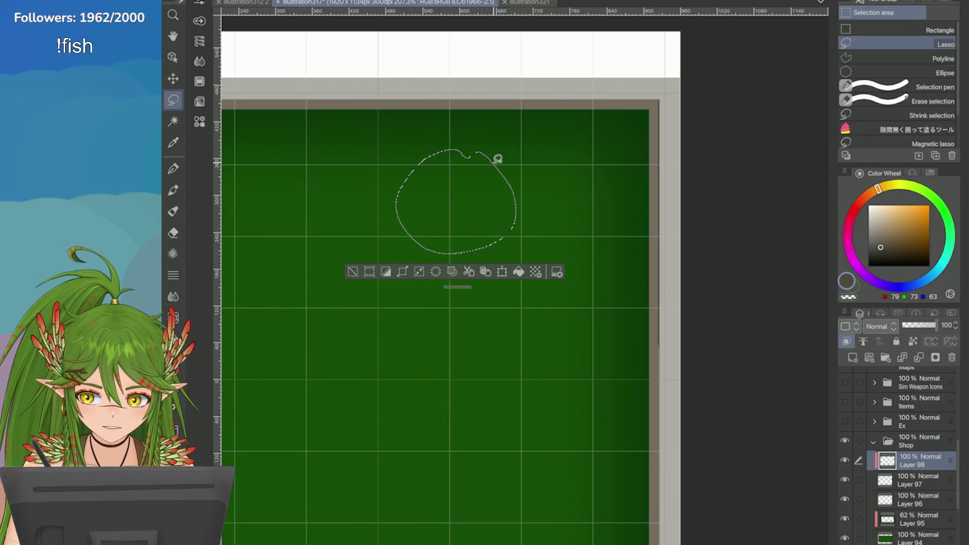
pyautogui.moveTo(590, 321)
pyautogui.mouseDown()
pyautogui.moveTo(580, 409)
pyautogui.moveTo(587, 317)
pyautogui.mouseUp()
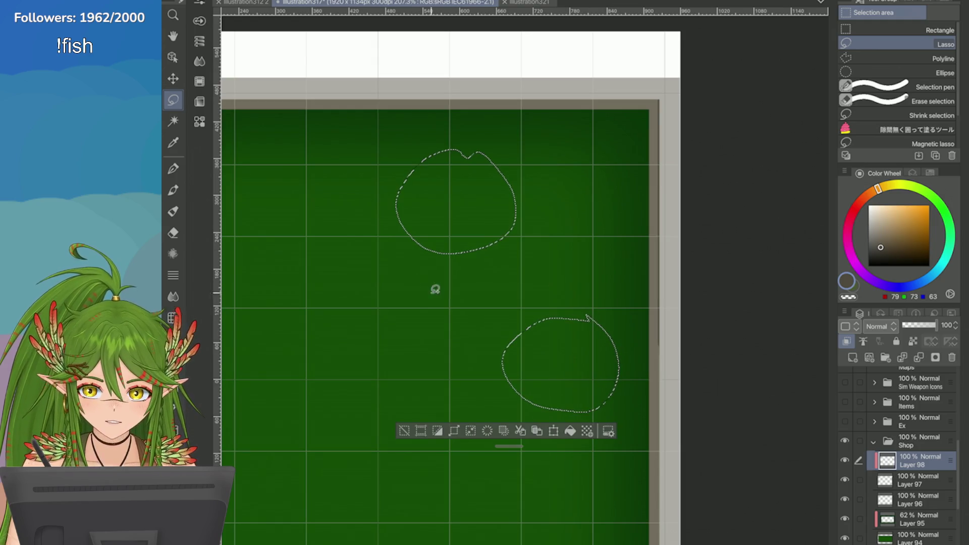
pyautogui.moveTo(359, 331); pyautogui.dragTo(347, 329)
pyautogui.moveTo(575, 187); pyautogui.dragTo(586, 214)
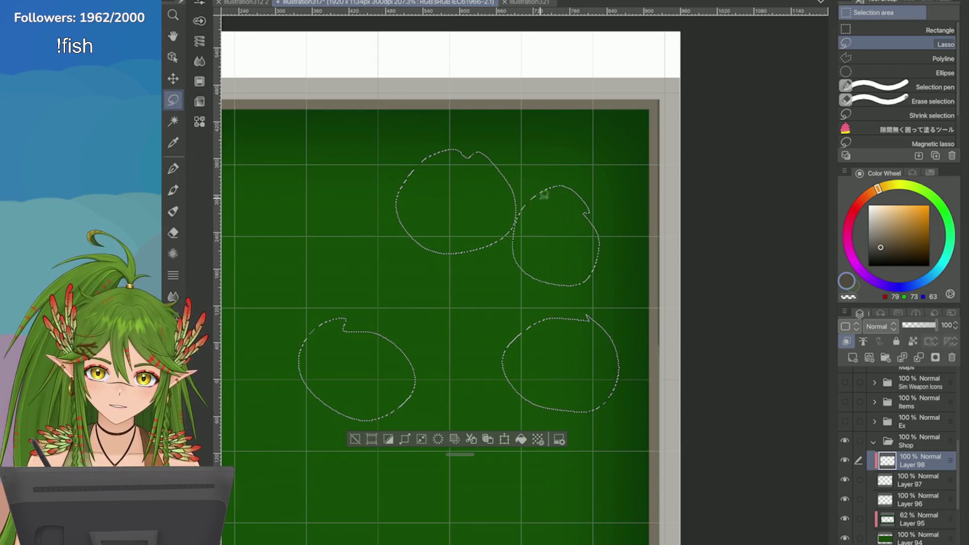
pyautogui.moveTo(446, 280)
pyautogui.mouseDown()
pyautogui.moveTo(420, 340)
pyautogui.moveTo(446, 280)
pyautogui.mouseUp()
pyautogui.hotkey('ctrl', 'z')
pyautogui.hotkey('ctrl', 'z')
pyautogui.hotkey('ctrl', 'z')
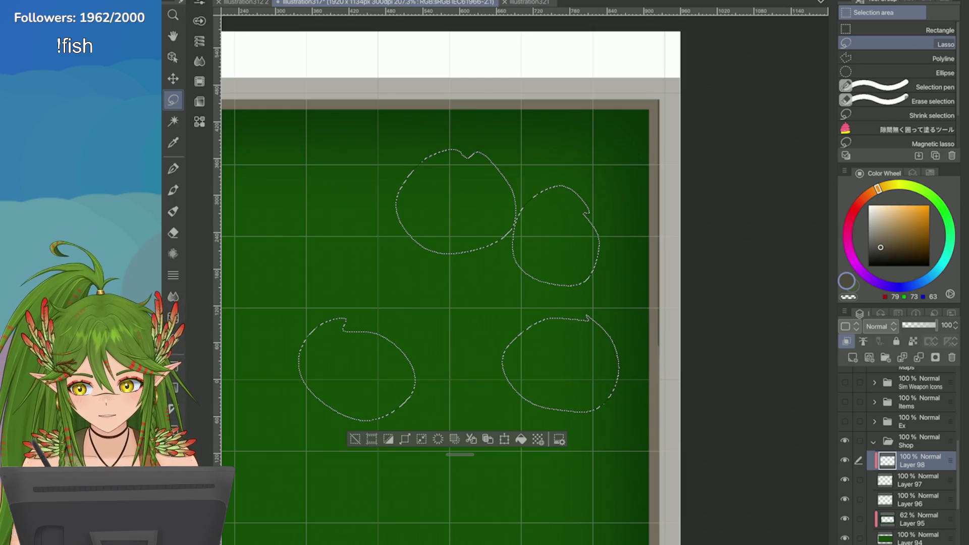
pyautogui.moveTo(416, 192)
pyautogui.mouseDown()
pyautogui.moveTo(381, 277)
pyautogui.moveTo(454, 255)
pyautogui.mouseUp()
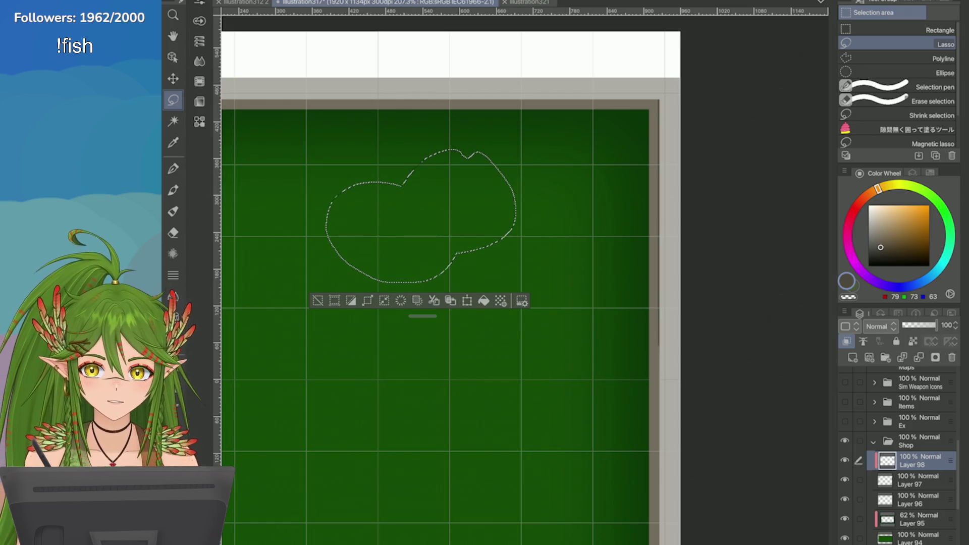
pyautogui.hotkey('ctrl', 'z')
pyautogui.hotkey('ctrl', 'z')
pyautogui.hotkey('ctrl', '-')
pyautogui.hotkey('ctrl', '-')
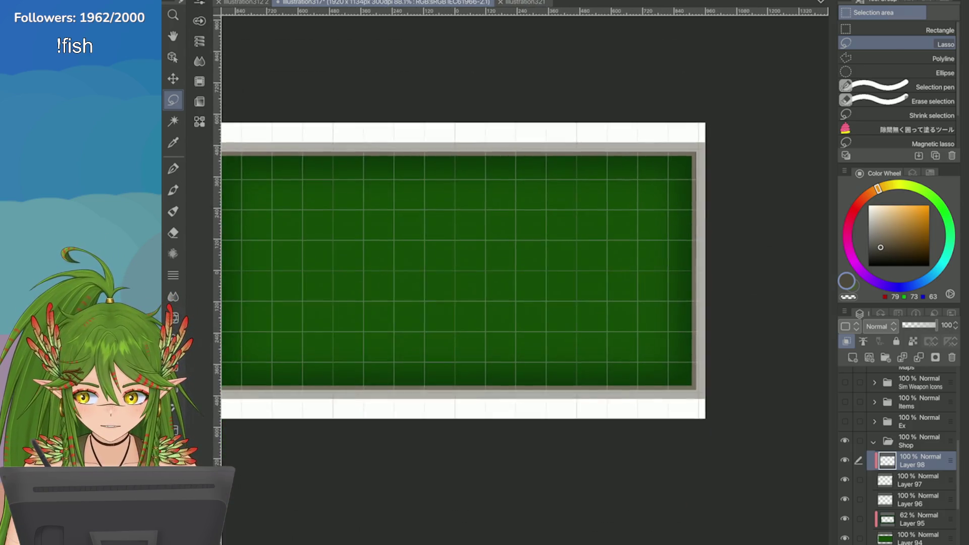
# Step: Darken the frame's right inner border with a pen stroke, then erase the excess
pyautogui.hotkey('ctrl', '+')
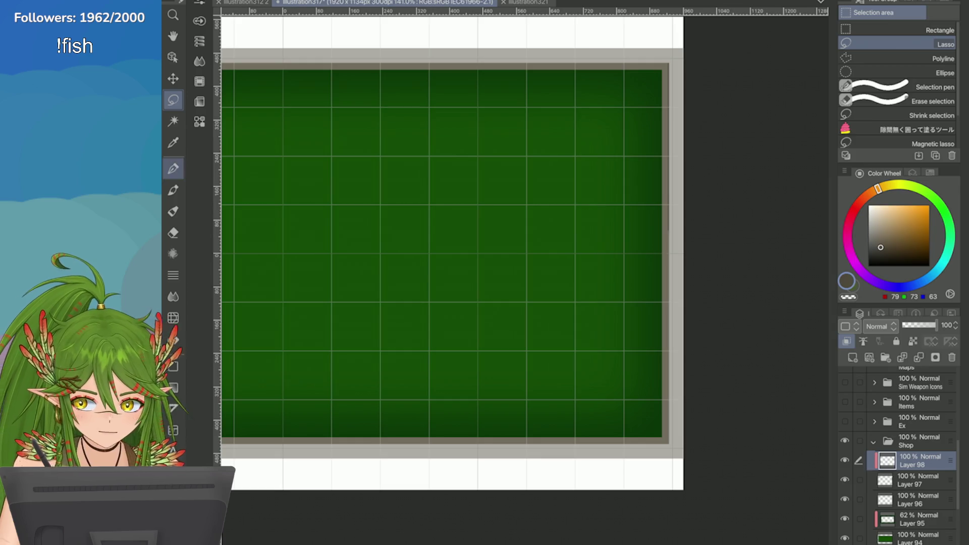
pyautogui.press('p')
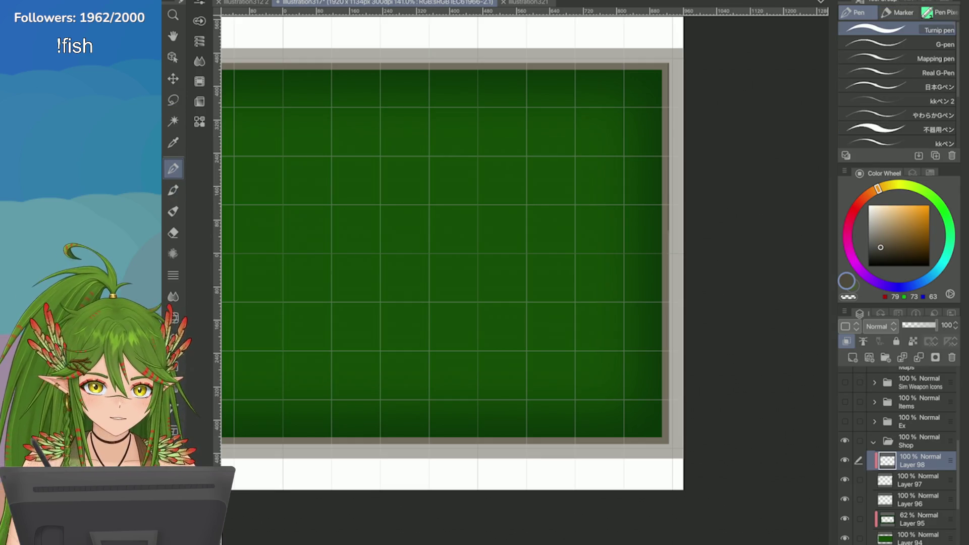
pyautogui.moveTo(670, 59); pyautogui.dragTo(662, 444)
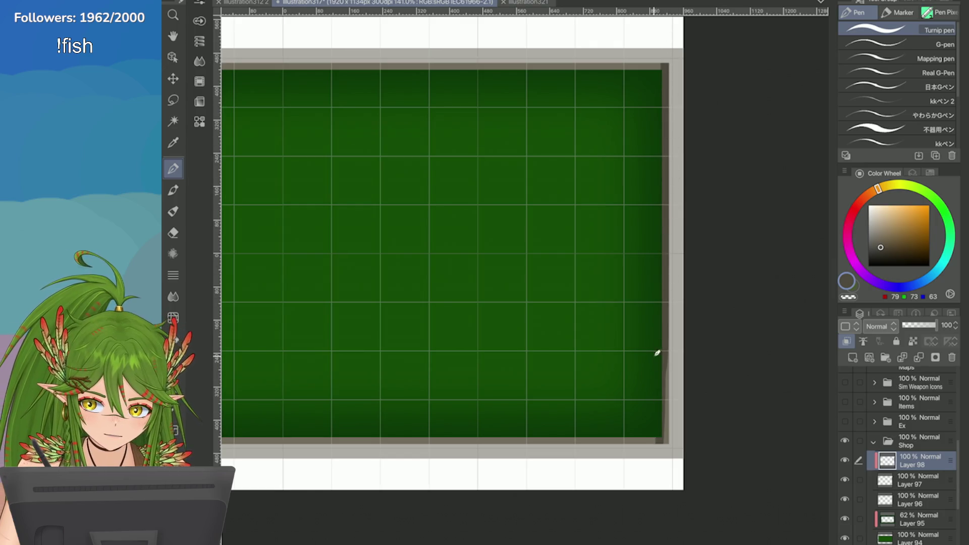
pyautogui.hotkey('ctrl', '0')
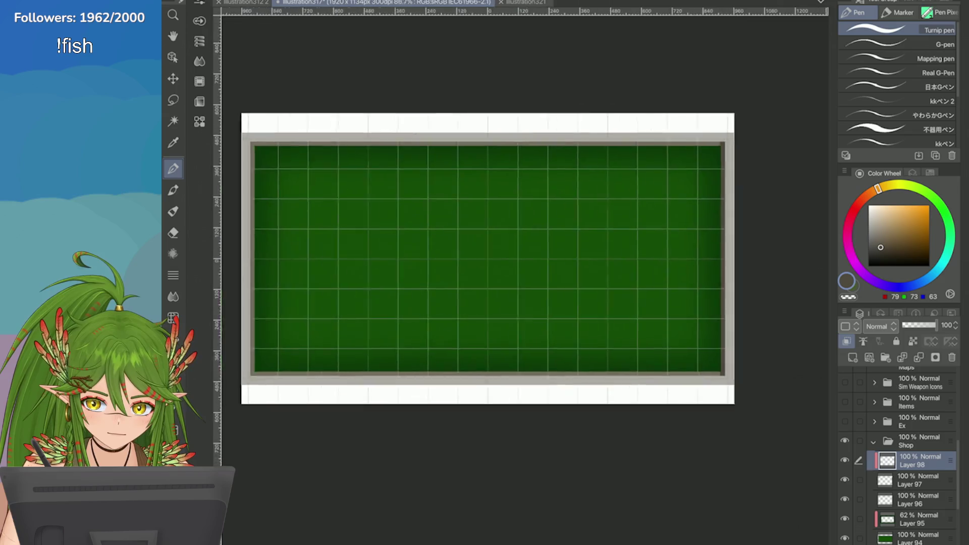
pyautogui.press('e')
pyautogui.scroll(4, 398, 157)
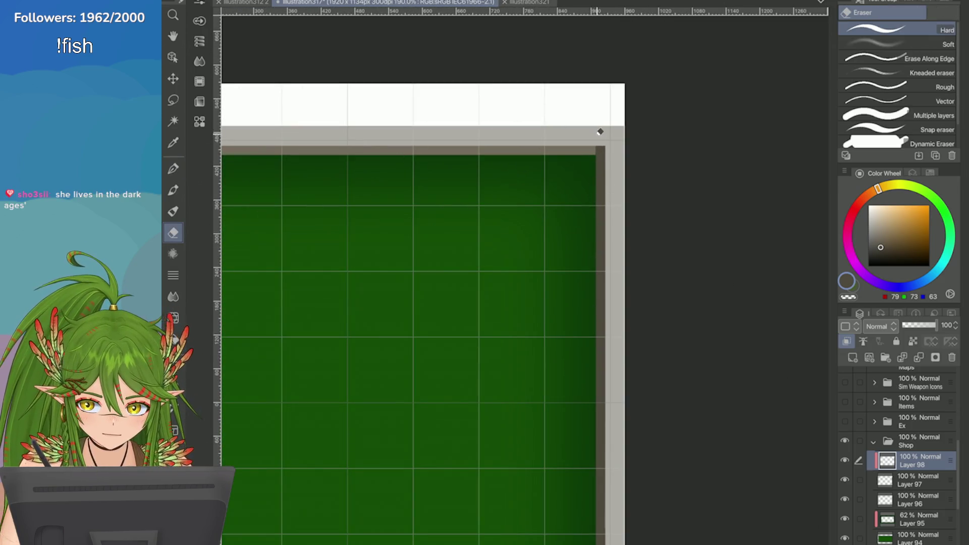
pyautogui.scroll(-2, 600, 132)
pyautogui.scroll(-4, 595, 199)
pyautogui.scroll(3, 676, 256)
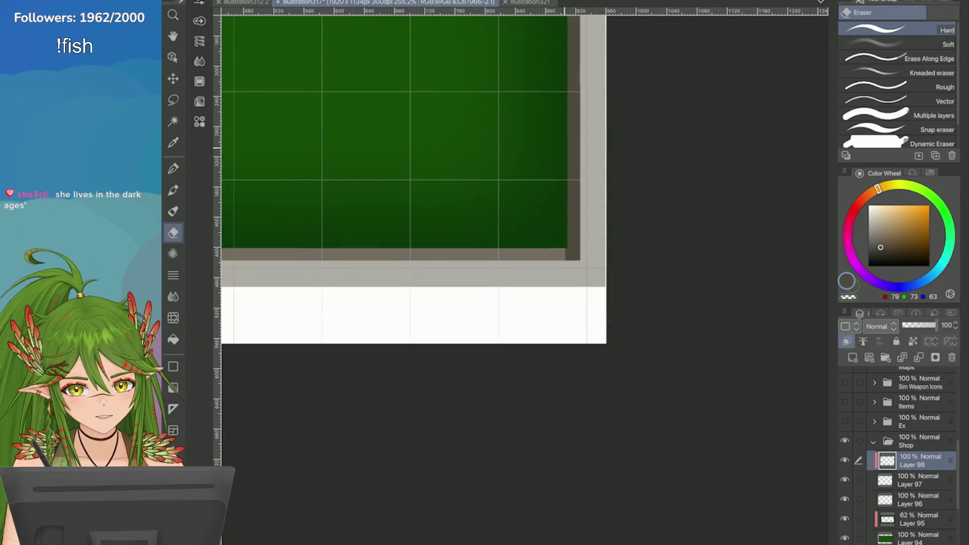
pyautogui.scroll(1, 625, 297)
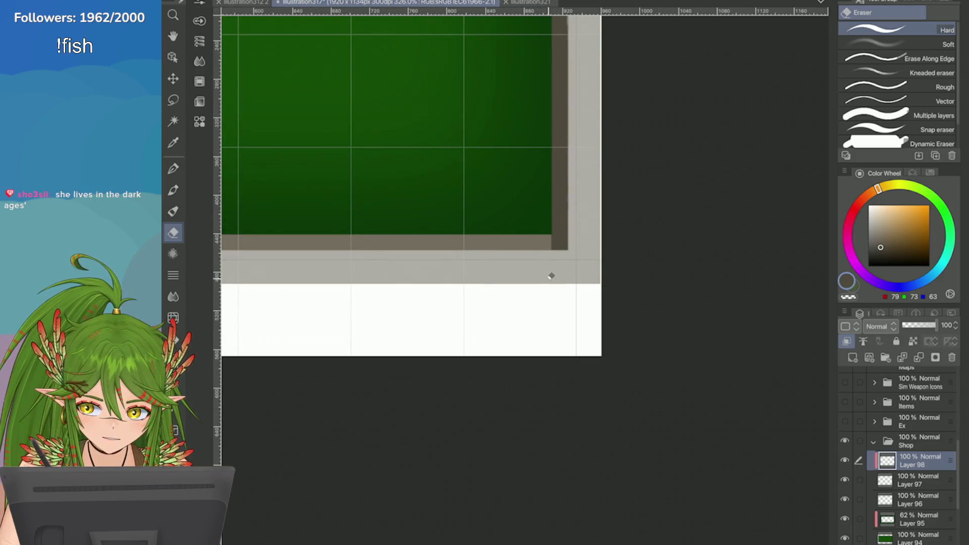
pyautogui.scroll(-6, 656, 252)
# Step: Redraw the dark shadow stroke along the panel's left border
pyautogui.press('p')
pyautogui.scroll(3, 764, 249)
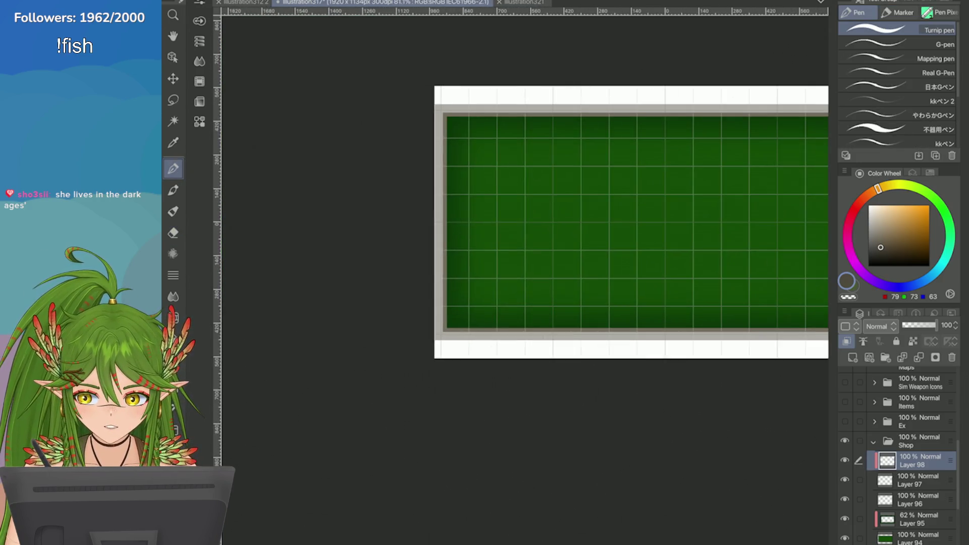
pyautogui.hotkey('ctrl', 'z')
pyautogui.moveTo(447, 113); pyautogui.dragTo(445, 331)
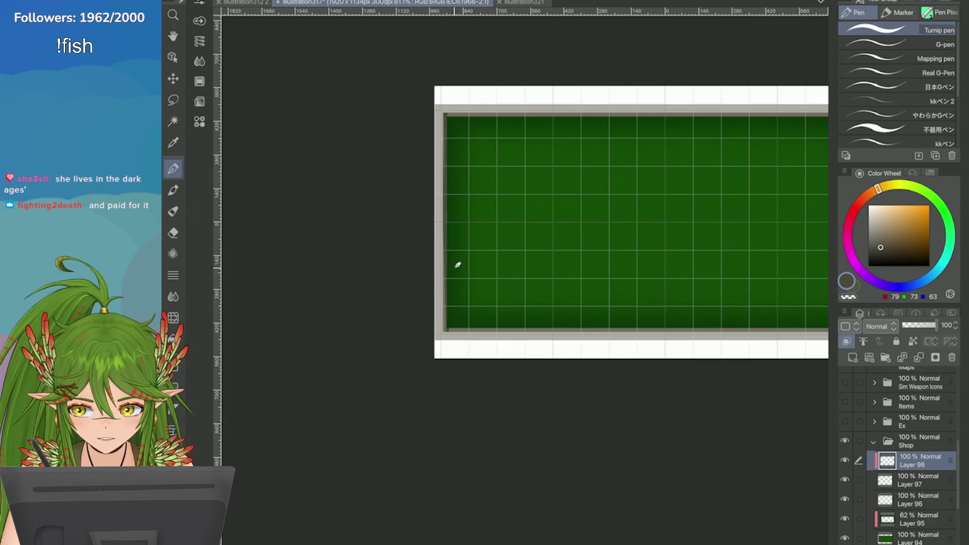
pyautogui.hotkey('ctrl', 'z')
pyautogui.moveTo(450, 202); pyautogui.dragTo(447, 333)
pyautogui.scroll(2, 450, 253)
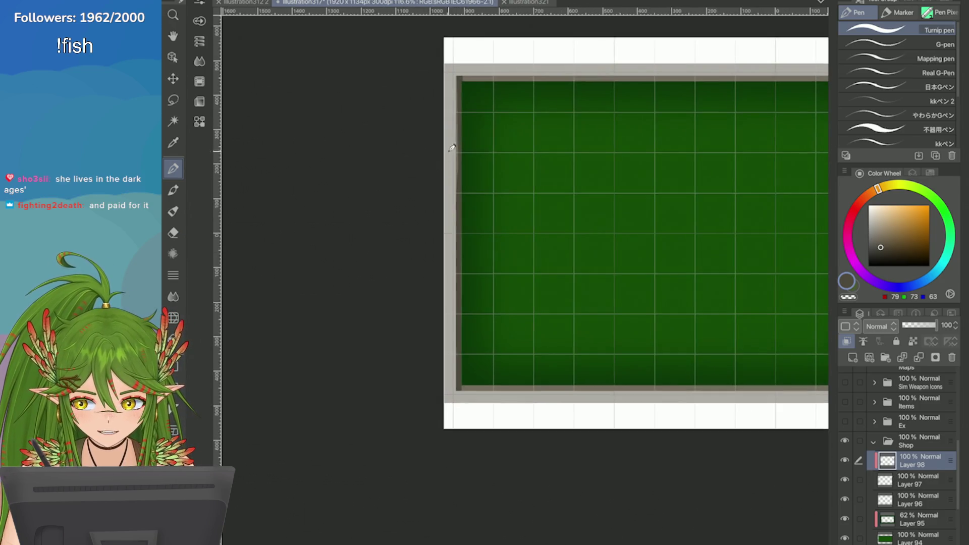
pyautogui.scroll(3, 461, 96)
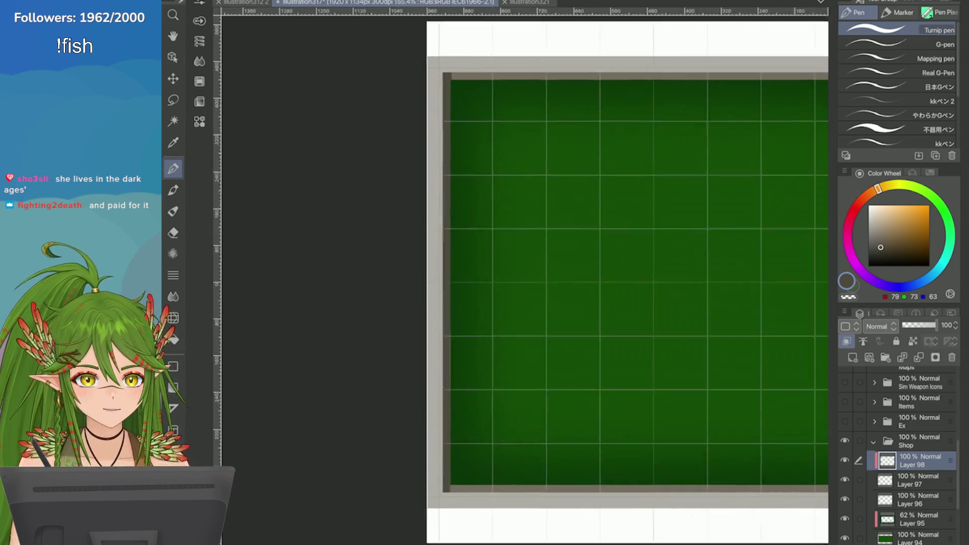
# Step: Clean up the shadow edges around the green panel with eraser and pen
pyautogui.press('e')
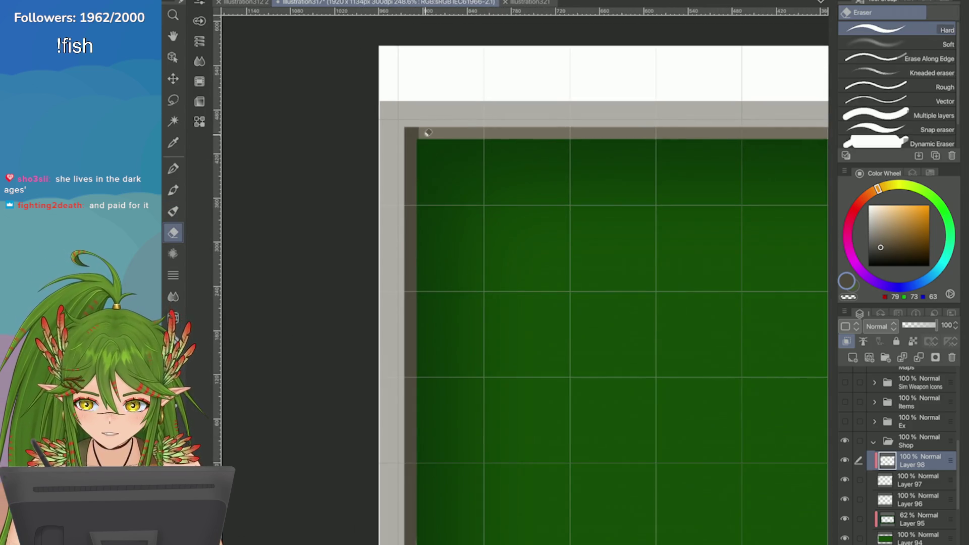
pyautogui.scroll(1, 426, 147)
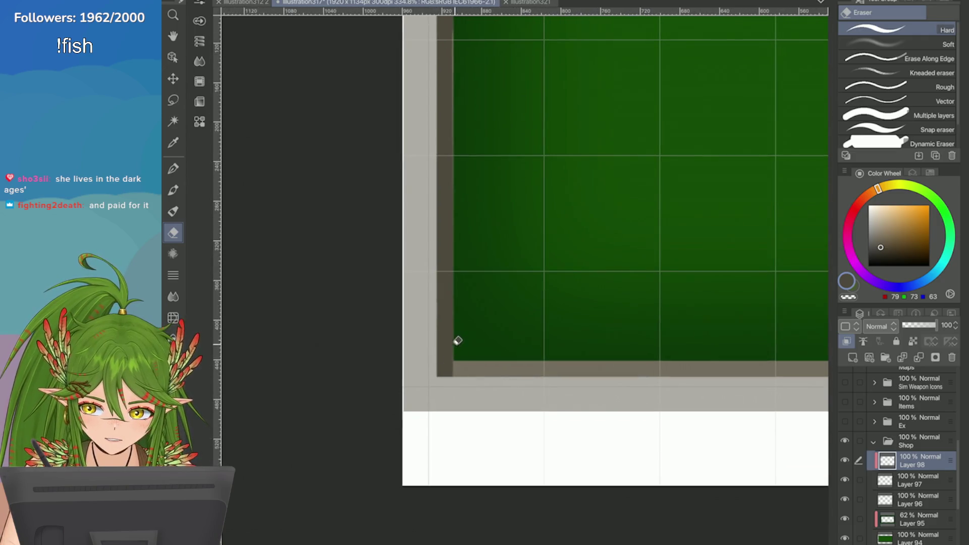
pyautogui.scroll(-3, 460, 374)
pyautogui.click(174, 169)
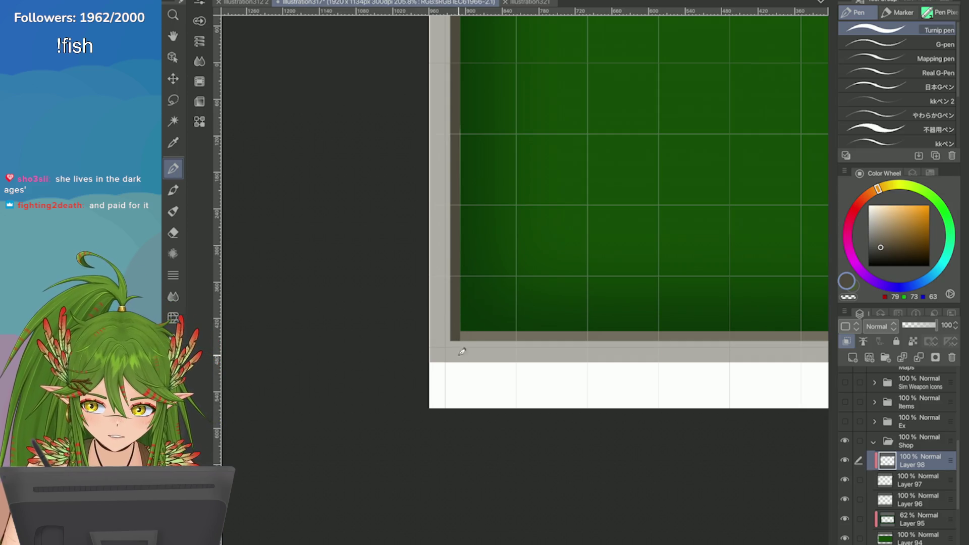
pyautogui.scroll(-3, 460, 302)
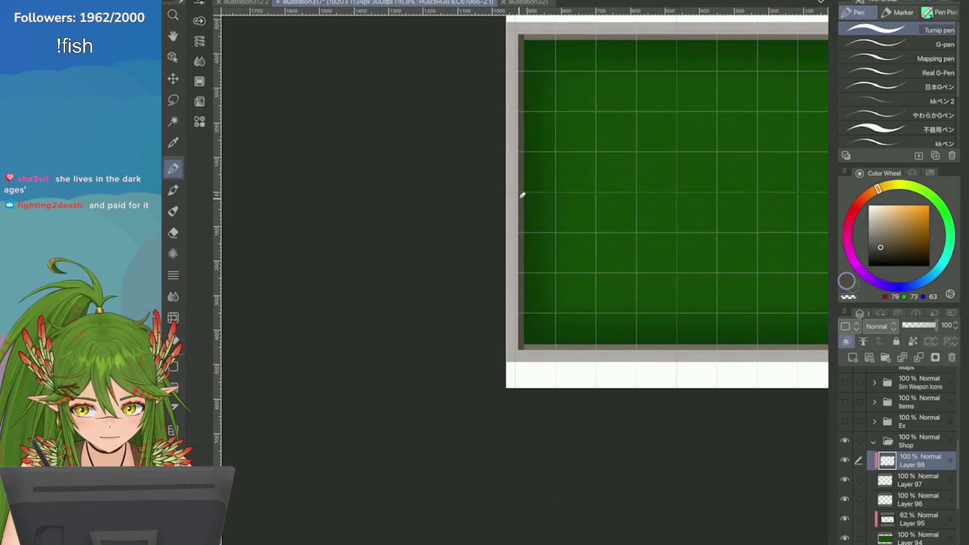
pyautogui.scroll(-4, 524, 252)
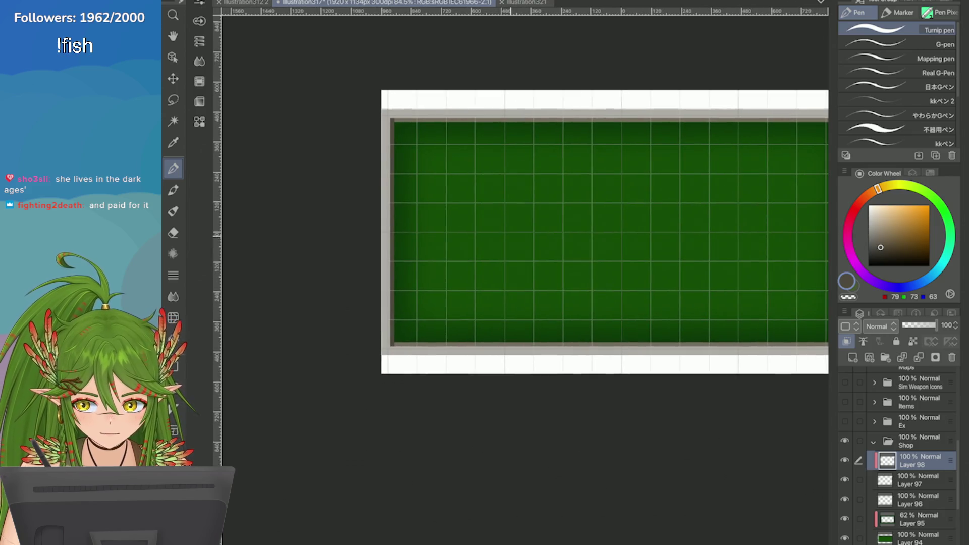
pyautogui.press('e')
pyautogui.scroll(1, 410, 167)
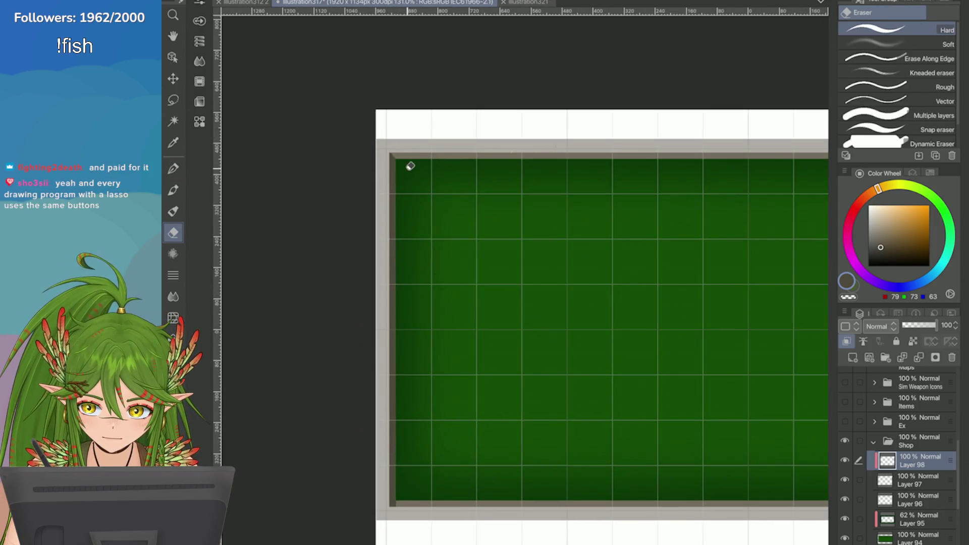
pyautogui.scroll(3, 410, 167)
pyautogui.scroll(3, 402, 510)
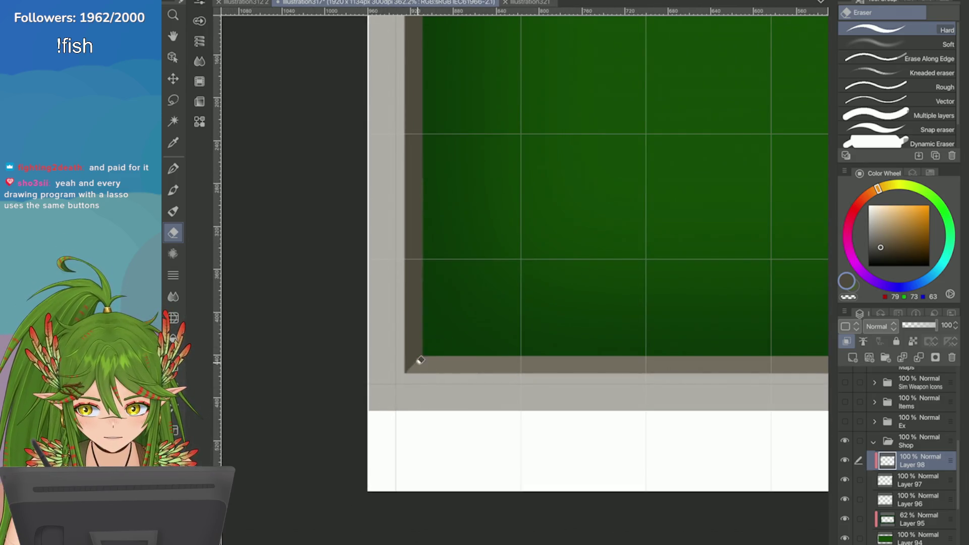
pyautogui.scroll(-6, 414, 350)
pyautogui.scroll(2, 422, 350)
pyautogui.scroll(3, 419, 303)
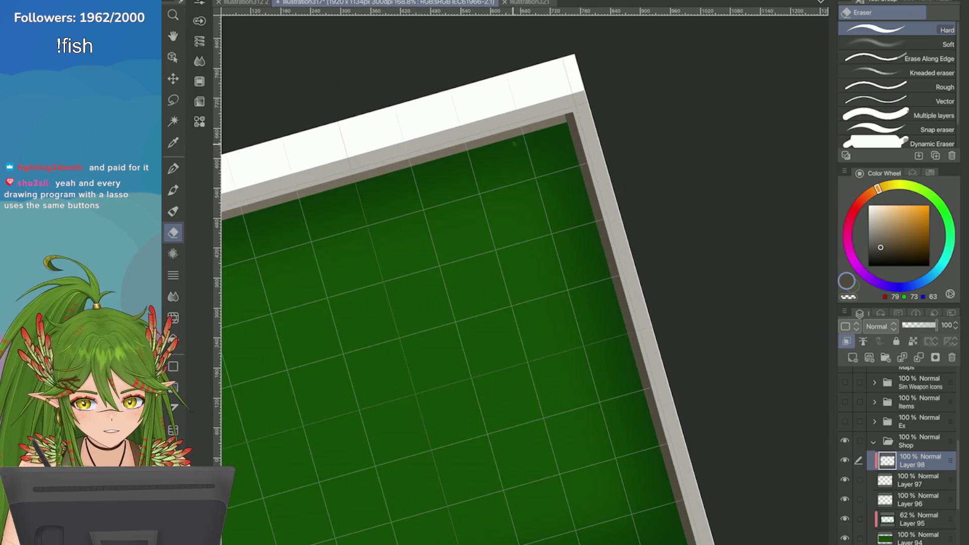
pyautogui.scroll(1, 530, 107)
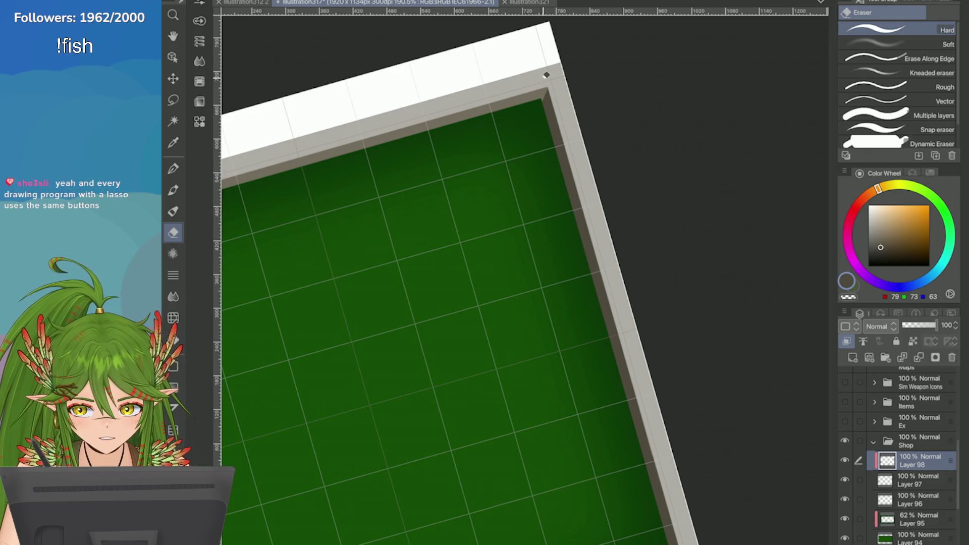
pyautogui.scroll(-2, 646, 263)
pyautogui.scroll(2, 646, 264)
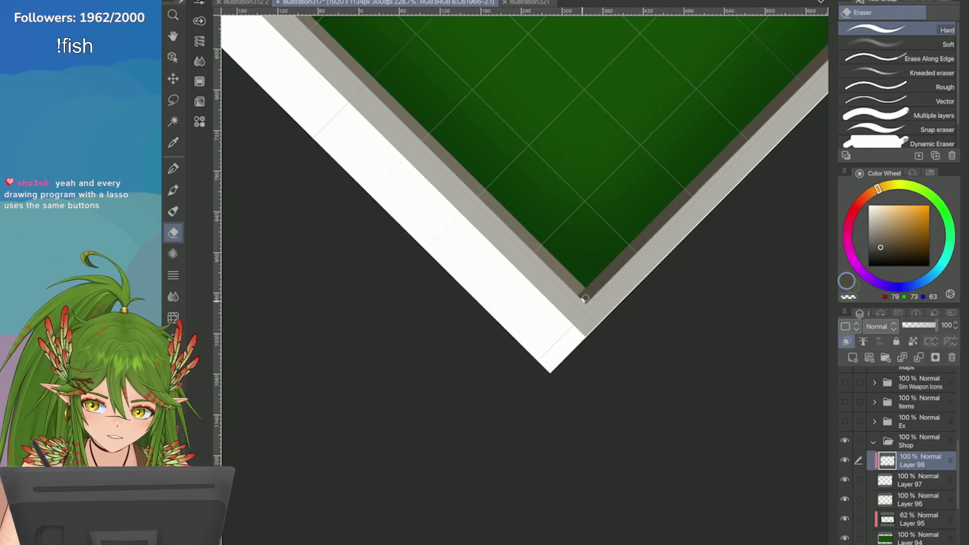
pyautogui.scroll(-3, 539, 226)
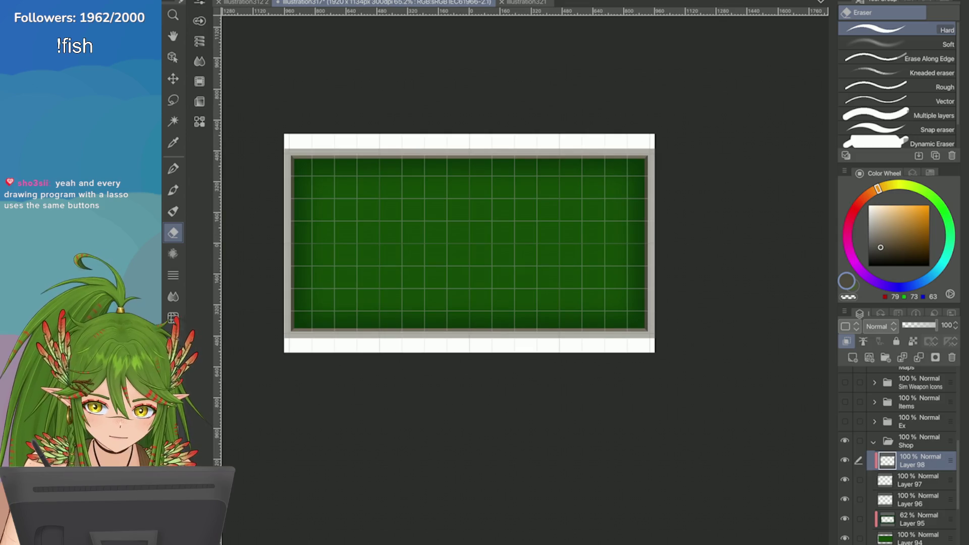
pyautogui.scroll(1, 653, 237)
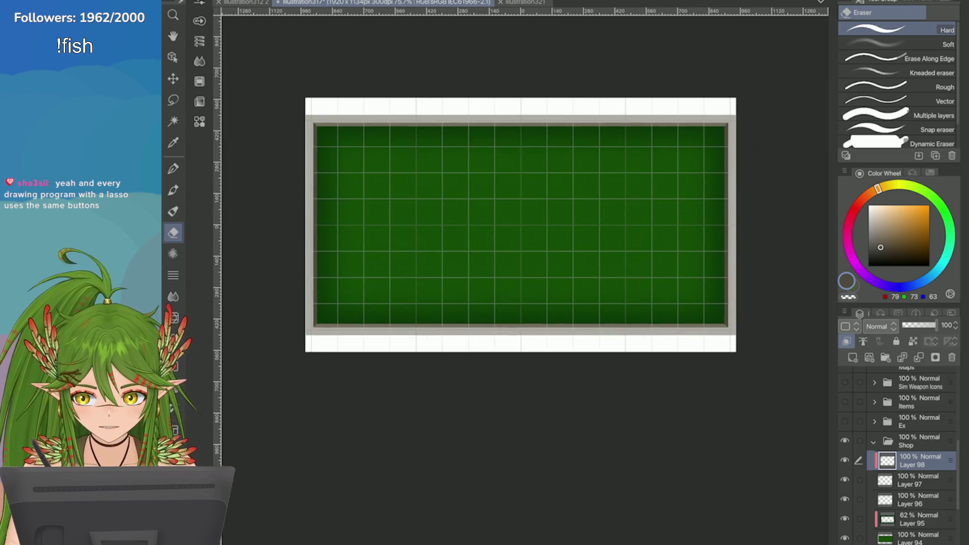
# Step: Save, lower Layer 98 to 71% opacity, and add a new layer clipped to Layer 96
pyautogui.hotkey('ctrl', 's')
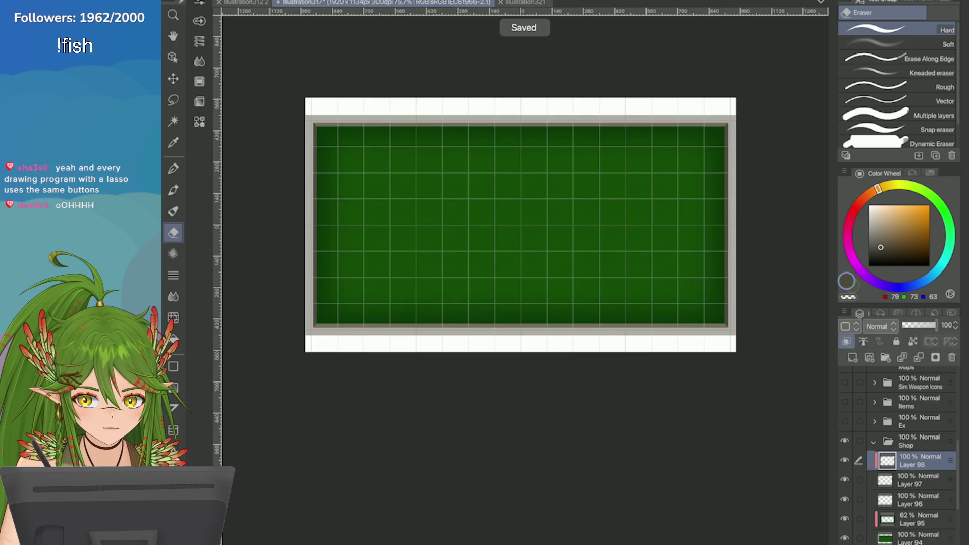
pyautogui.moveTo(936, 325); pyautogui.dragTo(926, 325)
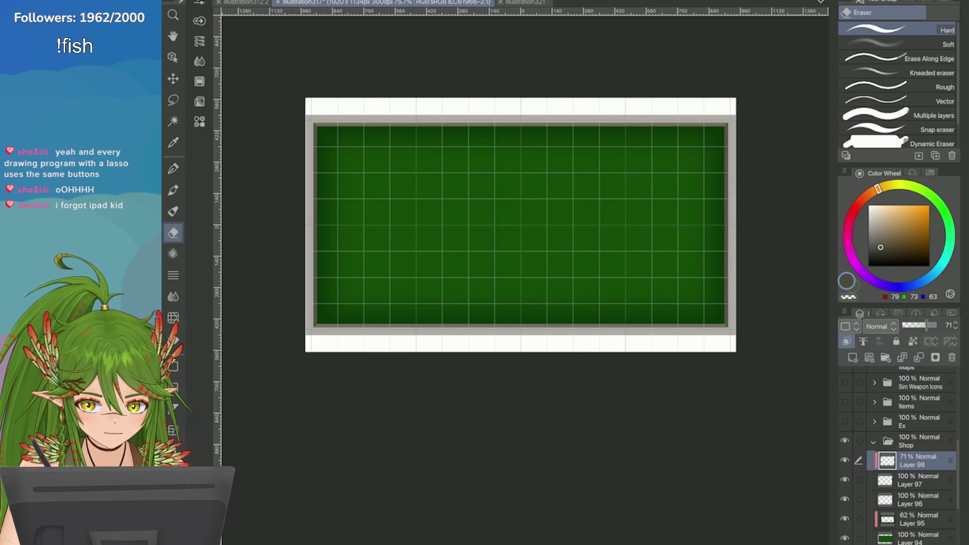
pyautogui.click(914, 480)
pyautogui.click(913, 499)
pyautogui.click(853, 357)
# Step: Clip the new layer to Layer 96, sample the frame's light grey, and set Add blending
pyautogui.click(847, 341)
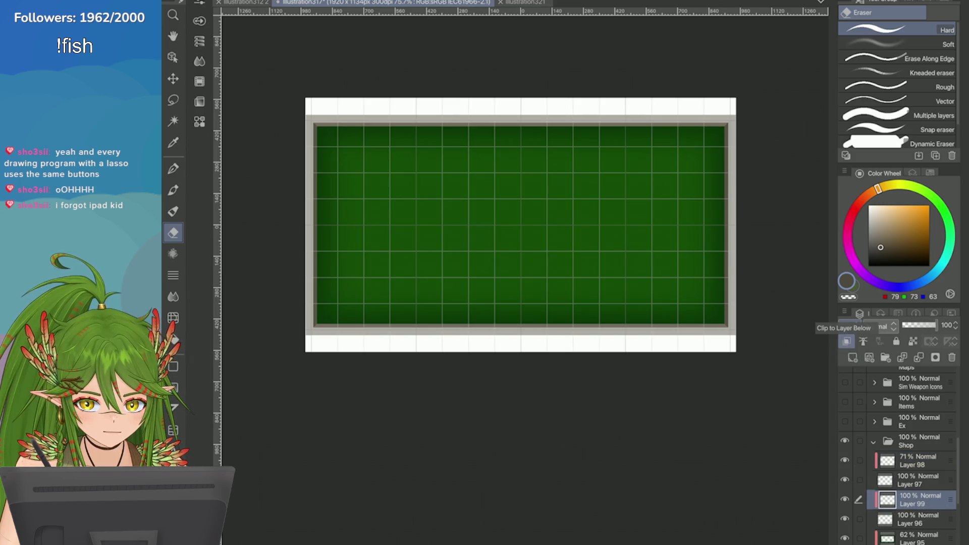
pyautogui.press('i')
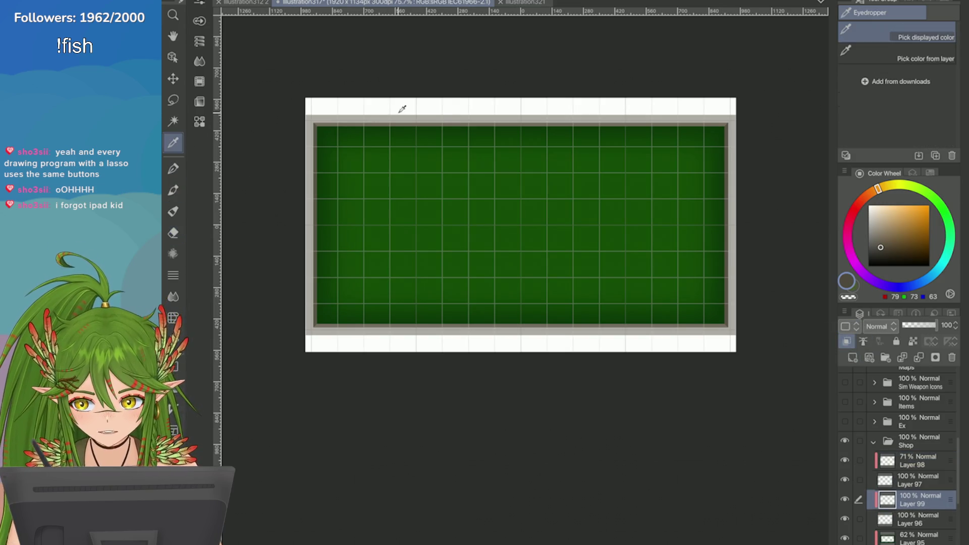
pyautogui.click(402, 118)
pyautogui.click(879, 326)
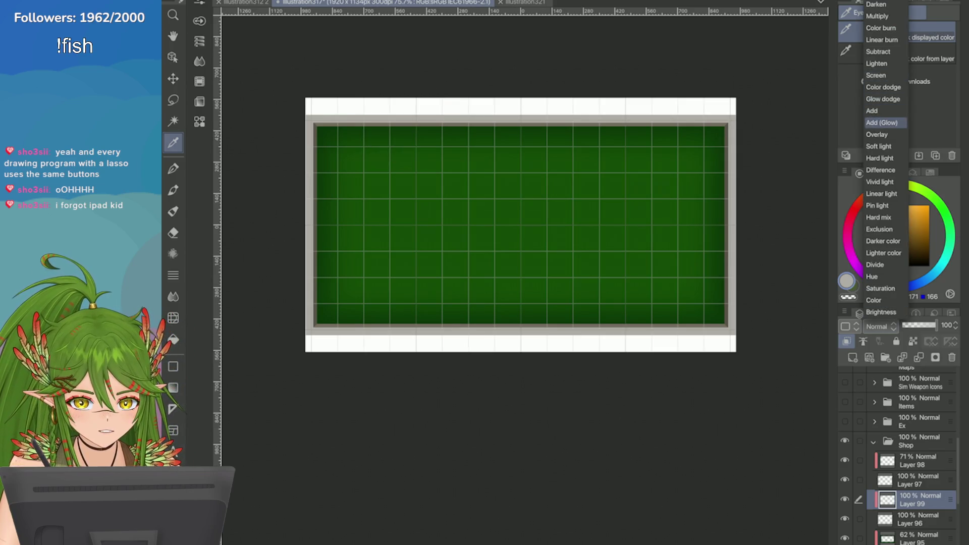
pyautogui.click(878, 110)
# Step: Draw a straight highlight line along the board's top edge and nudge it up onto the frame
pyautogui.press('u')
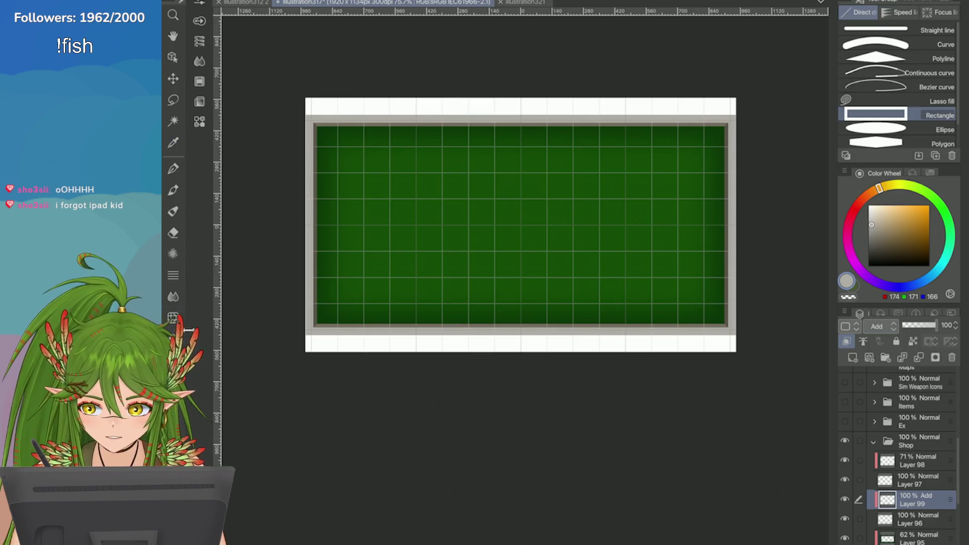
pyautogui.moveTo(310, 120); pyautogui.dragTo(732, 332)
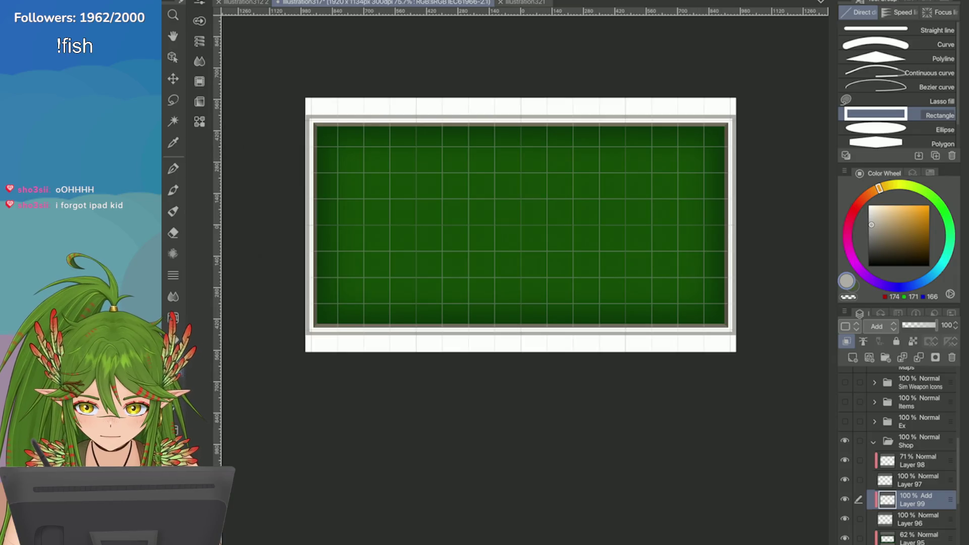
pyautogui.hotkey('ctrl', 'z')
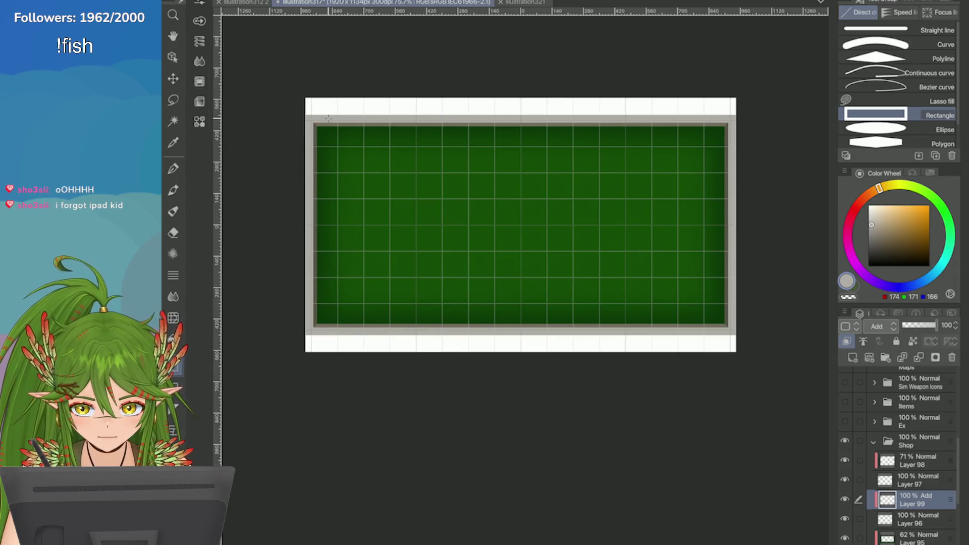
pyautogui.press('u')
pyautogui.moveTo(460, 138); pyautogui.dragTo(726, 122)
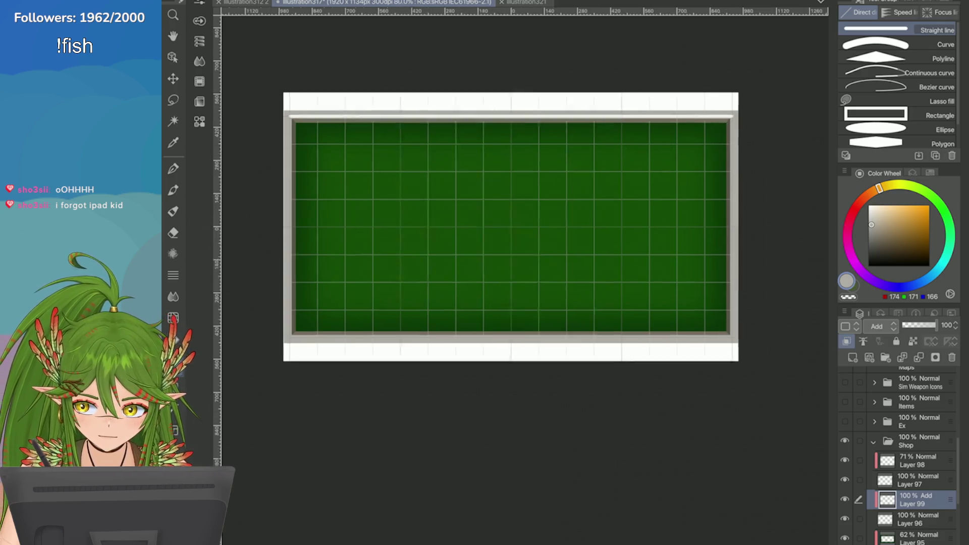
pyautogui.scroll(5, 434, 164)
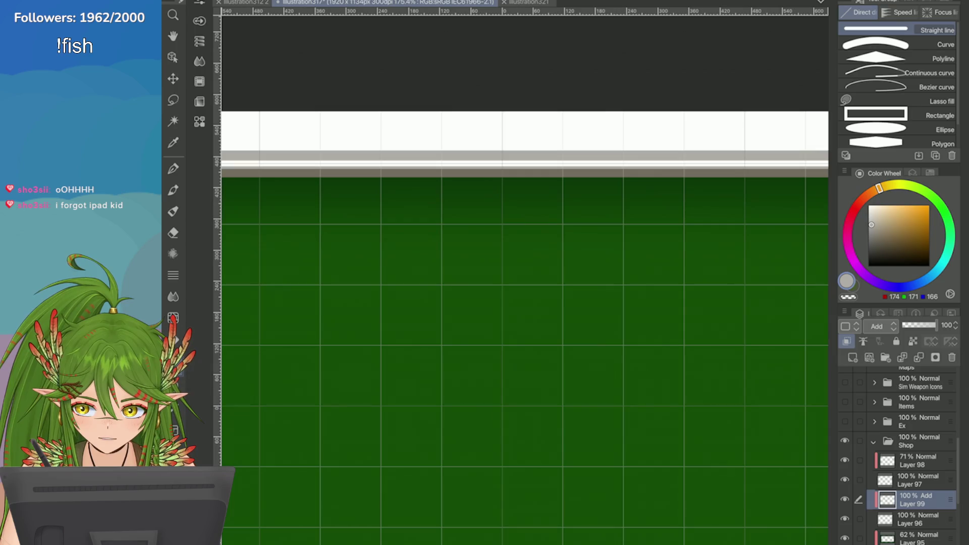
pyautogui.hotkey('ctrl', 't')
pyautogui.moveTo(433, 167); pyautogui.dragTo(433, 158)
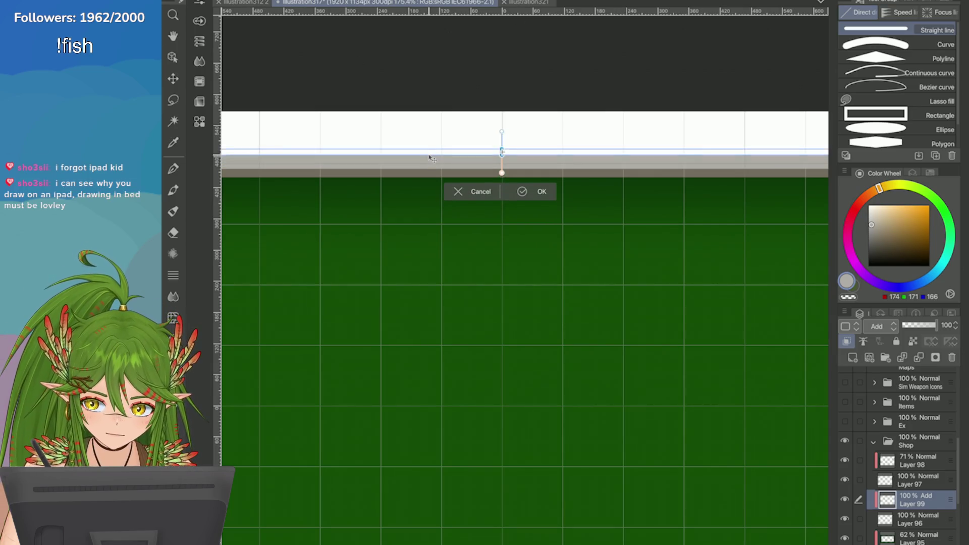
pyautogui.press('Return')
# Step: Delete Layer 99 to discard the highlight line
pyautogui.scroll(-5, 433, 157)
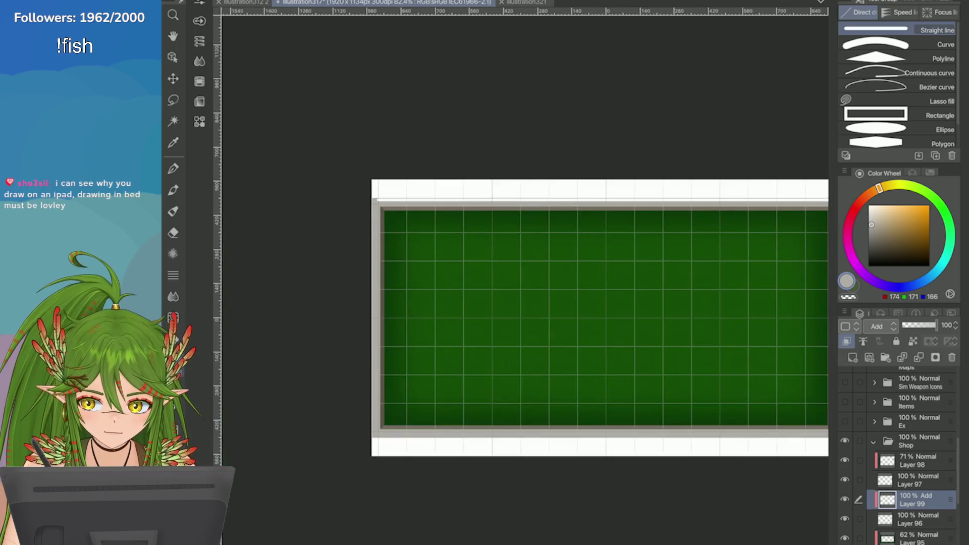
pyautogui.scroll(-1, 479, 84)
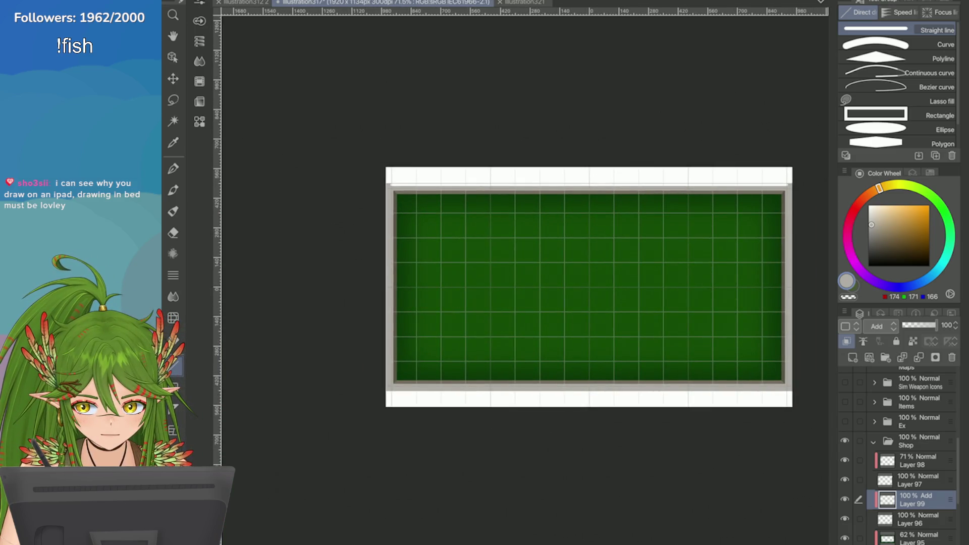
pyautogui.scroll(1, 823, 333)
pyautogui.click(952, 357)
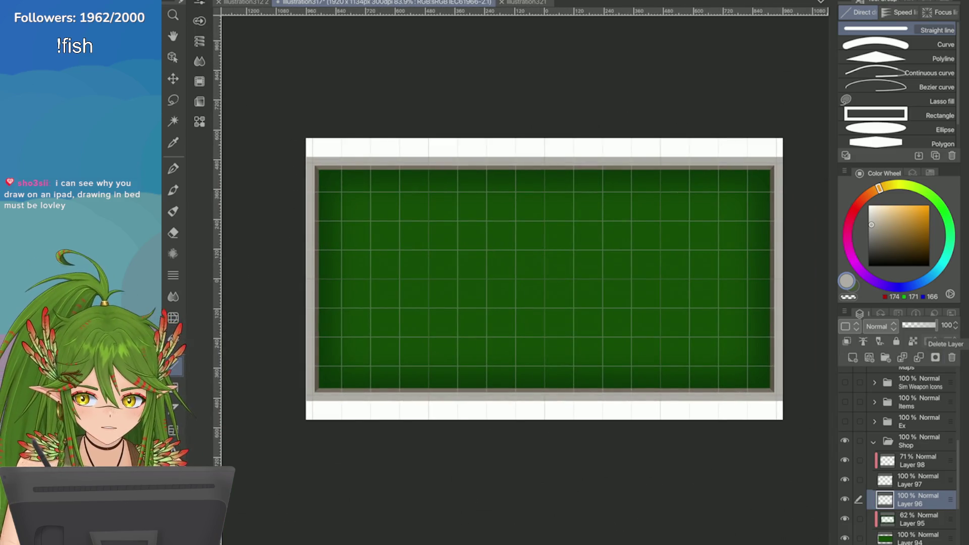
# Step: Save the illustration and zoom in and out over the board
pyautogui.hotkey('ctrl', 's')
pyautogui.scroll(-3, 530, 244)
pyautogui.scroll(3, 530, 245)
pyautogui.scroll(-1, 530, 245)
pyautogui.scroll(-2, 530, 245)
pyautogui.scroll(3, 530, 245)
pyautogui.scroll(-1, 529, 244)
pyautogui.scroll(2, 529, 245)
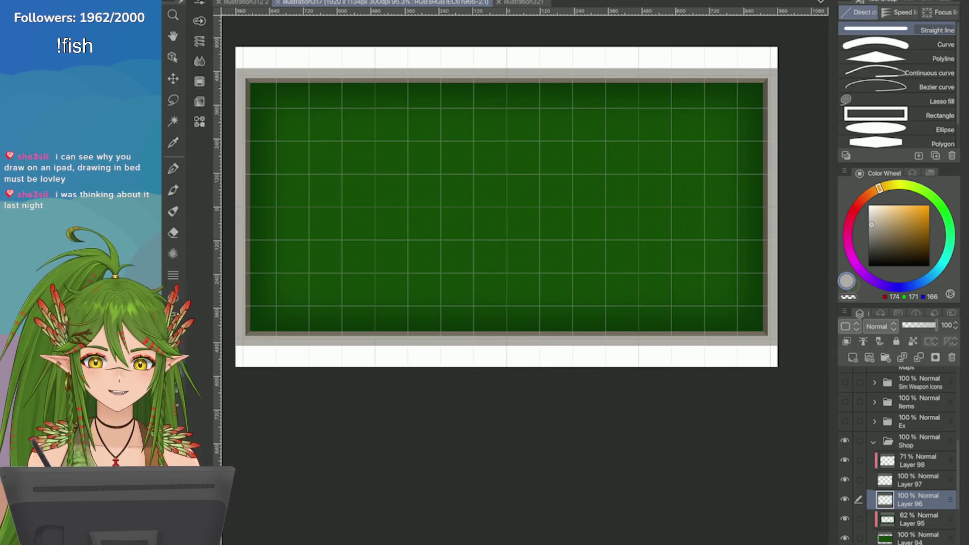
pyautogui.scroll(1, 530, 245)
pyautogui.scroll(-1, 530, 245)
pyautogui.scroll(1, 530, 245)
pyautogui.scroll(-1, 530, 245)
pyautogui.scroll(2, 530, 244)
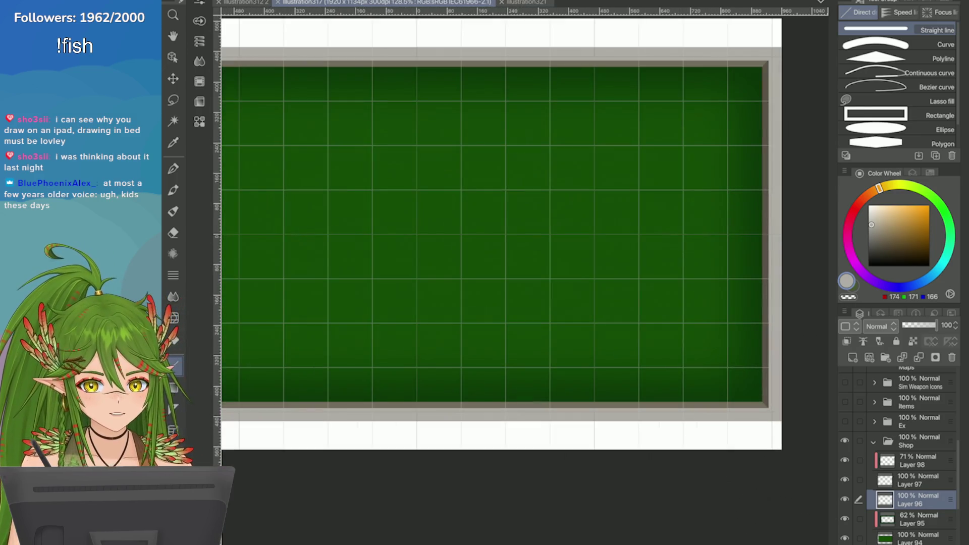
pyautogui.scroll(-3, 530, 245)
pyautogui.scroll(3, 530, 245)
pyautogui.scroll(-1, 530, 244)
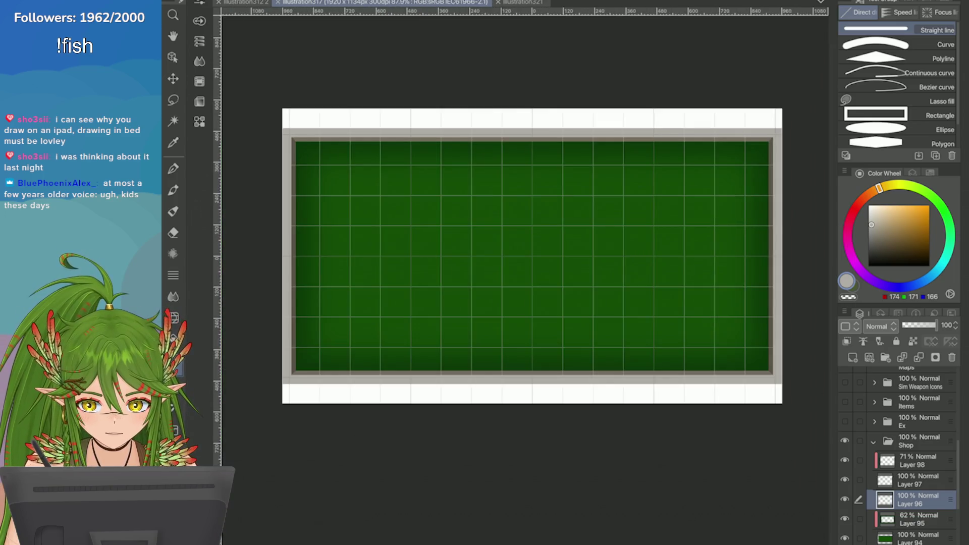
pyautogui.scroll(1, 530, 244)
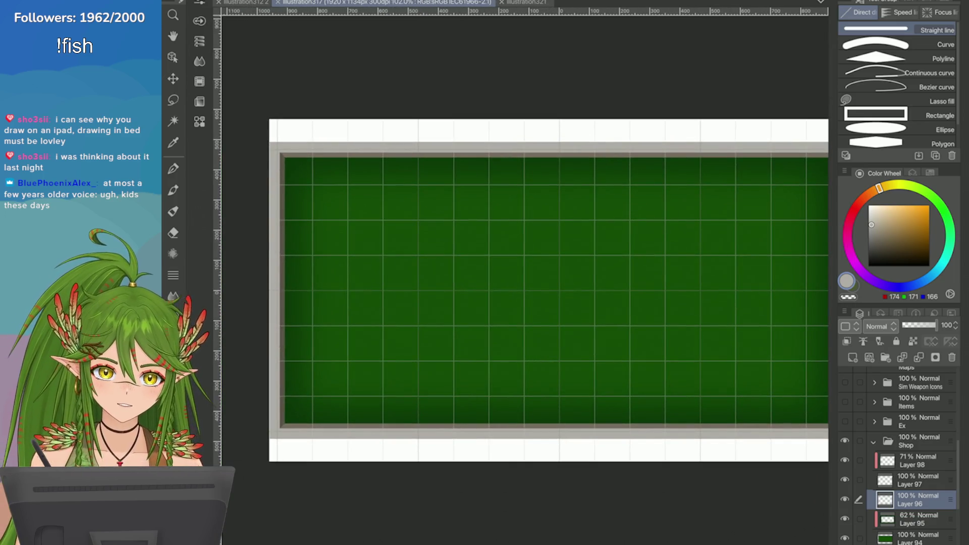
pyautogui.scroll(-1, 898, 454)
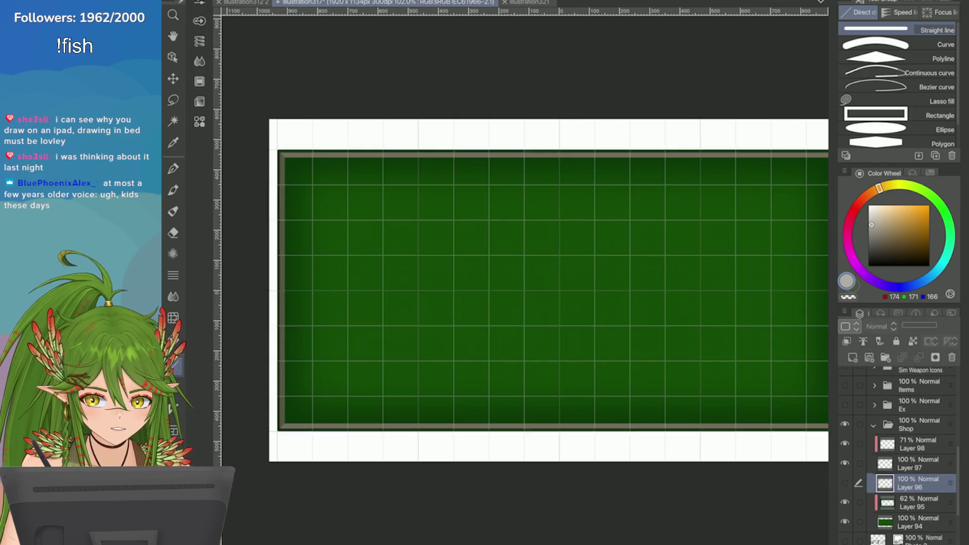
# Step: Toggle visibility of Layers 97, 95 and 96 to compare the frame and vignette
pyautogui.click(845, 463)
pyautogui.click(844, 463)
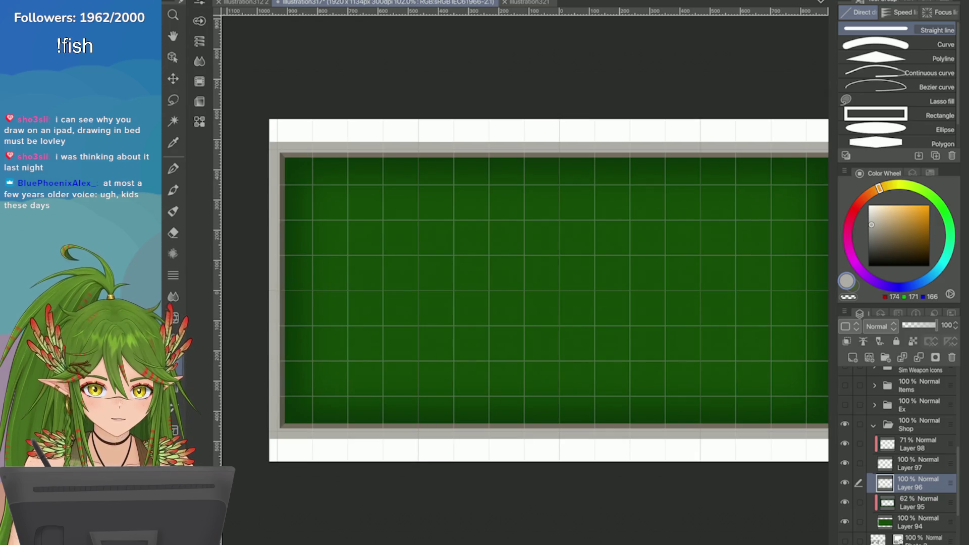
pyautogui.click(844, 463)
pyautogui.click(844, 463)
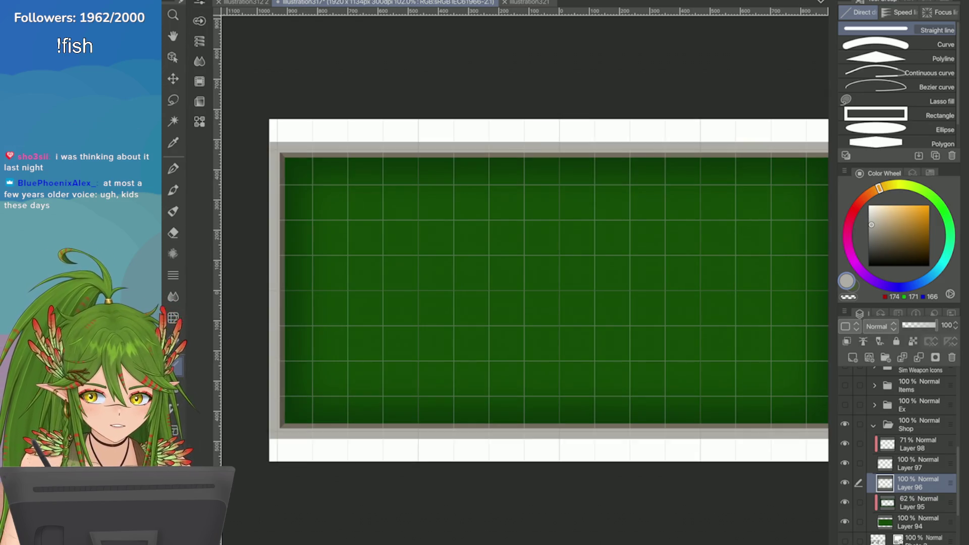
pyautogui.click(845, 502)
pyautogui.click(858, 502)
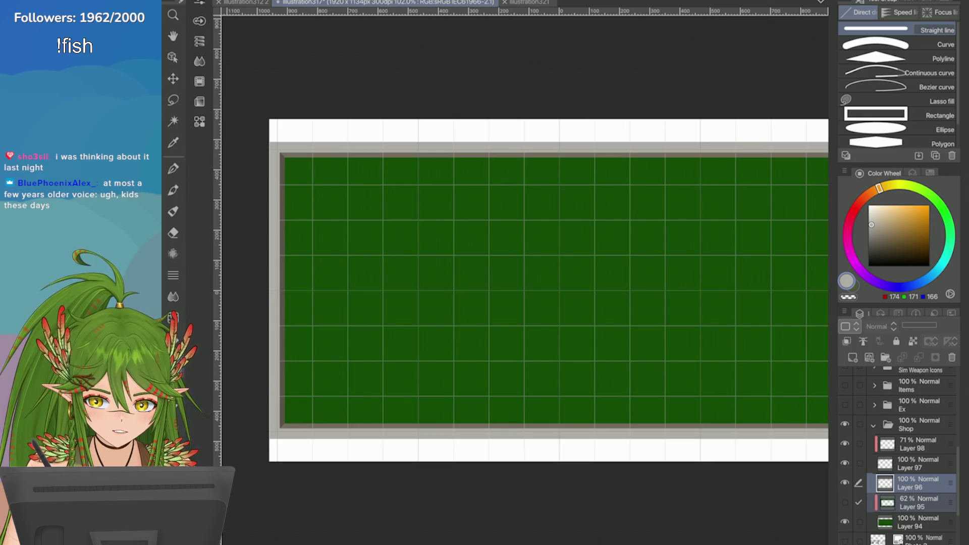
pyautogui.click(845, 502)
pyautogui.click(844, 503)
pyautogui.click(844, 502)
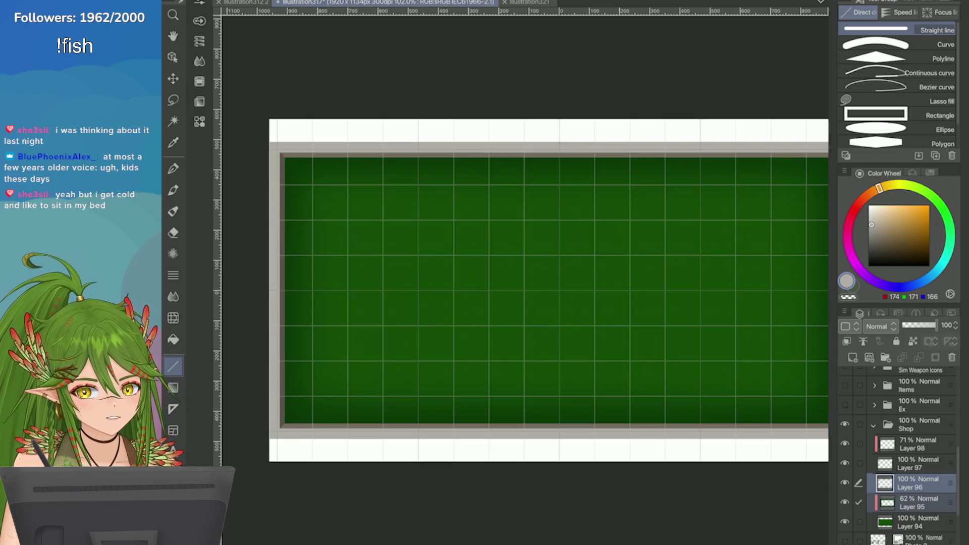
pyautogui.click(918, 444)
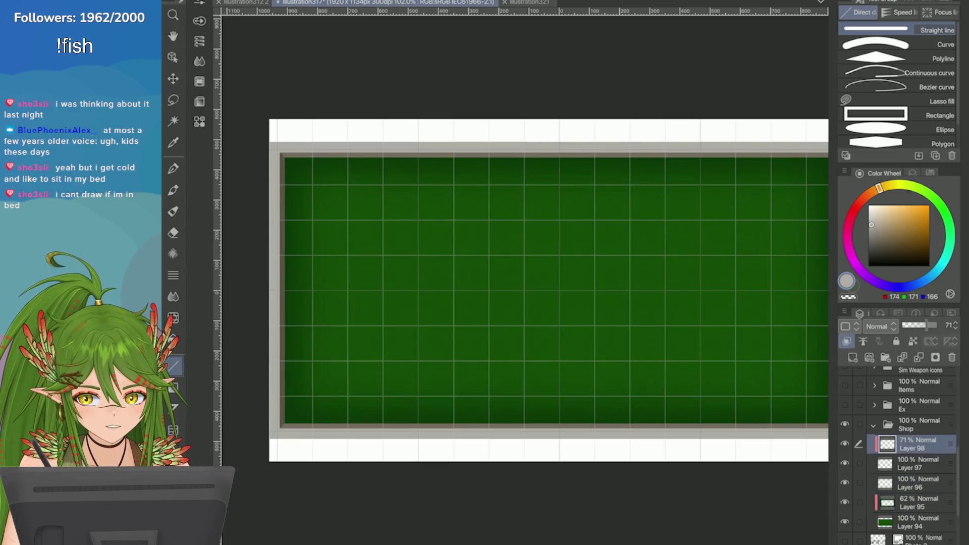
pyautogui.click(845, 483)
pyautogui.click(844, 483)
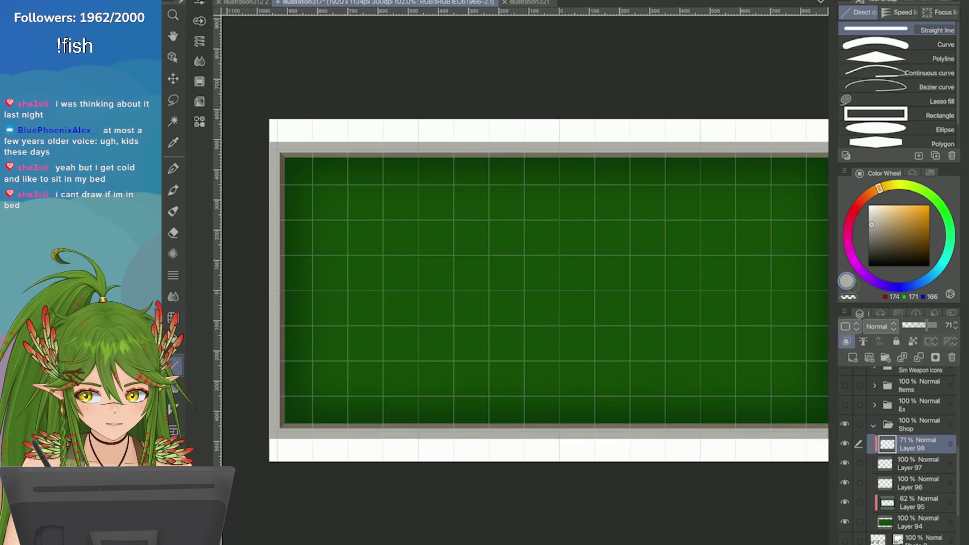
pyautogui.hotkey('ctrl', '-')
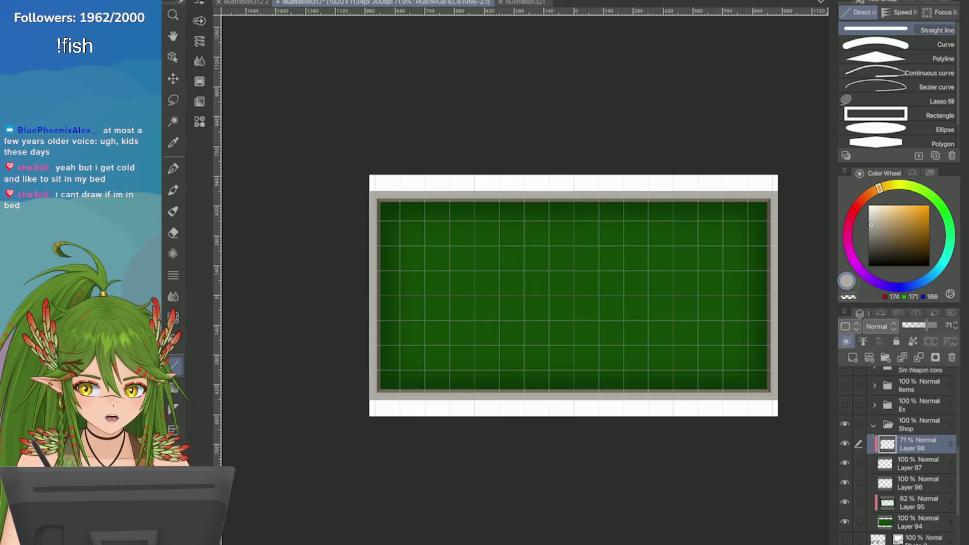
# Step: Select Layer 94 and add a new empty layer above it
pyautogui.click(918, 522)
pyautogui.click(852, 357)
pyautogui.scroll(2, 765, 303)
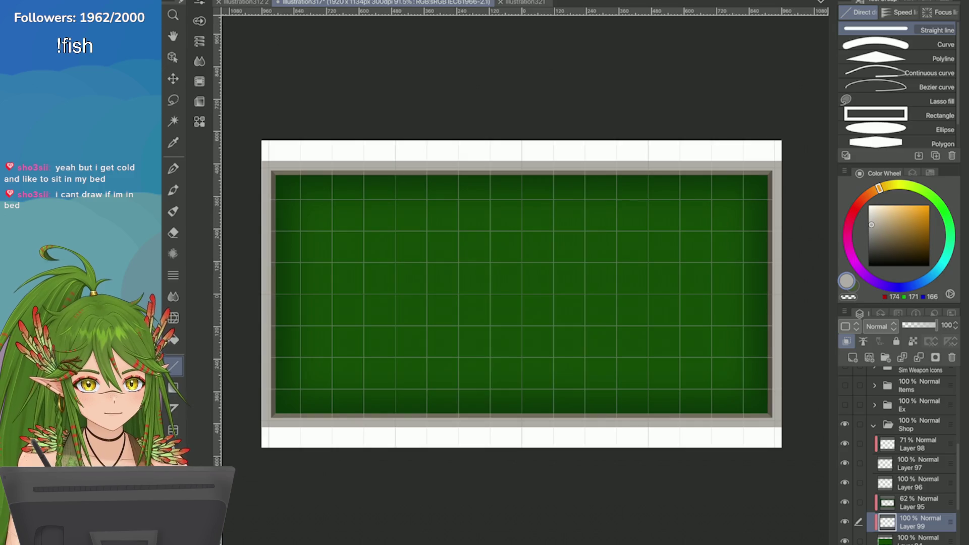
# Step: Sample the board's dark green and lighten it to a pale grey-green
pyautogui.scroll(1, 606, 303)
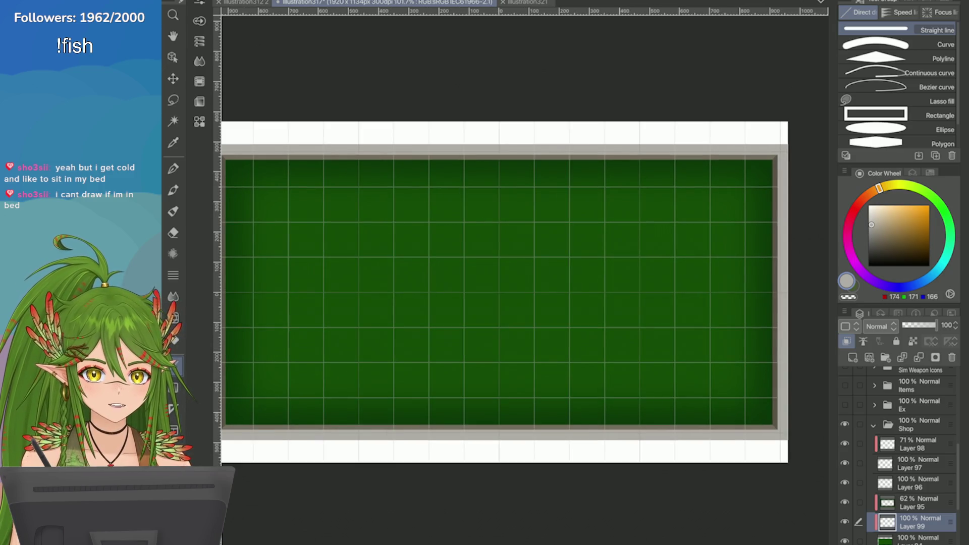
pyautogui.press('i')
pyautogui.click(448, 273)
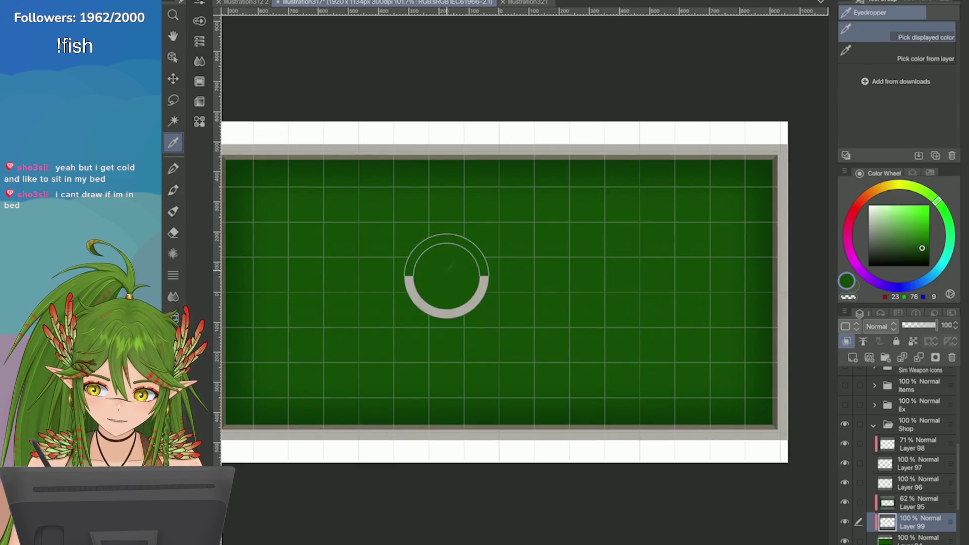
pyautogui.moveTo(889, 230); pyautogui.dragTo(880, 215)
pyautogui.press('p')
# Step: Draw several test strokes on the board with the pen, then undo and clear them all
pyautogui.moveTo(394, 216); pyautogui.dragTo(395, 275)
pyautogui.hotkey('ctrl', 'z')
pyautogui.moveTo(437, 219); pyautogui.dragTo(385, 218)
pyautogui.hotkey('ctrl', 'z')
pyautogui.hotkey('ctrl', '-')
pyautogui.hotkey('ctrl', '+')
pyautogui.moveTo(451, 215); pyautogui.dragTo(481, 273)
pyautogui.moveTo(451, 234); pyautogui.dragTo(450, 277)
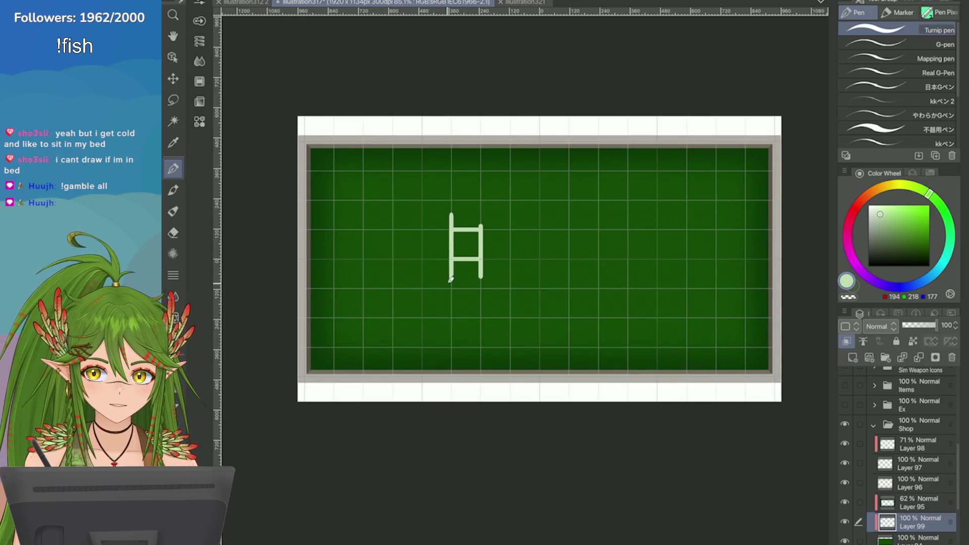
pyautogui.press('Delete')
pyautogui.moveTo(452, 230)
pyautogui.mouseDown()
pyautogui.moveTo(468, 230)
pyautogui.moveTo(450, 267)
pyautogui.mouseUp()
pyautogui.press('Delete')
pyautogui.moveTo(452, 230)
pyautogui.mouseDown()
pyautogui.moveTo(487, 230)
pyautogui.moveTo(450, 270)
pyautogui.mouseUp()
pyautogui.press('Delete')
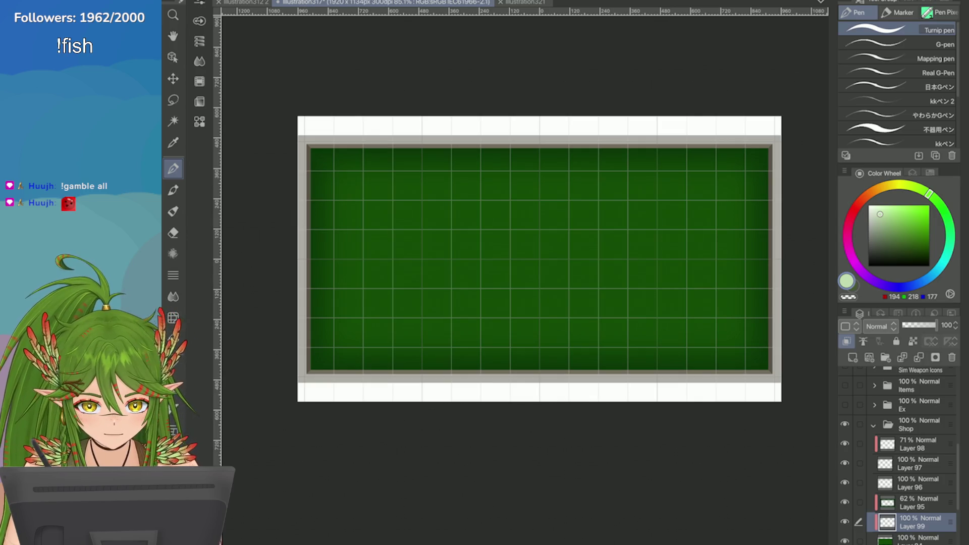
# Step: Try a different pen brush with a short stroke and delete it
pyautogui.click(888, 129)
pyautogui.moveTo(369, 175); pyautogui.dragTo(340, 172)
pyautogui.press('Delete')
pyautogui.press('Delete')
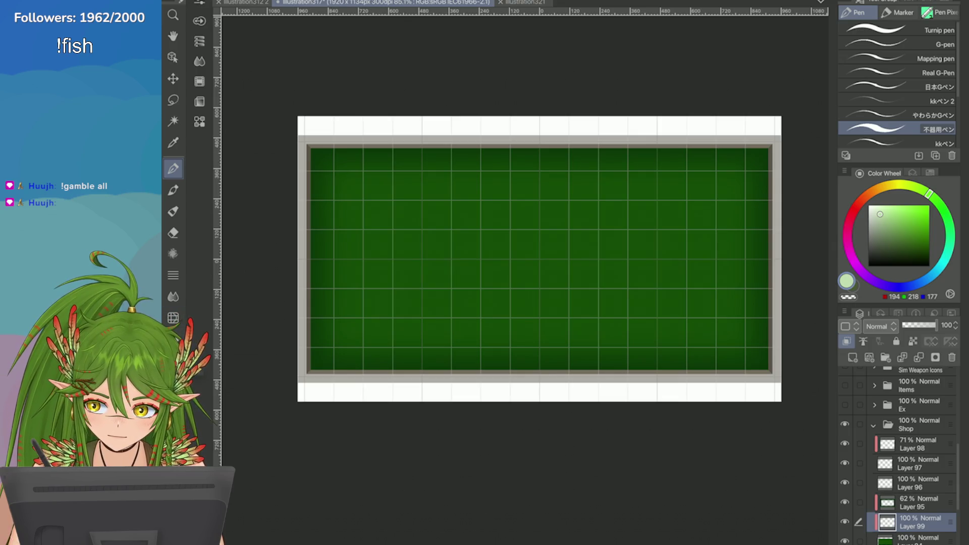
pyautogui.click(173, 360)
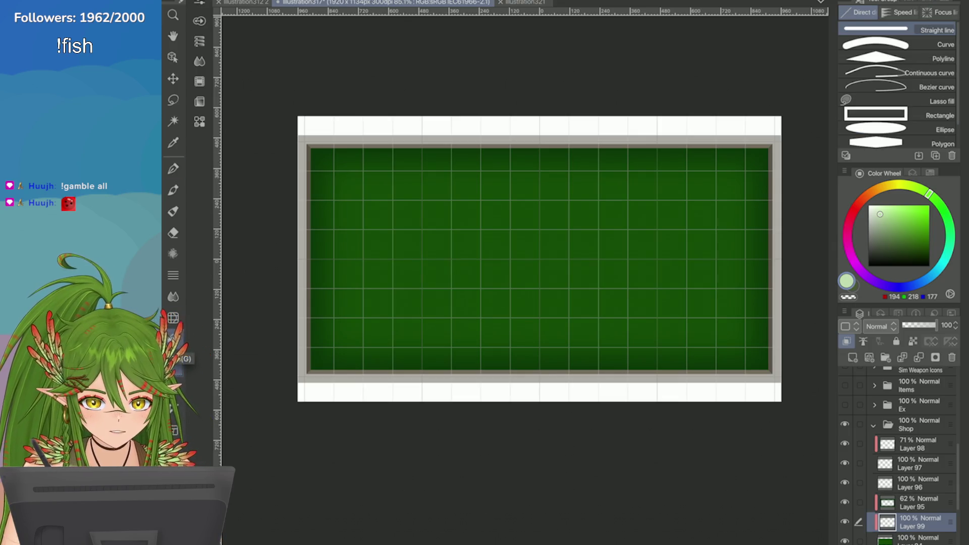
# Step: Drag the Photo 3 sketch layer above the Shop group, undoing a stray Layer 94 move
pyautogui.click(939, 115)
pyautogui.scroll(-3, 908, 454)
pyautogui.moveTo(908, 480); pyautogui.dragTo(908, 389)
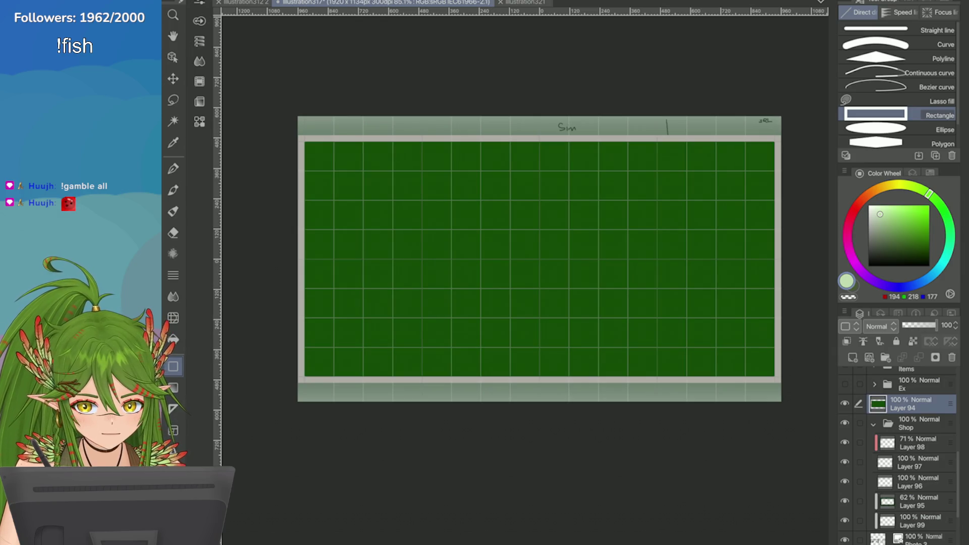
pyautogui.hotkey('ctrl', 'z')
pyautogui.moveTo(908, 537); pyautogui.dragTo(908, 397)
# Step: Zoom in to inspect the mockup sketch over the board's top edge
pyautogui.scroll(3, 694, 113)
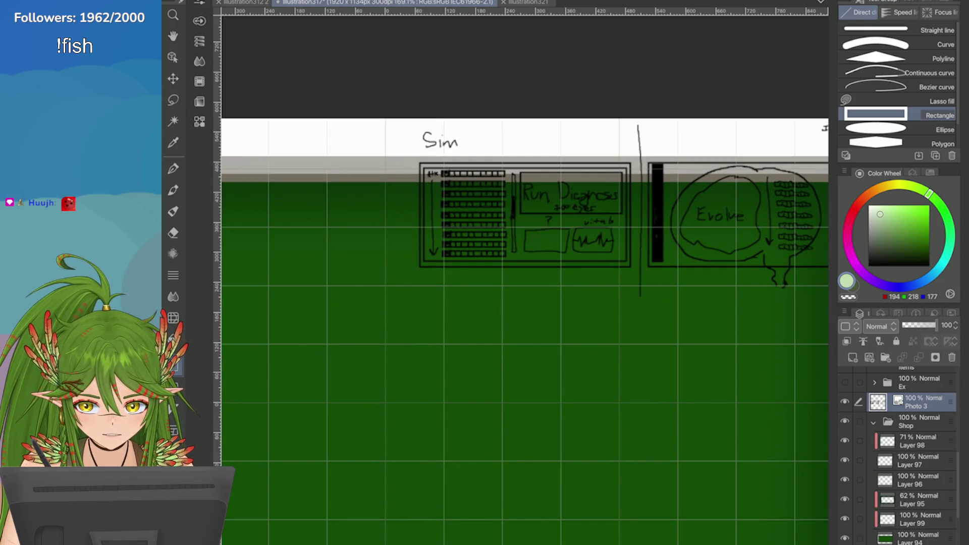
pyautogui.scroll(3, 535, 171)
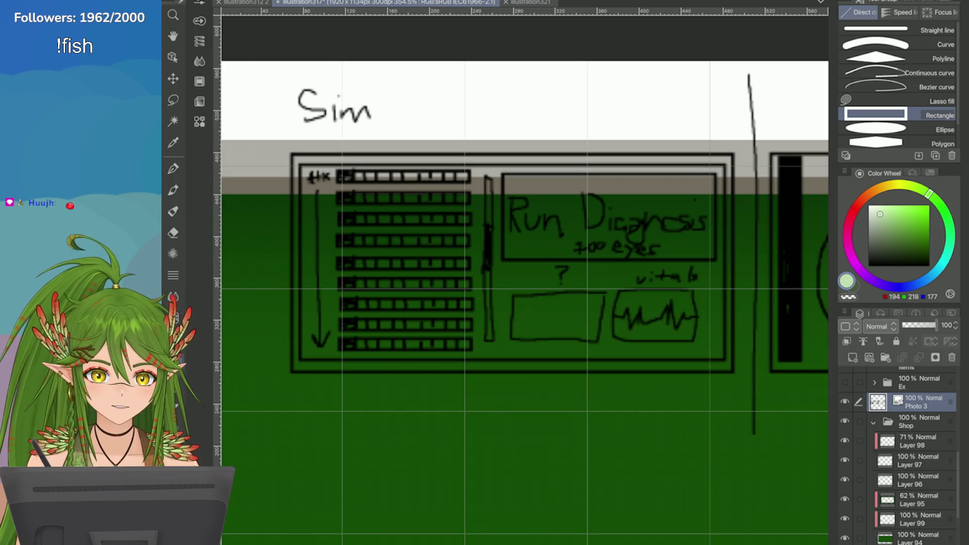
pyautogui.scroll(3, 646, 250)
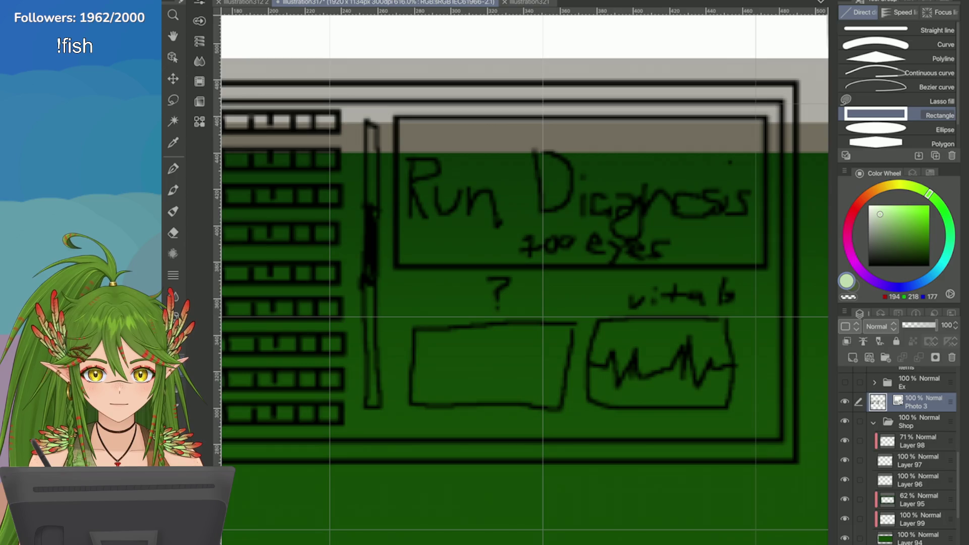
pyautogui.scroll(-2, 525, 273)
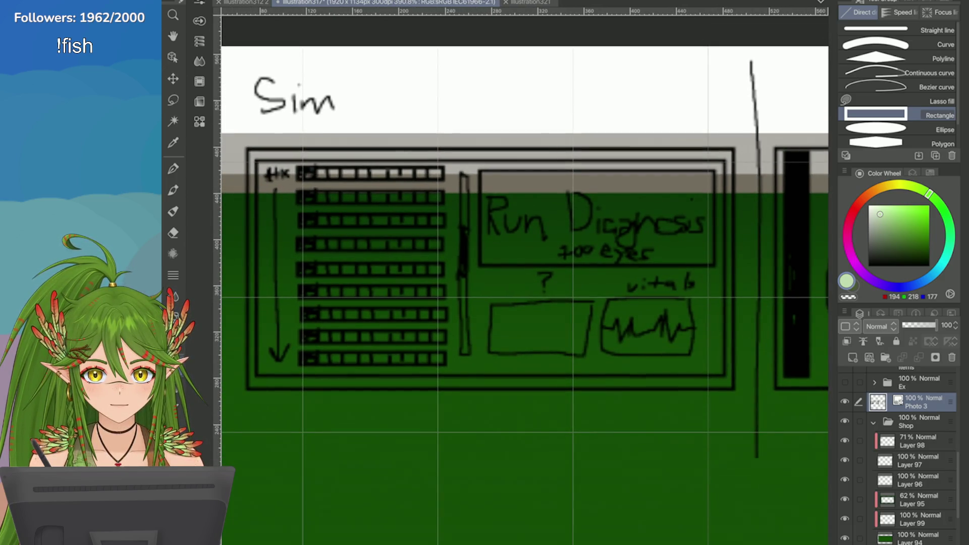
pyautogui.scroll(-1, 525, 273)
pyautogui.scroll(1, 525, 273)
pyautogui.scroll(-5, 525, 273)
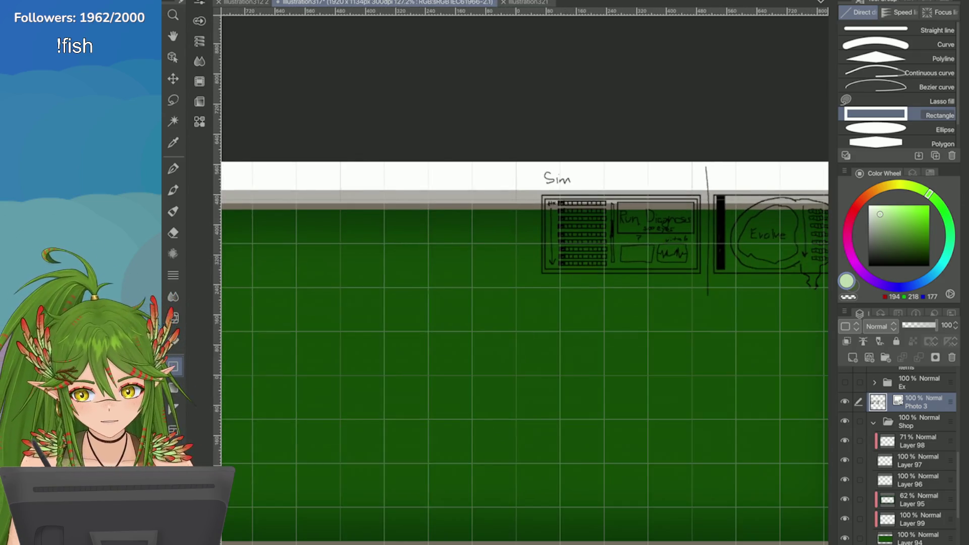
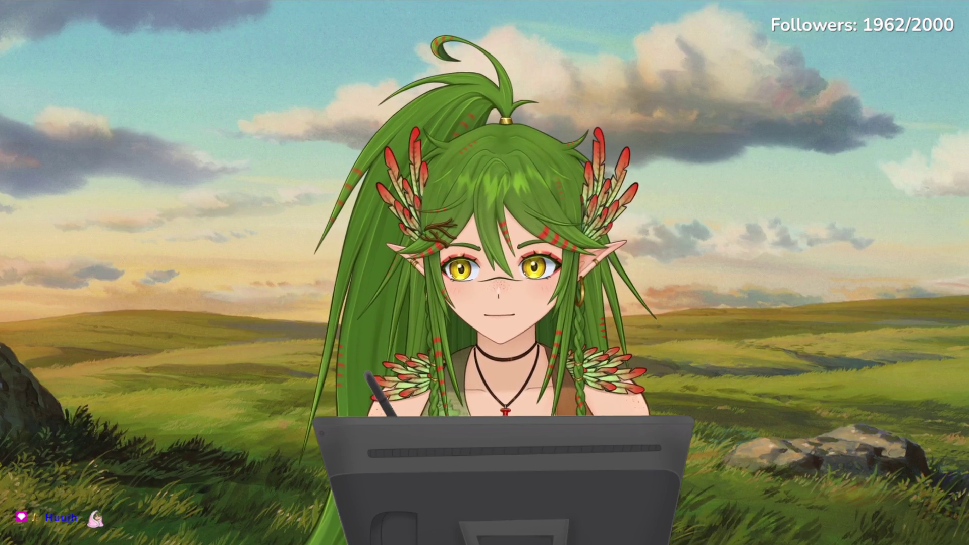
# Step: Inspect the sketch and stats note on the canvas, then hide the Photo 4 stats note layer
pyautogui.scroll(5, 555, 359)
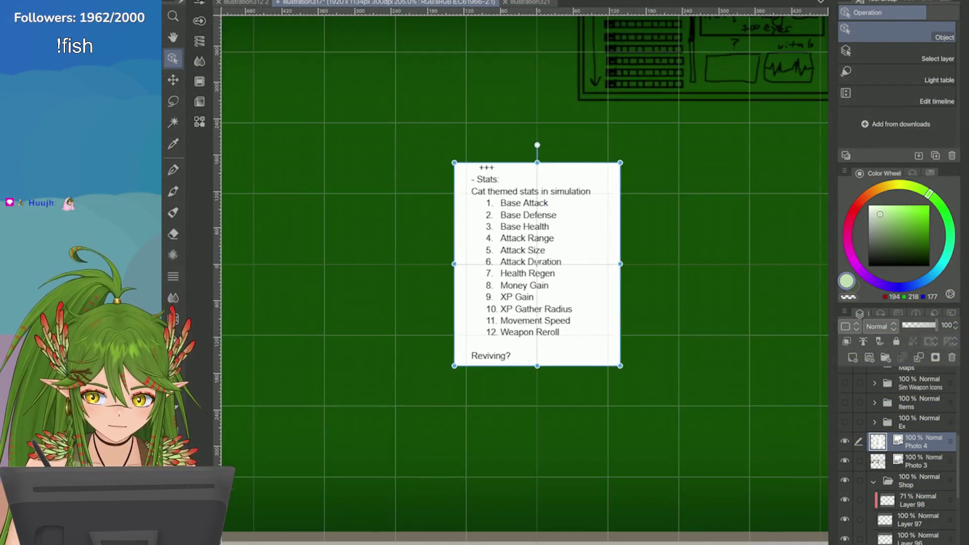
pyautogui.press('e')
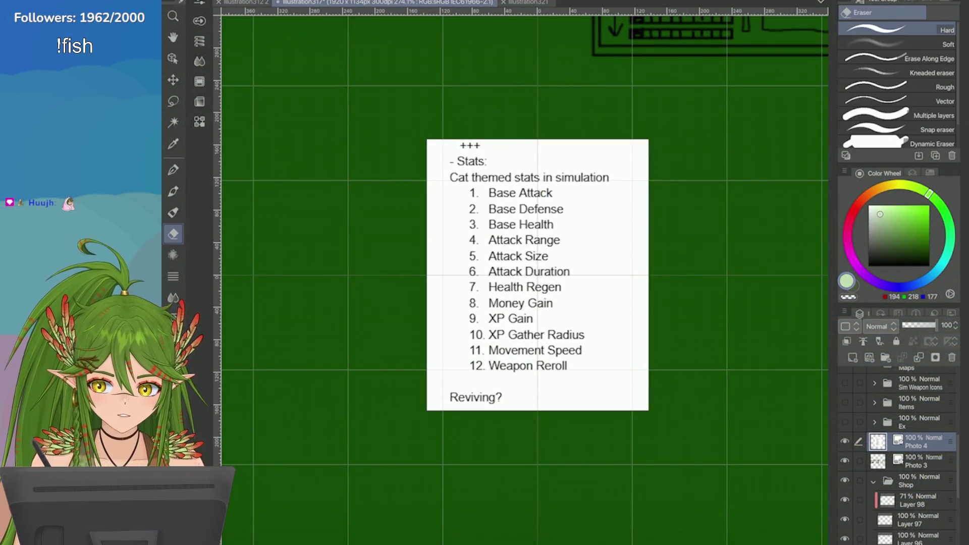
pyautogui.moveTo(538, 275)
pyautogui.mouseDown()
pyautogui.moveTo(517, 358)
pyautogui.moveTo(418, 370)
pyautogui.mouseUp()
pyautogui.scroll(8, 804, 86)
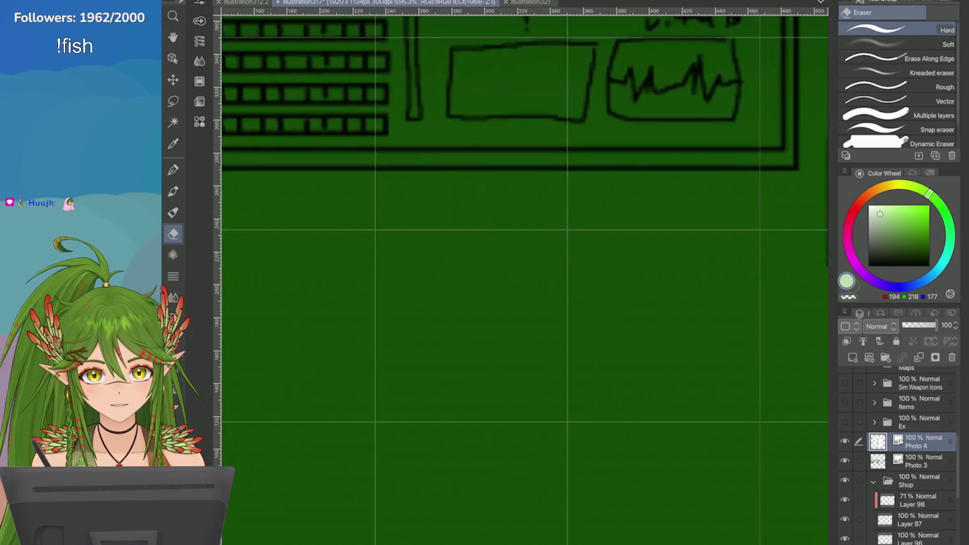
pyautogui.scroll(-6, 520, 277)
pyautogui.moveTo(519, 354); pyautogui.dragTo(520, 101)
pyautogui.scroll(-2, 519, 278)
pyautogui.moveTo(519, 278); pyautogui.dragTo(522, 273)
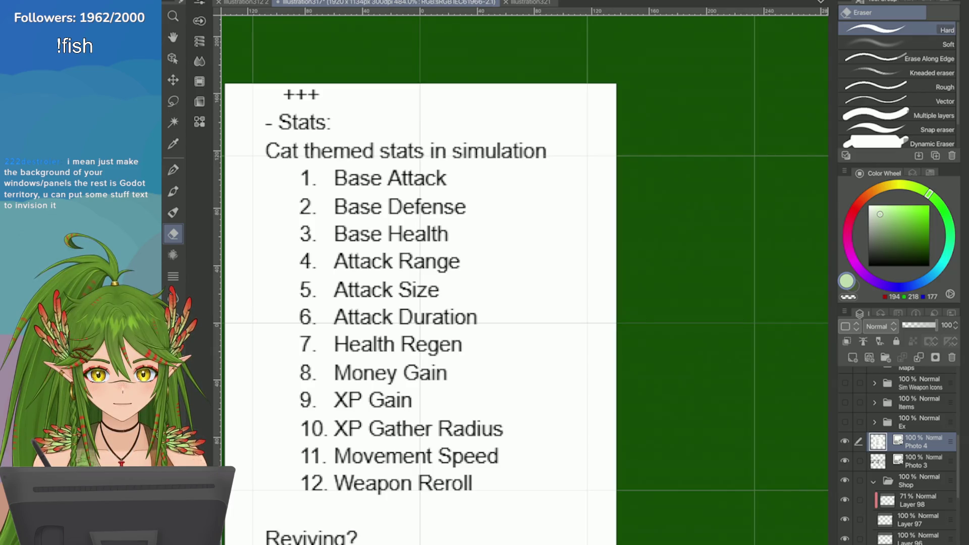
pyautogui.scroll(-2, 705, 270)
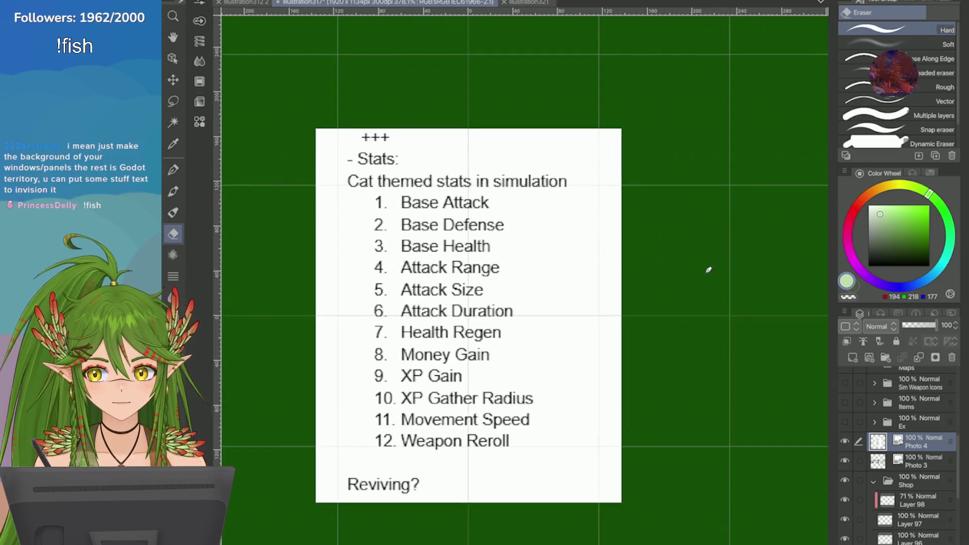
pyautogui.scroll(-1, 705, 271)
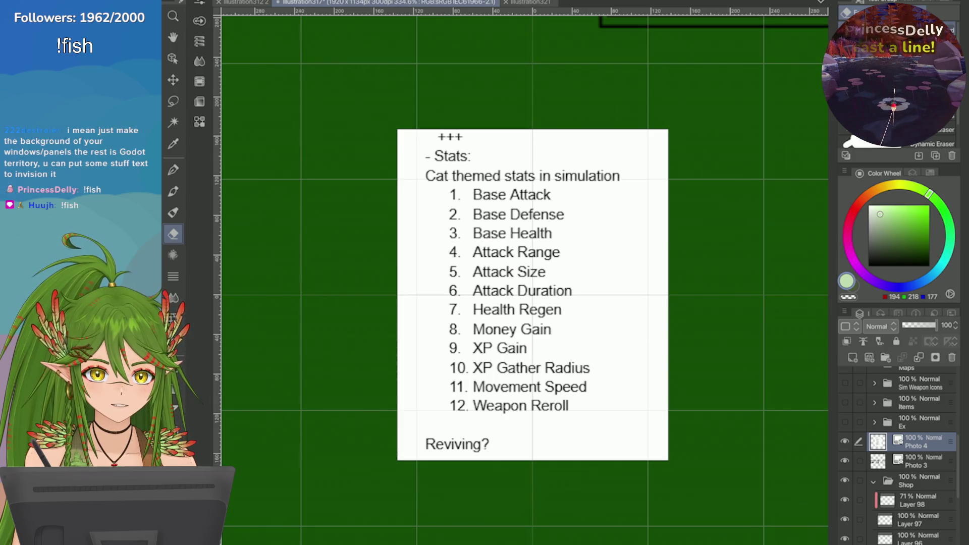
pyautogui.scroll(5, 524, 277)
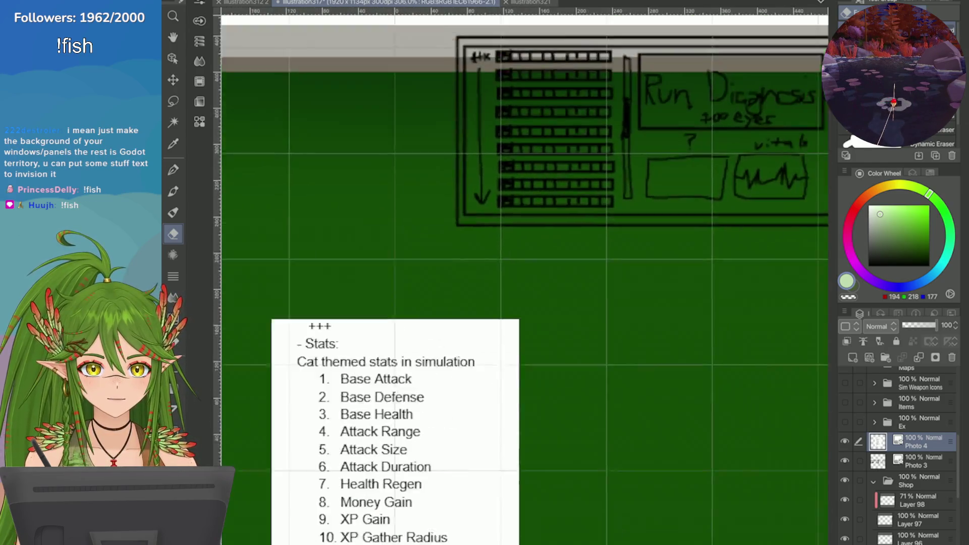
pyautogui.scroll(2, 520, 292)
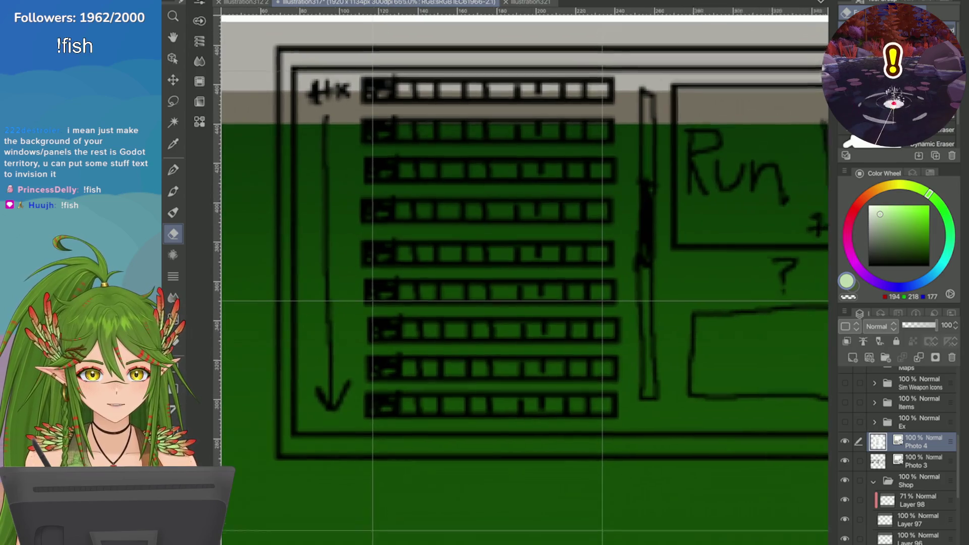
pyautogui.scroll(-1, 736, 309)
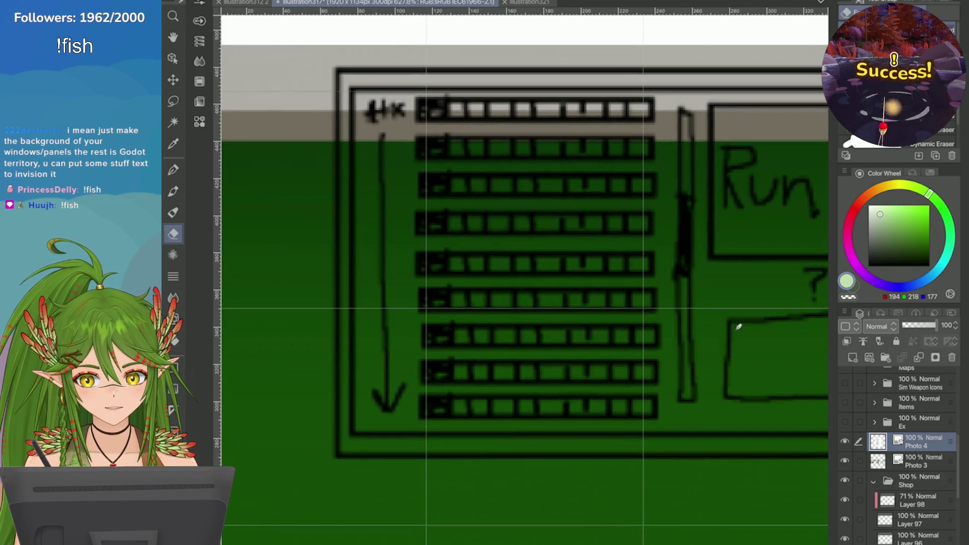
pyautogui.scroll(-1, 525, 277)
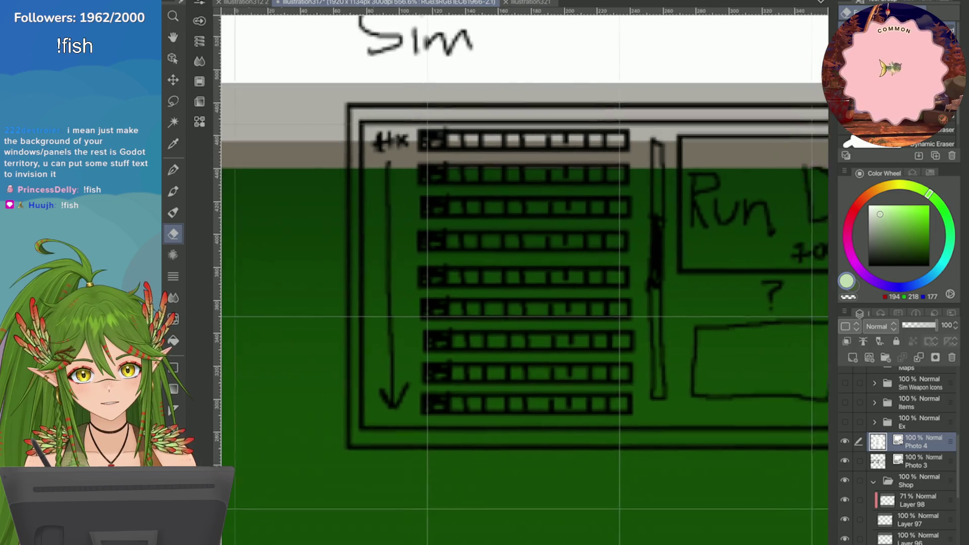
pyautogui.scroll(4, 525, 278)
pyautogui.scroll(-6, 525, 277)
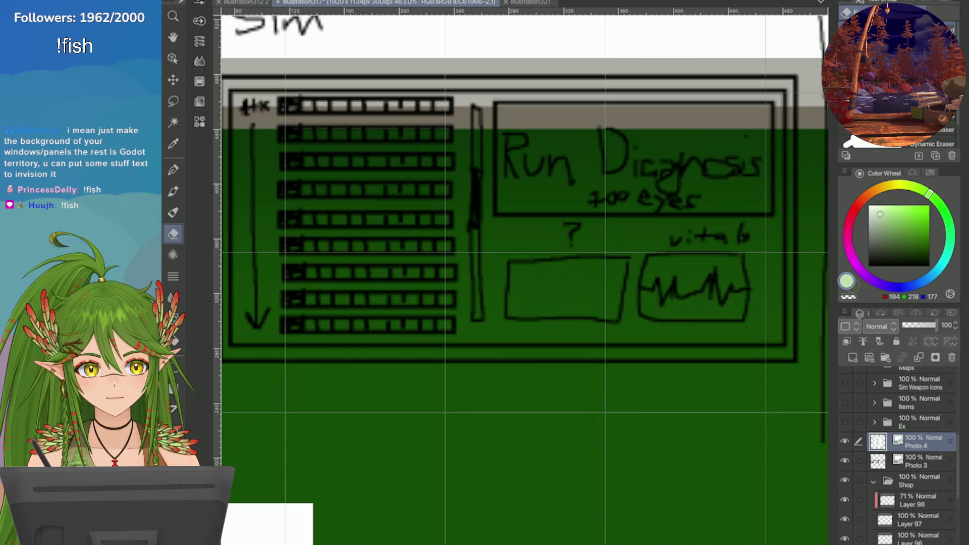
pyautogui.scroll(-3, 525, 277)
pyautogui.moveTo(525, 277)
pyautogui.mouseDown()
pyautogui.moveTo(633, 230)
pyautogui.moveTo(806, 89)
pyautogui.mouseUp()
pyautogui.scroll(3, 525, 277)
pyautogui.scroll(1, 779, 310)
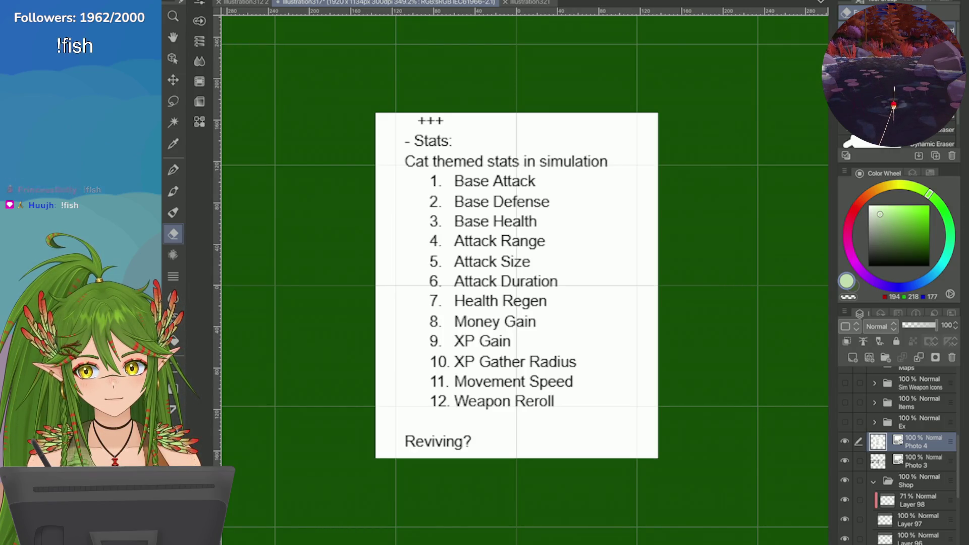
pyautogui.scroll(-4, 691, 332)
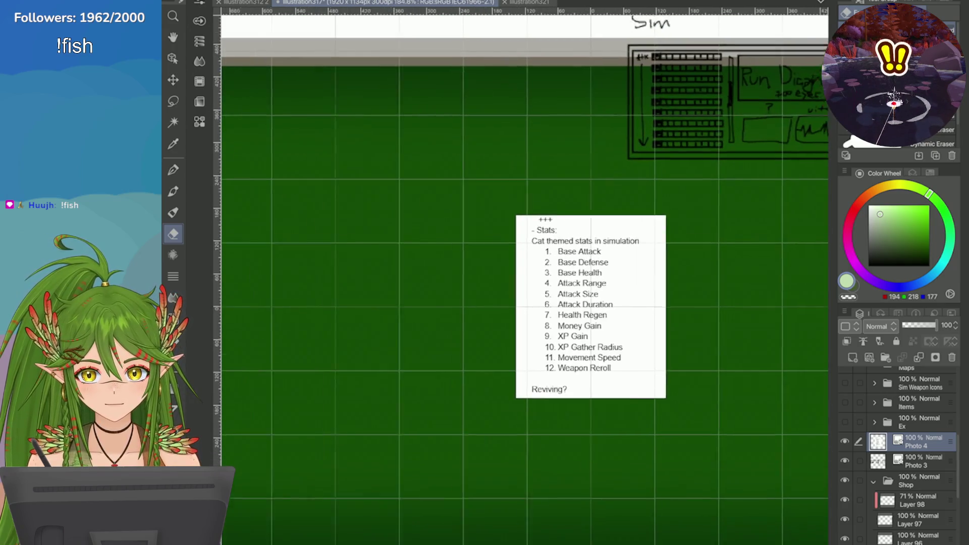
pyautogui.scroll(5, 651, 338)
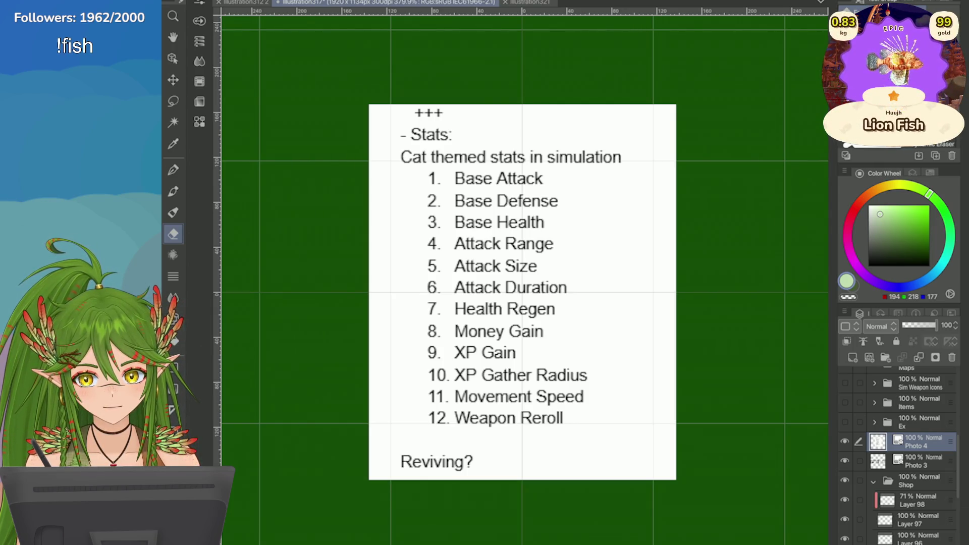
pyautogui.scroll(-5, 697, 283)
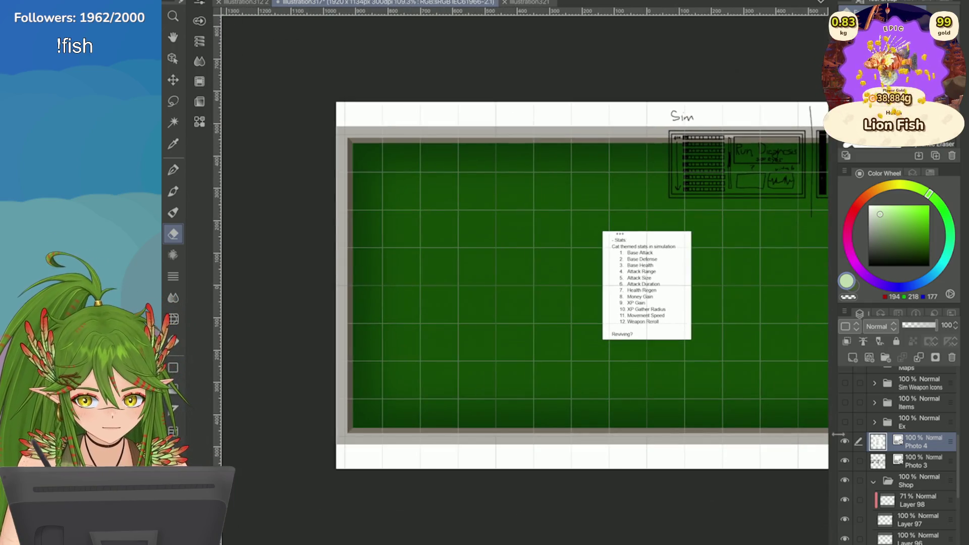
pyautogui.click(845, 441)
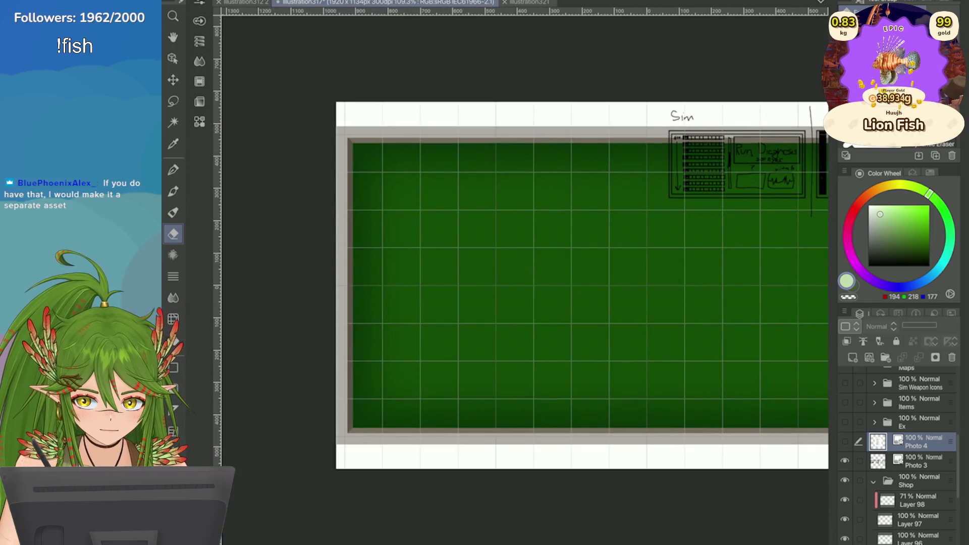
# Step: Open the Grid/Ruler Bar Settings and cancel without changing anything
pyautogui.click(383, 1)
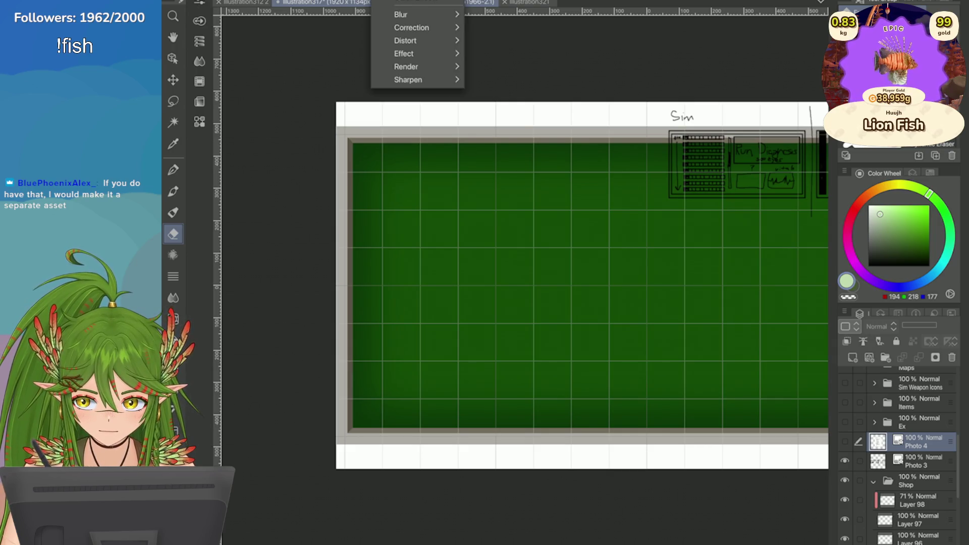
pyautogui.click(398, 228)
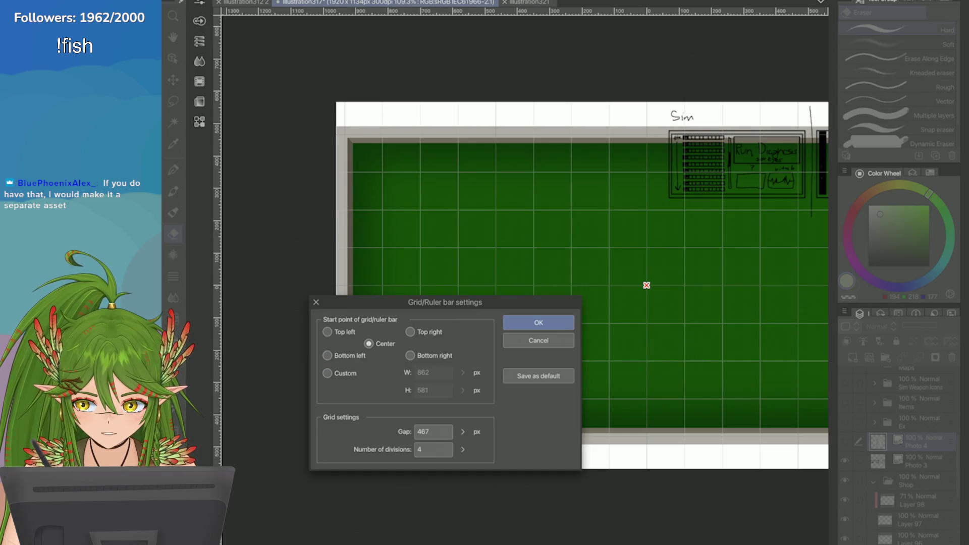
pyautogui.click(519, 335)
# Step: Browse the Filter, Window and View menus without choosing any command
pyautogui.click(374, 1)
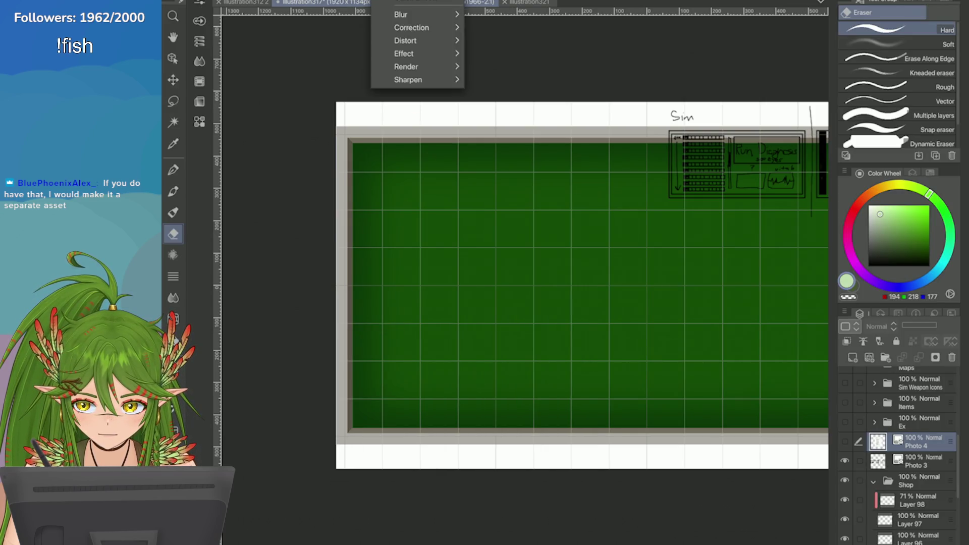
pyautogui.moveTo(409, 1)
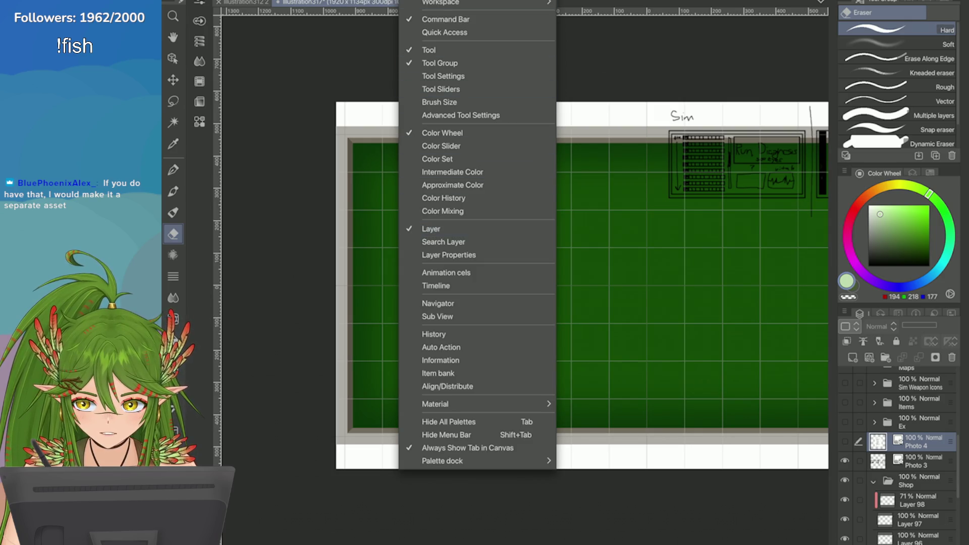
pyautogui.moveTo(379, 1)
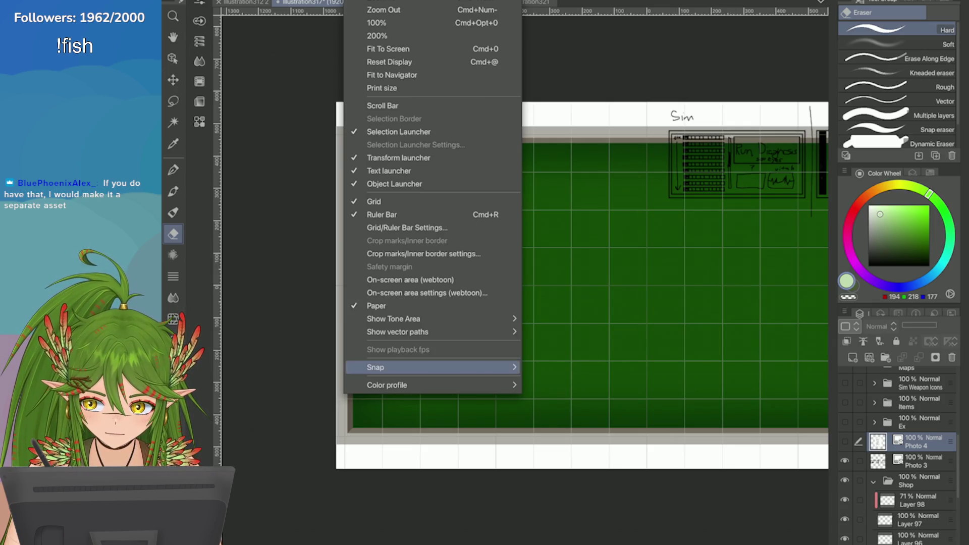
pyautogui.moveTo(383, 367)
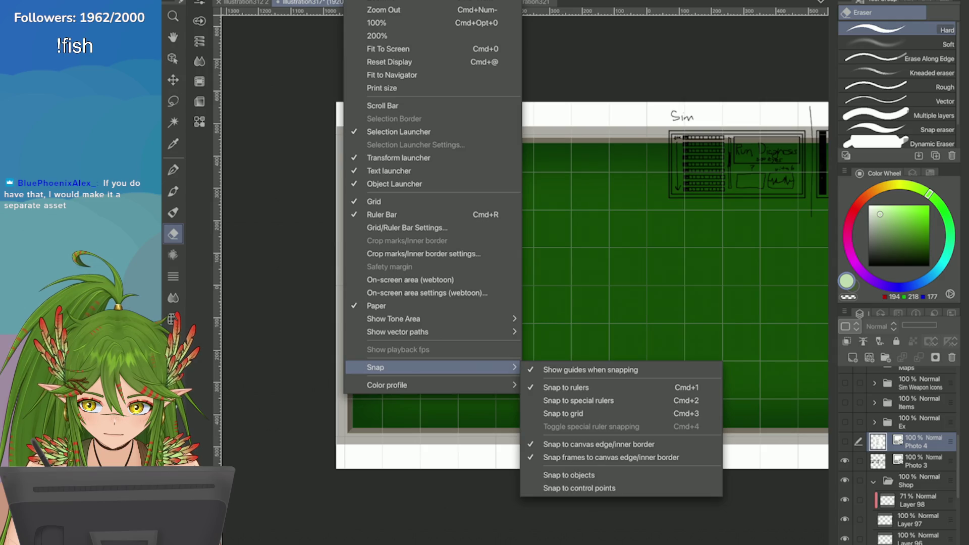
pyautogui.moveTo(387, 385)
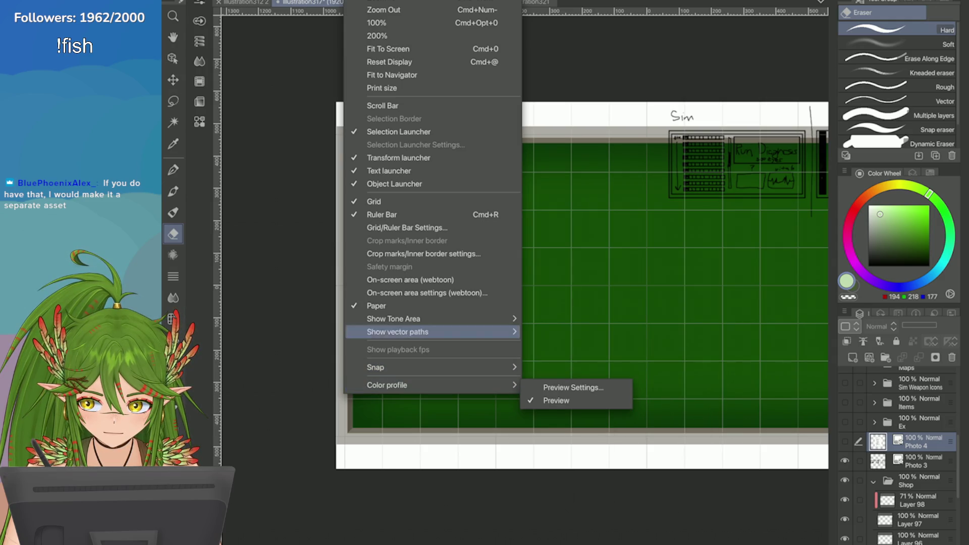
pyautogui.moveTo(394, 331)
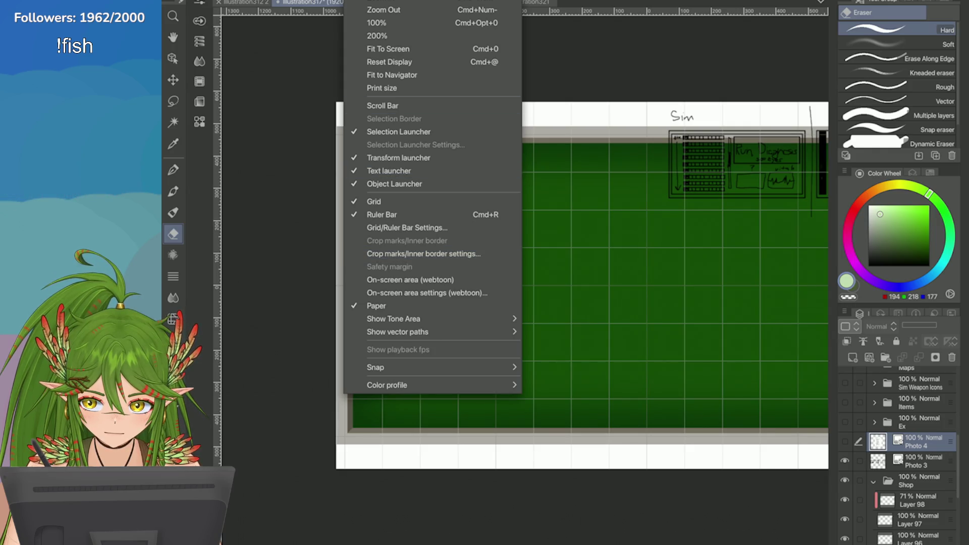
pyautogui.press('Escape')
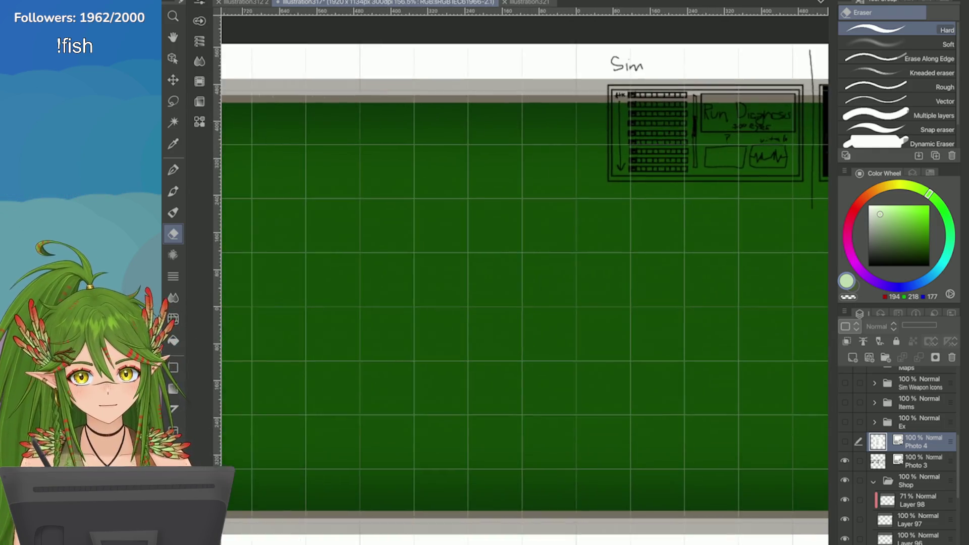
# Step: Fit the page in view and select Layer 99 in the Shop group to draw on
pyautogui.hotkey('ctrl', '+')
pyautogui.press('o')
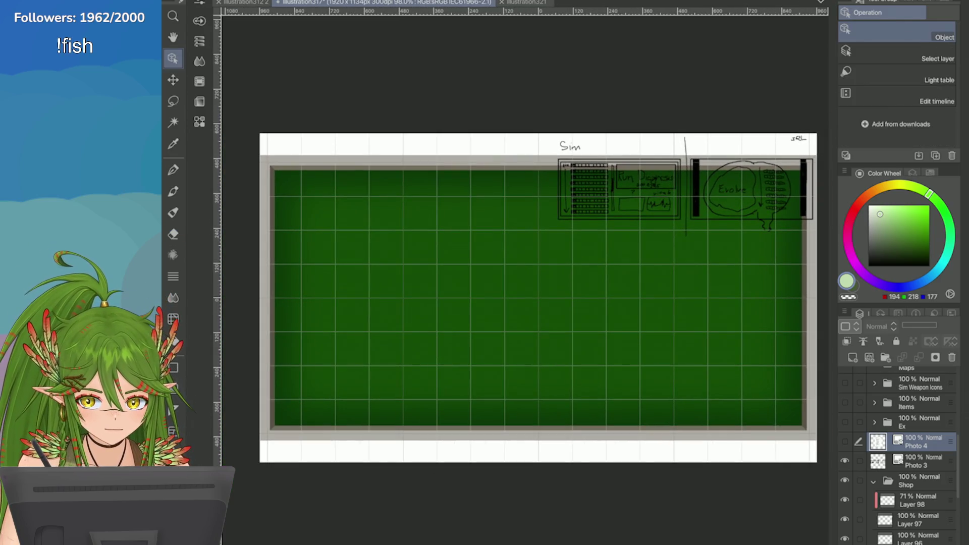
pyautogui.scroll(-3, 899, 454)
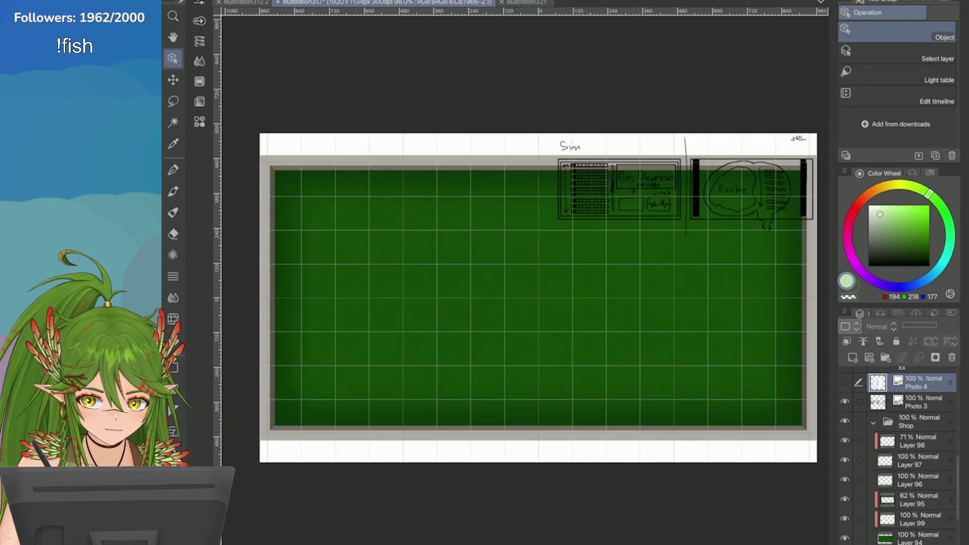
pyautogui.click(914, 411)
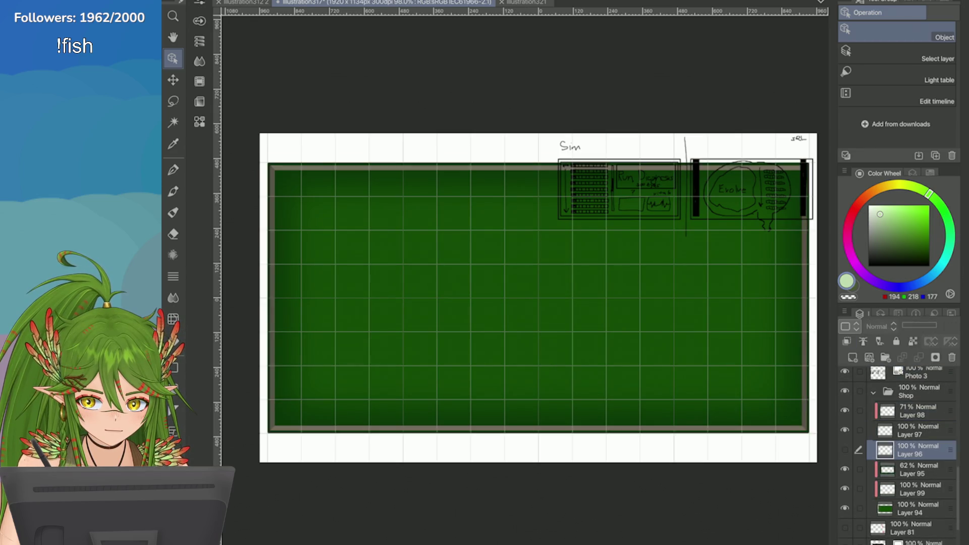
pyautogui.click(913, 431)
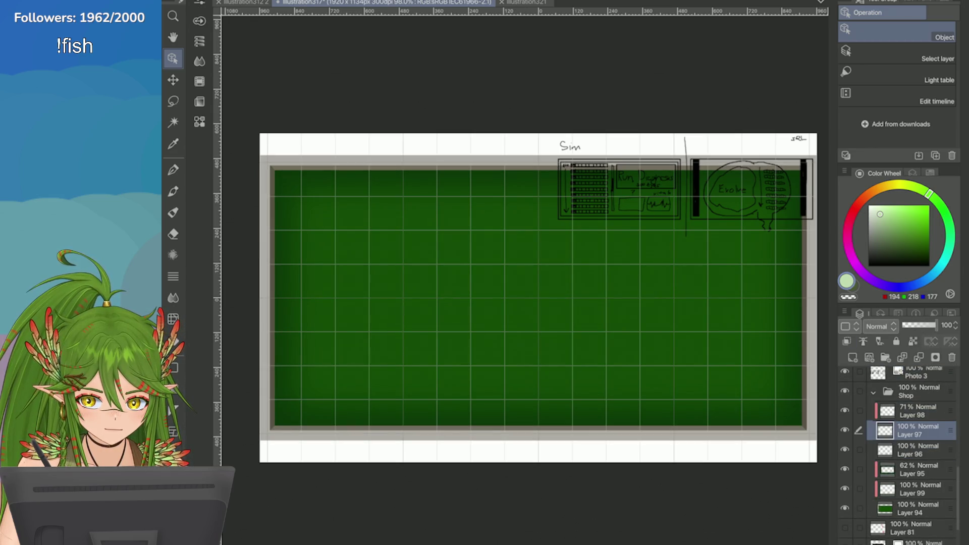
pyautogui.click(913, 489)
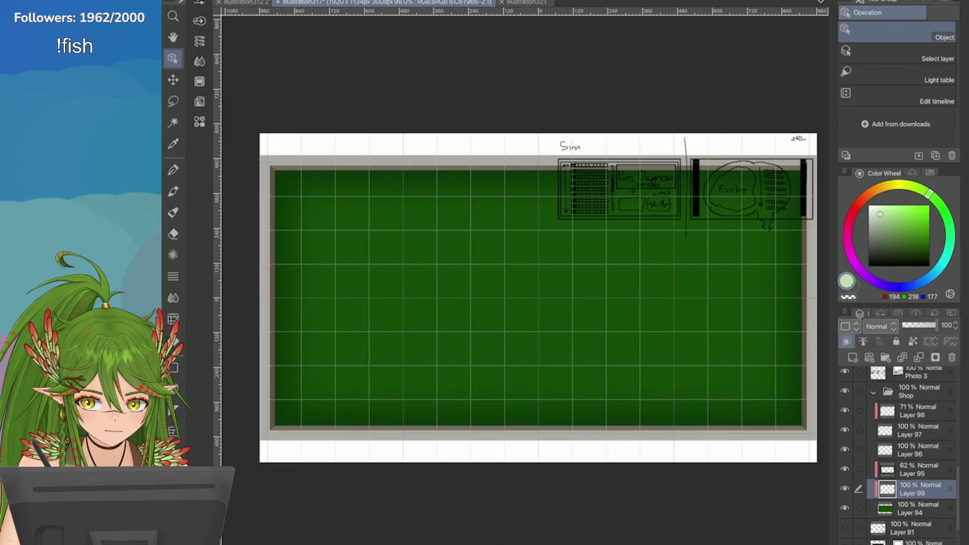
# Step: Try a trial pen line, an L-shaped stroke and a rectangle on the panel, undoing each
pyautogui.press('p')
pyautogui.moveTo(393, 213); pyautogui.dragTo(390, 271)
pyautogui.hotkey('ctrl', 'z')
pyautogui.moveTo(422, 205)
pyautogui.mouseDown()
pyautogui.moveTo(364, 204)
pyautogui.moveTo(363, 271)
pyautogui.mouseUp()
pyautogui.hotkey('ctrl', 'z')
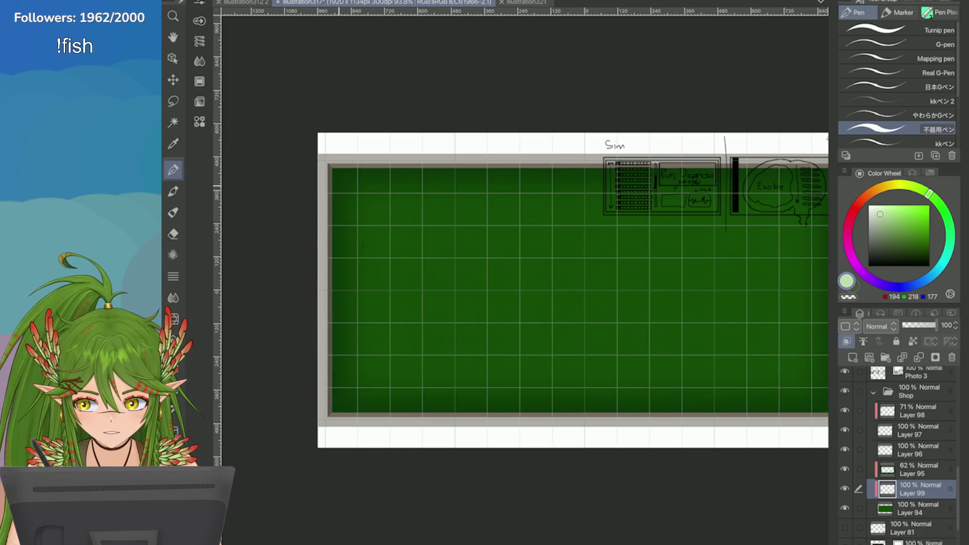
pyautogui.press('u')
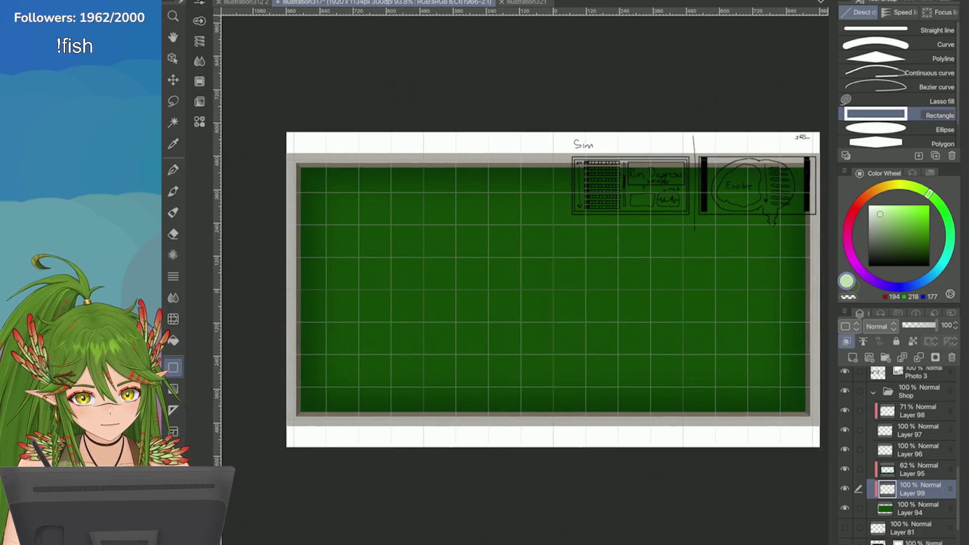
pyautogui.moveTo(337, 229); pyautogui.dragTo(399, 296)
pyautogui.hotkey('ctrl', 'z')
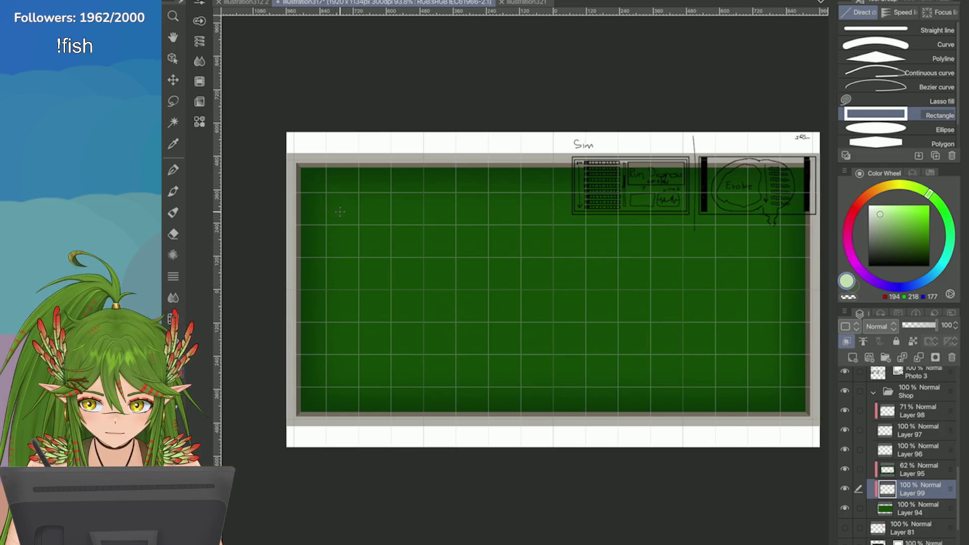
# Step: Sample the panel's green, switch to a brighter green, and outline a square at the panel's top-left
pyautogui.press('i')
pyautogui.click(478, 299)
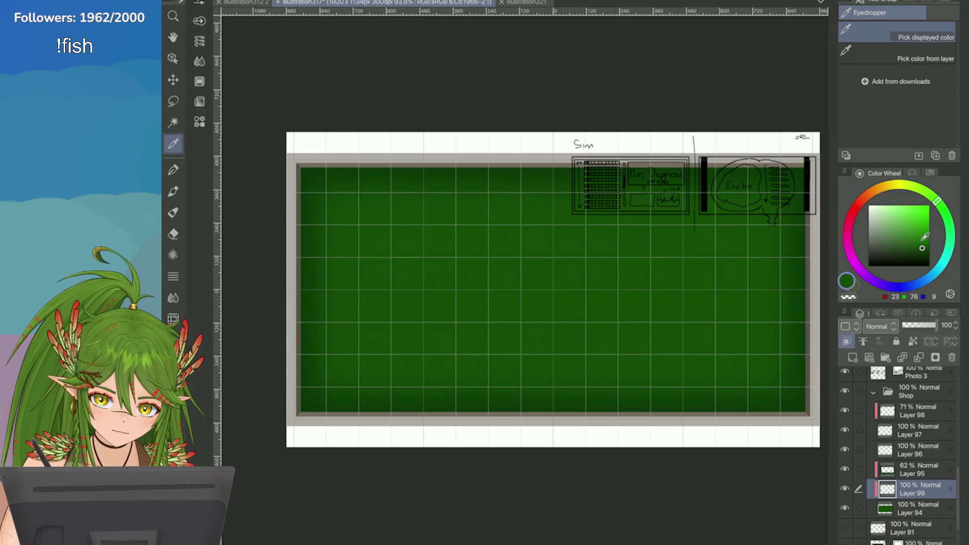
pyautogui.press('u')
pyautogui.moveTo(350, 212); pyautogui.dragTo(432, 295)
pyautogui.click(923, 224)
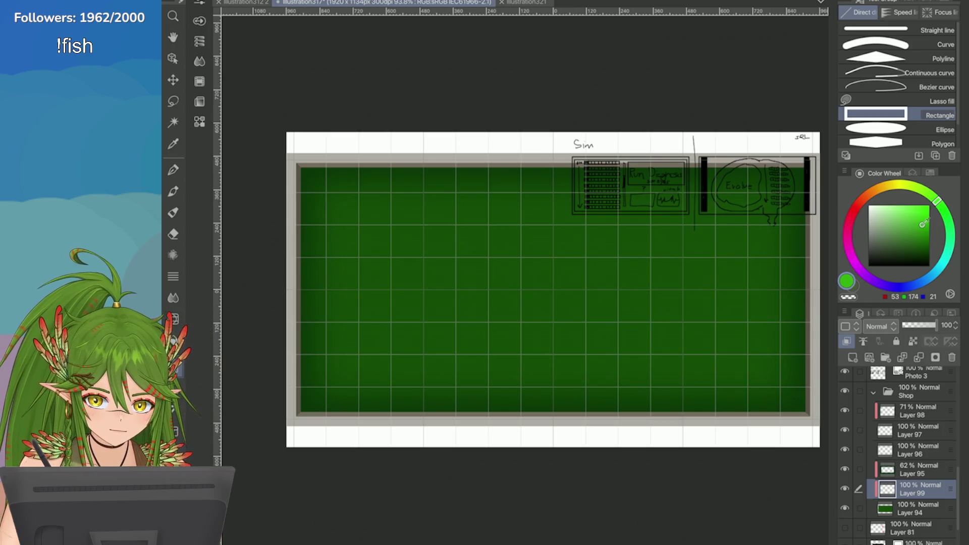
pyautogui.moveTo(326, 192)
pyautogui.mouseDown()
pyautogui.moveTo(418, 288)
pyautogui.moveTo(397, 314)
pyautogui.moveTo(422, 289)
pyautogui.mouseUp()
pyautogui.hotkey('ctrl', 'z')
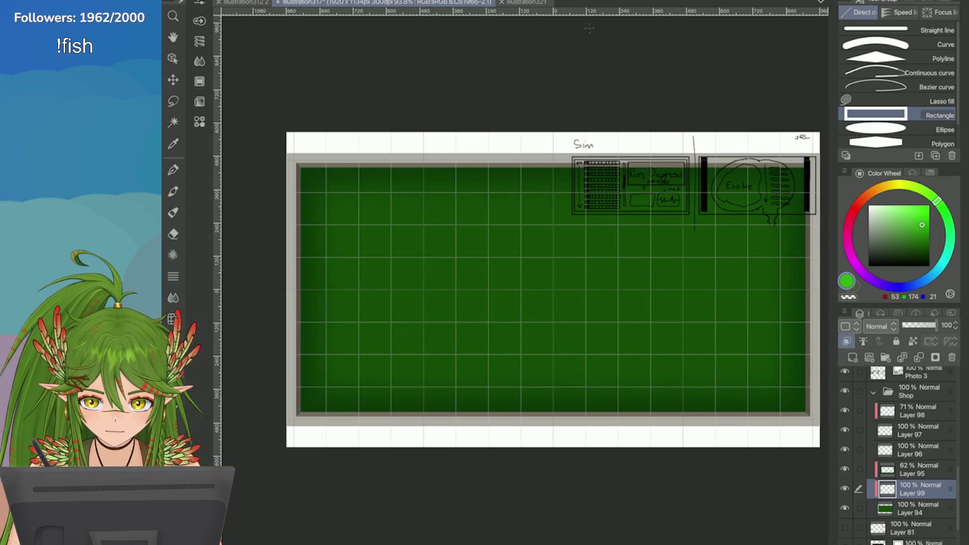
pyautogui.moveTo(326, 192); pyautogui.dragTo(392, 258)
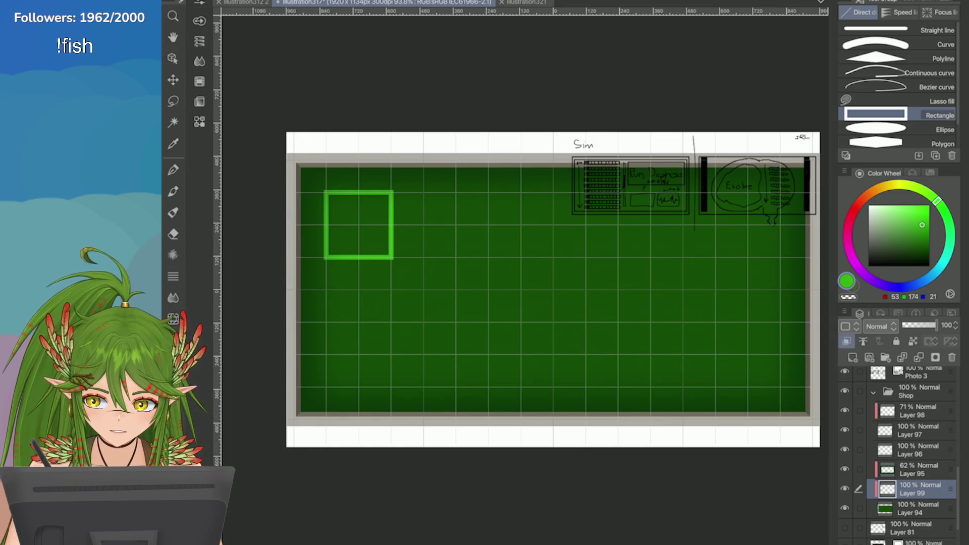
# Step: Draw a second square below the first and a smaller rectangle to their right
pyautogui.scroll(3, 555, 282)
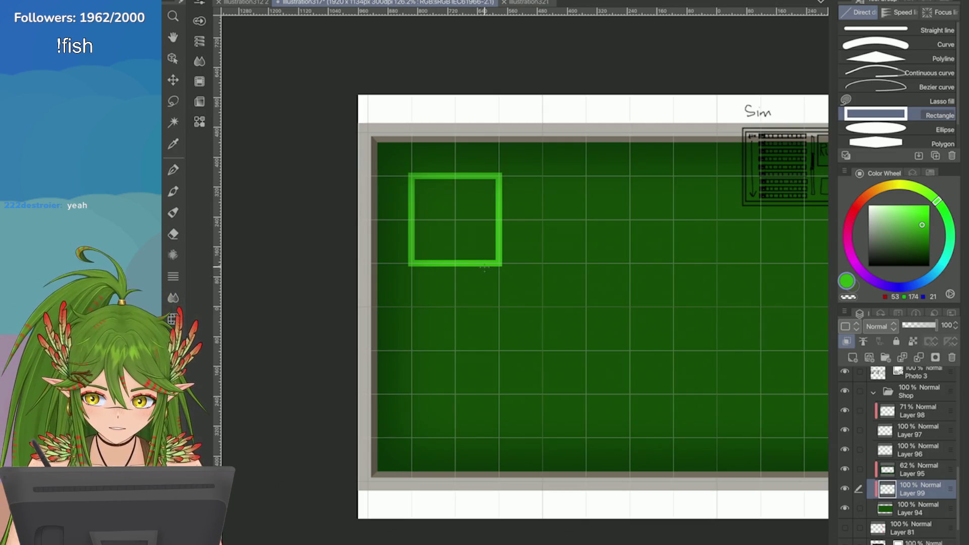
pyautogui.moveTo(457, 266)
pyautogui.mouseDown()
pyautogui.moveTo(408, 311)
pyautogui.moveTo(457, 310)
pyautogui.mouseUp()
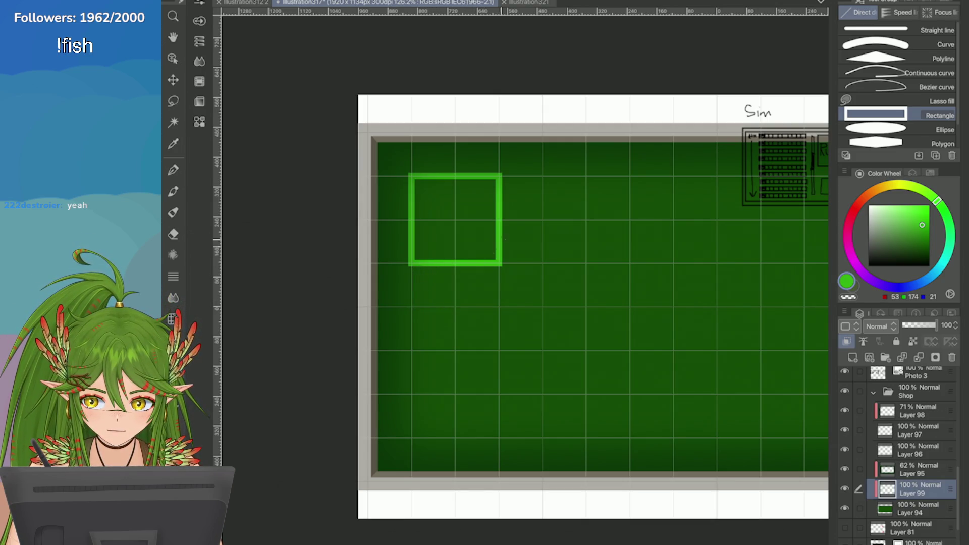
pyautogui.moveTo(501, 264)
pyautogui.mouseDown()
pyautogui.moveTo(454, 347)
pyautogui.moveTo(409, 353)
pyautogui.mouseUp()
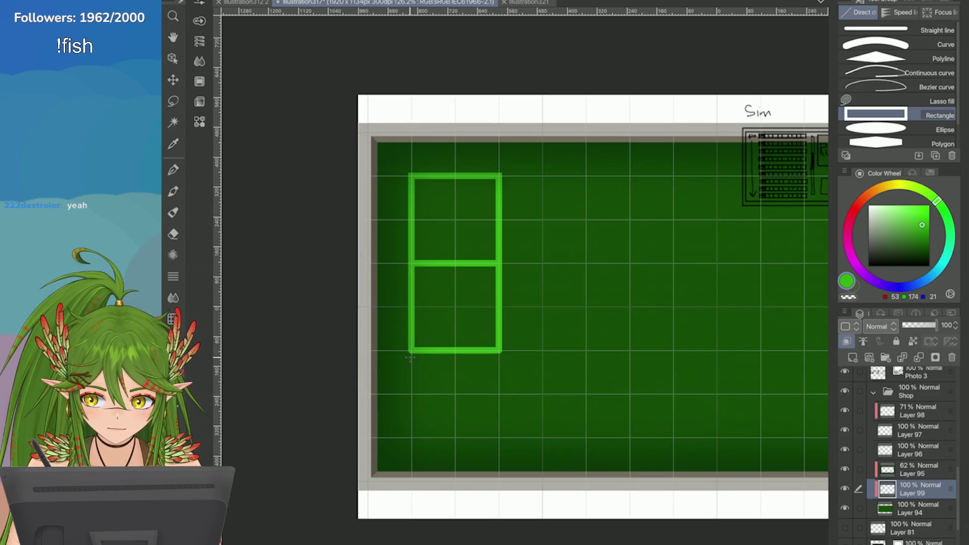
pyautogui.moveTo(502, 219); pyautogui.dragTo(543, 308)
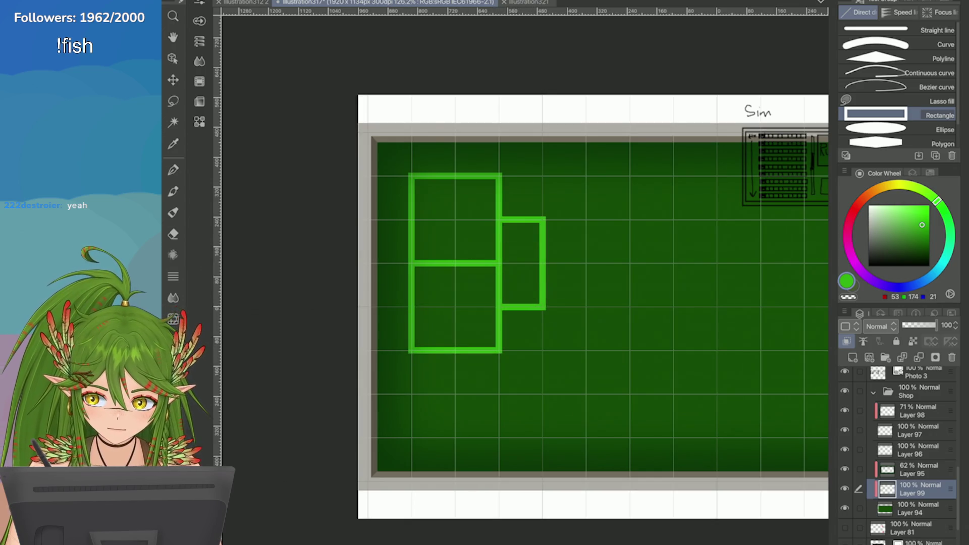
# Step: Fill the two squares and the side rectangle solid bright green
pyautogui.press('g')
pyautogui.click(439, 298)
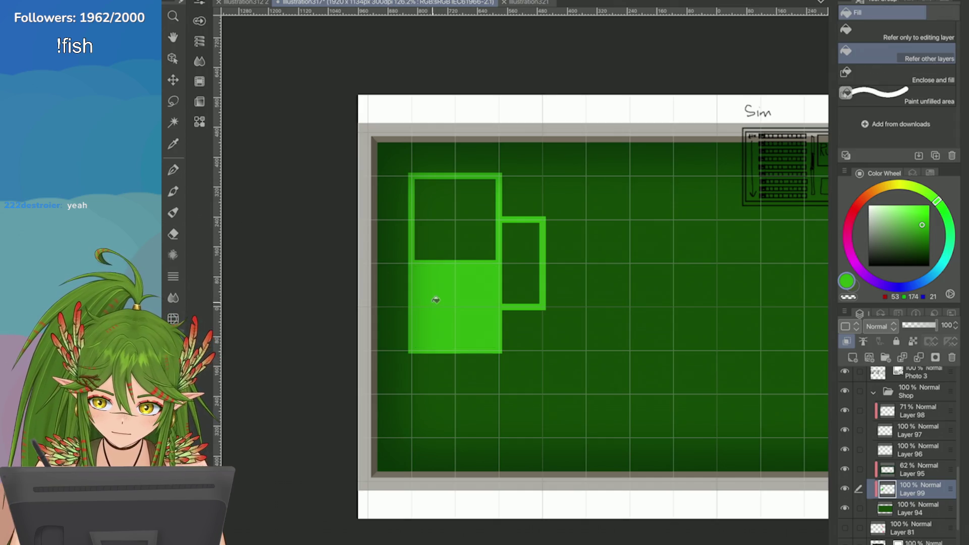
pyautogui.click(454, 214)
pyautogui.click(515, 282)
pyautogui.scroll(3, 513, 295)
pyautogui.scroll(2, 476, 238)
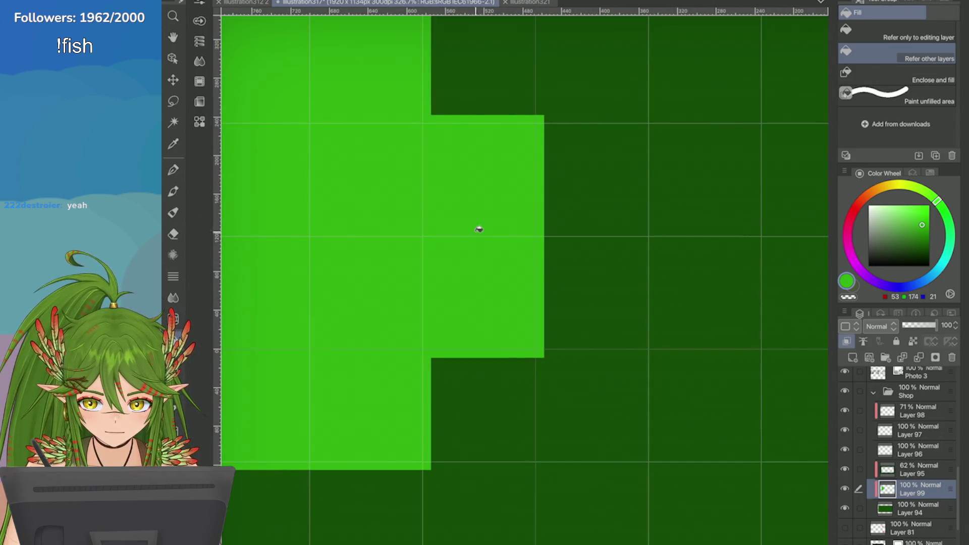
pyautogui.scroll(-1, 520, 277)
pyautogui.scroll(4, 520, 278)
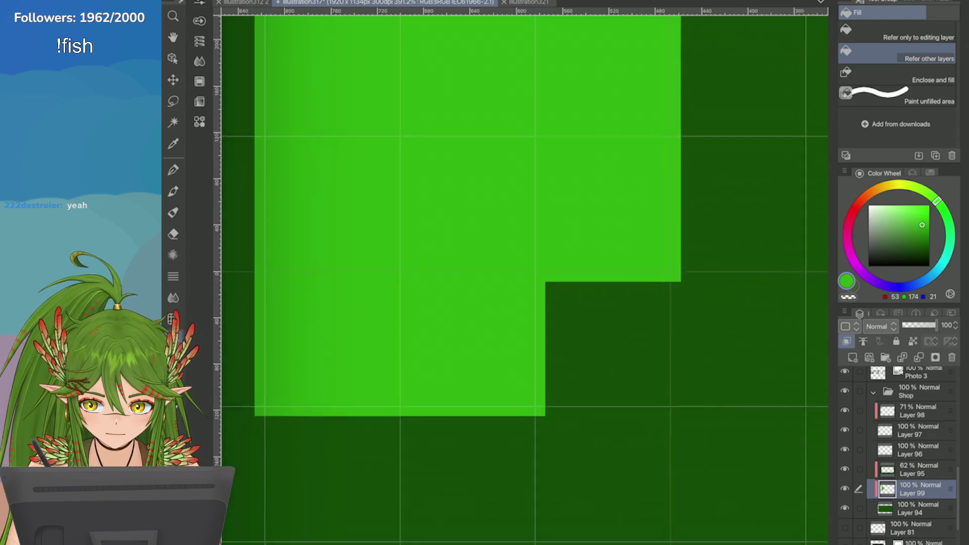
pyautogui.scroll(-2, 659, 284)
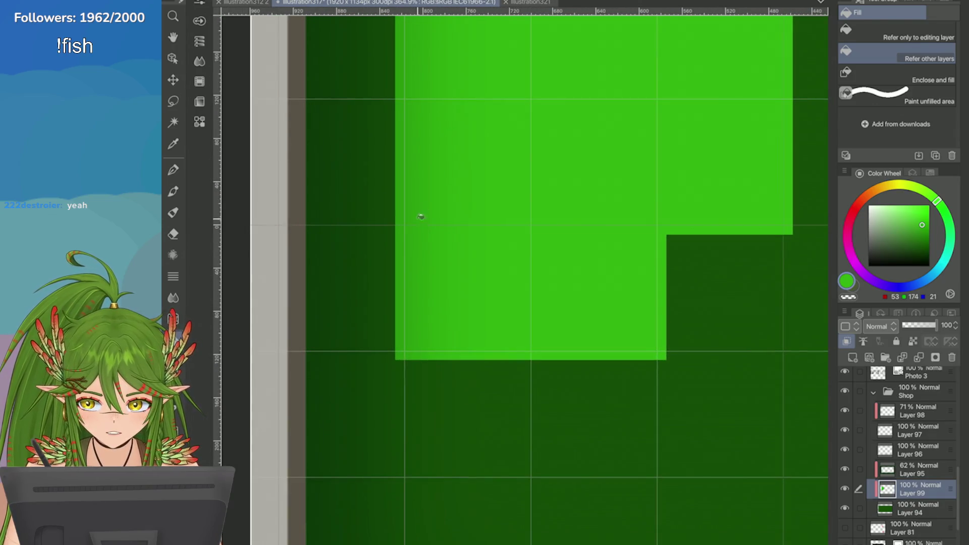
# Step: Nudge the green block slightly right and down with Ctrl+T and confirm the new position
pyautogui.hotkey('ctrl', 't')
pyautogui.moveTo(594, 99); pyautogui.dragTo(616, 111)
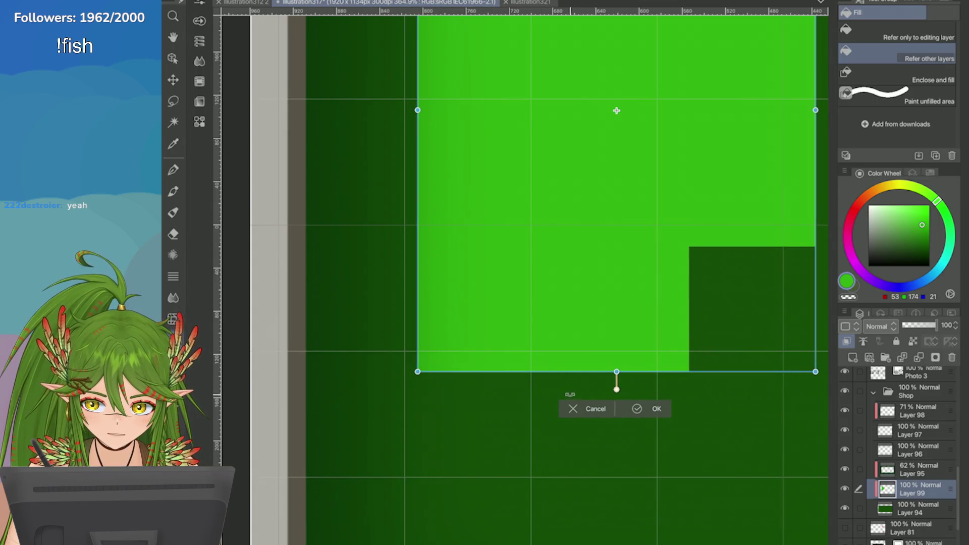
pyautogui.scroll(-1, 616, 111)
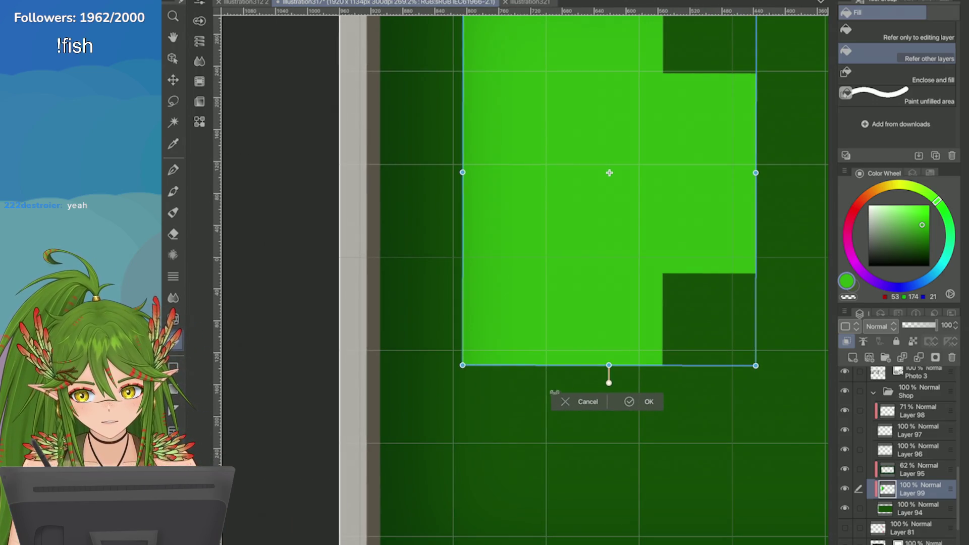
pyautogui.press('Return')
pyautogui.scroll(-3, 576, 273)
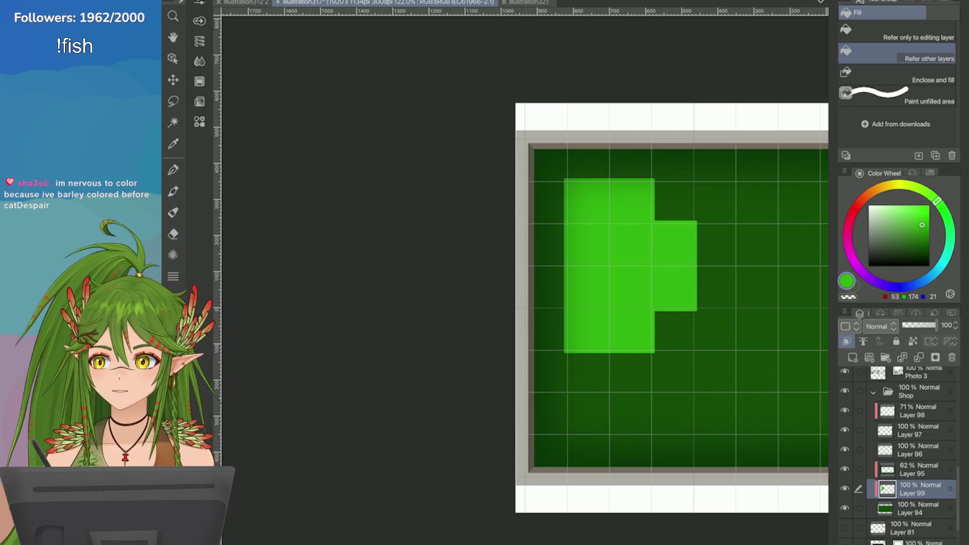
pyautogui.scroll(2, 570, 273)
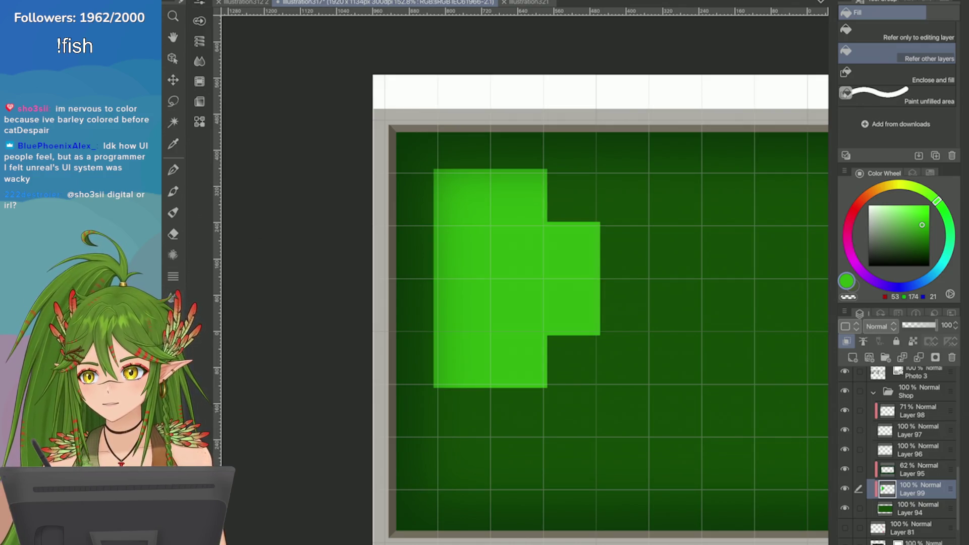
pyautogui.press('e')
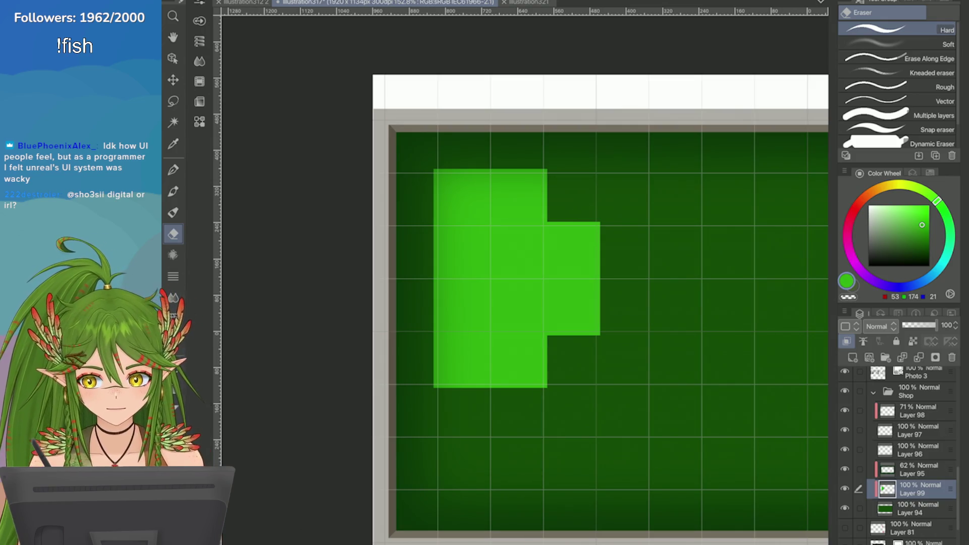
pyautogui.scroll(-5, 601, 303)
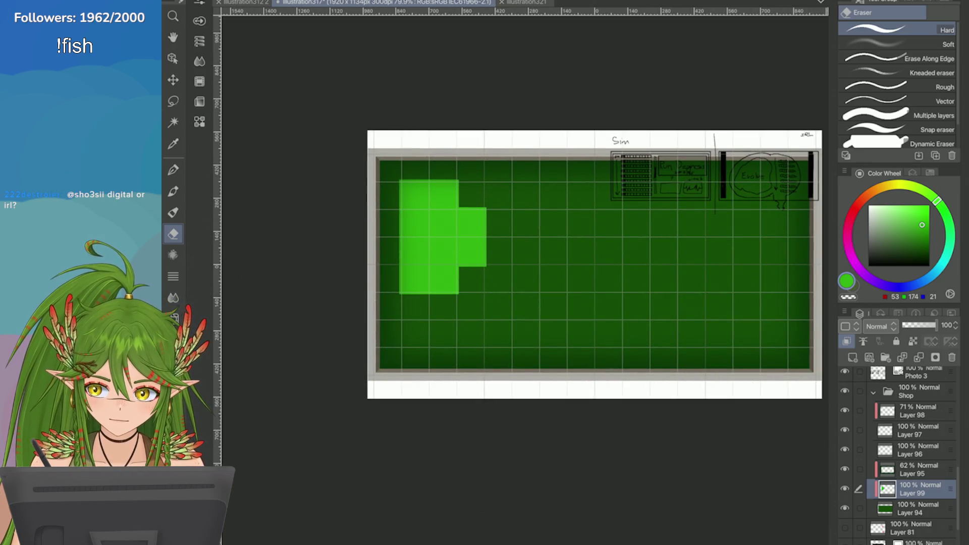
# Step: Outline rectangles below-right and upper-right of the block and fill them green
pyautogui.press('u')
pyautogui.moveTo(441, 261)
pyautogui.mouseDown()
pyautogui.moveTo(525, 329)
pyautogui.moveTo(464, 278)
pyautogui.moveTo(514, 328)
pyautogui.mouseUp()
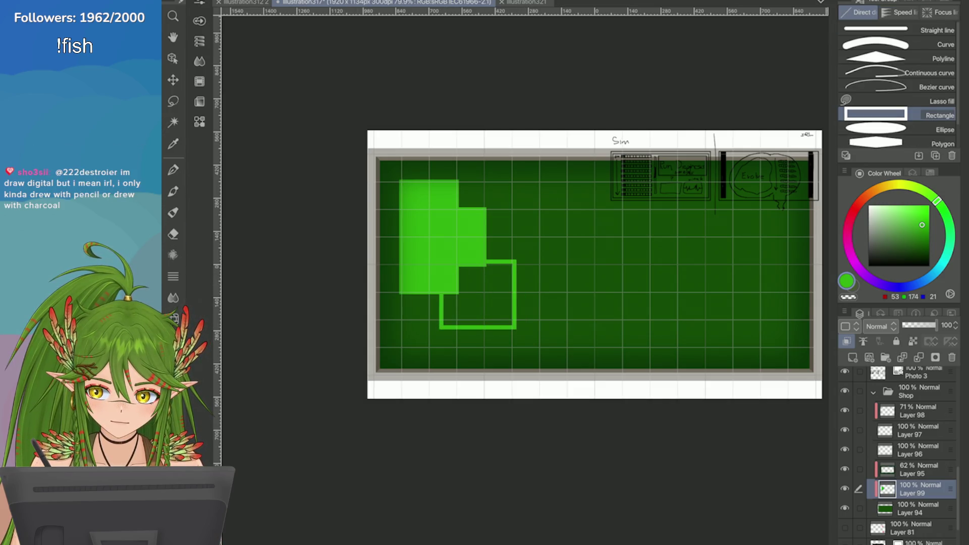
pyautogui.moveTo(459, 180)
pyautogui.mouseDown()
pyautogui.moveTo(539, 247)
pyautogui.moveTo(540, 262)
pyautogui.mouseUp()
pyautogui.press('g')
pyautogui.click(470, 299)
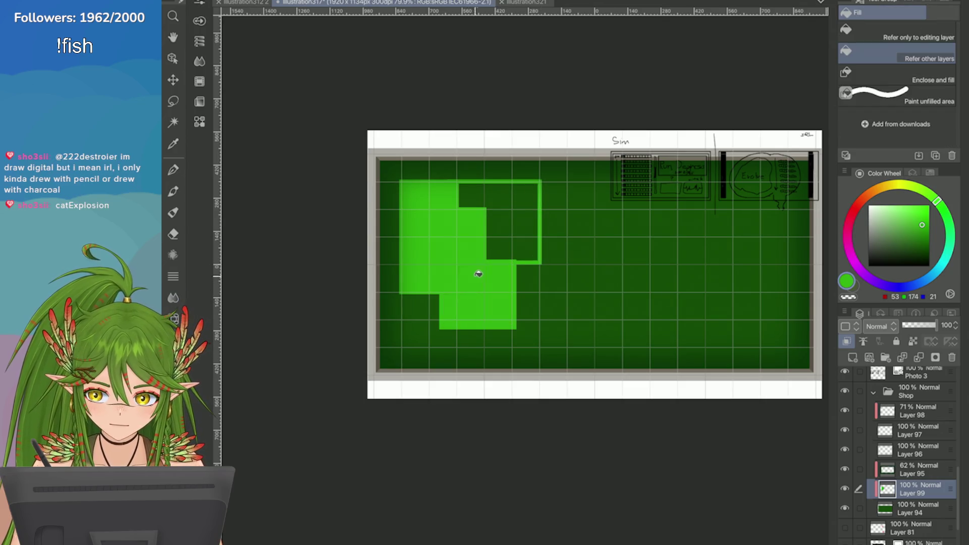
pyautogui.click(505, 205)
# Step: Undo the new fills and extra outlines, and save the file
pyautogui.scroll(5, 475, 247)
pyautogui.hotkey('ctrl', 'z')
pyautogui.hotkey('ctrl', 'z')
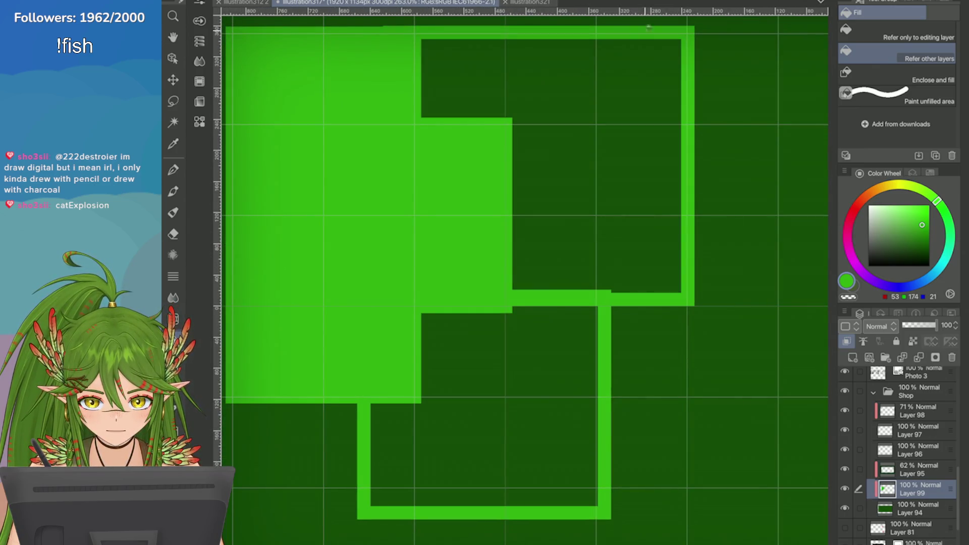
pyautogui.hotkey('ctrl', 'y')
pyautogui.hotkey('ctrl', 'y')
pyautogui.hotkey('ctrl', 'z')
pyautogui.hotkey('ctrl', 's')
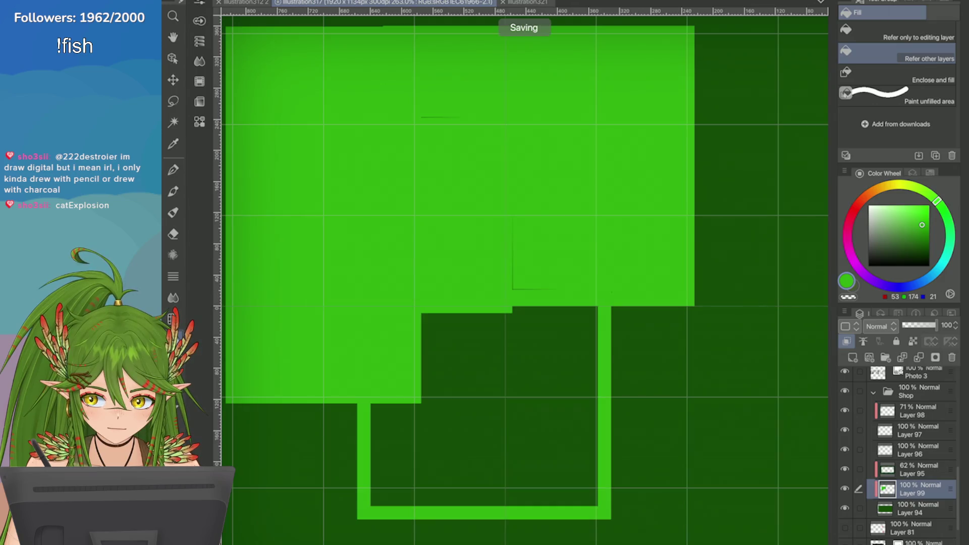
pyautogui.hotkey('ctrl', 'z')
pyautogui.hotkey('ctrl', 'z')
pyautogui.scroll(-3, 493, 323)
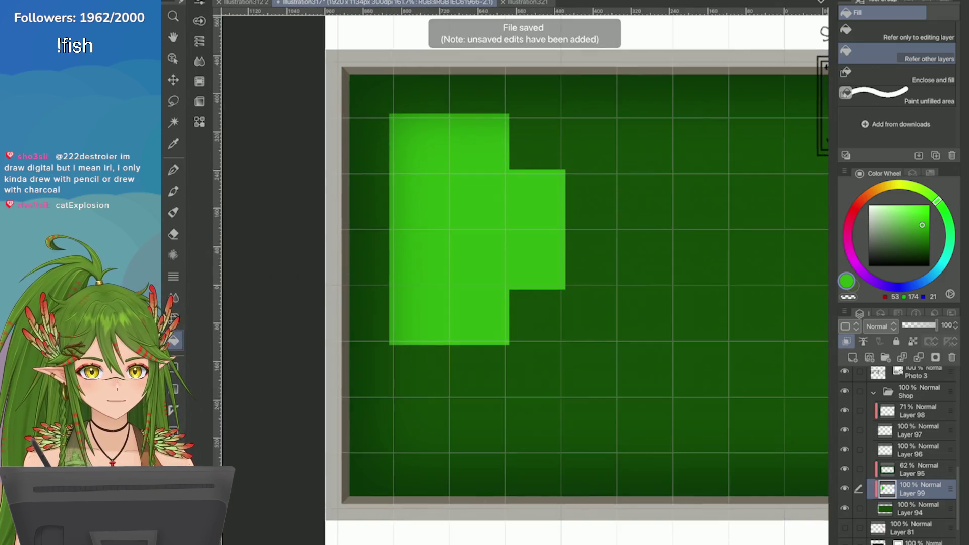
pyautogui.scroll(-3, 545, 293)
pyautogui.scroll(1, 545, 293)
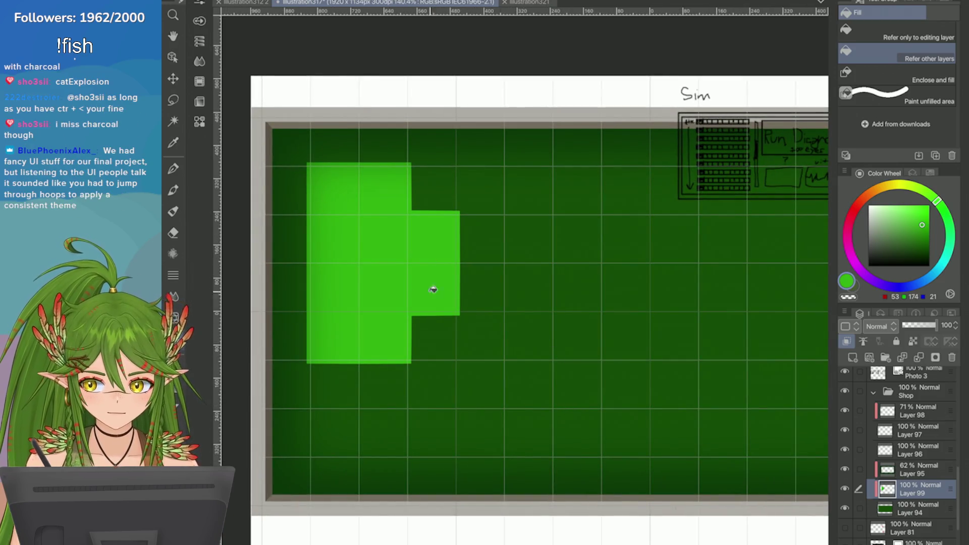
pyautogui.scroll(1, 392, 270)
pyautogui.scroll(-2, 394, 272)
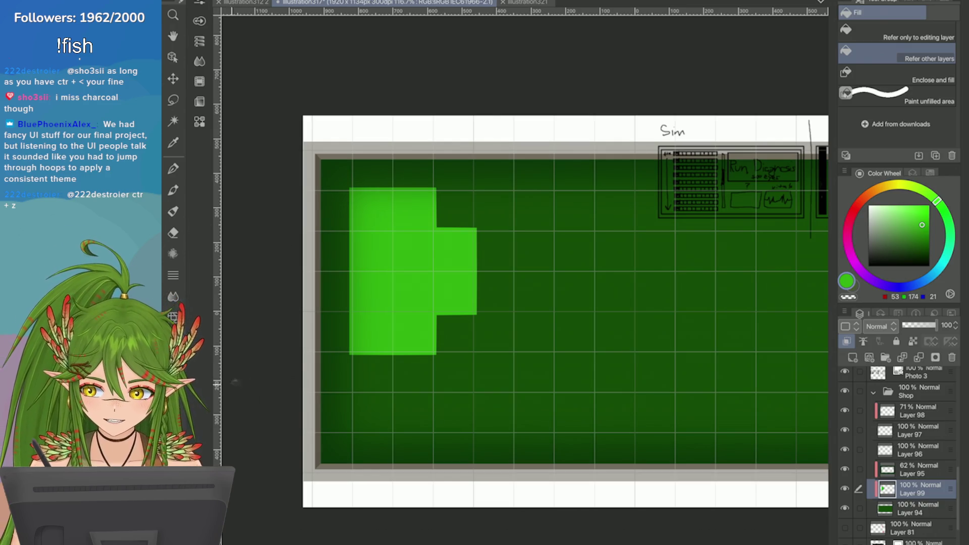
# Step: Try several rectangle outlines to the right of the block, undoing each one
pyautogui.press('u')
pyautogui.moveTo(432, 311); pyautogui.dragTo(556, 394)
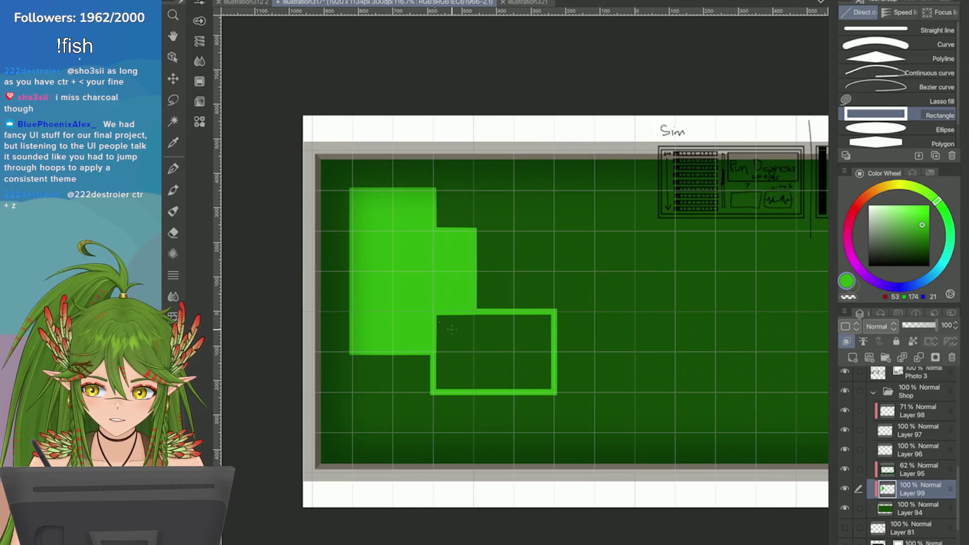
pyautogui.hotkey('ctrl', 'z')
pyautogui.moveTo(392, 271); pyautogui.dragTo(555, 433)
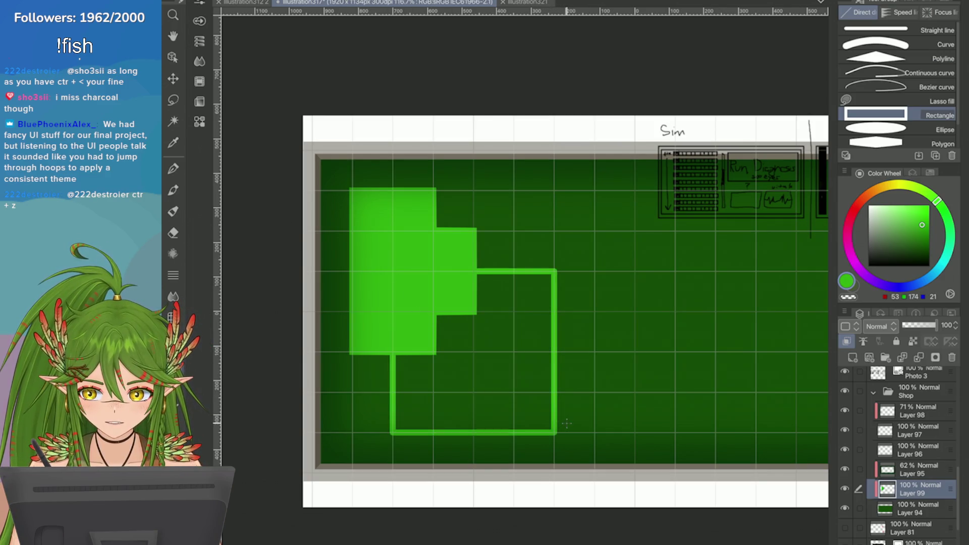
pyautogui.hotkey('ctrl', 'z')
pyautogui.moveTo(436, 229); pyautogui.dragTo(594, 369)
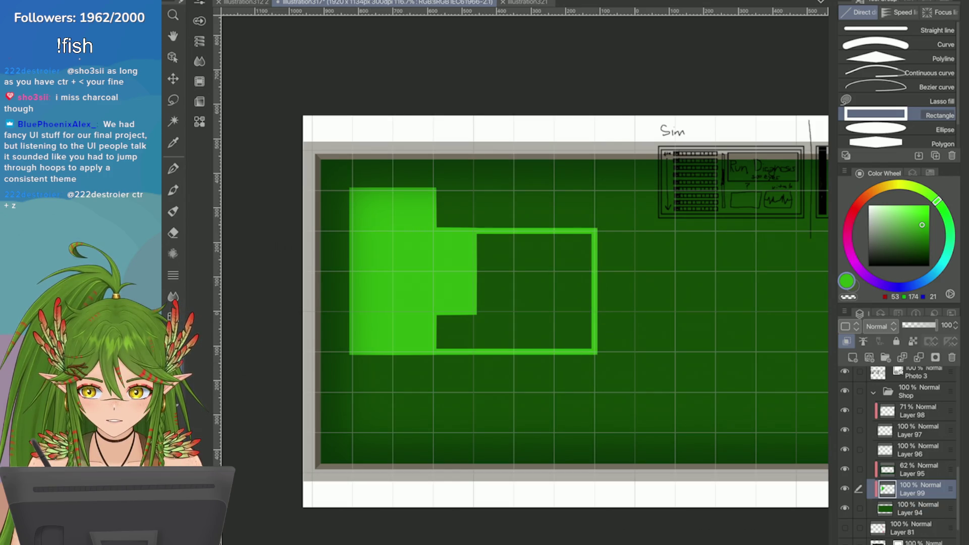
pyautogui.scroll(-2, 574, 252)
pyautogui.hotkey('ctrl', 'z')
# Step: Outline a large rectangle beside the block and another at its upper right, then start filling green
pyautogui.moveTo(477, 236); pyautogui.dragTo(533, 321)
pyautogui.hotkey('ctrl', 'z')
pyautogui.moveTo(419, 236); pyautogui.dragTo(561, 379)
pyautogui.moveTo(428, 209); pyautogui.dragTo(534, 293)
pyautogui.press('g')
pyautogui.click(497, 335)
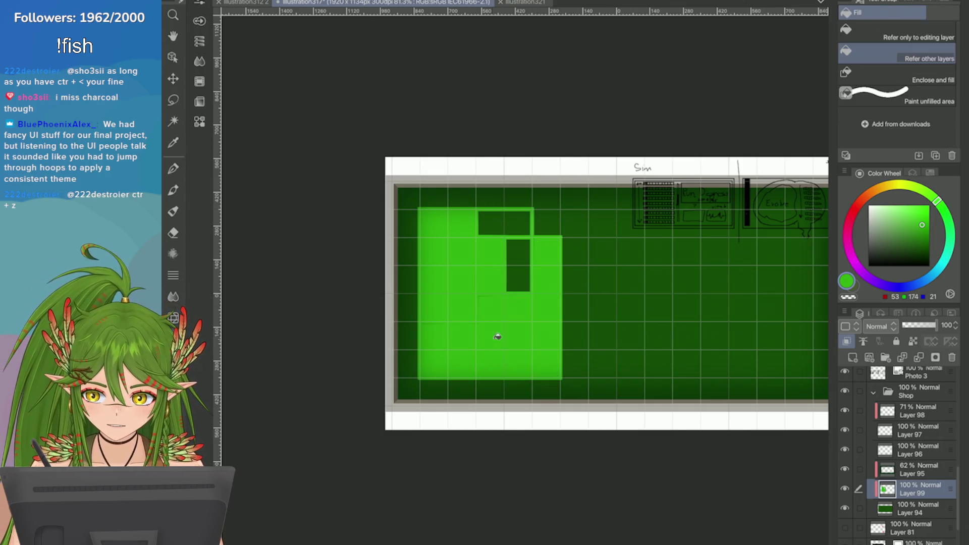
# Step: Fill the remaining enclosed areas beside the block solid green
pyautogui.click(515, 271)
pyautogui.click(493, 219)
pyautogui.scroll(3, 559, 287)
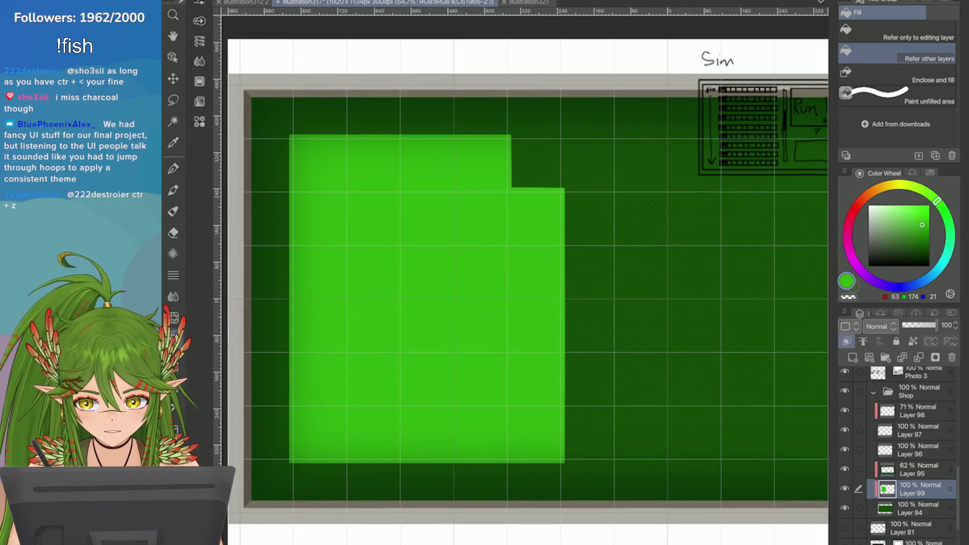
pyautogui.scroll(-5, 656, 311)
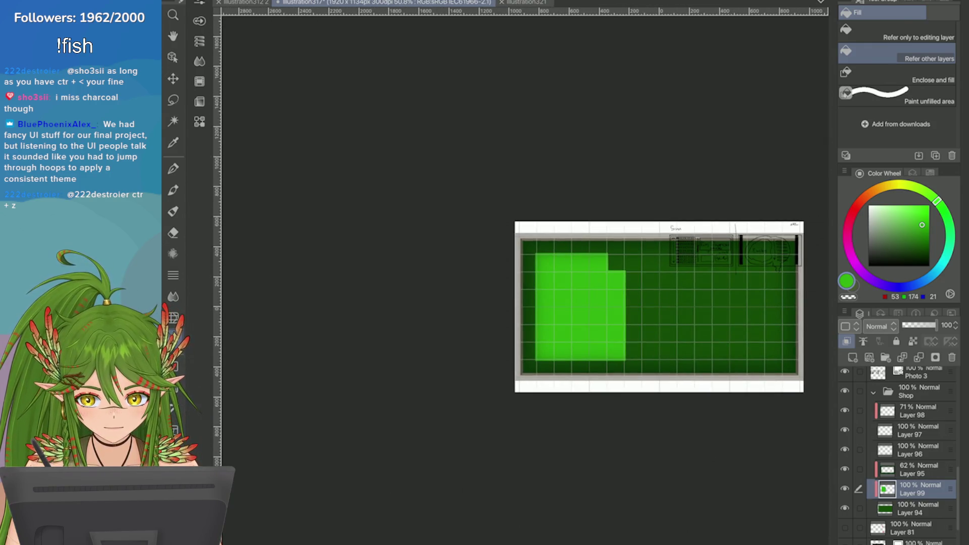
pyautogui.scroll(3, 659, 307)
# Step: Outline two stacked rectangles on the right side of the grid panel
pyautogui.press('u')
pyautogui.scroll(-2, 506, 303)
pyautogui.moveTo(647, 243)
pyautogui.mouseDown()
pyautogui.moveTo(647, 284)
pyautogui.moveTo(487, 303)
pyautogui.moveTo(486, 323)
pyautogui.mouseUp()
pyautogui.moveTo(648, 323)
pyautogui.mouseDown()
pyautogui.moveTo(525, 366)
pyautogui.moveTo(546, 363)
pyautogui.moveTo(505, 345)
pyautogui.moveTo(486, 363)
pyautogui.mouseUp()
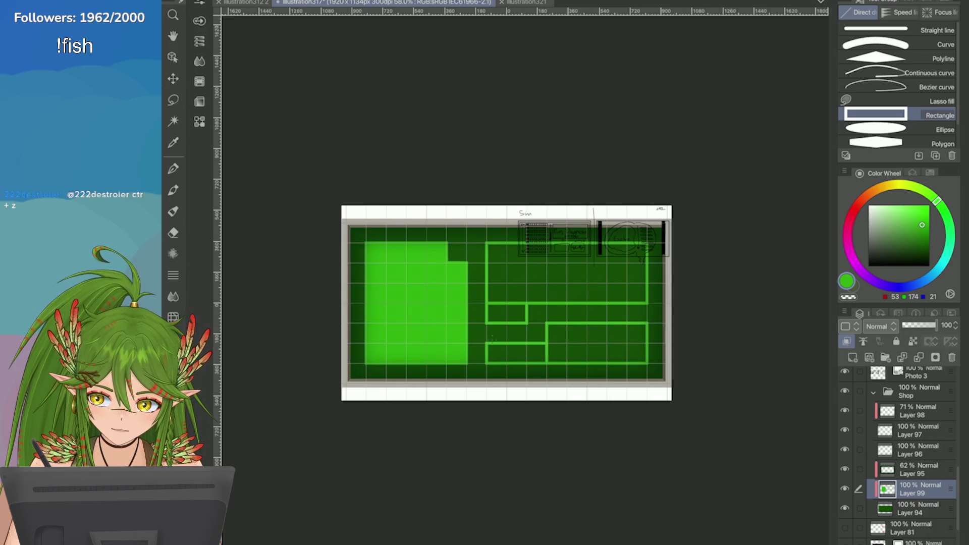
# Step: Fill the four newly outlined regions on the right light green
pyautogui.press('g')
pyautogui.click(566, 272)
pyautogui.click(507, 312)
pyautogui.click(516, 353)
pyautogui.click(596, 343)
pyautogui.scroll(2, 595, 343)
pyautogui.scroll(3, 540, 363)
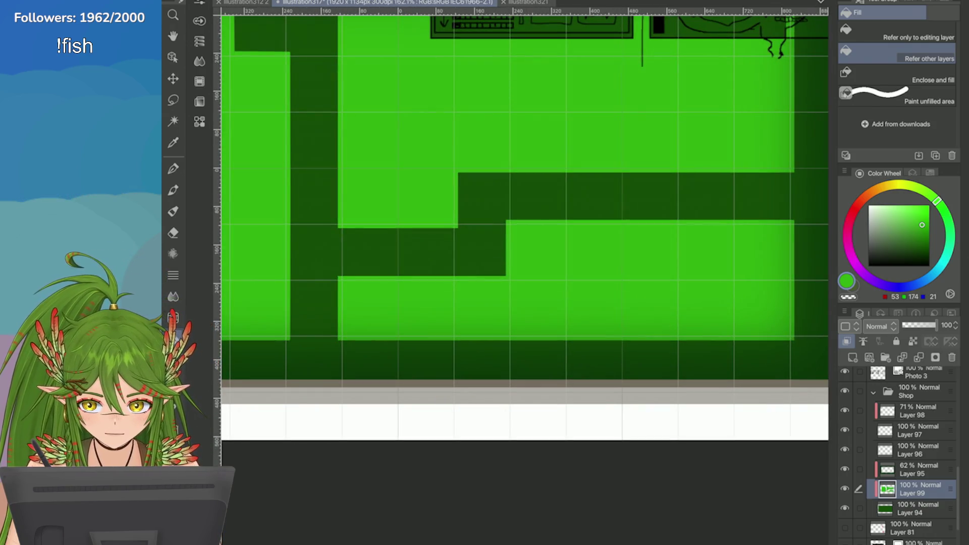
pyautogui.scroll(-4, 541, 303)
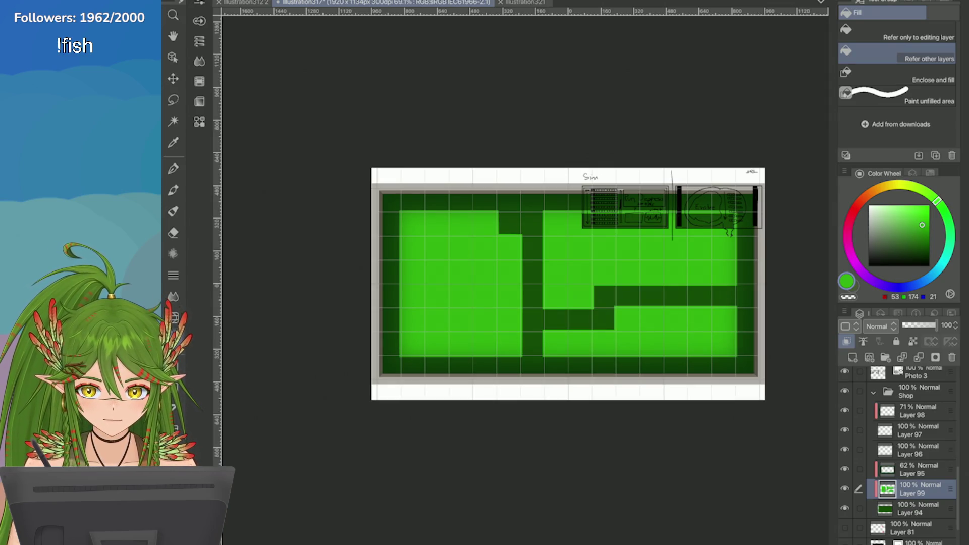
pyautogui.scroll(3, 448, 315)
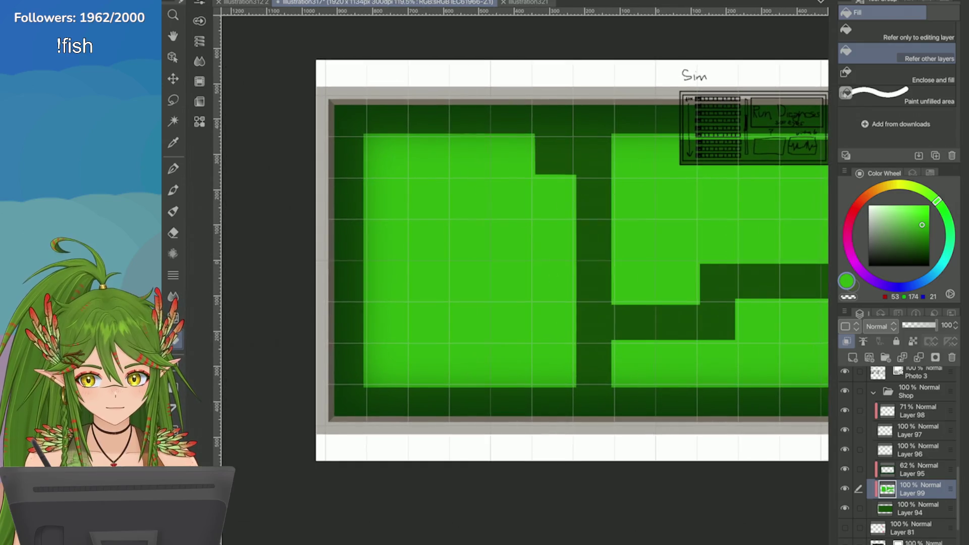
pyautogui.scroll(3, 570, 262)
# Step: Switch to the pen and pick the Right Triangle pixel brush
pyautogui.press('p')
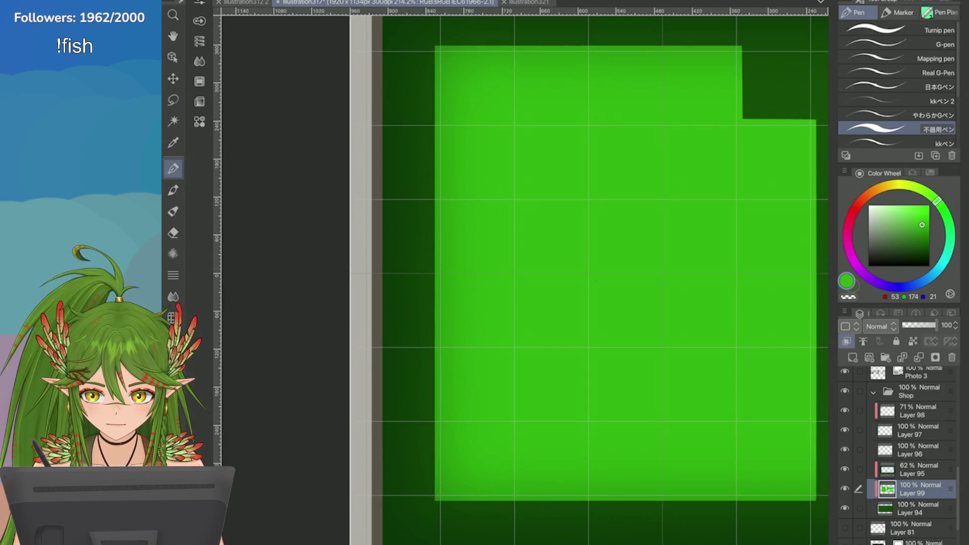
pyautogui.click(939, 12)
pyautogui.scroll(-3, 899, 85)
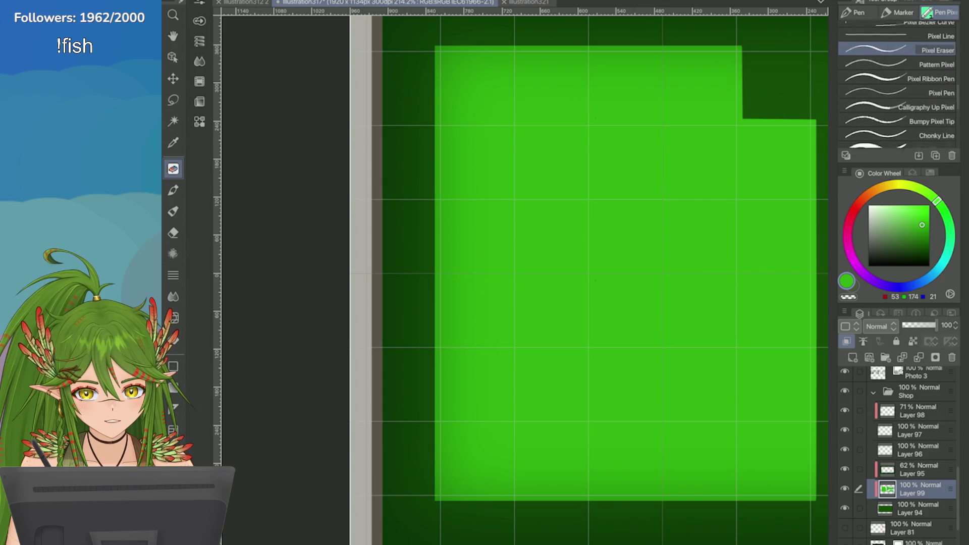
pyautogui.click(898, 75)
pyautogui.scroll(1, 818, 232)
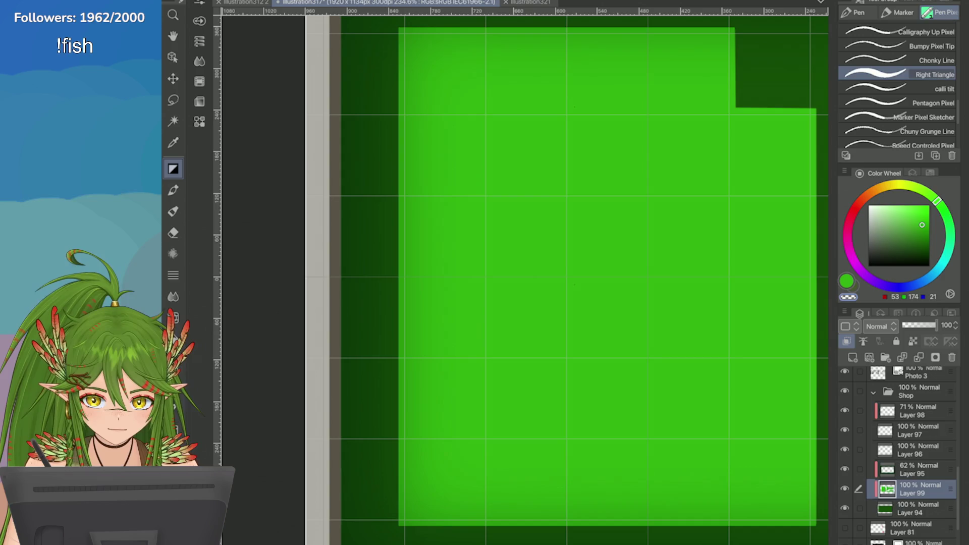
# Step: Paint a dark notch into the left edge of the light green block
pyautogui.moveTo(445, 212)
pyautogui.mouseDown()
pyautogui.moveTo(395, 211)
pyautogui.moveTo(452, 214)
pyautogui.moveTo(399, 212)
pyautogui.moveTo(443, 248)
pyautogui.moveTo(398, 303)
pyautogui.moveTo(451, 250)
pyautogui.moveTo(398, 305)
pyautogui.moveTo(452, 265)
pyautogui.moveTo(385, 298)
pyautogui.mouseUp()
pyautogui.hotkey('ctrl', 'z')
pyautogui.hotkey('ctrl', 'z')
pyautogui.hotkey('ctrl', 'z')
pyautogui.moveTo(448, 217)
pyautogui.mouseDown()
pyautogui.moveTo(439, 264)
pyautogui.moveTo(427, 267)
pyautogui.moveTo(404, 226)
pyautogui.moveTo(439, 288)
pyautogui.moveTo(389, 293)
pyautogui.mouseUp()
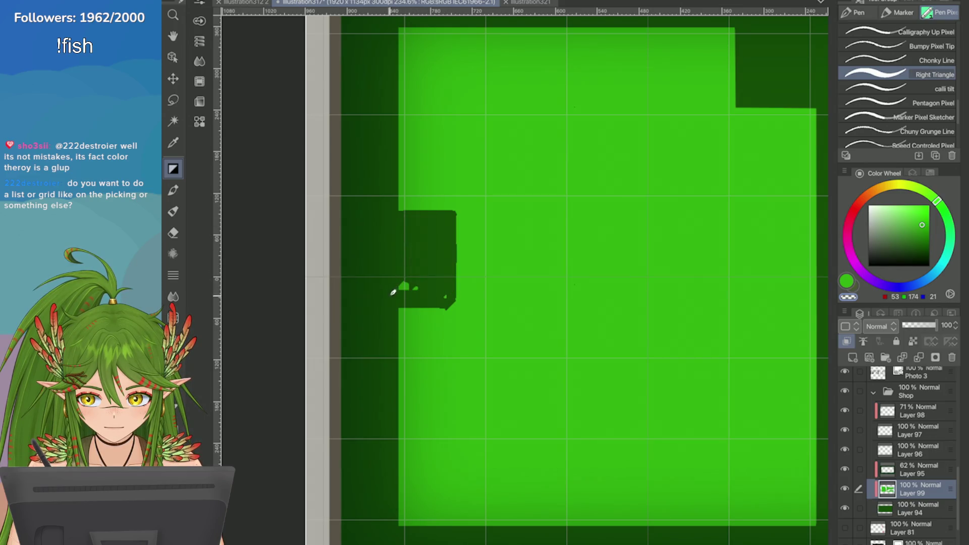
pyautogui.scroll(-5, 448, 291)
pyautogui.scroll(3, 454, 285)
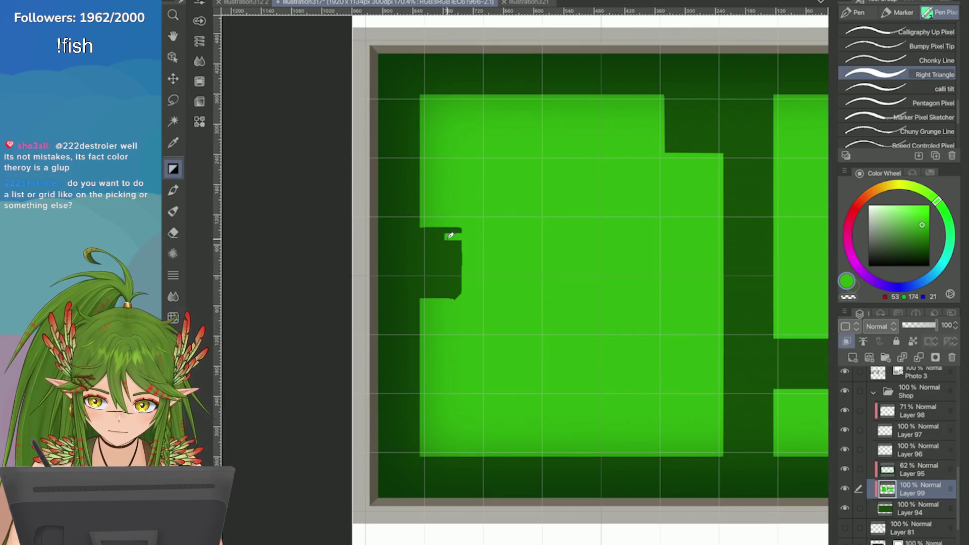
# Step: Paint a light green tooth inside the dark notch
pyautogui.moveTo(462, 235)
pyautogui.mouseDown()
pyautogui.moveTo(444, 235)
pyautogui.moveTo(461, 251)
pyautogui.moveTo(452, 251)
pyautogui.mouseUp()
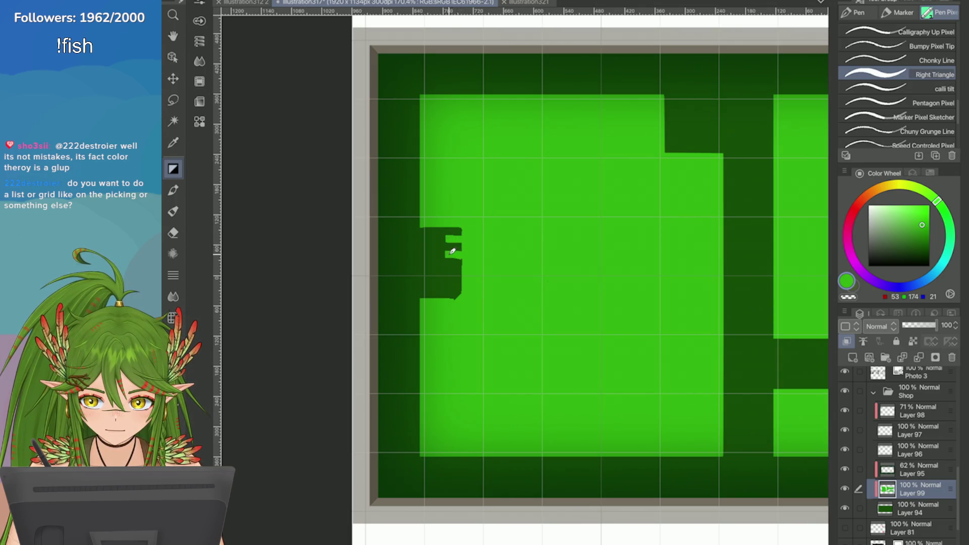
pyautogui.hotkey('ctrl', 'z')
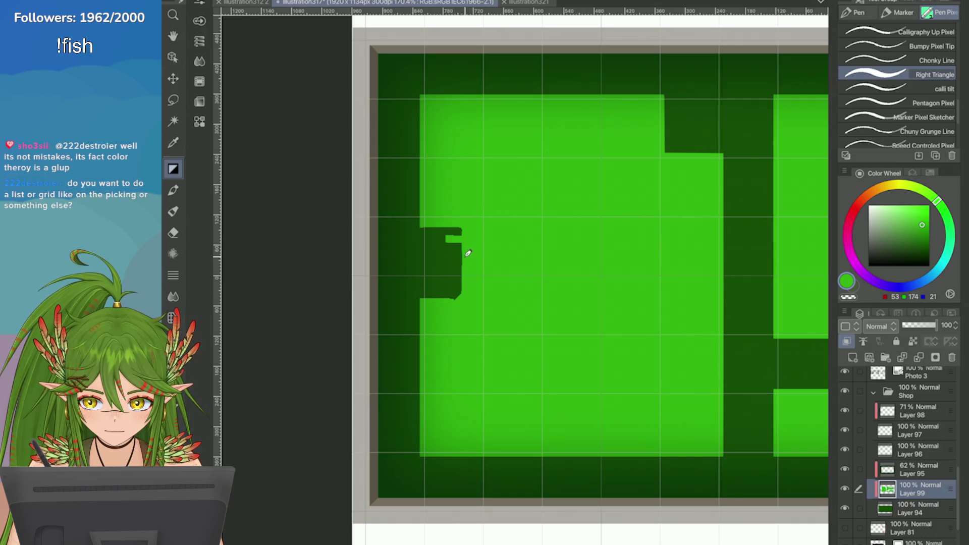
pyautogui.moveTo(461, 251)
pyautogui.mouseDown()
pyautogui.moveTo(450, 250)
pyautogui.moveTo(453, 284)
pyautogui.mouseUp()
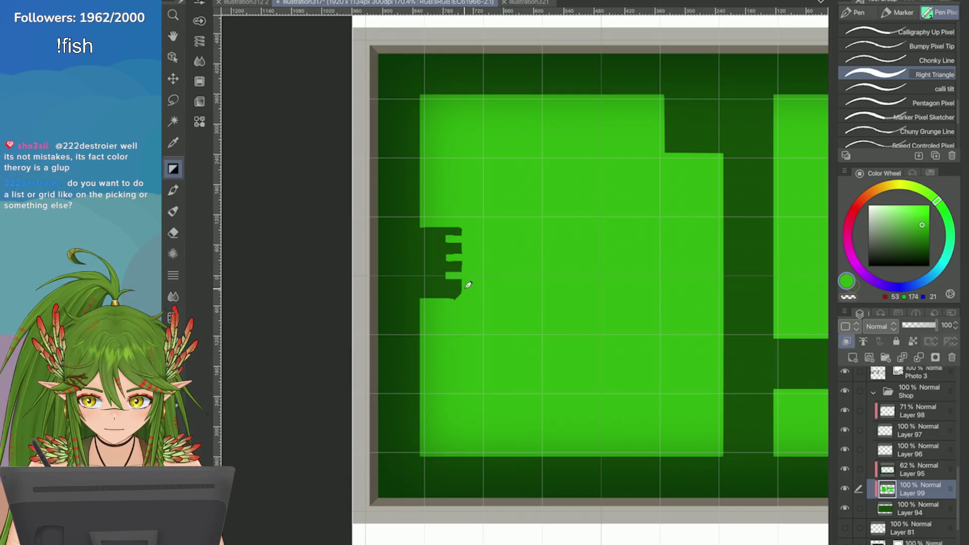
pyautogui.hotkey('ctrl', '-')
pyautogui.hotkey('ctrl', '-')
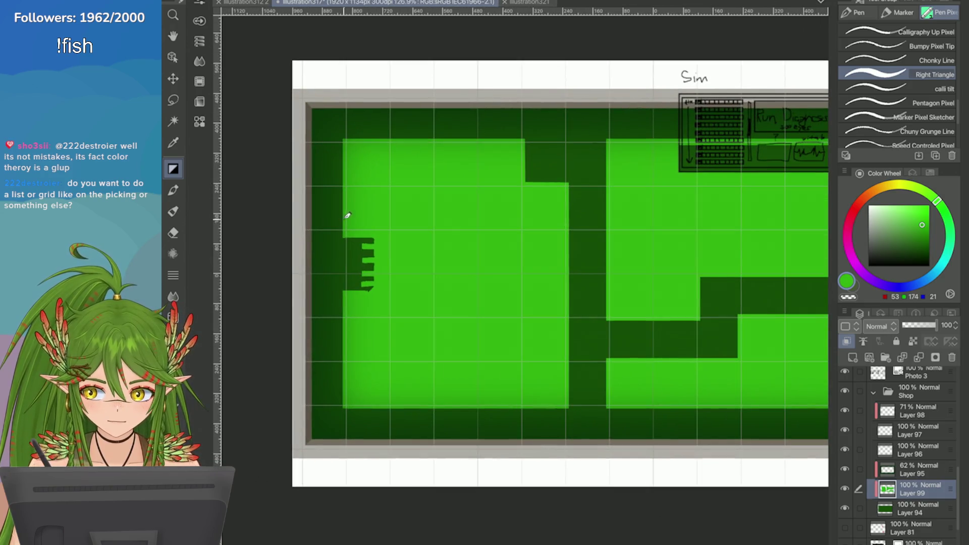
pyautogui.hotkey('ctrl', '+')
pyautogui.hotkey('ctrl', '+')
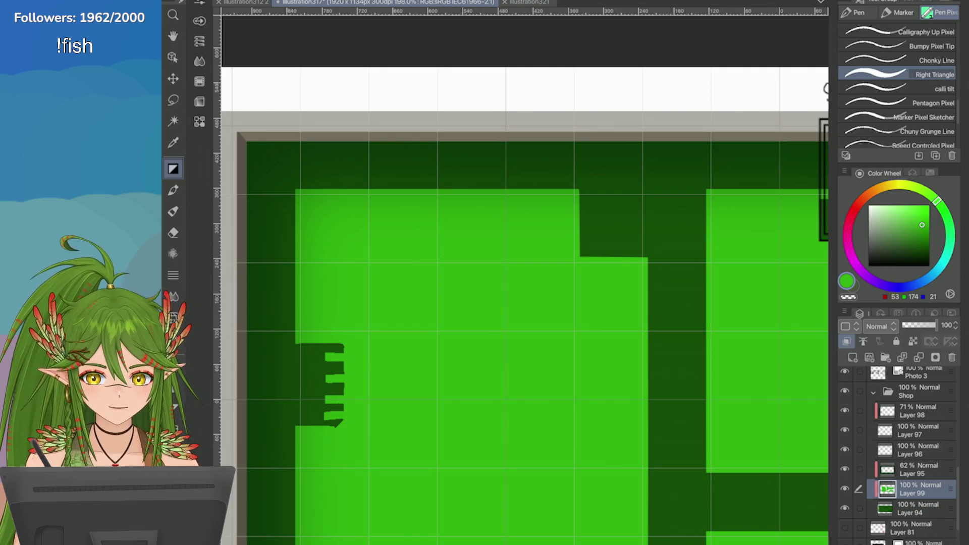
# Step: Add pin bars above the light green block
pyautogui.scroll(3, 525, 303)
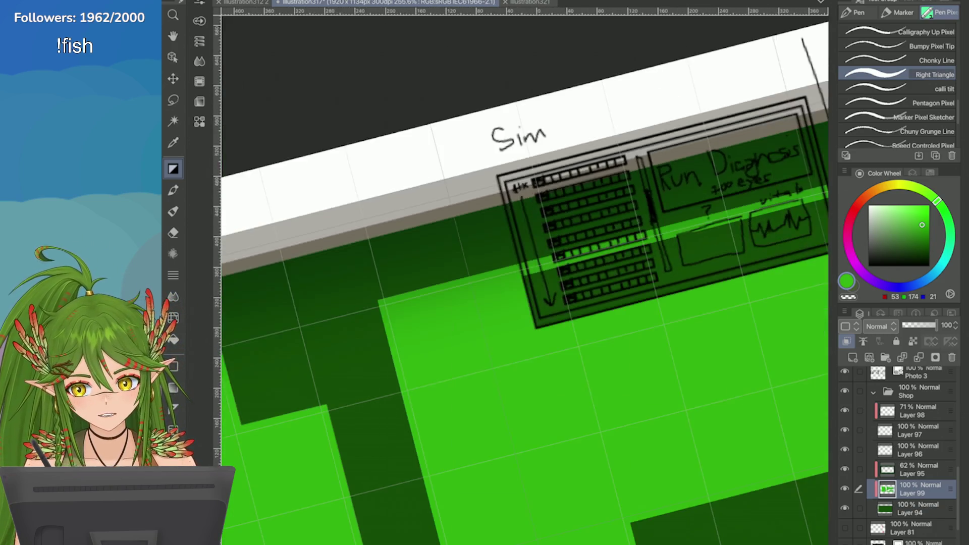
pyautogui.scroll(2, 525, 278)
pyautogui.scroll(-4, 524, 278)
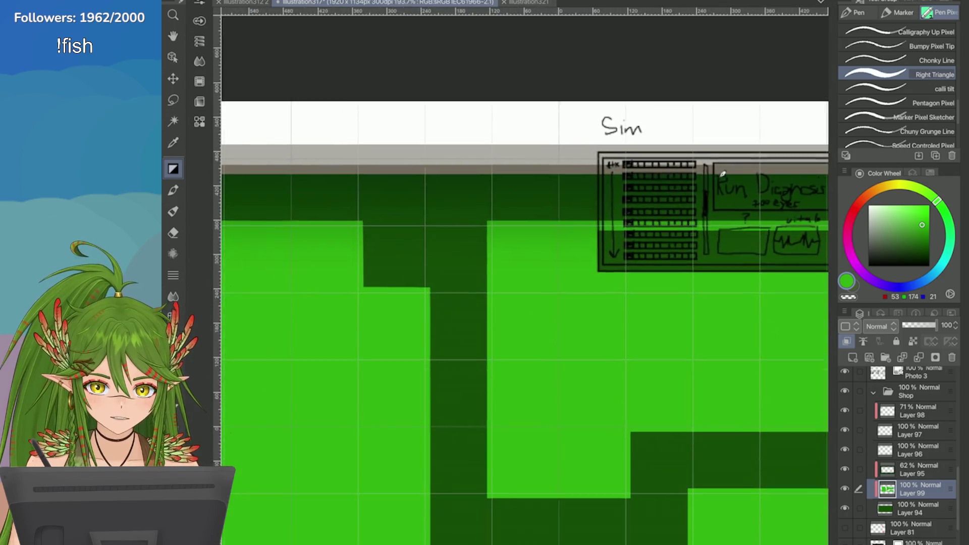
pyautogui.scroll(2, 525, 278)
pyautogui.moveTo(511, 216)
pyautogui.mouseDown()
pyautogui.moveTo(511, 241)
pyautogui.moveTo(458, 241)
pyautogui.mouseUp()
# Step: Rotate the view and draw a short pin into the dark band
pyautogui.moveTo(384, 215)
pyautogui.mouseDown()
pyautogui.moveTo(385, 241)
pyautogui.moveTo(325, 241)
pyautogui.moveTo(277, 256)
pyautogui.moveTo(272, 280)
pyautogui.mouseUp()
pyautogui.hotkey('ctrl', 'z')
pyautogui.hotkey('ctrl', 'z')
pyautogui.hotkey('ctrl', 'z')
pyautogui.hotkey('ctrl', 'z')
pyautogui.scroll(-5, 281, 275)
pyautogui.scroll(6, 298, 273)
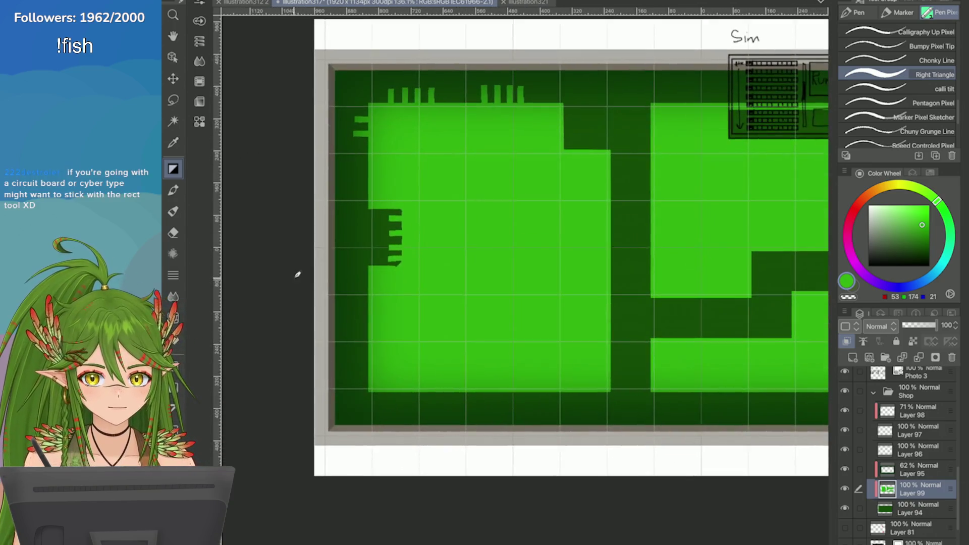
pyautogui.scroll(2, 387, 258)
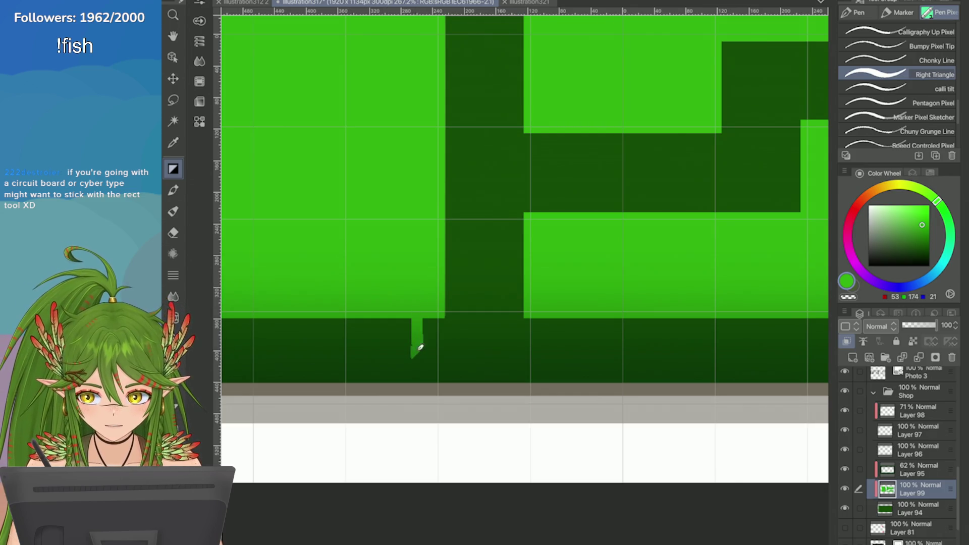
pyautogui.press('^')
pyautogui.scroll(-2, 424, 302)
pyautogui.moveTo(508, 331); pyautogui.dragTo(487, 314)
pyautogui.press('-')
pyautogui.press('-')
pyautogui.press('-')
pyautogui.press('-')
# Step: Try drawing the first straight vertical pin bars, undoing uneven ones
pyautogui.scroll(2, 479, 302)
pyautogui.moveTo(512, 283); pyautogui.dragTo(513, 245)
pyautogui.scroll(1, 513, 318)
pyautogui.hotkey('ctrl', 'z')
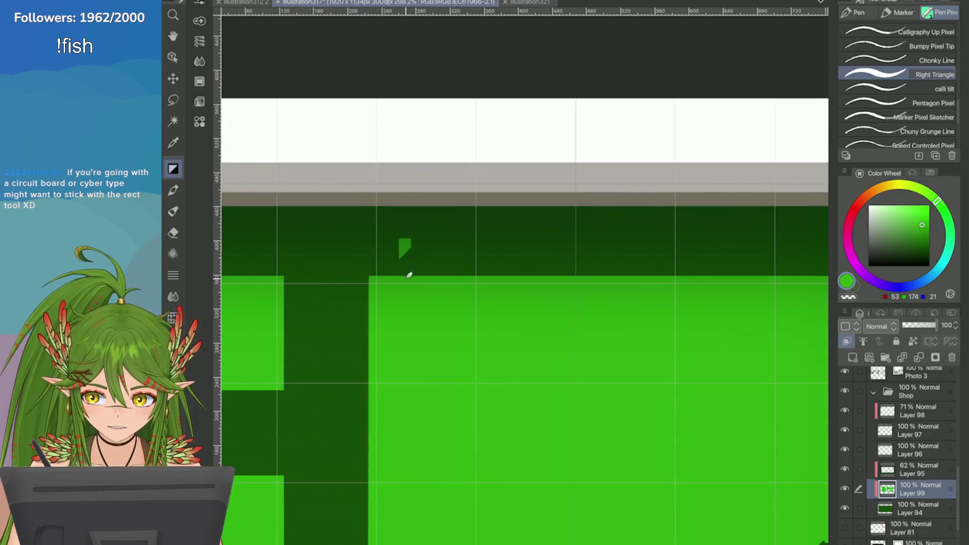
pyautogui.moveTo(405, 241); pyautogui.dragTo(405, 283)
pyautogui.moveTo(444, 237); pyautogui.dragTo(447, 314)
pyautogui.hotkey('ctrl', 'z')
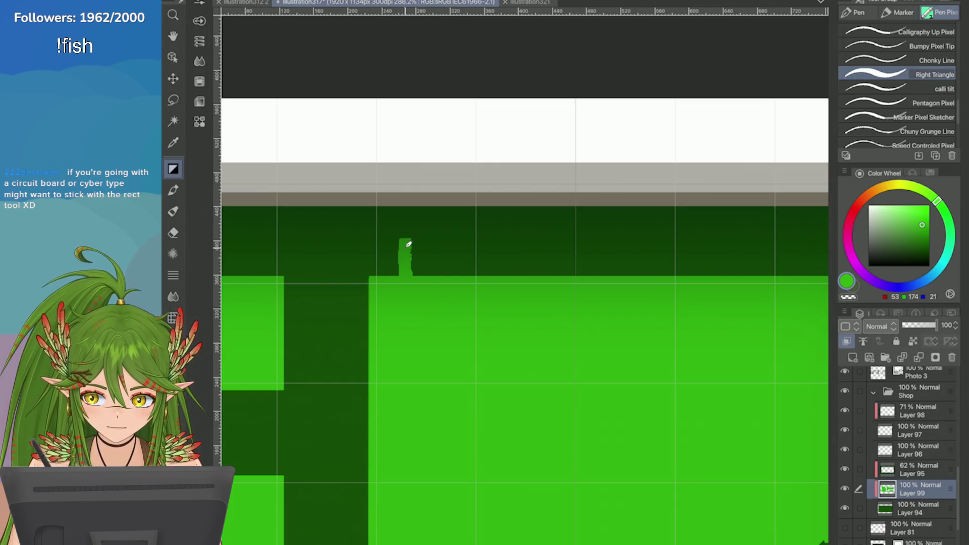
pyautogui.hotkey('ctrl', 'z')
# Step: Draw a row of four straight vertical pin bars along the block edge
pyautogui.moveTo(407, 240); pyautogui.dragTo(408, 277)
pyautogui.hotkey('ctrl', 'z')
pyautogui.moveTo(405, 240); pyautogui.dragTo(405, 283)
pyautogui.moveTo(438, 240); pyautogui.dragTo(439, 283)
pyautogui.hotkey('ctrl', 'z')
pyautogui.moveTo(438, 240); pyautogui.dragTo(439, 278)
pyautogui.moveTo(472, 240); pyautogui.dragTo(473, 281)
pyautogui.moveTo(507, 239); pyautogui.dragTo(508, 278)
# Step: Add three short pin bars above the block's right part after several retries
pyautogui.scroll(-1, 509, 278)
pyautogui.scroll(-2, 495, 233)
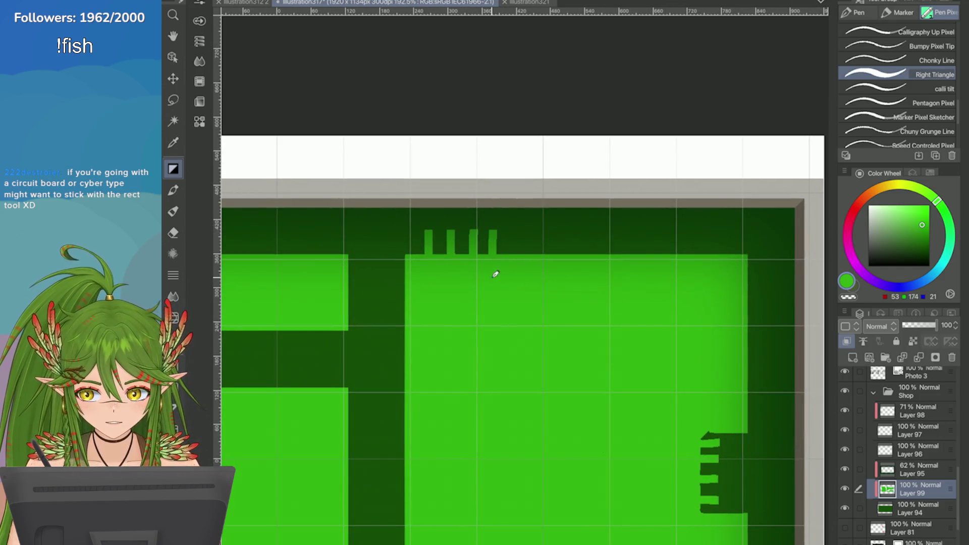
pyautogui.scroll(2, 495, 273)
pyautogui.moveTo(457, 221)
pyautogui.mouseDown()
pyautogui.moveTo(457, 265)
pyautogui.moveTo(434, 271)
pyautogui.mouseUp()
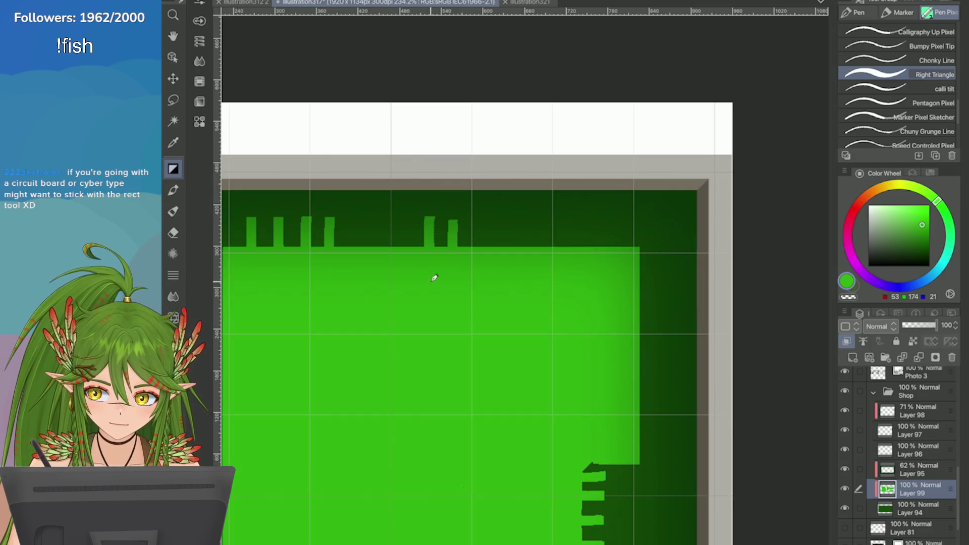
pyautogui.hotkey('ctrl', 'z')
pyautogui.moveTo(434, 219); pyautogui.dragTo(435, 289)
pyautogui.hotkey('ctrl', 'z')
pyautogui.moveTo(420, 220); pyautogui.dragTo(421, 262)
pyautogui.hotkey('ctrl', 'z')
pyautogui.hotkey('ctrl', 'z')
pyautogui.moveTo(527, 216)
pyautogui.mouseDown()
pyautogui.moveTo(530, 266)
pyautogui.moveTo(560, 281)
pyautogui.mouseUp()
pyautogui.hotkey('ctrl', 'z')
pyautogui.hotkey('ctrl', 'z')
pyautogui.moveTo(521, 230)
pyautogui.mouseDown()
pyautogui.moveTo(522, 250)
pyautogui.moveTo(600, 249)
pyautogui.mouseUp()
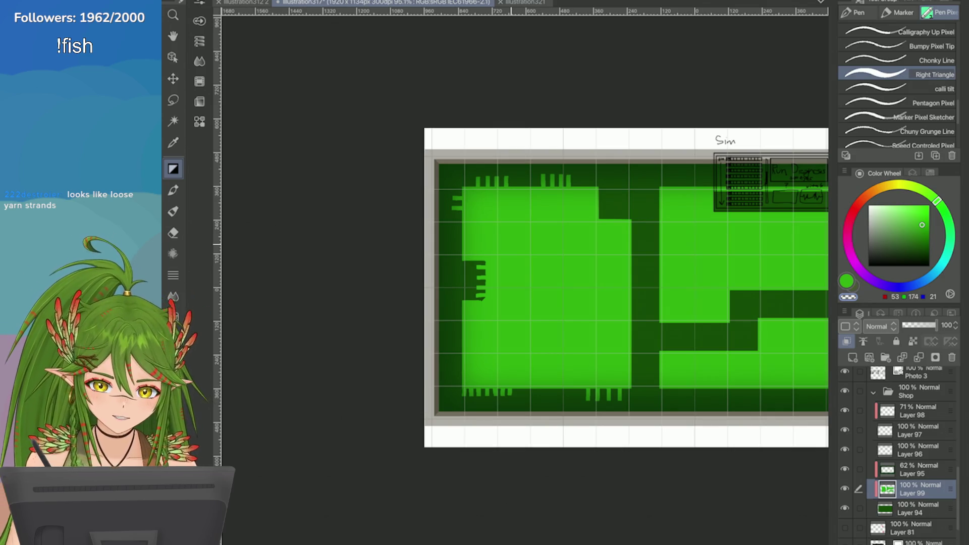
pyautogui.scroll(5, 494, 361)
# Step: Add a small pin at the left edge and two thin light lines across the dark channel
pyautogui.moveTo(426, 296); pyautogui.dragTo(404, 295)
pyautogui.scroll(-5, 404, 292)
pyautogui.scroll(4, 399, 283)
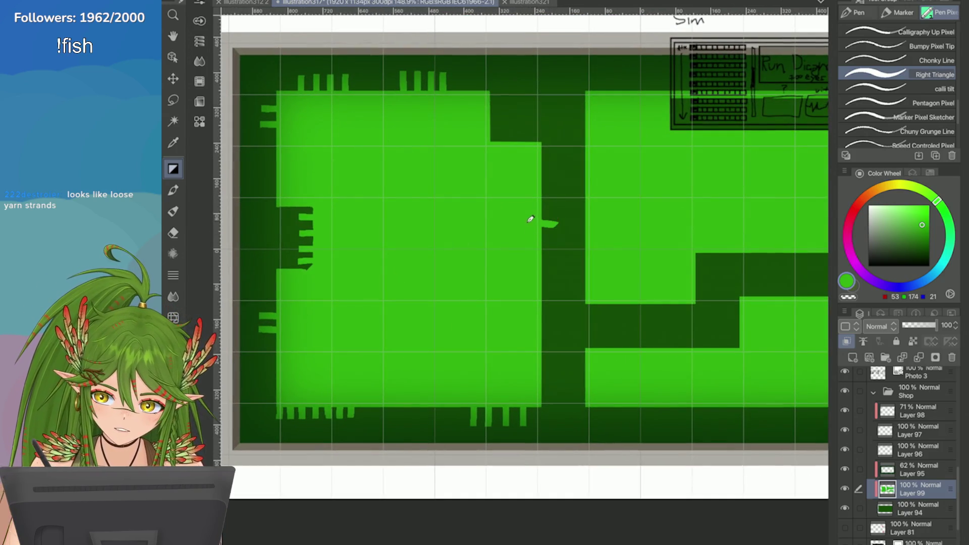
pyautogui.moveTo(543, 225)
pyautogui.mouseDown()
pyautogui.moveTo(560, 222)
pyautogui.moveTo(542, 228)
pyautogui.mouseUp()
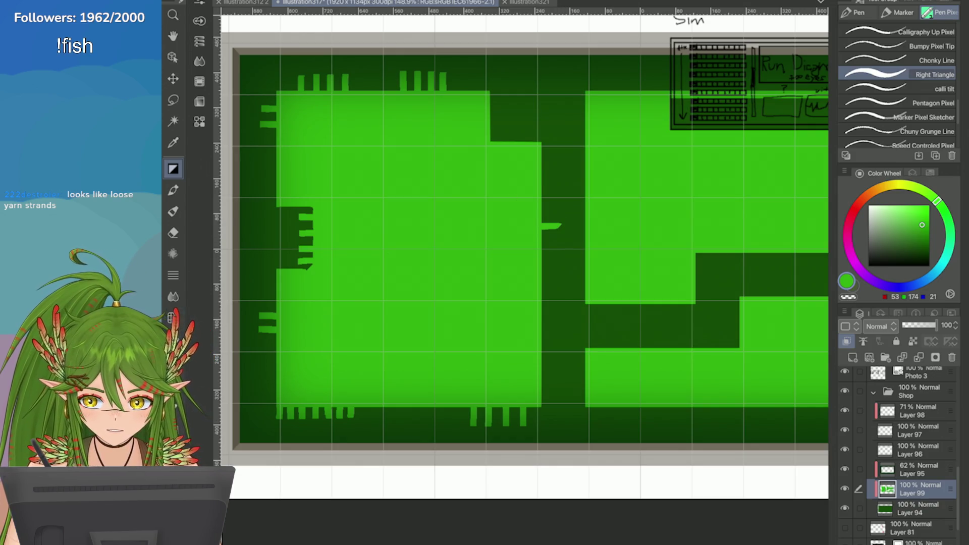
pyautogui.hotkey('ctrl', 'z')
pyautogui.moveTo(537, 279); pyautogui.dragTo(542, 314)
pyautogui.moveTo(546, 244)
pyautogui.mouseDown()
pyautogui.moveTo(550, 312)
pyautogui.moveTo(540, 286)
pyautogui.moveTo(523, 306)
pyautogui.mouseUp()
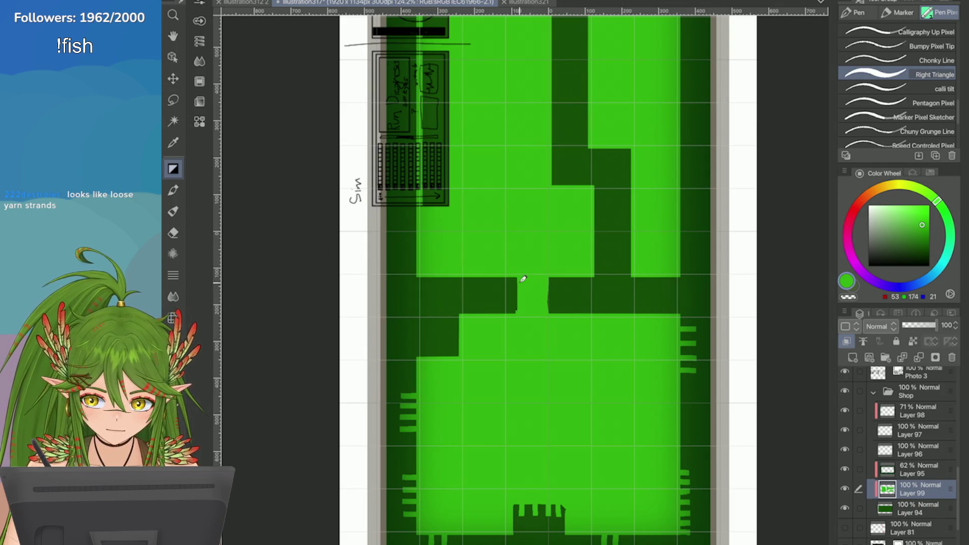
pyautogui.hotkey('ctrl', 'z')
pyautogui.hotkey('ctrl', 'z')
pyautogui.hotkey('ctrl', 'z')
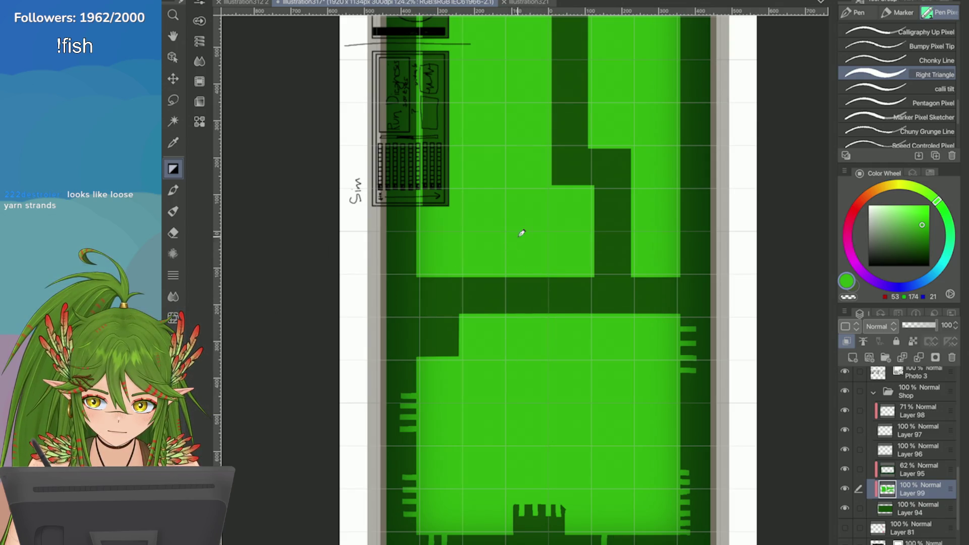
pyautogui.moveTo(551, 248); pyautogui.dragTo(548, 365)
pyautogui.moveTo(507, 257); pyautogui.dragTo(506, 366)
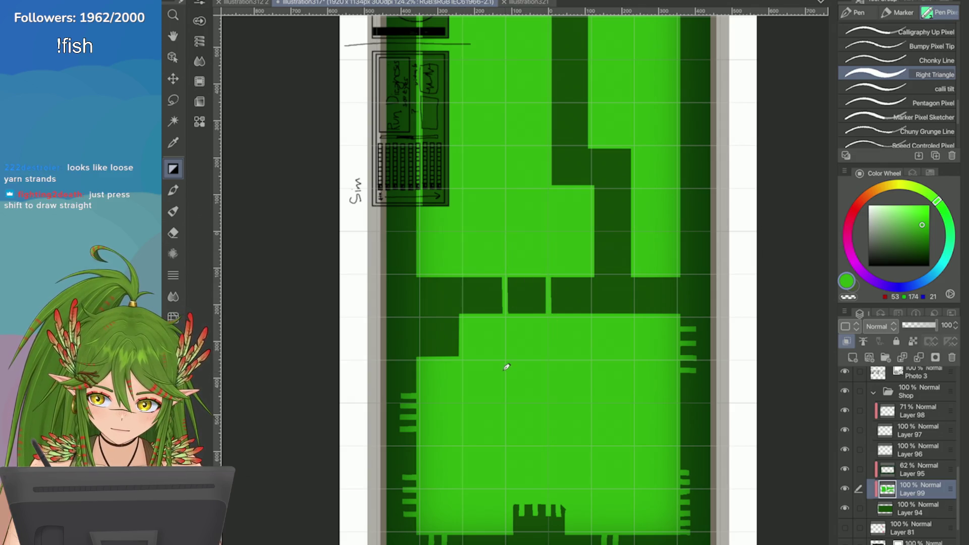
pyautogui.scroll(1, 515, 318)
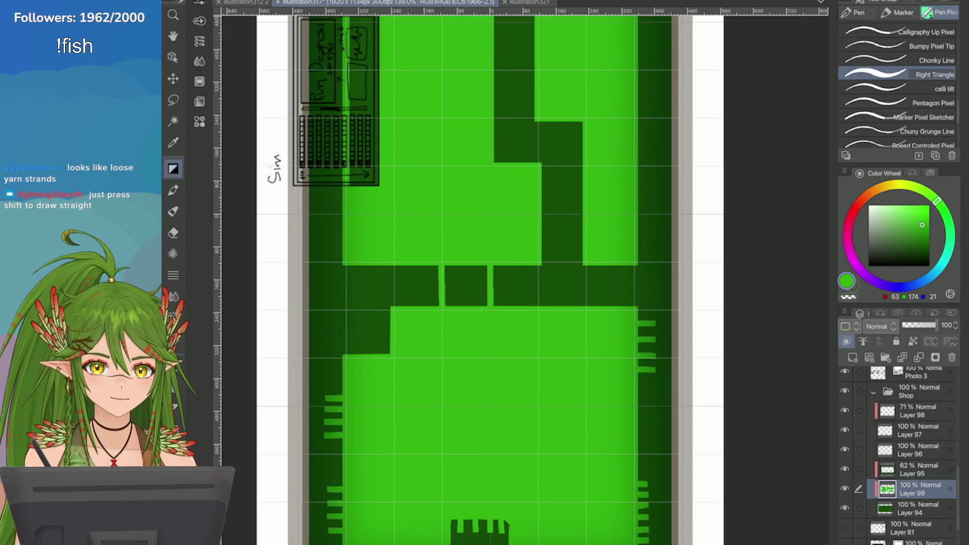
# Step: Add more thin light green lines across the channel, redrawing uneven ones
pyautogui.moveTo(528, 255); pyautogui.dragTo(528, 343)
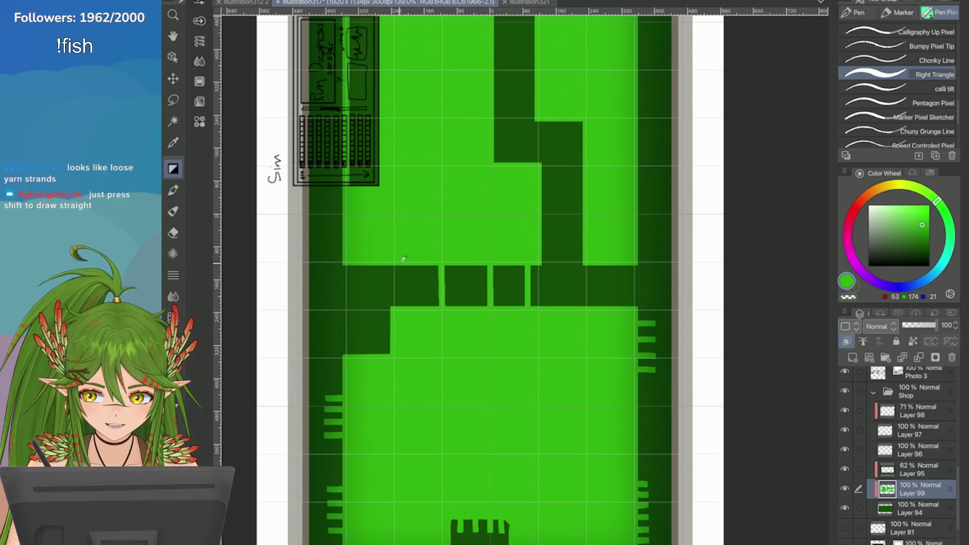
pyautogui.moveTo(538, 259); pyautogui.dragTo(537, 328)
pyautogui.moveTo(407, 251); pyautogui.dragTo(407, 348)
pyautogui.hotkey('ctrl', 'z')
pyautogui.hotkey('ctrl', 'z')
pyautogui.moveTo(412, 260); pyautogui.dragTo(411, 330)
pyautogui.hotkey('ctrl', 'z')
pyautogui.moveTo(410, 246); pyautogui.dragTo(409, 348)
pyautogui.moveTo(399, 262); pyautogui.dragTo(403, 335)
pyautogui.hotkey('ctrl', 'z')
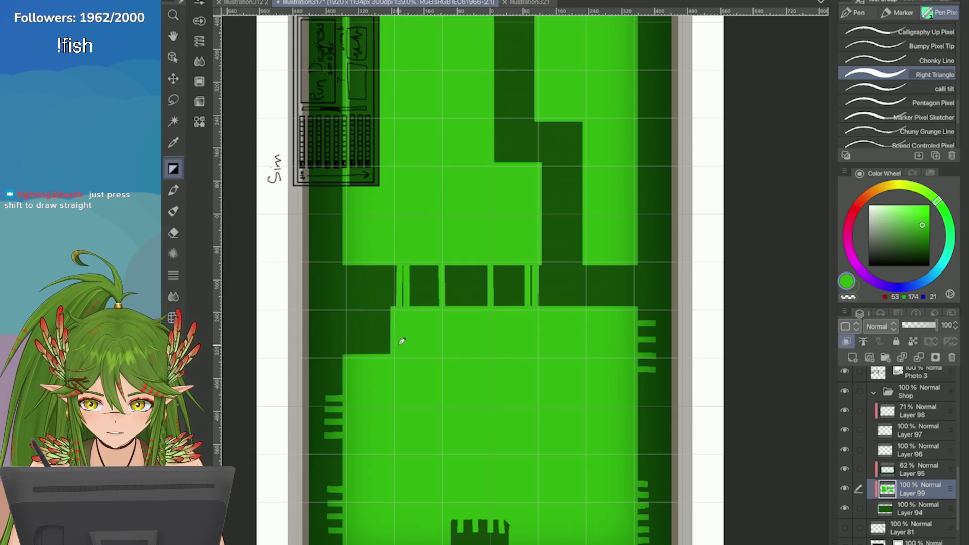
pyautogui.hotkey('ctrl', 'z')
pyautogui.moveTo(402, 259); pyautogui.dragTo(402, 339)
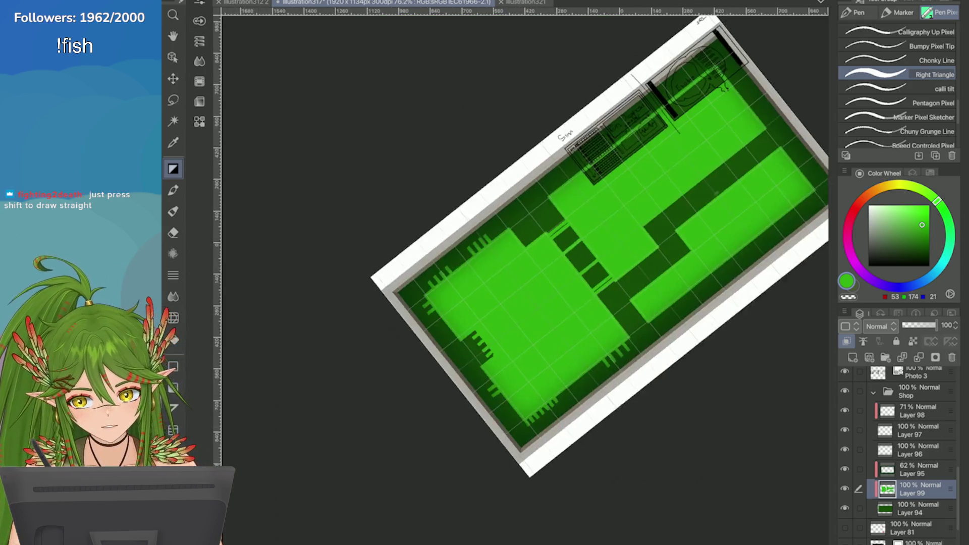
# Step: Straighten the view and try placing a light divider in the dark block
pyautogui.hotkey('ctrl', '0')
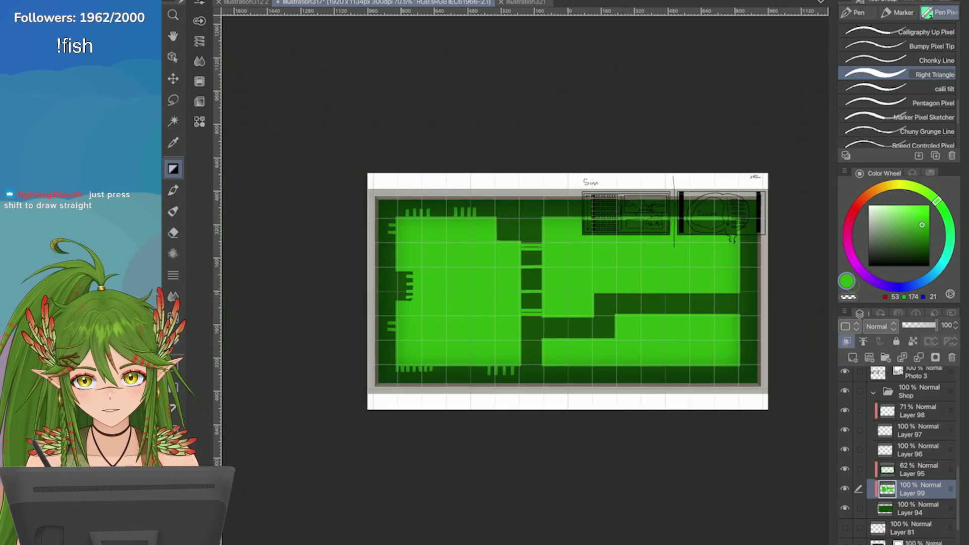
pyautogui.scroll(3, 444, 227)
pyautogui.moveTo(441, 208); pyautogui.dragTo(442, 247)
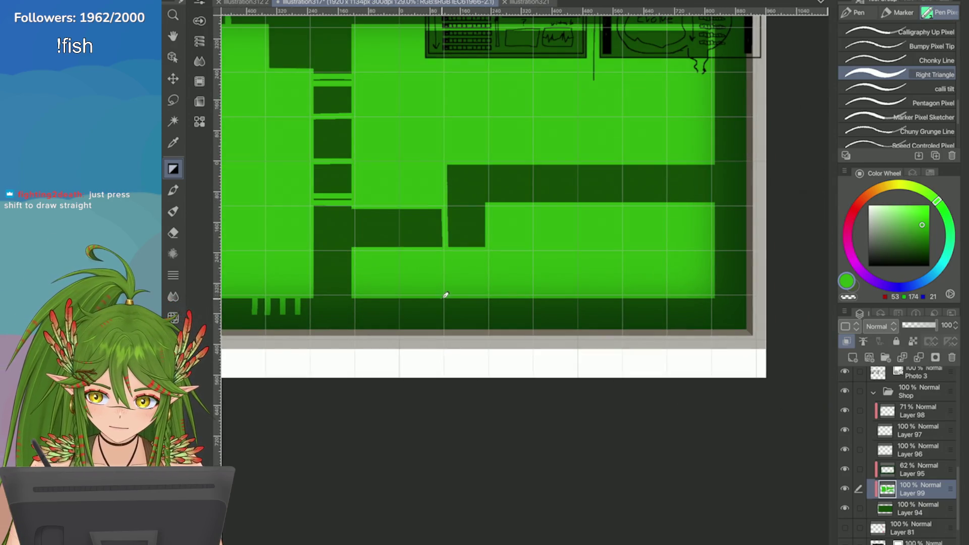
pyautogui.hotkey('ctrl', 'z')
pyautogui.moveTo(444, 209); pyautogui.dragTo(446, 247)
pyautogui.hotkey('ctrl', '0')
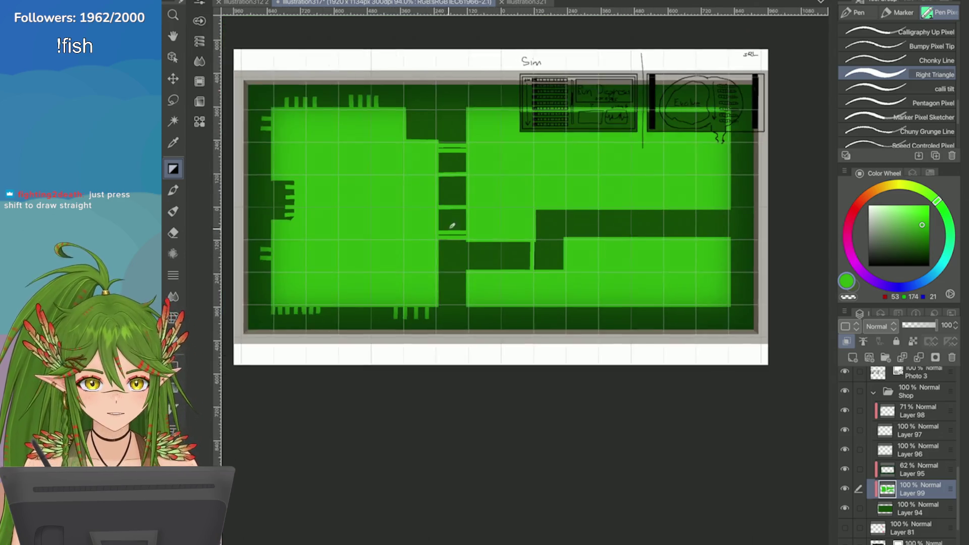
pyautogui.scroll(3, 450, 217)
pyautogui.hotkey('ctrl', 'z')
# Step: Split the dark block with a light divider, adjusting positions and trying a second one
pyautogui.moveTo(479, 218); pyautogui.dragTo(480, 258)
pyautogui.hotkey('ctrl', 'z')
pyautogui.moveTo(468, 218); pyautogui.dragTo(467, 258)
pyautogui.hotkey('ctrl', 'z')
pyautogui.moveTo(471, 218); pyautogui.dragTo(472, 258)
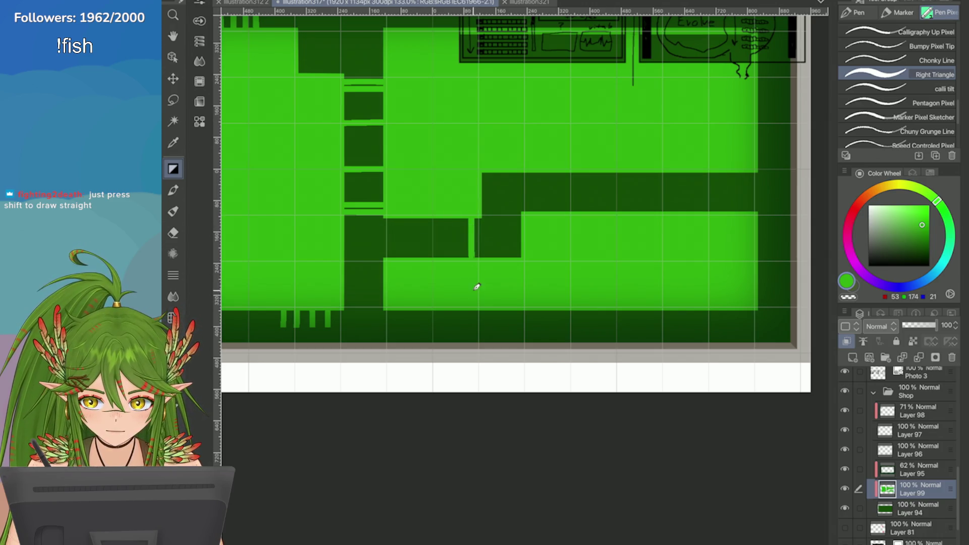
pyautogui.moveTo(397, 218); pyautogui.dragTo(396, 258)
pyautogui.hotkey('ctrl', 'z')
pyautogui.moveTo(395, 218); pyautogui.dragTo(393, 259)
pyautogui.hotkey('ctrl', 'z')
pyautogui.scroll(5, 609, 262)
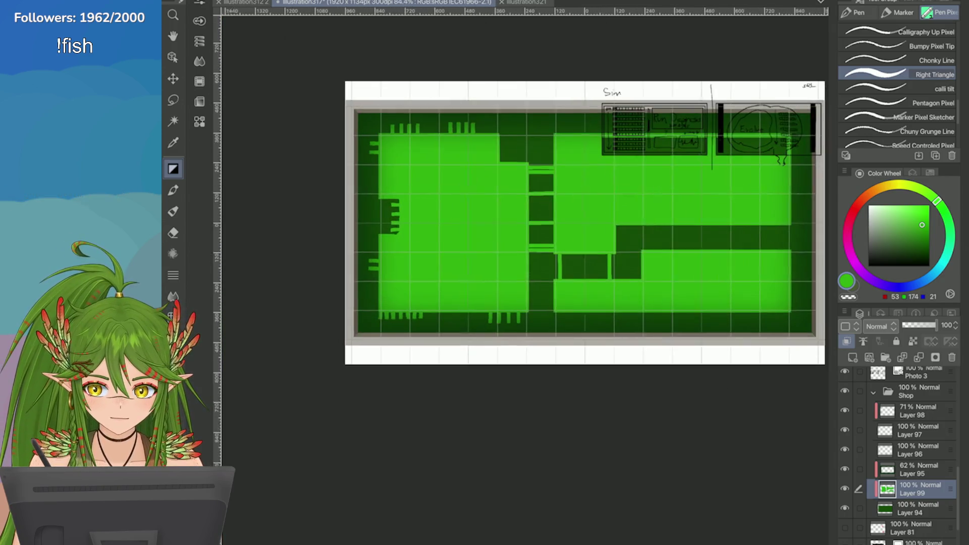
# Step: Select the middle dark blocks with a rectangle selection, adjust them, then deselect
pyautogui.press('m')
pyautogui.press('m')
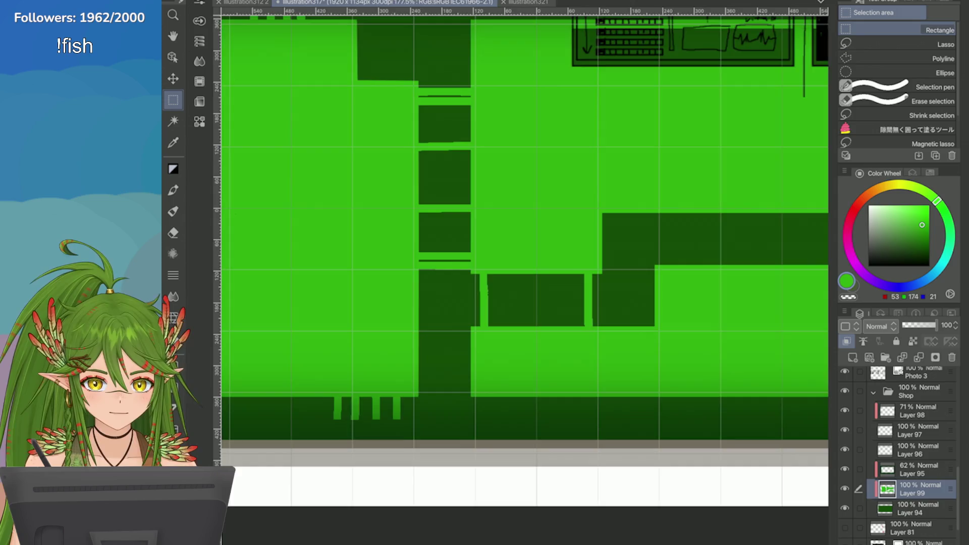
pyautogui.scroll(1, 718, 427)
pyautogui.moveTo(414, 230); pyautogui.dragTo(482, 319)
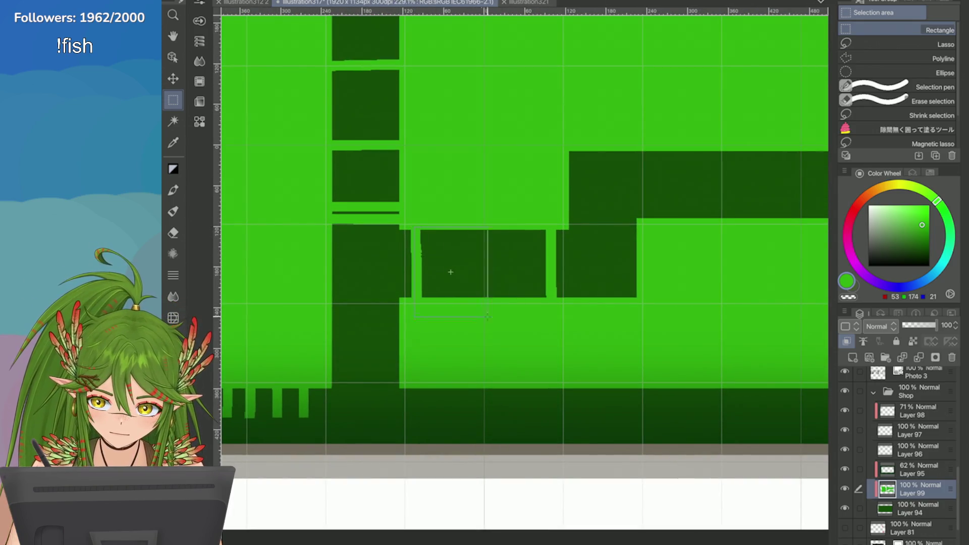
pyautogui.moveTo(550, 307); pyautogui.dragTo(550, 307)
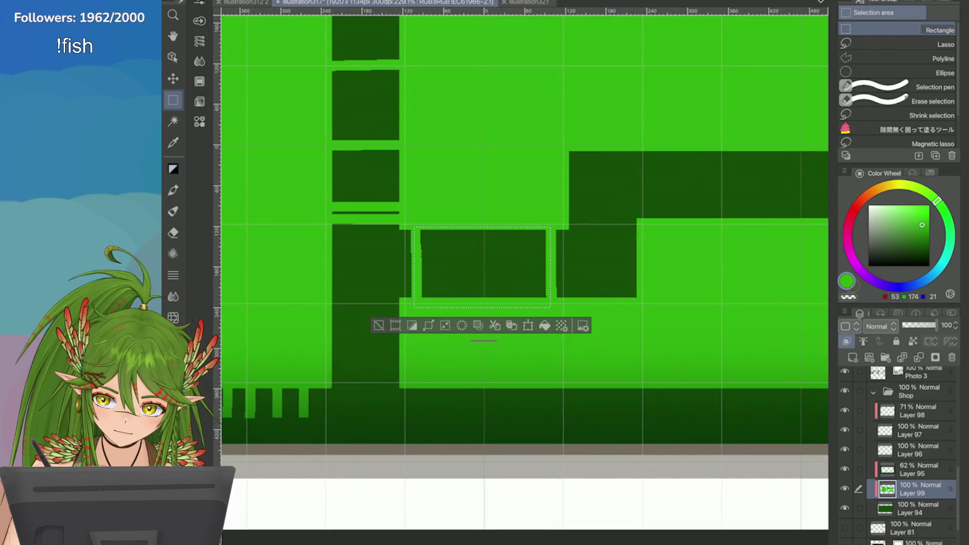
pyautogui.click(460, 326)
pyautogui.click(378, 325)
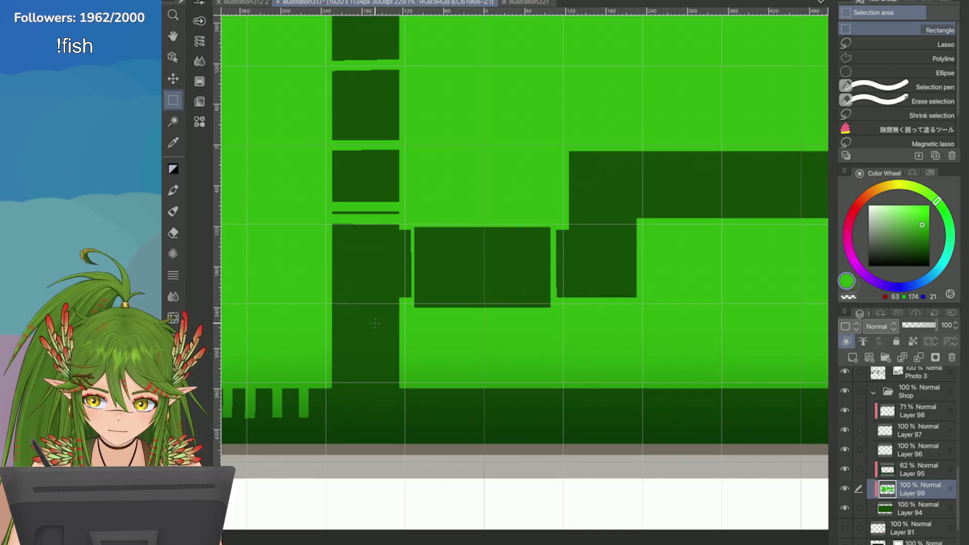
pyautogui.scroll(3, 525, 267)
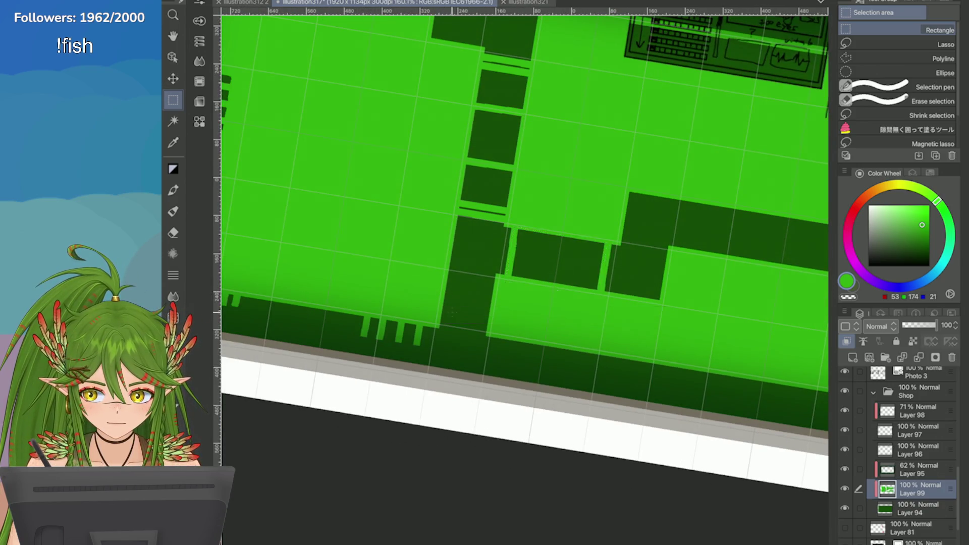
pyautogui.scroll(2, 525, 268)
pyautogui.moveTo(476, 248)
pyautogui.mouseDown()
pyautogui.moveTo(479, 310)
pyautogui.moveTo(510, 311)
pyautogui.mouseUp()
pyautogui.hotkey('ctrl', 'd')
pyautogui.scroll(1, 639, 366)
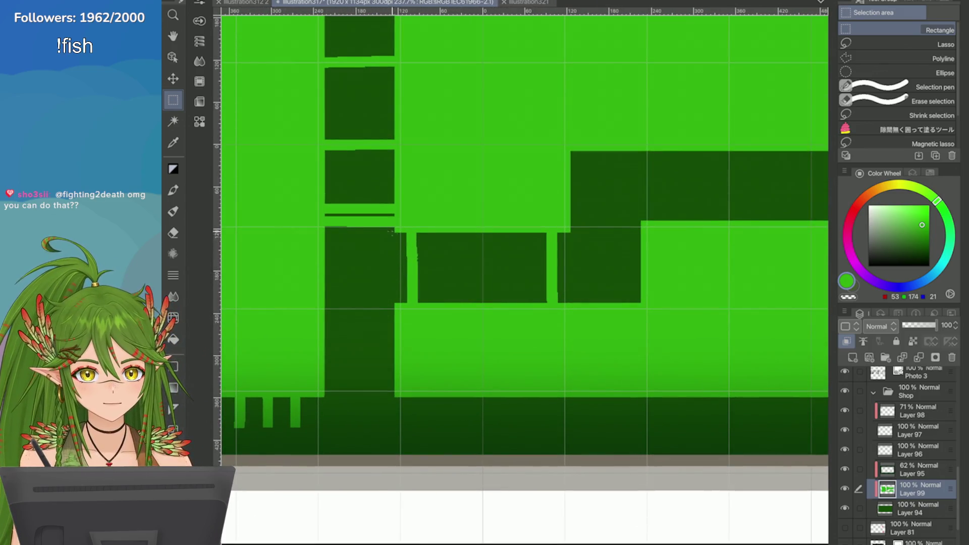
# Step: Try a light green line down the dark column, then undo it
pyautogui.press('p')
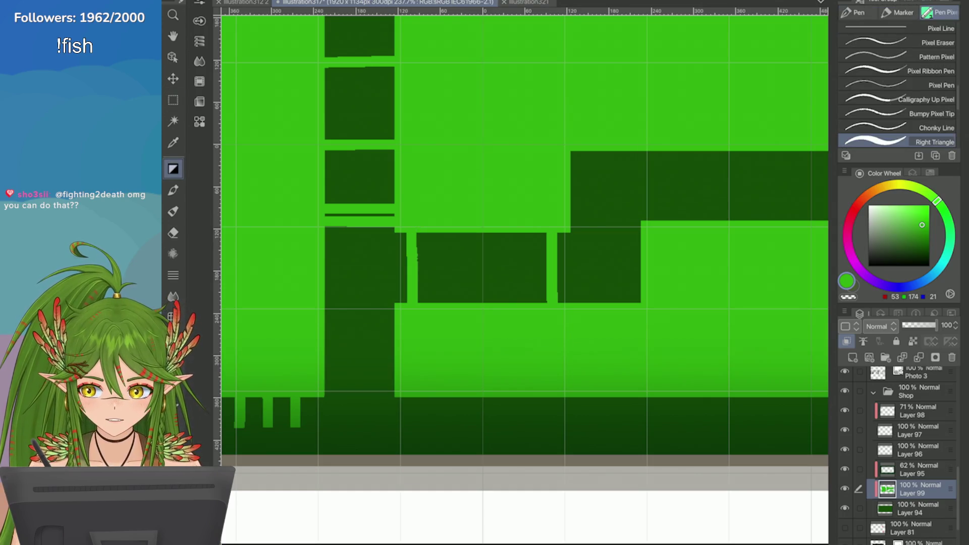
pyautogui.scroll(-3, 783, 264)
pyautogui.moveTo(474, 249)
pyautogui.mouseDown()
pyautogui.moveTo(483, 369)
pyautogui.moveTo(454, 352)
pyautogui.moveTo(505, 326)
pyautogui.moveTo(494, 342)
pyautogui.moveTo(461, 313)
pyautogui.moveTo(493, 335)
pyautogui.moveTo(472, 368)
pyautogui.moveTo(490, 234)
pyautogui.moveTo(481, 106)
pyautogui.moveTo(478, 374)
pyautogui.mouseUp()
pyautogui.scroll(1, 823, 377)
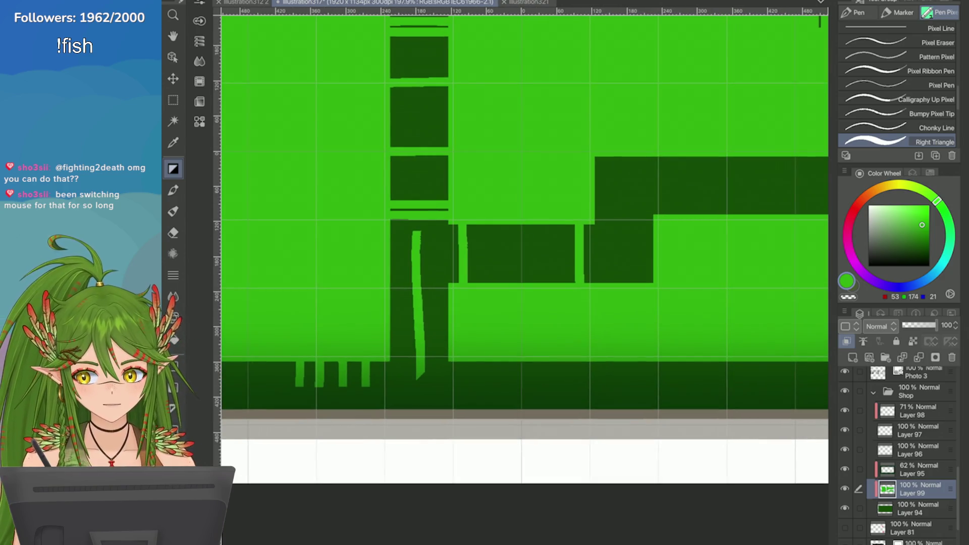
pyautogui.hotkey('ctrl', 'z')
pyautogui.scroll(2, 760, 314)
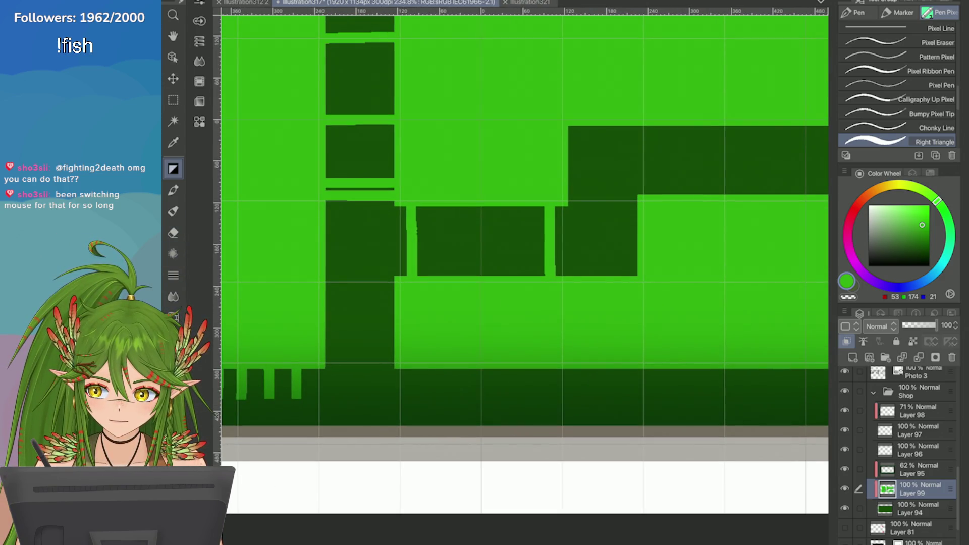
# Step: Select the pair of middle-row dark blocks, then a single block, and deselect
pyautogui.press('m')
pyautogui.moveTo(416, 202)
pyautogui.mouseDown()
pyautogui.moveTo(534, 290)
pyautogui.moveTo(546, 285)
pyautogui.mouseUp()
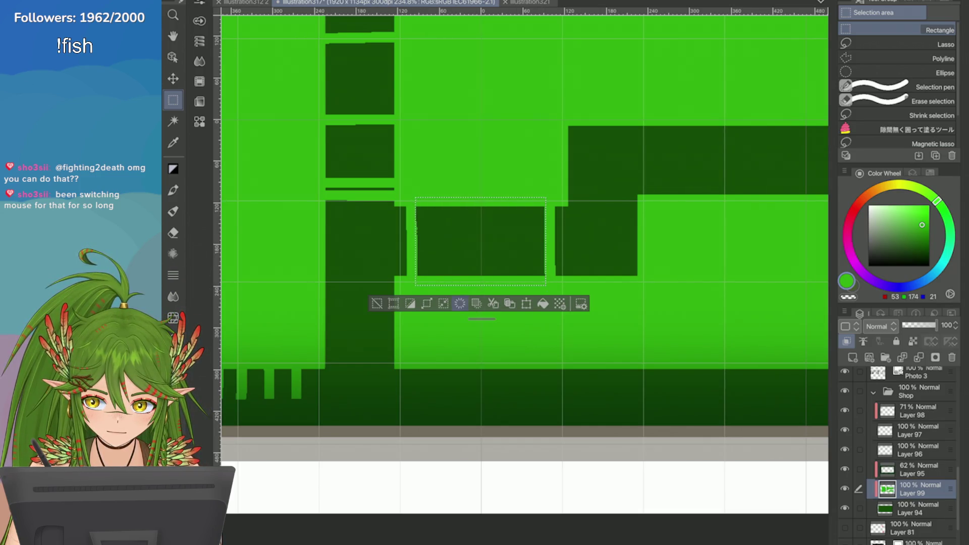
pyautogui.scroll(-5, 525, 263)
pyautogui.press('-')
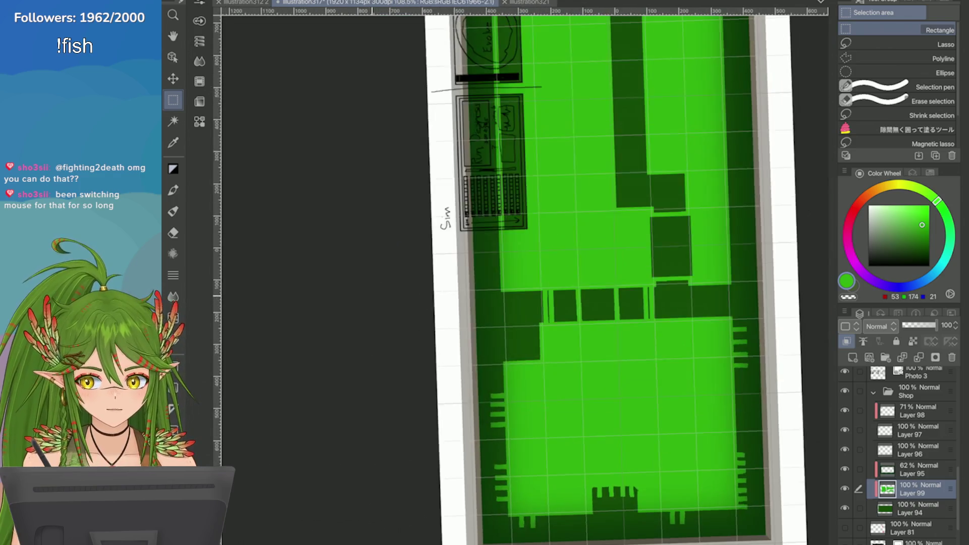
pyautogui.scroll(3, 423, 247)
pyautogui.moveTo(449, 279); pyautogui.dragTo(500, 301)
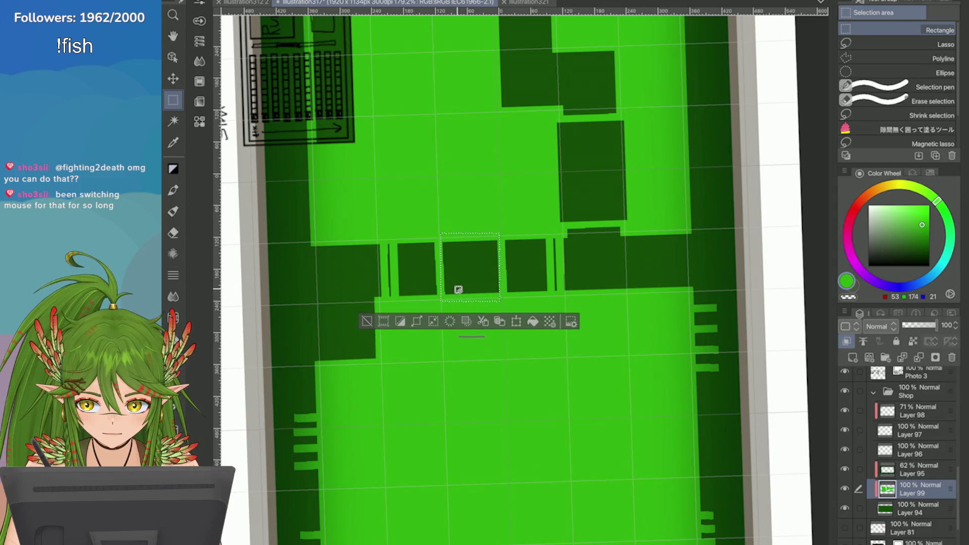
pyautogui.hotkey('ctrl', 'd')
pyautogui.scroll(-5, 520, 278)
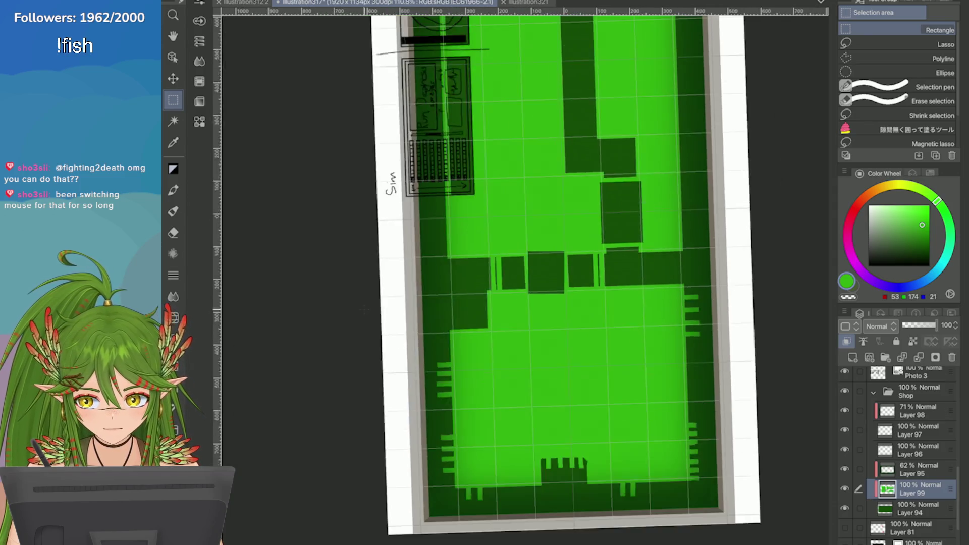
pyautogui.scroll(6, 520, 278)
pyautogui.hotkey('ctrl', 'z')
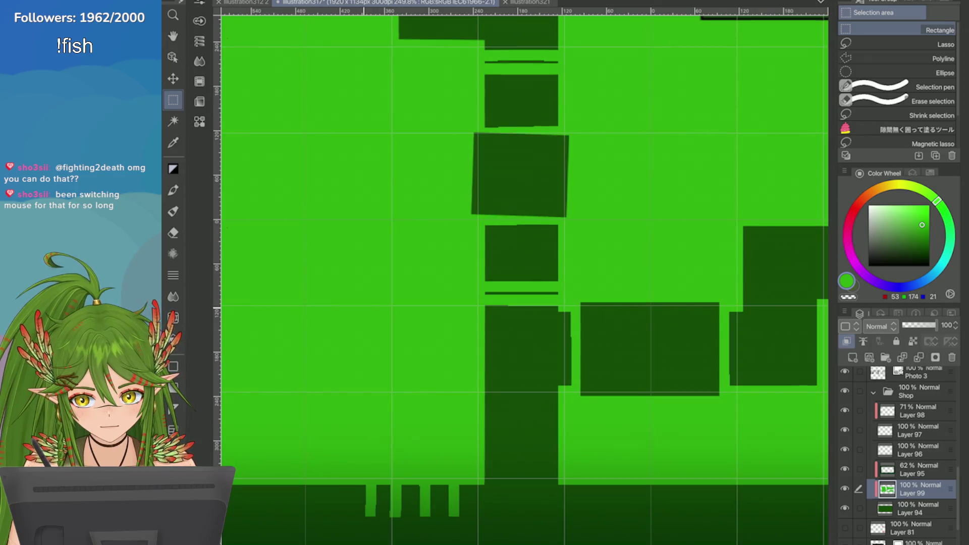
pyautogui.hotkey('ctrl', 'z')
pyautogui.hotkey('ctrl', 'd')
pyautogui.scroll(1, 427, 196)
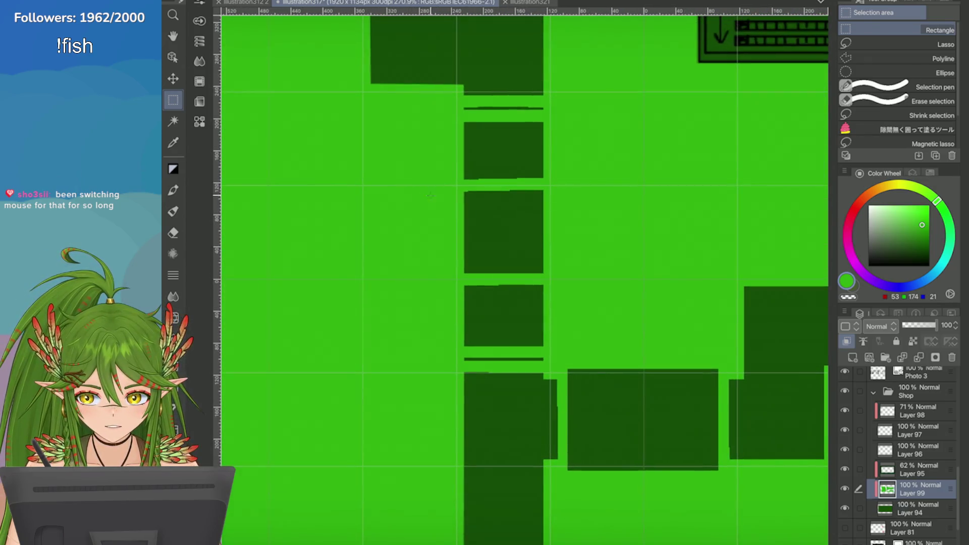
pyautogui.moveTo(460, 223)
pyautogui.mouseDown()
pyautogui.moveTo(576, 277)
pyautogui.moveTo(570, 274)
pyautogui.mouseUp()
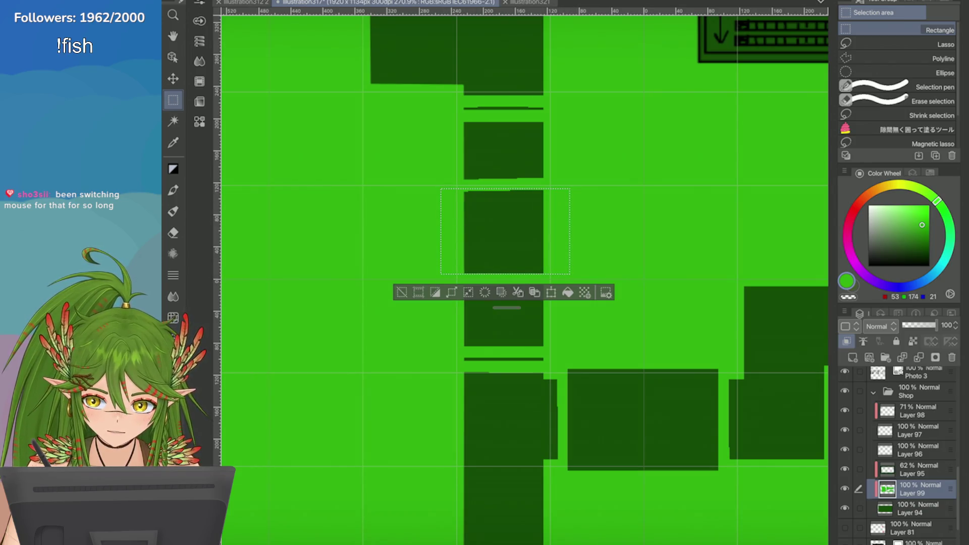
pyautogui.hotkey('alt', 'BackSpace')
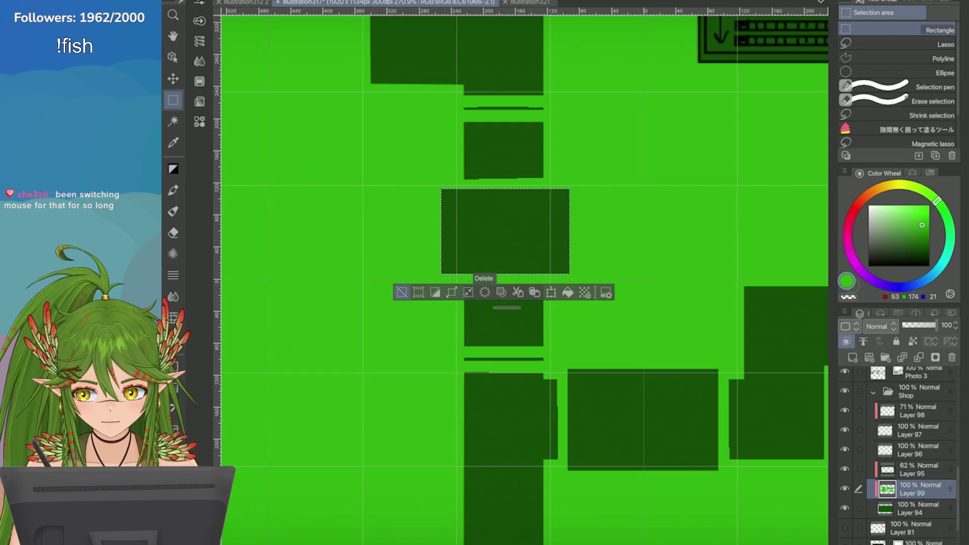
pyautogui.click(403, 292)
pyautogui.scroll(-3, 402, 292)
pyautogui.scroll(5, 388, 286)
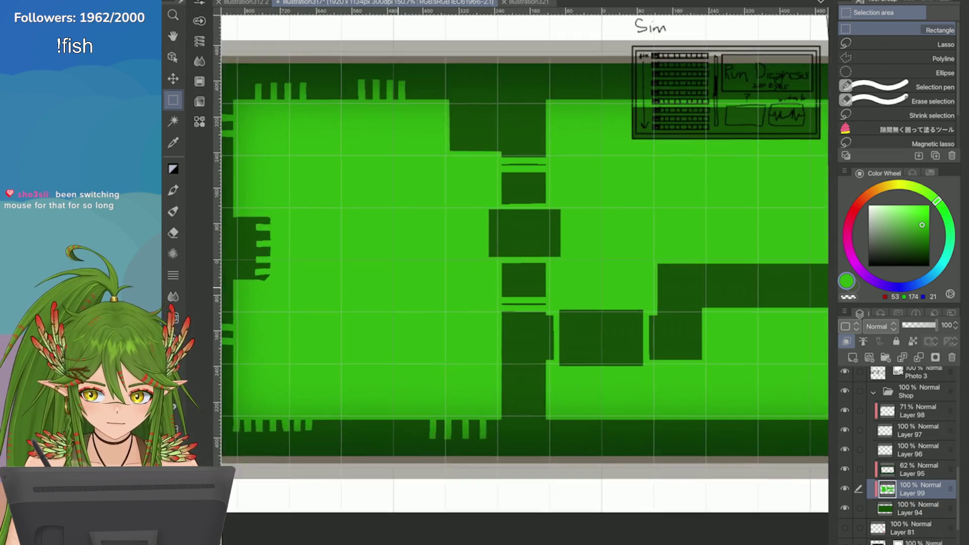
pyautogui.moveTo(407, 301); pyautogui.dragTo(491, 309)
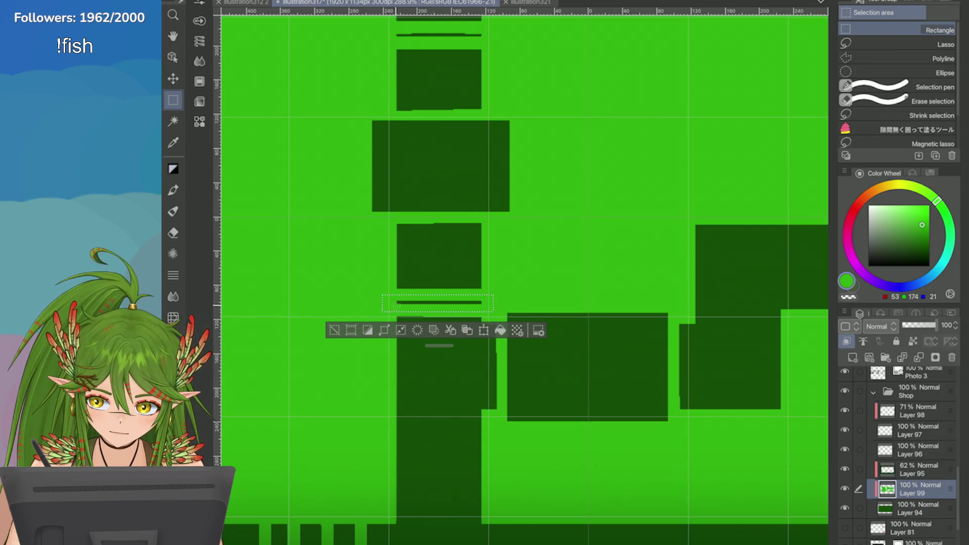
pyautogui.hotkey('alt', 'BackSpace')
pyautogui.click(332, 328)
pyautogui.scroll(-3, 329, 323)
pyautogui.scroll(-2, 328, 321)
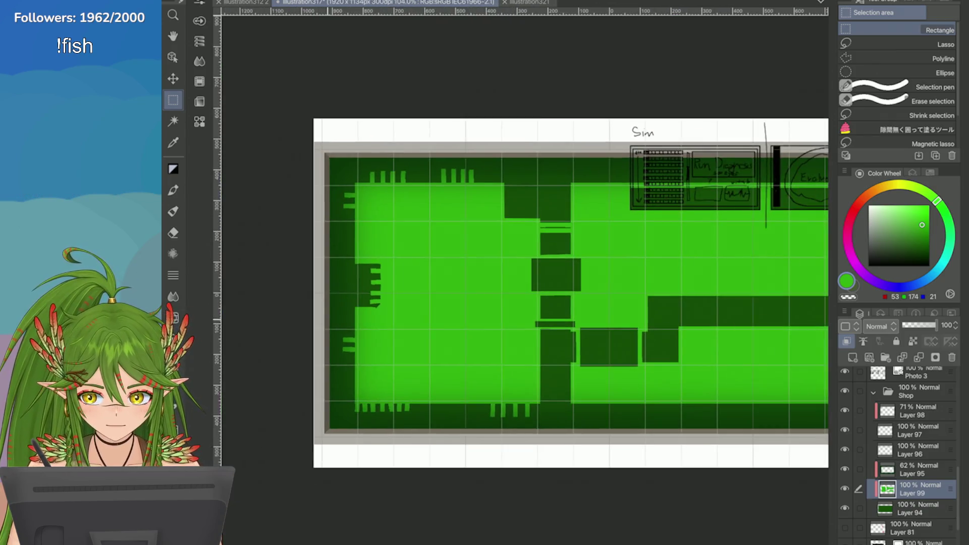
pyautogui.scroll(5, 406, 193)
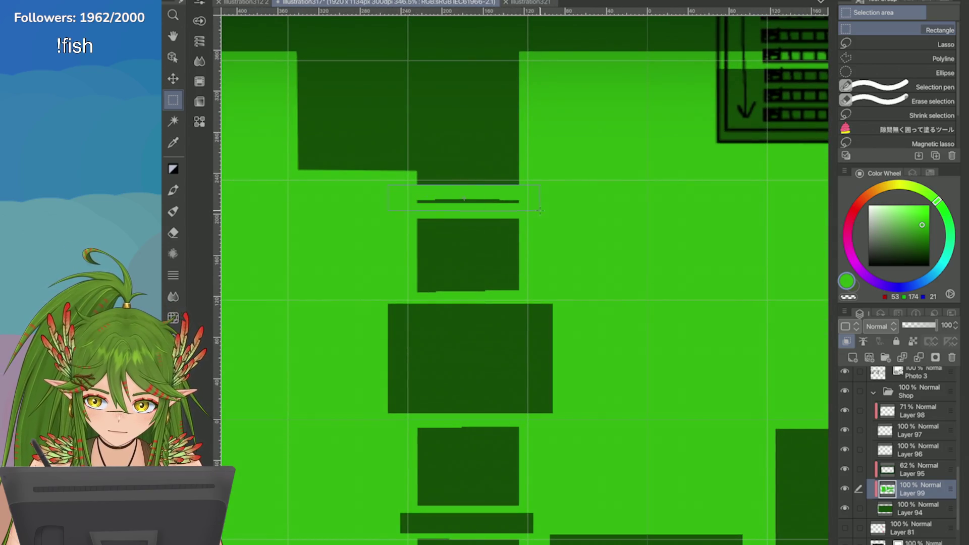
pyautogui.moveTo(538, 213); pyautogui.dragTo(538, 213)
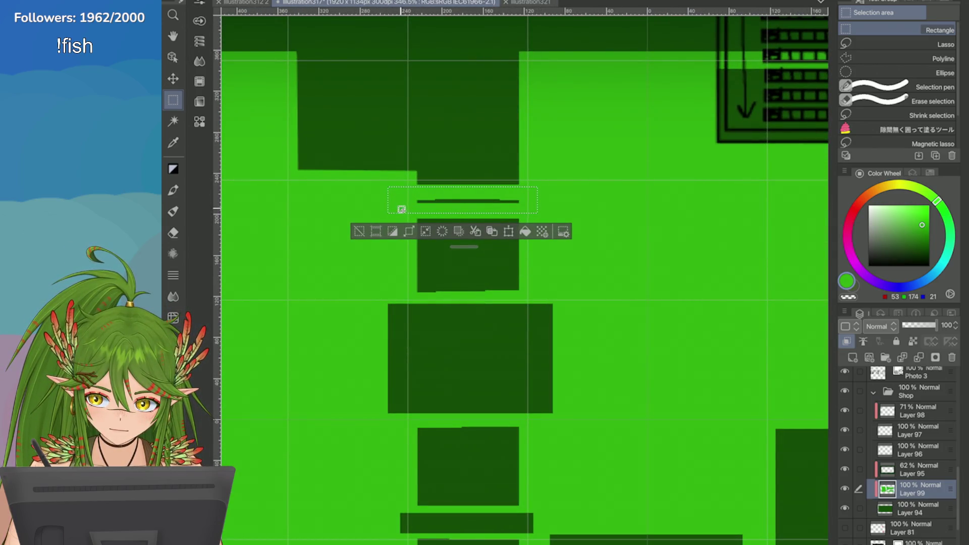
pyautogui.click(379, 203)
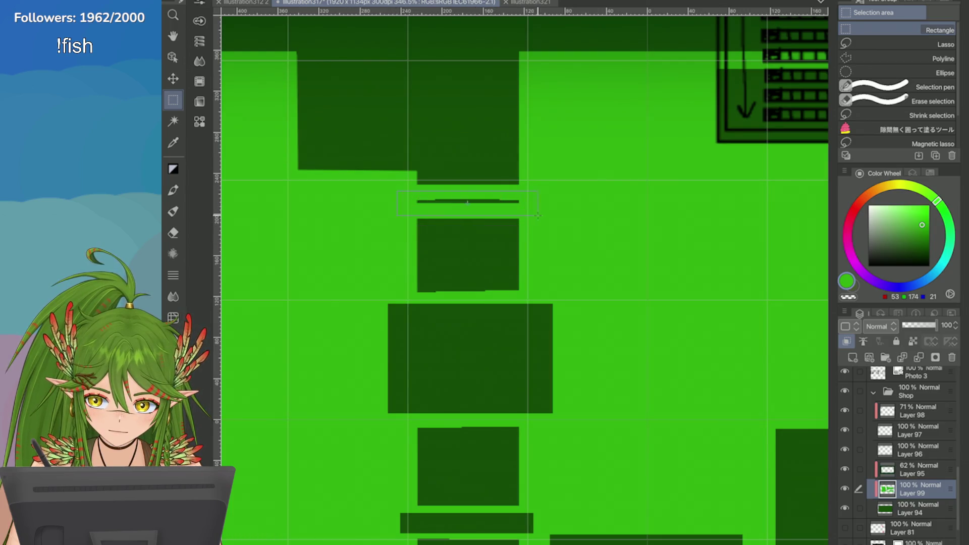
pyautogui.moveTo(541, 214); pyautogui.dragTo(396, 189)
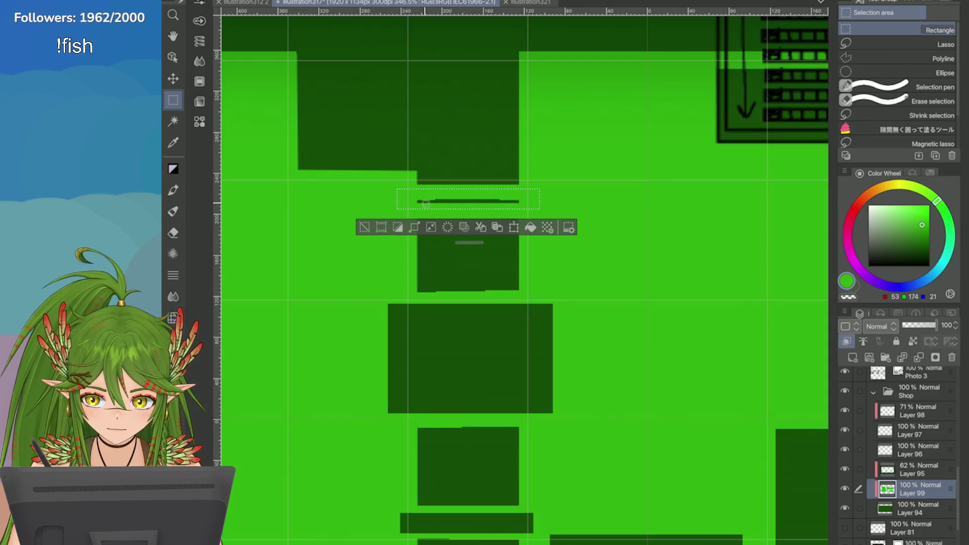
pyautogui.click(530, 227)
pyautogui.click(364, 227)
pyautogui.scroll(-5, 708, 231)
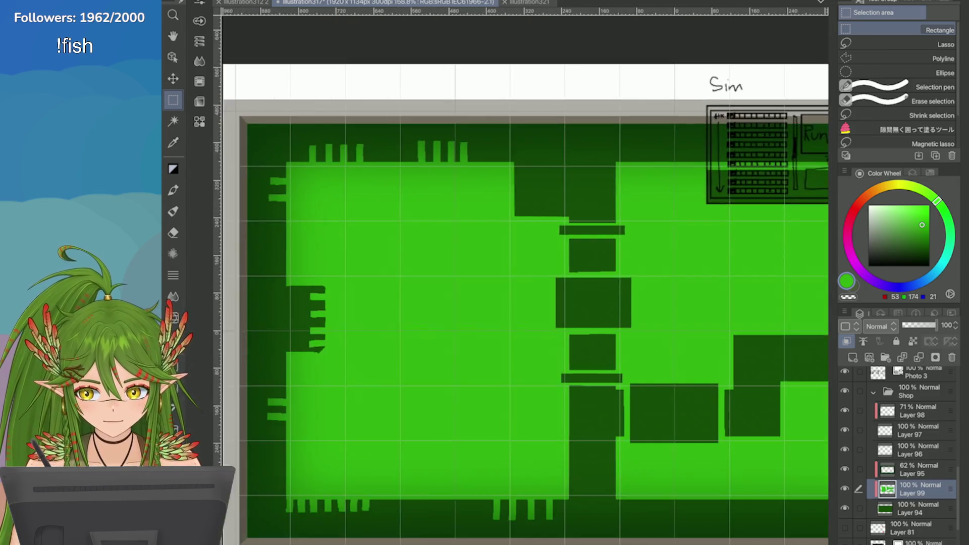
pyautogui.scroll(3, 525, 277)
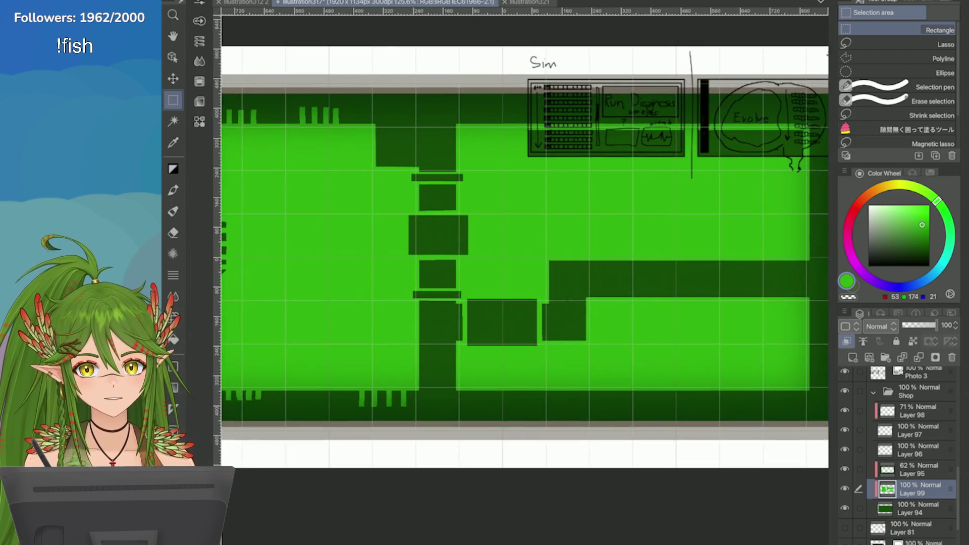
pyautogui.scroll(-1, 380, 205)
pyautogui.scroll(2, 504, 252)
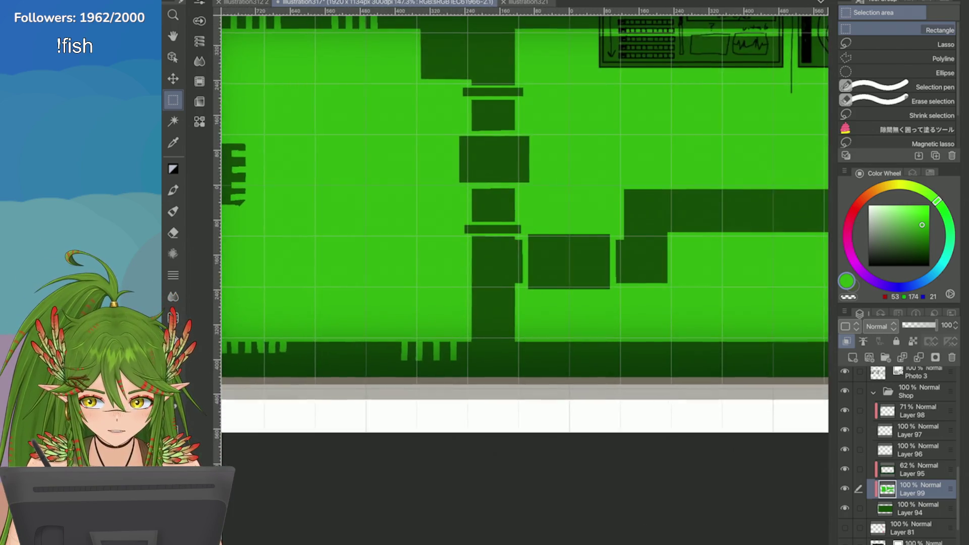
pyautogui.scroll(-3, 504, 252)
pyautogui.scroll(3, 605, 252)
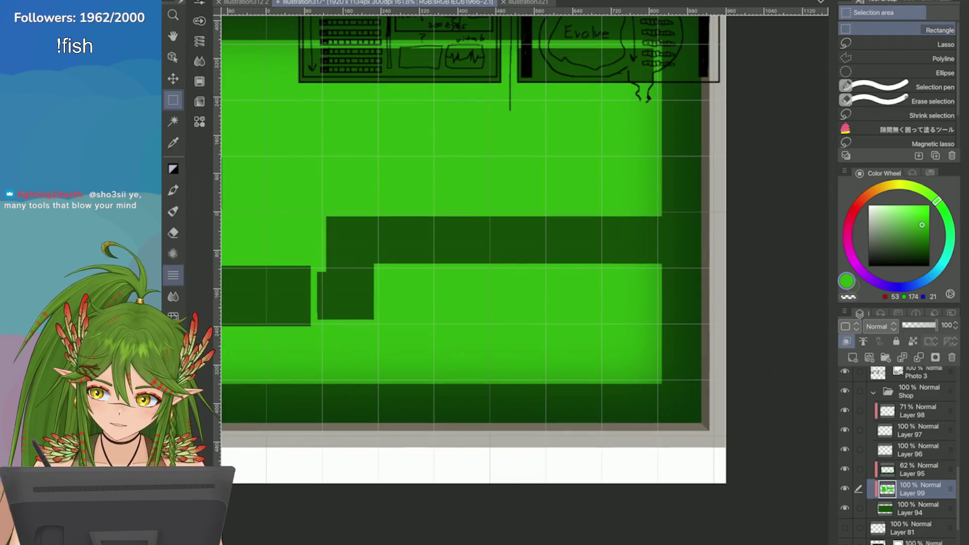
# Step: Paint four vertical light green gaps across the right-hand dark strip with the Pixel Pen
pyautogui.press('p')
pyautogui.scroll(2, 584, 205)
pyautogui.moveTo(599, 207); pyautogui.dragTo(596, 274)
pyautogui.hotkey('ctrl', 'z')
pyautogui.moveTo(601, 202); pyautogui.dragTo(588, 274)
pyautogui.hotkey('ctrl', 'z')
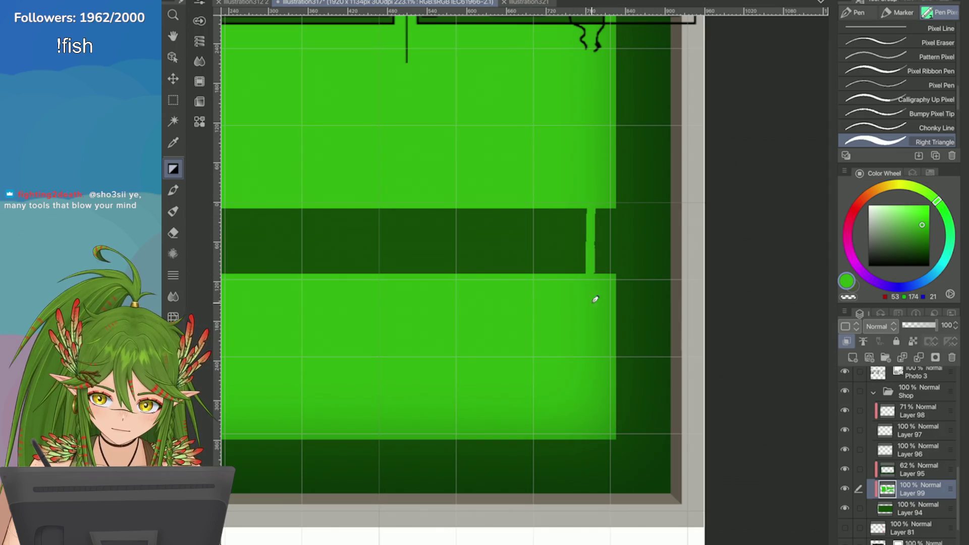
pyautogui.hotkey('ctrl', 'z')
pyautogui.moveTo(594, 199); pyautogui.dragTo(593, 323)
pyautogui.moveTo(539, 194); pyautogui.dragTo(545, 275)
pyautogui.hotkey('ctrl', 'z')
pyautogui.moveTo(541, 191); pyautogui.dragTo(540, 297)
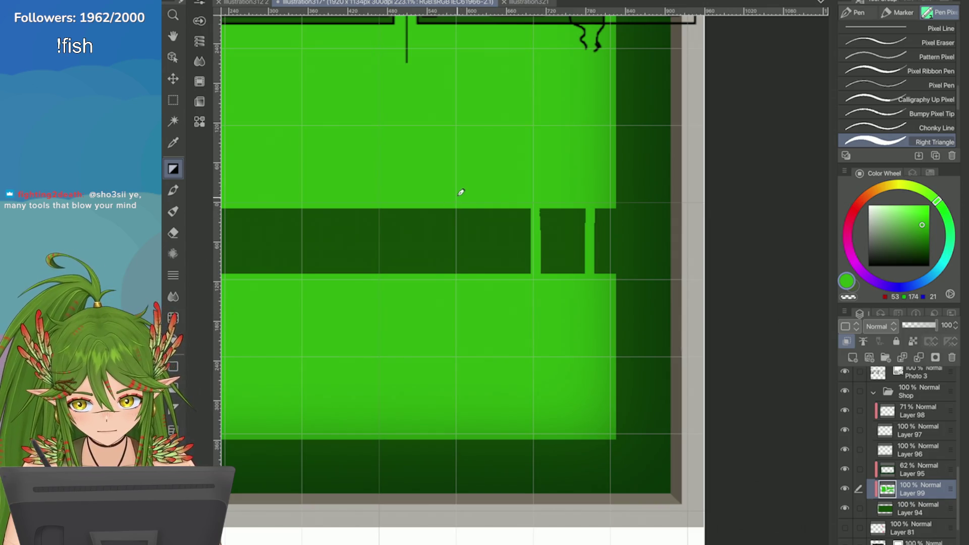
pyautogui.moveTo(461, 192); pyautogui.dragTo(463, 288)
pyautogui.moveTo(403, 195); pyautogui.dragTo(403, 317)
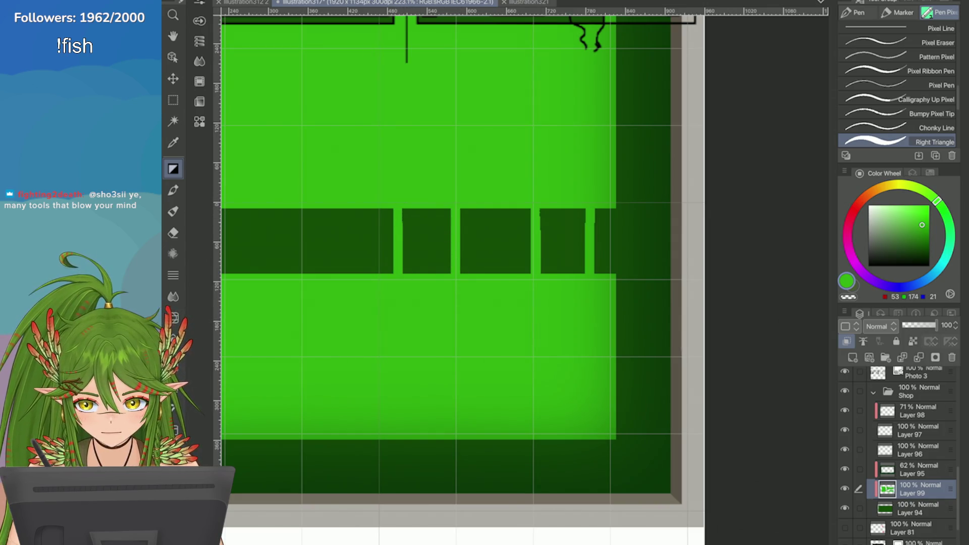
pyautogui.scroll(-3, 435, 236)
pyautogui.scroll(3, 435, 236)
# Step: Marquee-select the small dark box in the row, then deselect and fit the drawing to view
pyautogui.press('m')
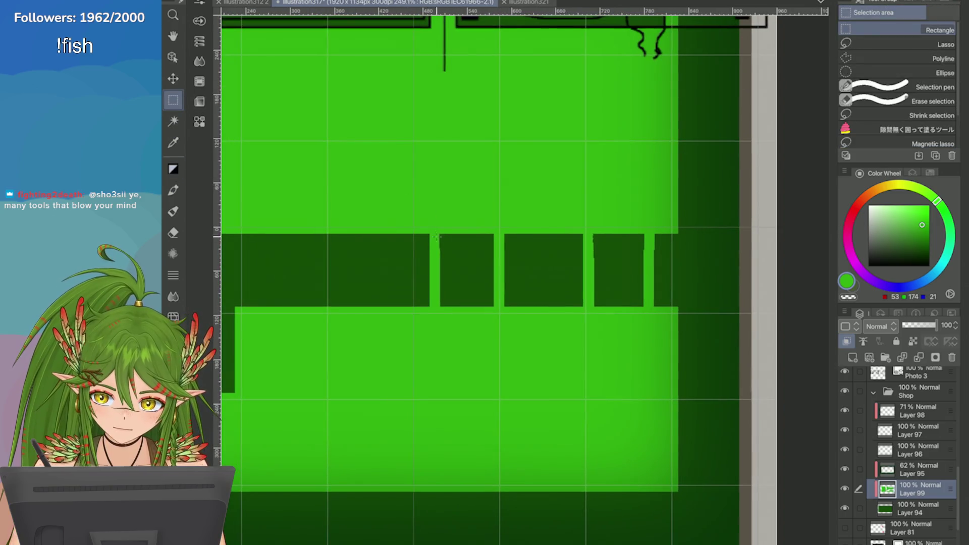
pyautogui.moveTo(437, 227)
pyautogui.mouseDown()
pyautogui.moveTo(495, 319)
pyautogui.moveTo(584, 333)
pyautogui.mouseUp()
pyautogui.scroll(1, 520, 231)
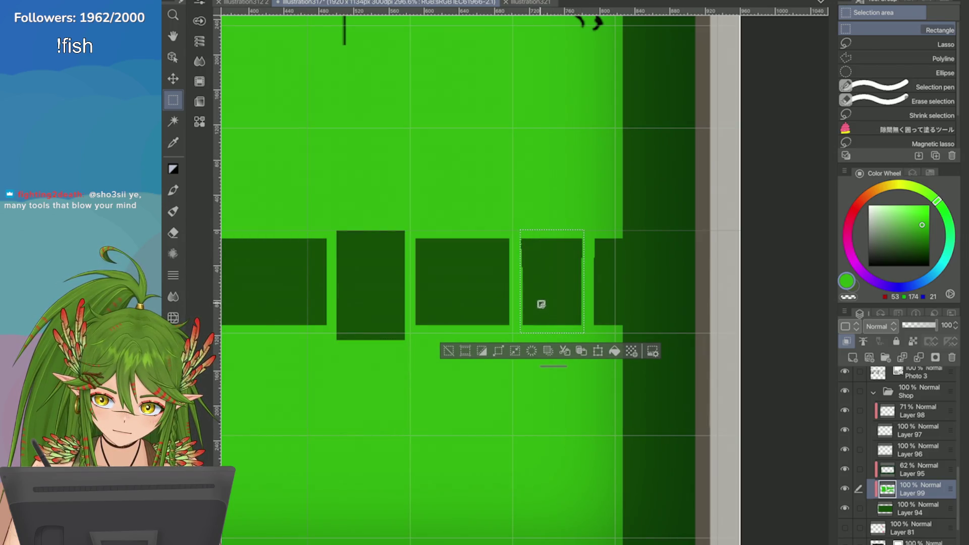
pyautogui.hotkey('ctrl', 'd')
pyautogui.hotkey('ctrl', '0')
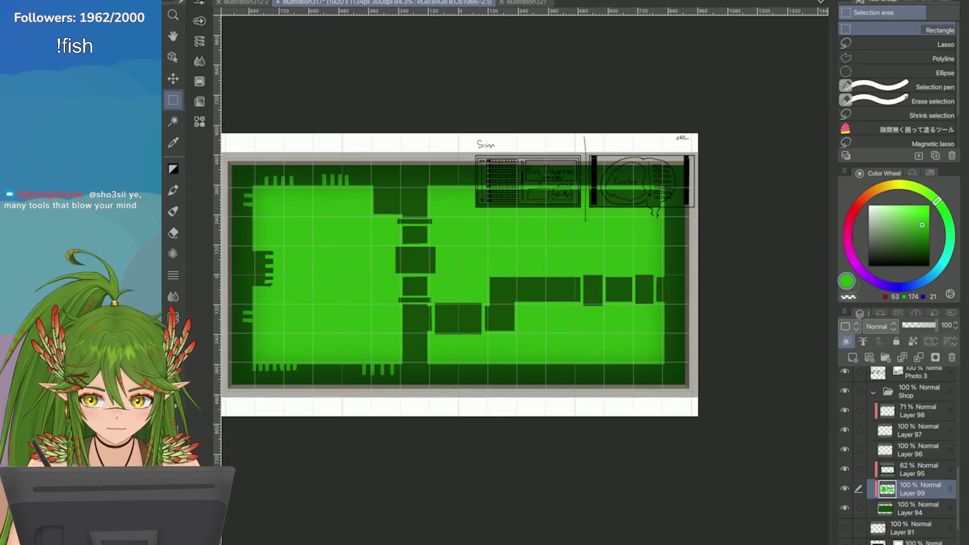
# Step: Restore the selection around the fourth box and save the file
pyautogui.scroll(5, 695, 306)
pyautogui.hotkey('ctrl', 'z')
pyautogui.hotkey('ctrl', 's')
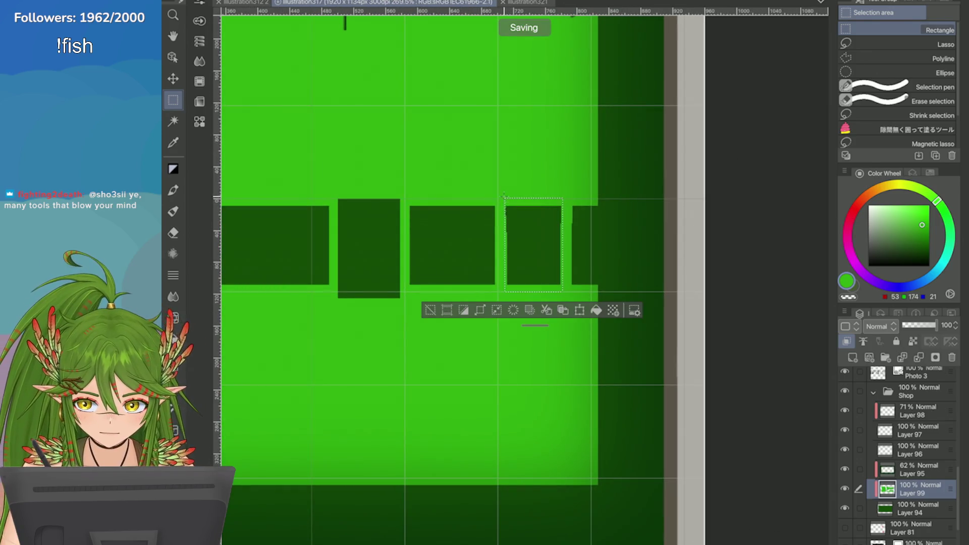
# Step: Make the fourth dark block taller by filling a taller selection with dark green
pyautogui.hotkey('ctrl', 'd')
pyautogui.moveTo(505, 197)
pyautogui.mouseDown()
pyautogui.moveTo(536, 292)
pyautogui.moveTo(563, 295)
pyautogui.mouseUp()
pyautogui.click(512, 314)
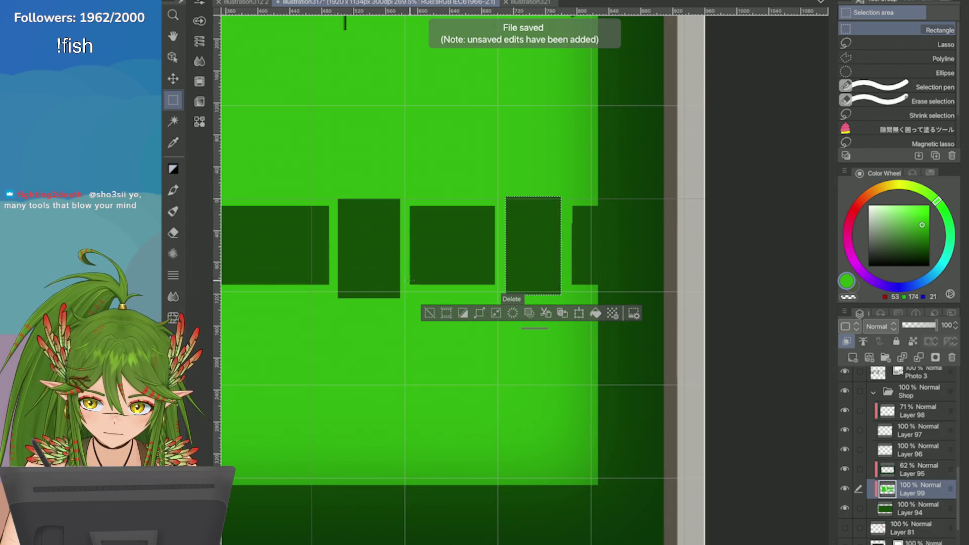
pyautogui.hotkey('ctrl', 'd')
pyautogui.scroll(-3, 513, 303)
pyautogui.scroll(-2, 454, 248)
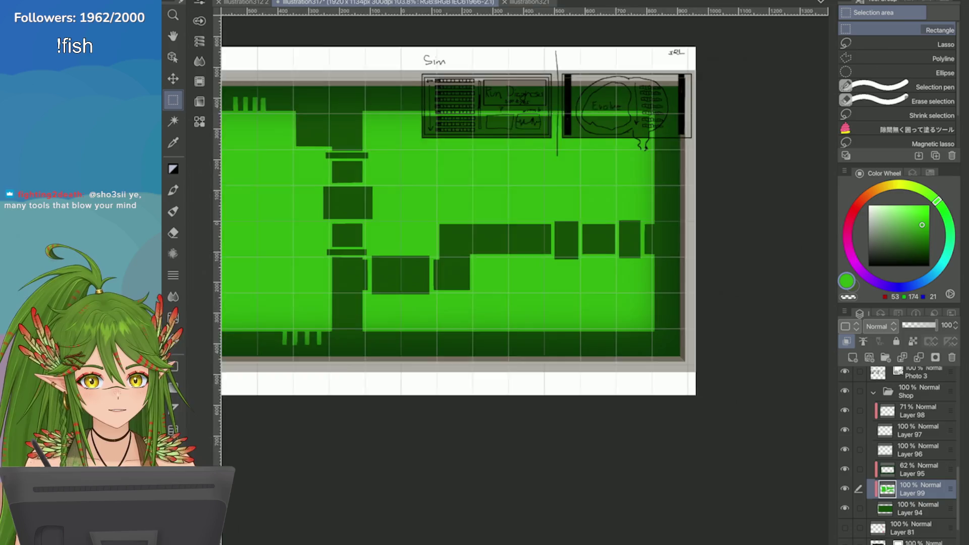
pyautogui.scroll(-2, 555, 202)
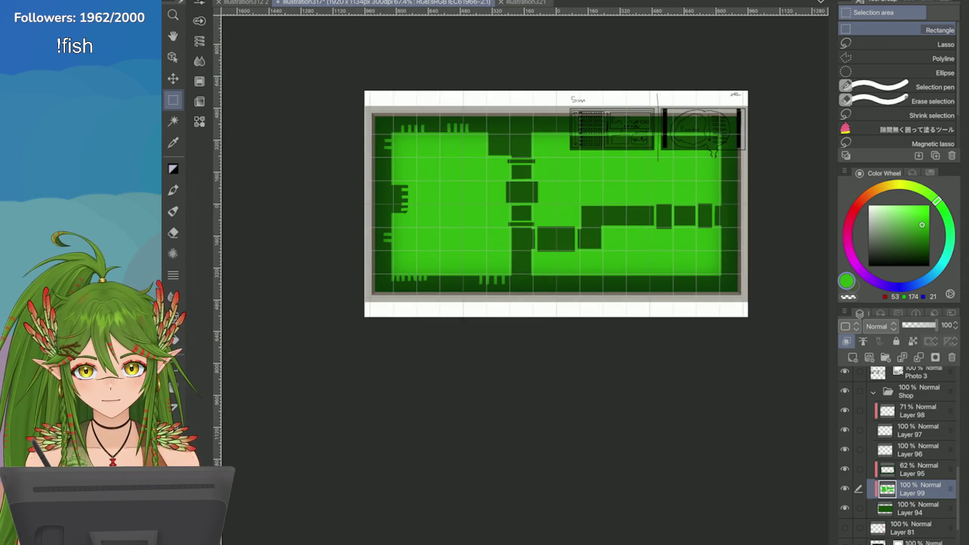
pyautogui.scroll(4, 618, 103)
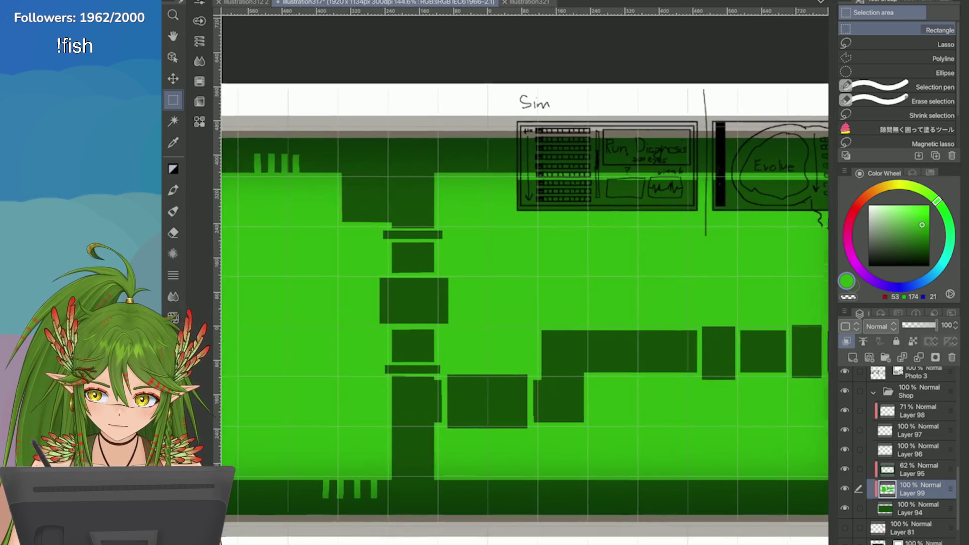
# Step: Try a short green mark on the top border with the Pixel Pen, then undo it
pyautogui.press('p')
pyautogui.scroll(2, 429, 217)
pyautogui.moveTo(429, 217)
pyautogui.mouseDown()
pyautogui.moveTo(426, 231)
pyautogui.moveTo(457, 212)
pyautogui.moveTo(424, 232)
pyautogui.mouseUp()
pyautogui.hotkey('ctrl', 'z')
pyautogui.hotkey('ctrl', 'z')
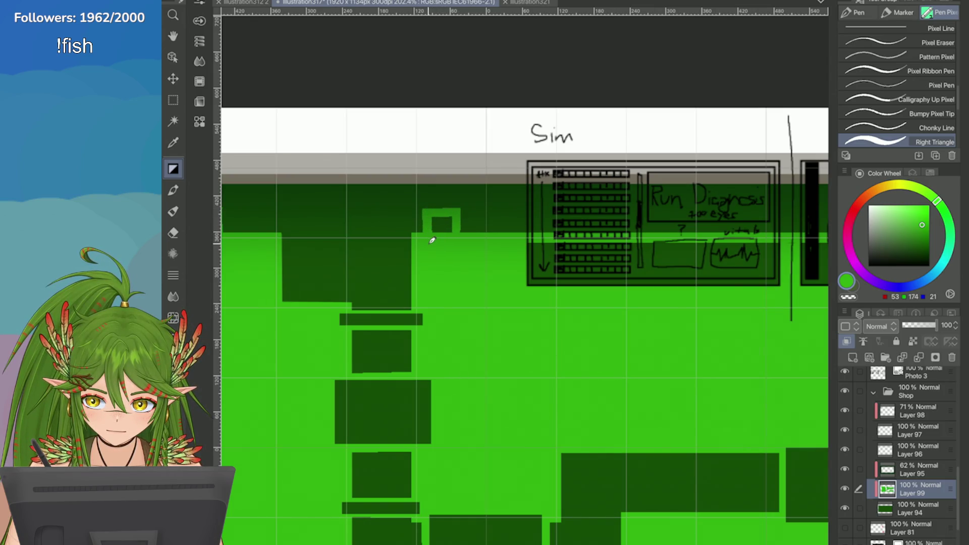
# Step: Convert the drawn stroke into a square-cornered Polyline bracket outline on the top border
pyautogui.click(437, 295)
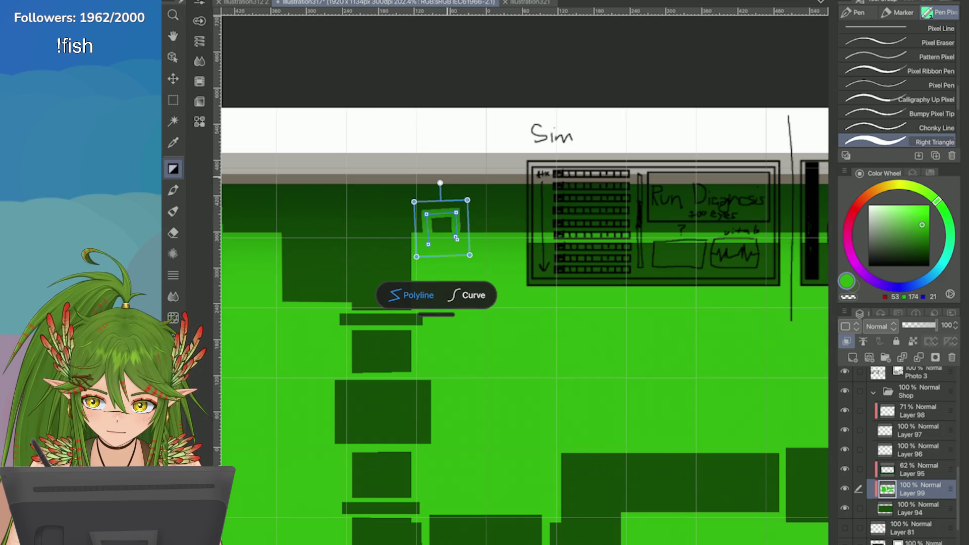
pyautogui.click(467, 295)
pyautogui.click(411, 295)
pyautogui.click(466, 295)
pyautogui.click(412, 295)
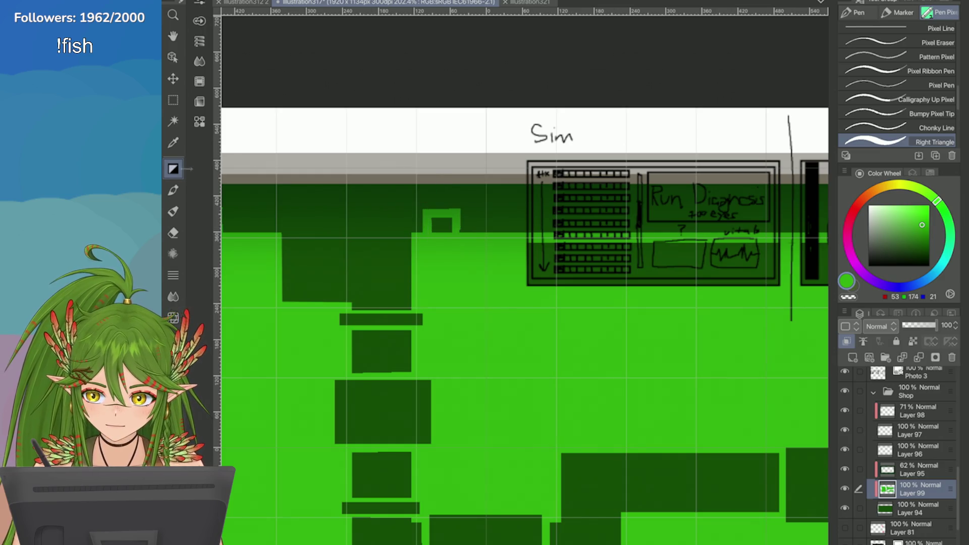
pyautogui.scroll(-3, 525, 323)
pyautogui.scroll(1, 515, 323)
# Step: Hide the Photo 3 sketch layer
pyautogui.click(845, 372)
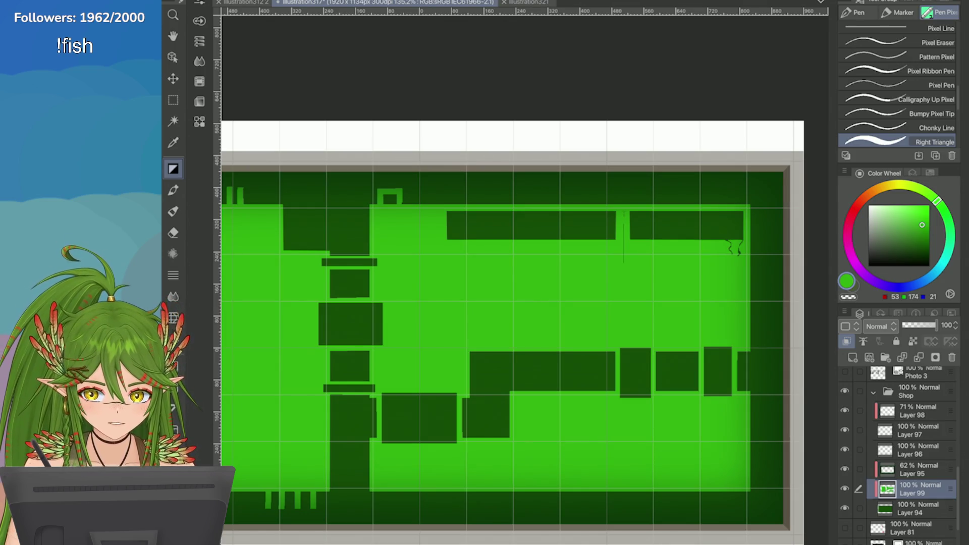
pyautogui.scroll(1, 514, 323)
pyautogui.scroll(-2, 515, 323)
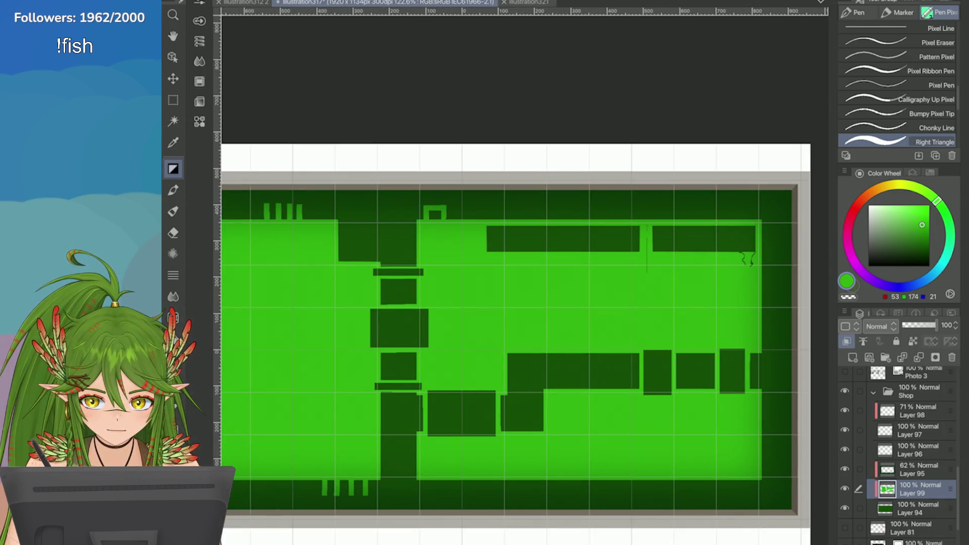
pyautogui.scroll(6, 787, 282)
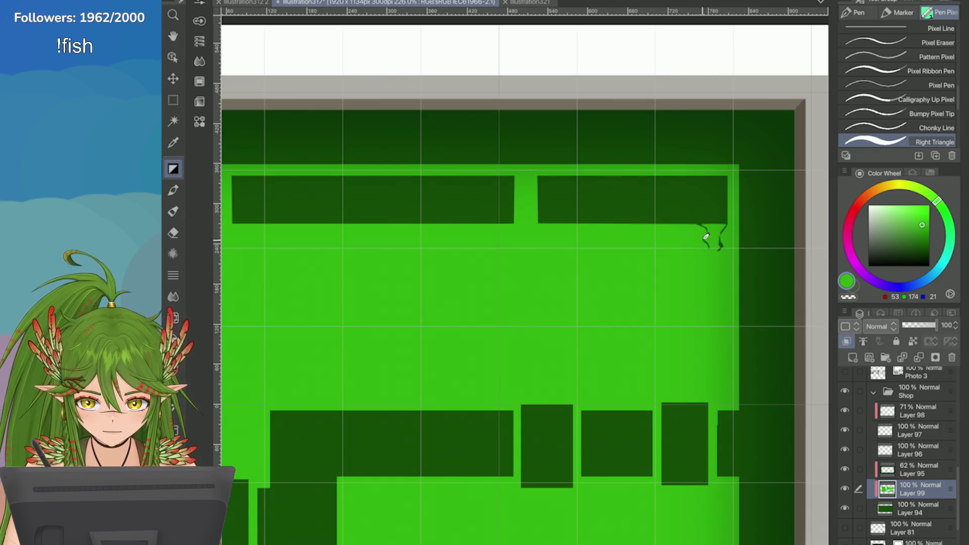
pyautogui.click(845, 371)
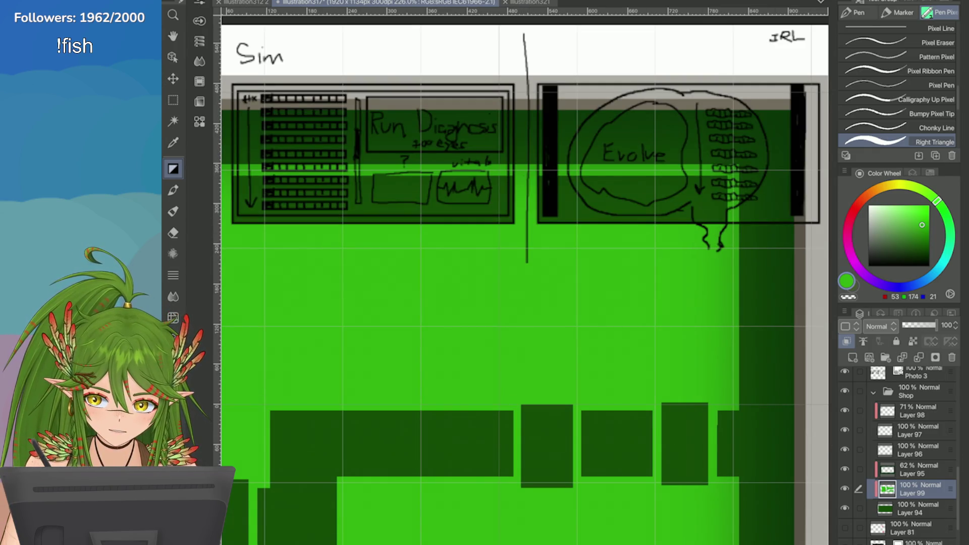
pyautogui.click(844, 372)
pyautogui.scroll(5, 756, 191)
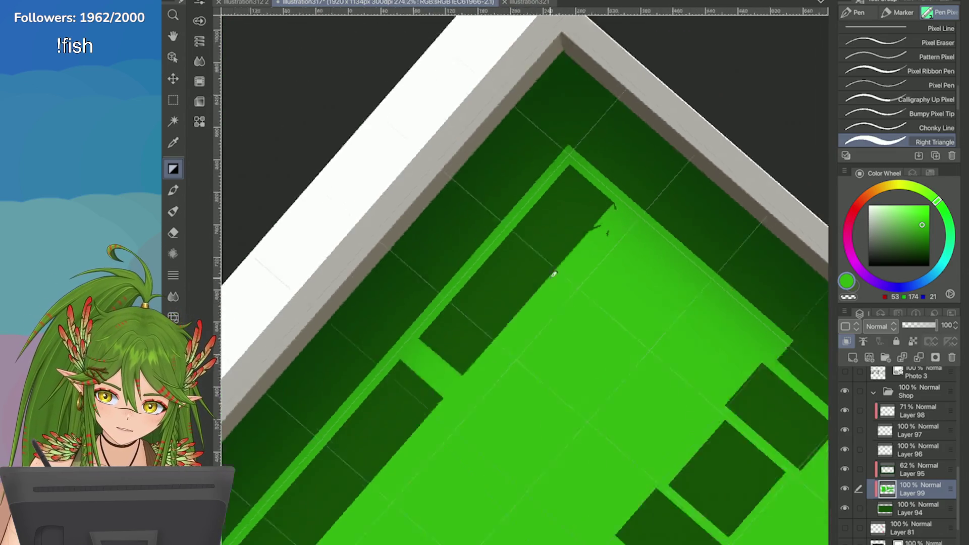
# Step: Flip the view horizontally and fill the thin light strip beside the dark block with dark green
pyautogui.press('h')
pyautogui.moveTo(558, 333); pyautogui.dragTo(562, 220)
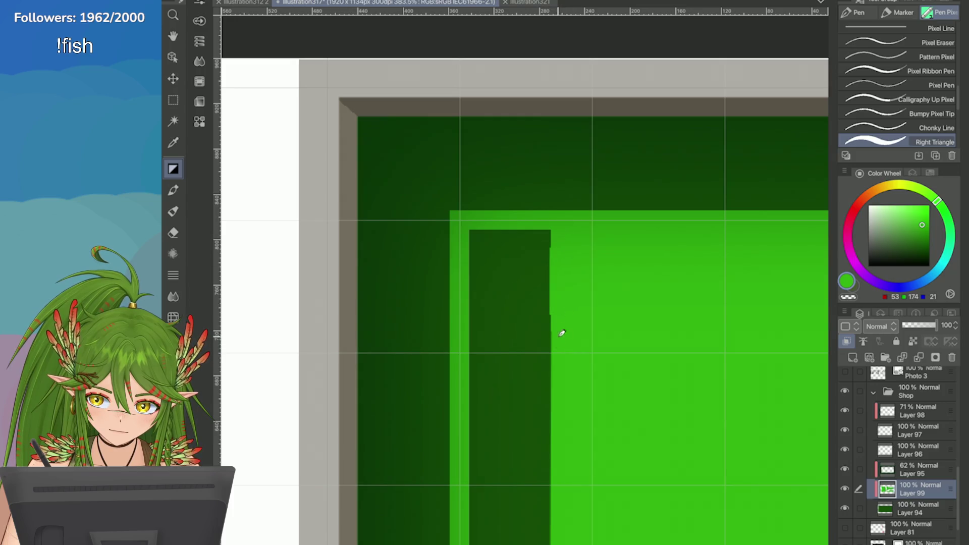
pyautogui.hotkey('ctrl', '-')
pyautogui.hotkey('ctrl', '-')
pyautogui.press('m')
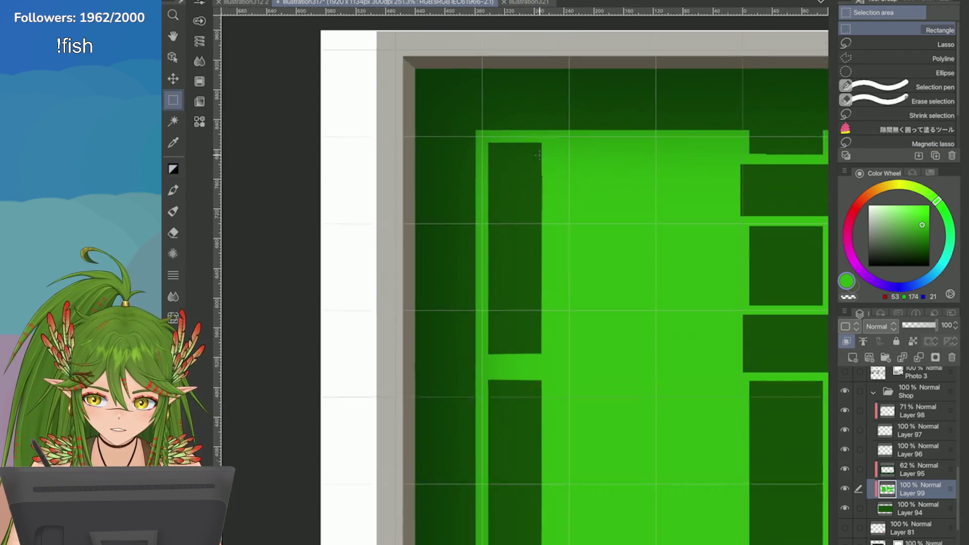
pyautogui.moveTo(541, 134); pyautogui.dragTo(531, 543)
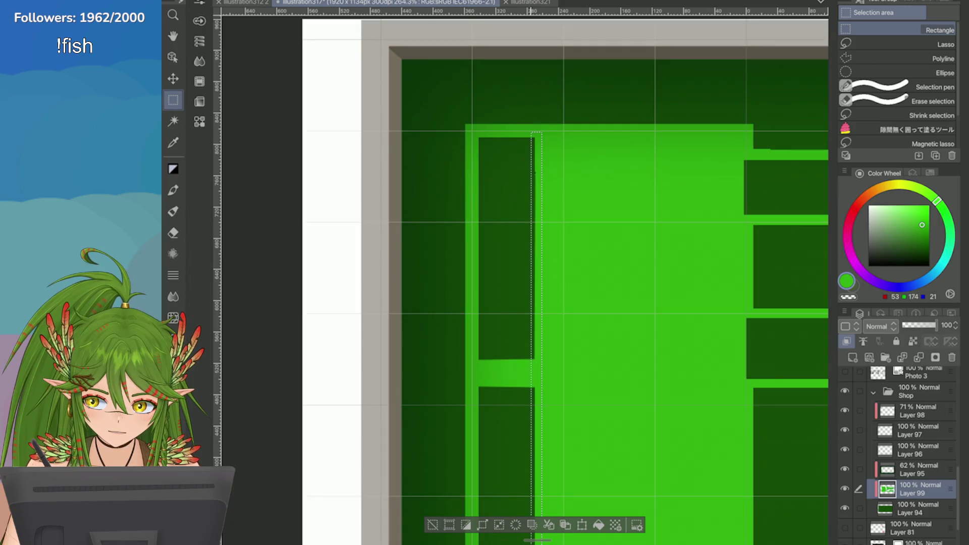
pyautogui.hotkey('ctrl', '-')
pyautogui.hotkey('ctrl', 'd')
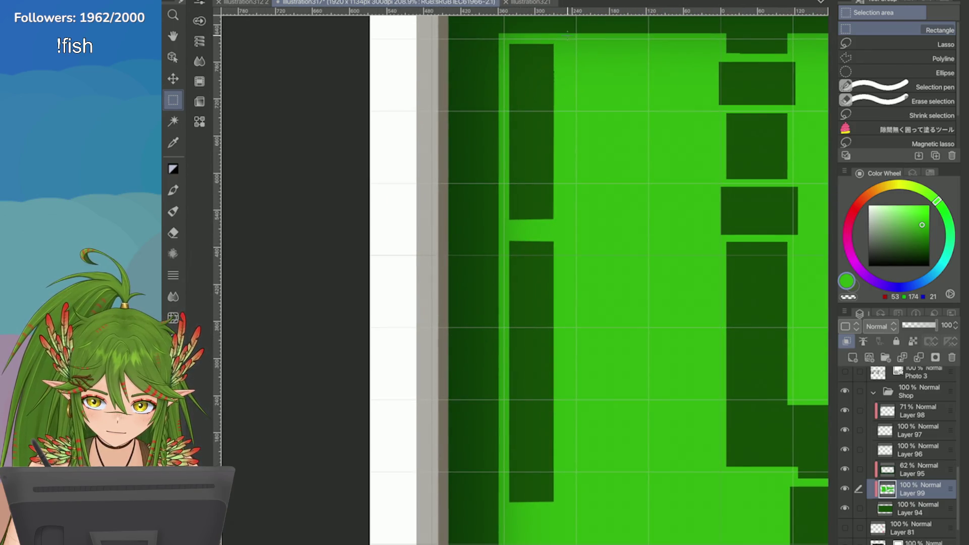
pyautogui.moveTo(562, 498)
pyautogui.mouseDown()
pyautogui.moveTo(548, 504)
pyautogui.moveTo(552, 515)
pyautogui.mouseUp()
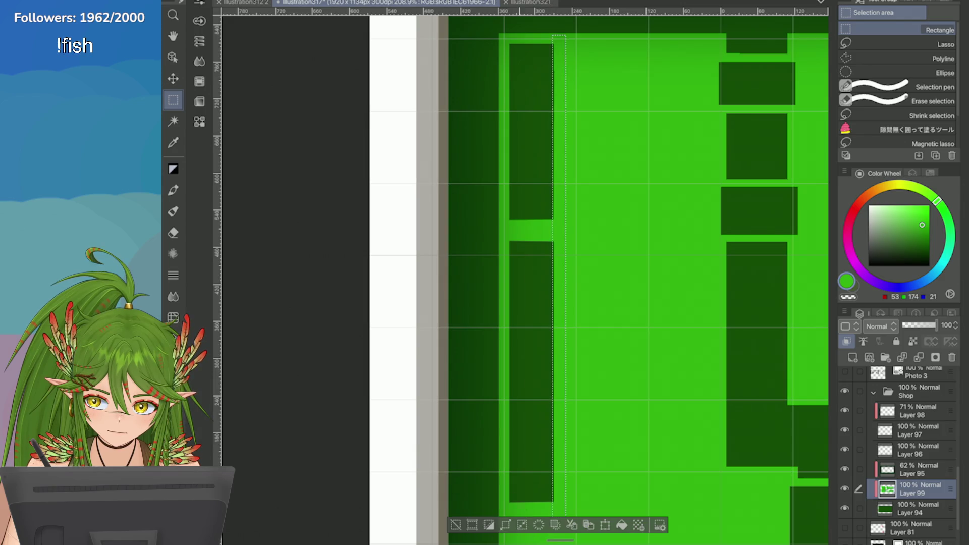
pyautogui.click(456, 524)
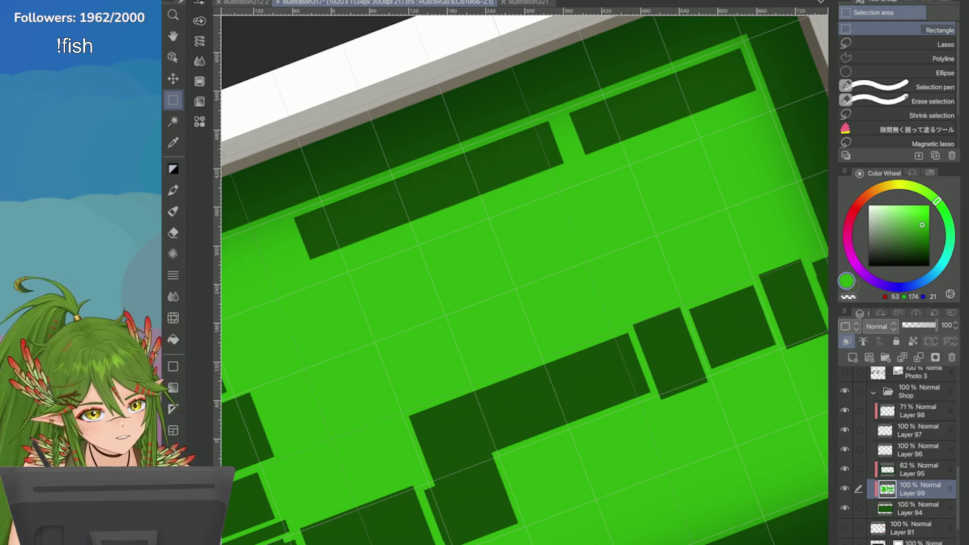
# Step: Select the green gap between two dark blocks, then deselect
pyautogui.scroll(5, 525, 273)
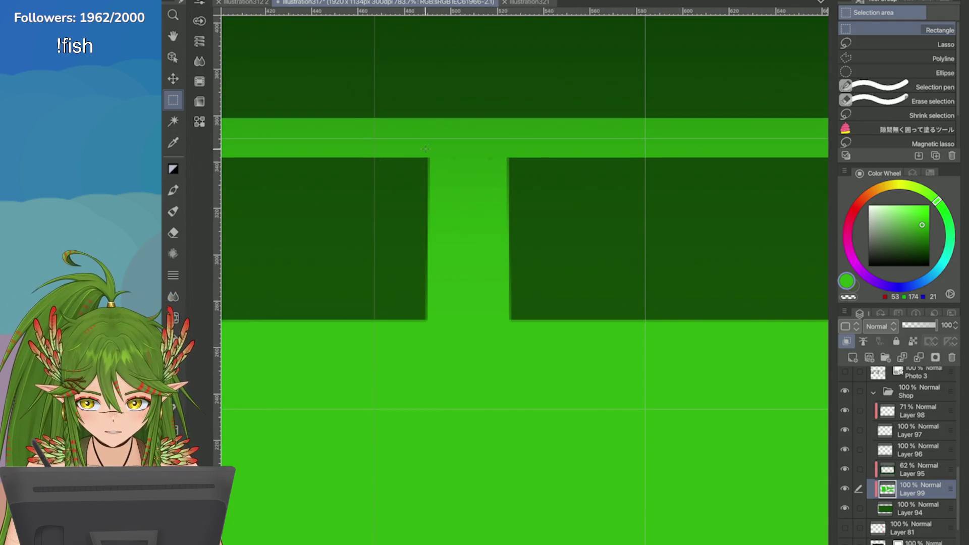
pyautogui.moveTo(424, 147)
pyautogui.mouseDown()
pyautogui.moveTo(515, 323)
pyautogui.moveTo(514, 347)
pyautogui.mouseUp()
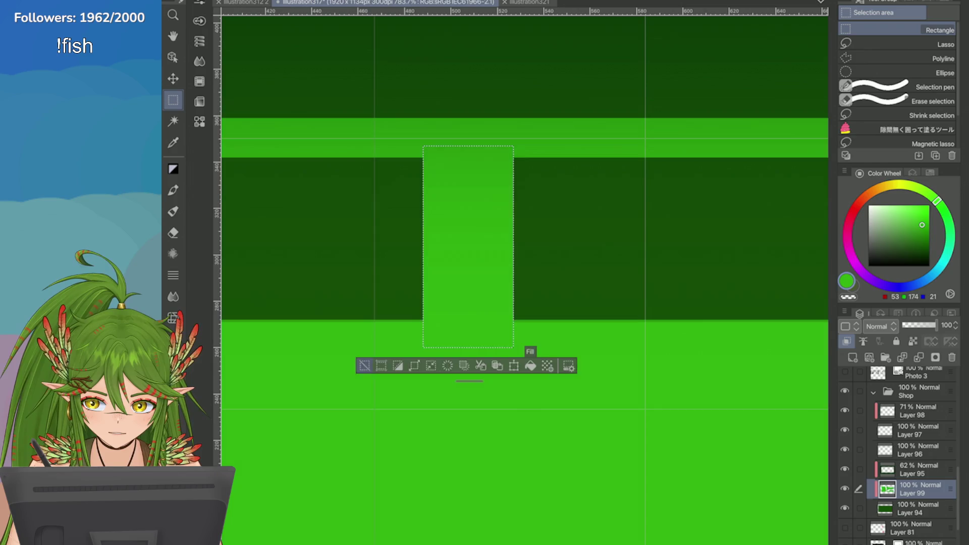
pyautogui.hotkey('ctrl', 'd')
pyautogui.scroll(-8, 576, 235)
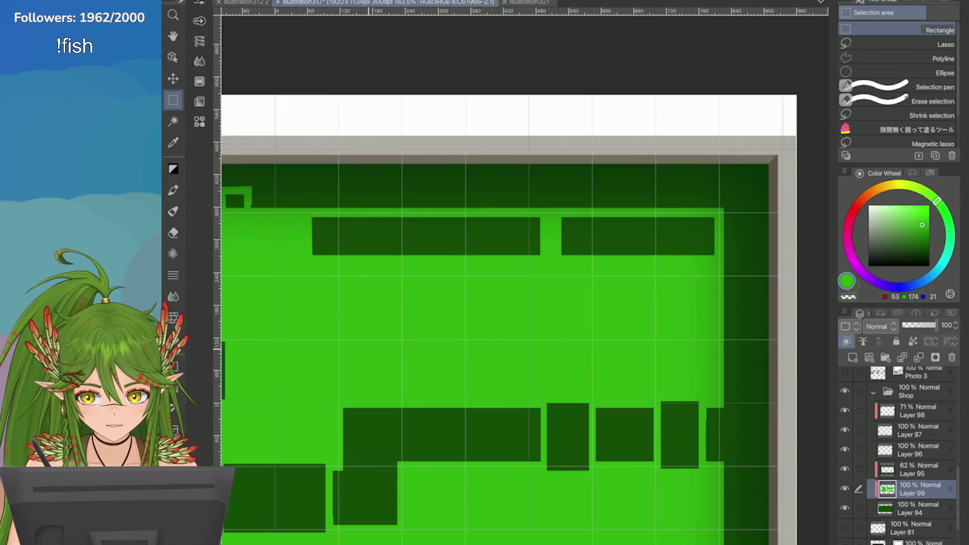
pyautogui.scroll(1, 525, 303)
# Step: Cut a thin light green notch into the top bar's lower edge with the Pixel Pen
pyautogui.press('p')
pyautogui.moveTo(397, 204); pyautogui.dragTo(399, 251)
pyautogui.hotkey('ctrl', 'z')
pyautogui.moveTo(404, 205); pyautogui.dragTo(403, 270)
pyautogui.hotkey('ctrl', 'z')
pyautogui.moveTo(400, 228)
pyautogui.mouseDown()
pyautogui.moveTo(404, 277)
pyautogui.moveTo(399, 240)
pyautogui.moveTo(407, 265)
pyautogui.mouseUp()
pyautogui.hotkey('ctrl', 'z')
pyautogui.hotkey('ctrl', 'z')
pyautogui.hotkey('ctrl', 'z')
pyautogui.hotkey('ctrl', 'z')
# Step: Redraw the top-bar notch and cut a second notch beside it
pyautogui.hotkey('ctrl', 'z')
pyautogui.moveTo(399, 231); pyautogui.dragTo(404, 283)
pyautogui.hotkey('ctrl', 'z')
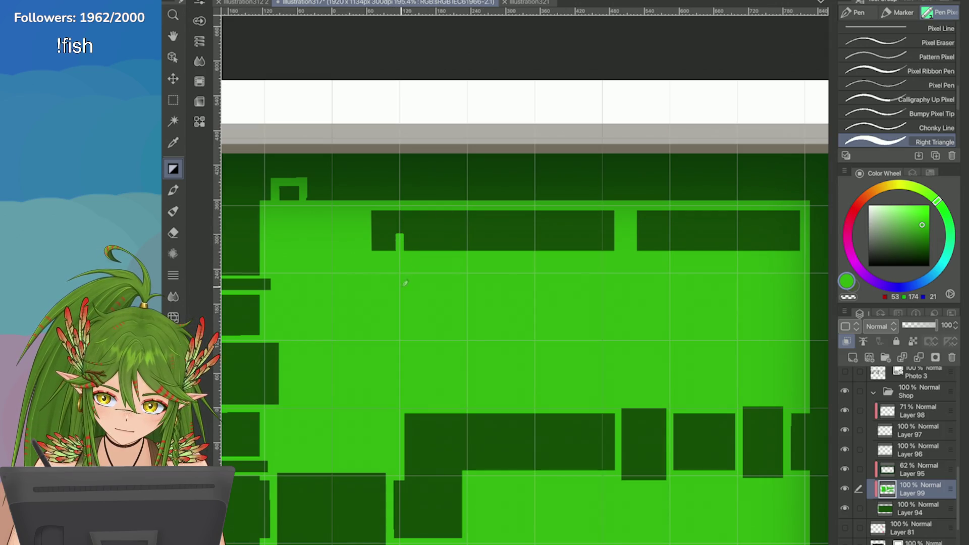
pyautogui.moveTo(470, 231); pyautogui.dragTo(469, 266)
# Step: Rotate the view upside down and cut notches into the lower edges of three dark blocks
pyautogui.hotkey('ctrl', 'z')
pyautogui.moveTo(470, 230); pyautogui.dragTo(471, 253)
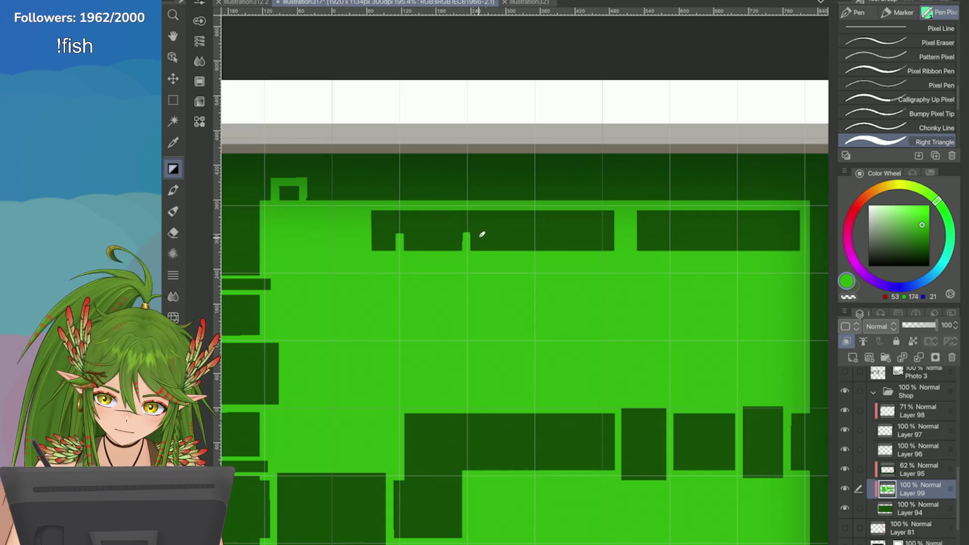
pyautogui.moveTo(525, 216); pyautogui.dragTo(474, 303)
pyautogui.scroll(2, 464, 261)
pyautogui.moveTo(457, 255); pyautogui.dragTo(457, 282)
pyautogui.hotkey('ctrl', 'z')
pyautogui.moveTo(585, 254); pyautogui.dragTo(586, 283)
pyautogui.moveTo(710, 258); pyautogui.dragTo(710, 282)
pyautogui.scroll(-5, 525, 272)
pyautogui.scroll(4, 525, 273)
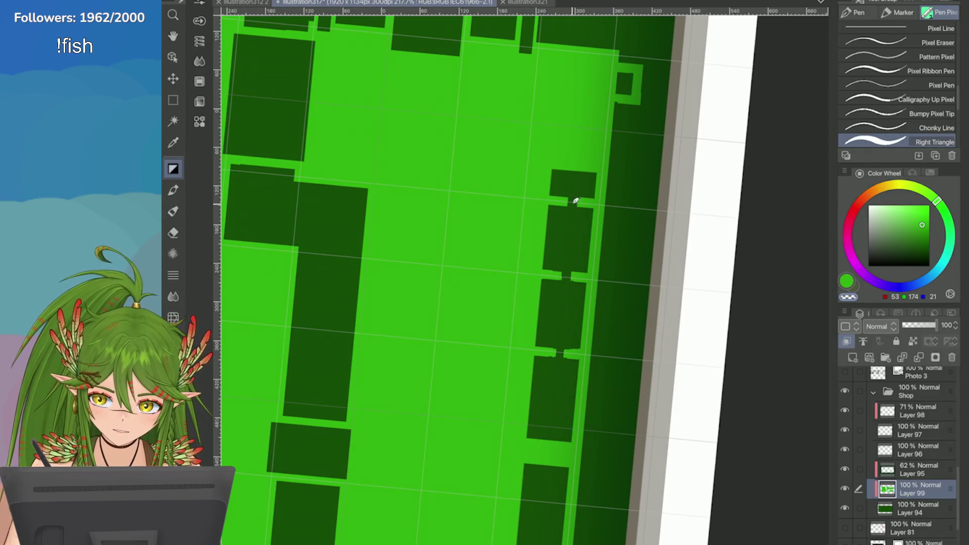
# Step: Try a diagonal notch in the third block, undo it, and straighten the view
pyautogui.moveTo(559, 374); pyautogui.dragTo(525, 273)
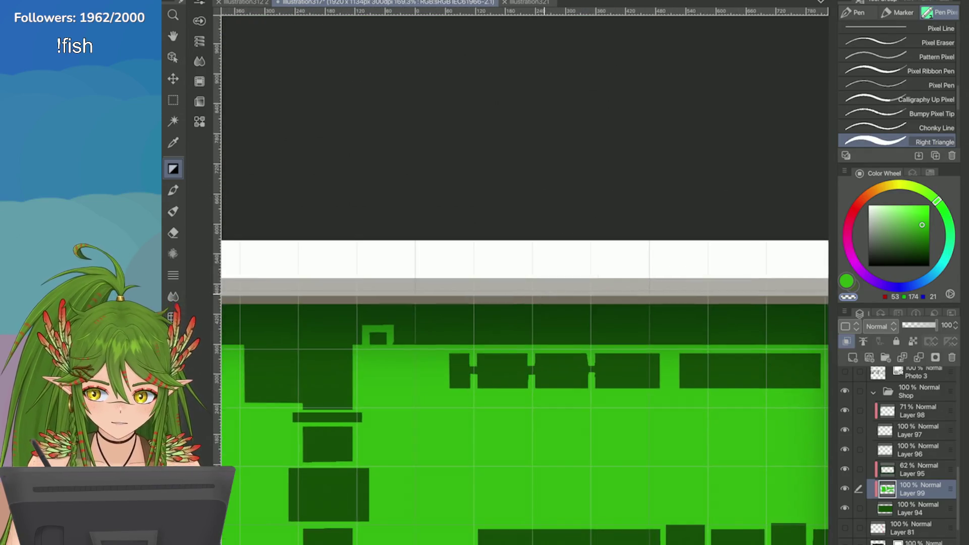
pyautogui.scroll(3, 804, 466)
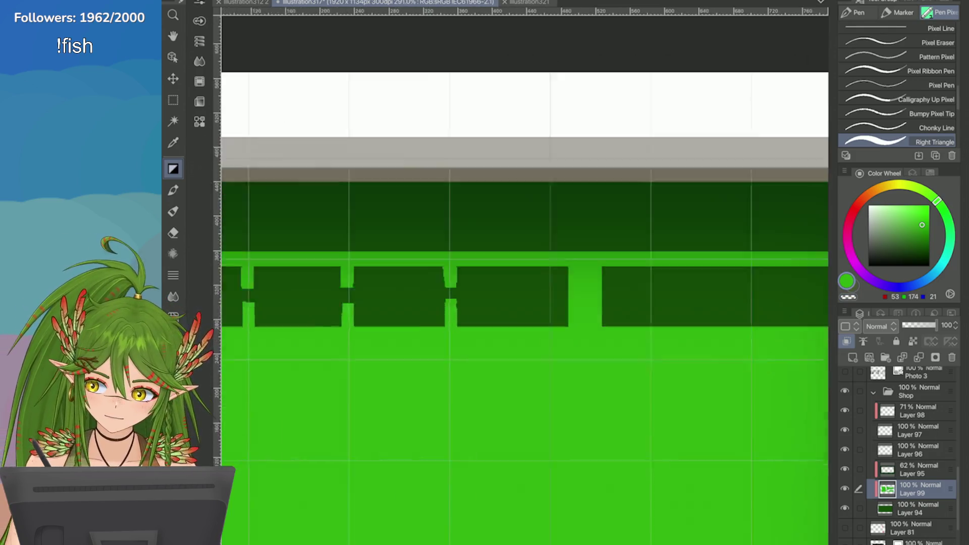
pyautogui.moveTo(499, 232)
pyautogui.mouseDown()
pyautogui.moveTo(488, 268)
pyautogui.moveTo(494, 306)
pyautogui.mouseUp()
pyautogui.hotkey('ctrl', 'z')
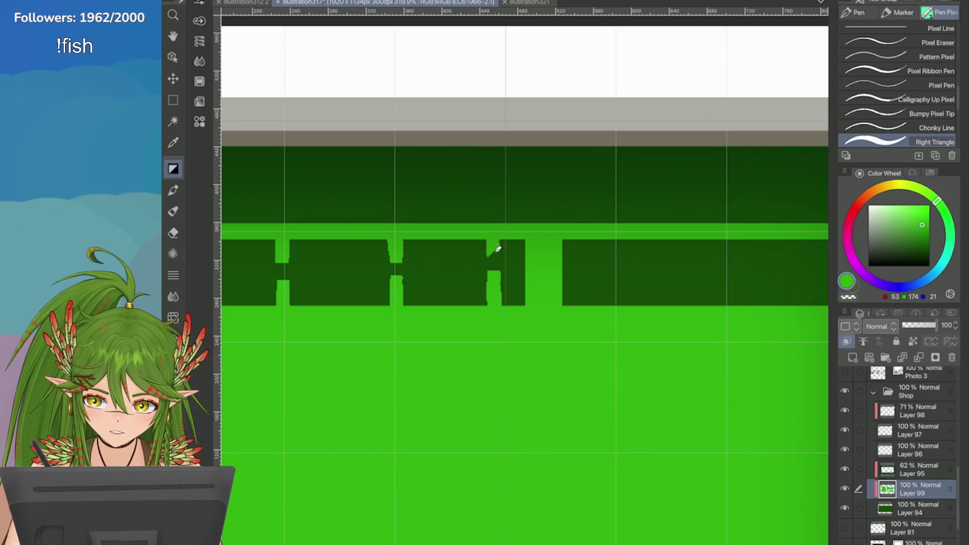
pyautogui.moveTo(495, 222)
pyautogui.mouseDown()
pyautogui.moveTo(454, 262)
pyautogui.moveTo(479, 263)
pyautogui.moveTo(484, 303)
pyautogui.moveTo(470, 323)
pyautogui.moveTo(697, 296)
pyautogui.mouseUp()
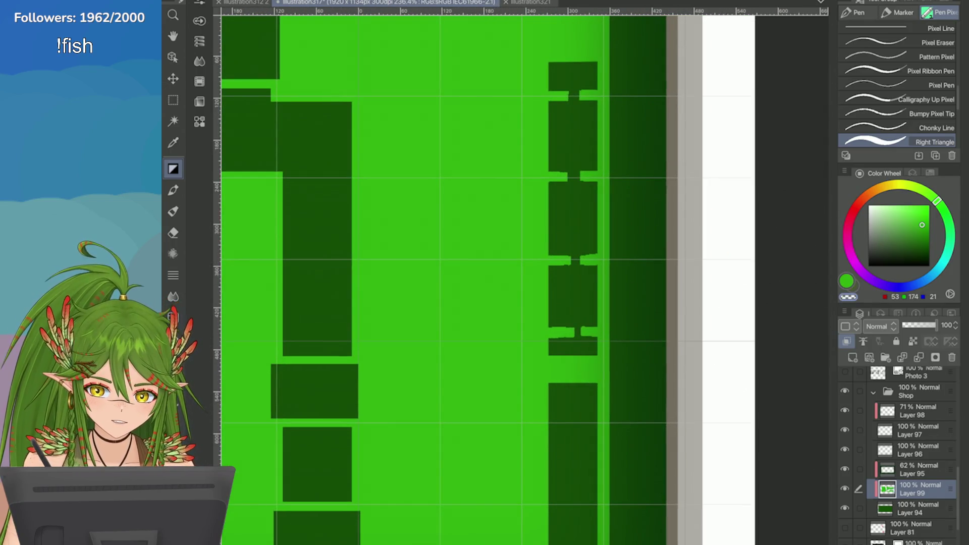
pyautogui.moveTo(581, 345); pyautogui.dragTo(519, 323)
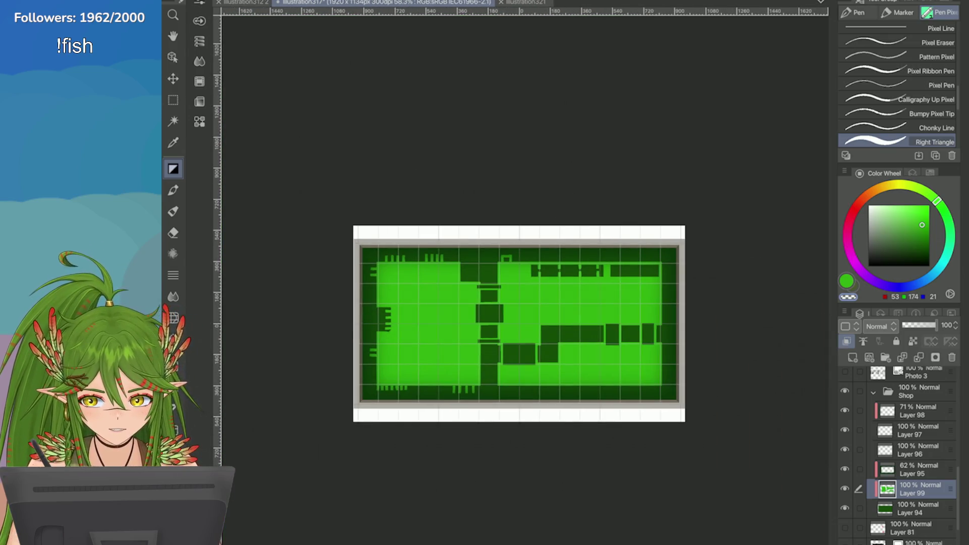
# Step: Split the top-right dark block into chips with three vertical light green lines
pyautogui.scroll(5, 672, 283)
pyautogui.moveTo(604, 212); pyautogui.dragTo(604, 260)
pyautogui.hotkey('ctrl', 'z')
pyautogui.moveTo(603, 214); pyautogui.dragTo(603, 260)
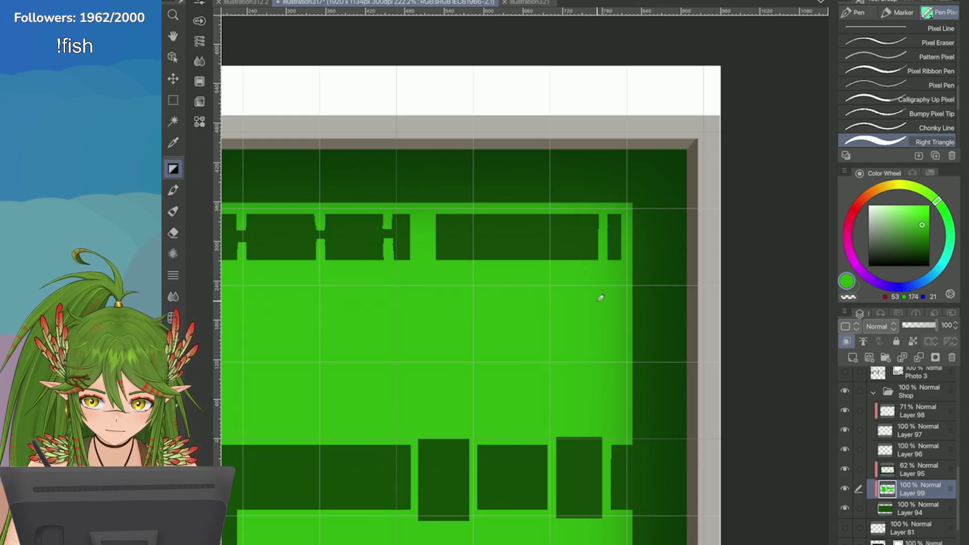
pyautogui.moveTo(581, 228); pyautogui.dragTo(577, 272)
pyautogui.moveTo(540, 207); pyautogui.dragTo(540, 273)
pyautogui.hotkey('ctrl', 'z')
pyautogui.moveTo(541, 208); pyautogui.dragTo(538, 261)
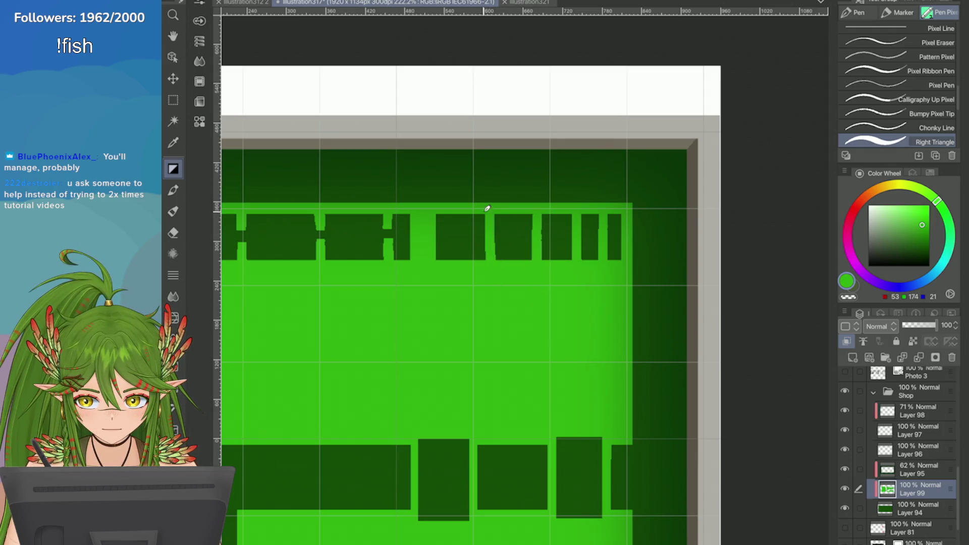
# Step: Fill the gap between two middle-row blocks dark to join them into one
pyautogui.hotkey('ctrl', '-')
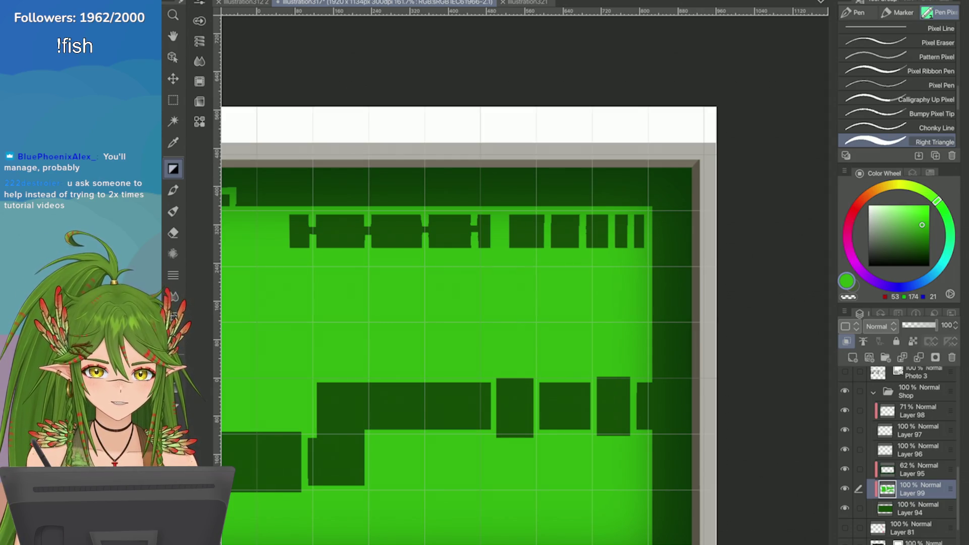
pyautogui.scroll(3, 470, 303)
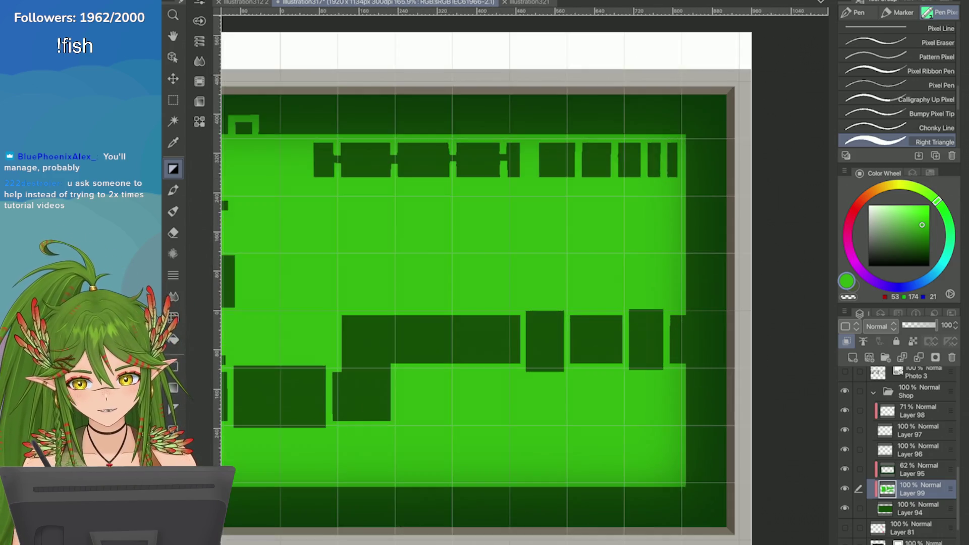
pyautogui.scroll(-5, 547, 268)
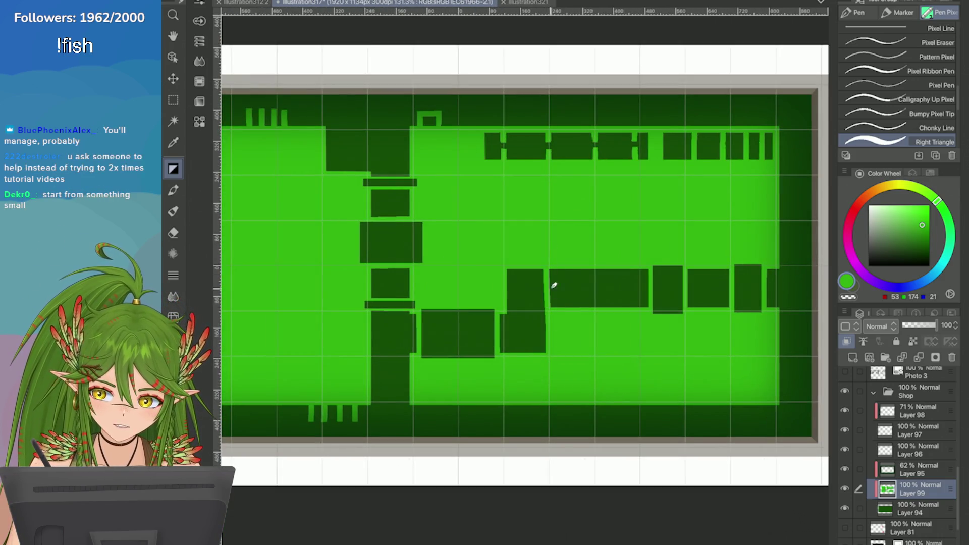
pyautogui.moveTo(549, 270); pyautogui.dragTo(549, 308)
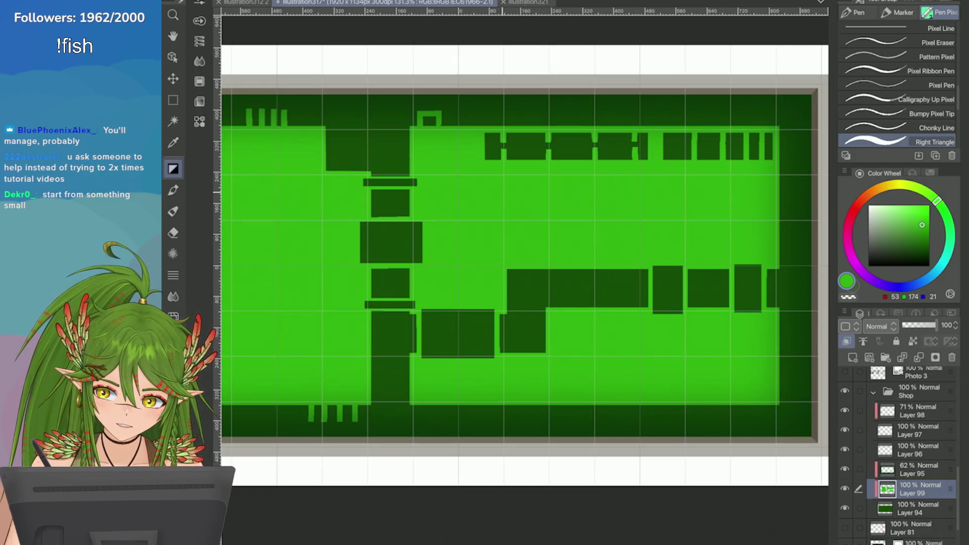
# Step: Cut small light green notches into the bottom dark band
pyautogui.scroll(1, 801, 399)
pyautogui.scroll(-3, 823, 310)
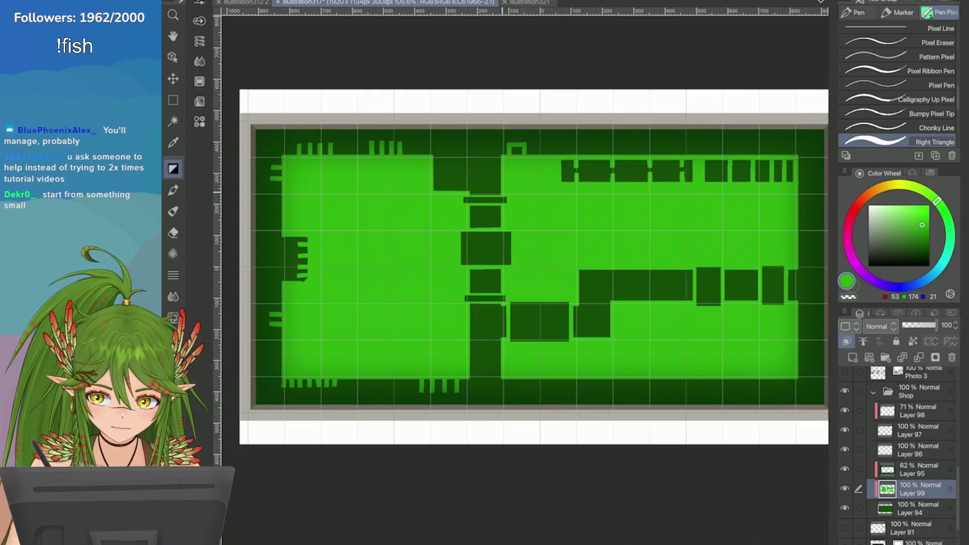
pyautogui.scroll(3, 664, 454)
pyautogui.moveTo(468, 328)
pyautogui.mouseDown()
pyautogui.moveTo(473, 344)
pyautogui.moveTo(503, 346)
pyautogui.mouseUp()
pyautogui.scroll(-3, 649, 411)
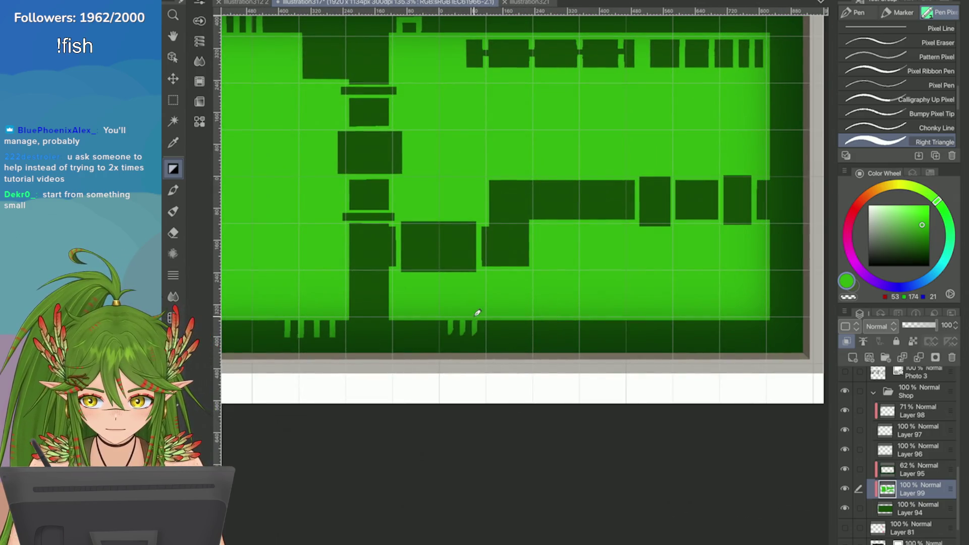
pyautogui.scroll(2, 478, 320)
pyautogui.moveTo(508, 276)
pyautogui.mouseDown()
pyautogui.moveTo(509, 295)
pyautogui.moveTo(536, 296)
pyautogui.moveTo(442, 295)
pyautogui.moveTo(558, 295)
pyautogui.mouseUp()
pyautogui.hotkey('ctrl', 'z')
pyautogui.hotkey('ctrl', 'z')
pyautogui.hotkey('ctrl', 'z')
pyautogui.hotkey('ctrl', 'z')
pyautogui.hotkey('ctrl', 'z')
pyautogui.hotkey('ctrl', 'z')
pyautogui.hotkey('ctrl', 'z')
pyautogui.hotkey('ctrl', 'z')
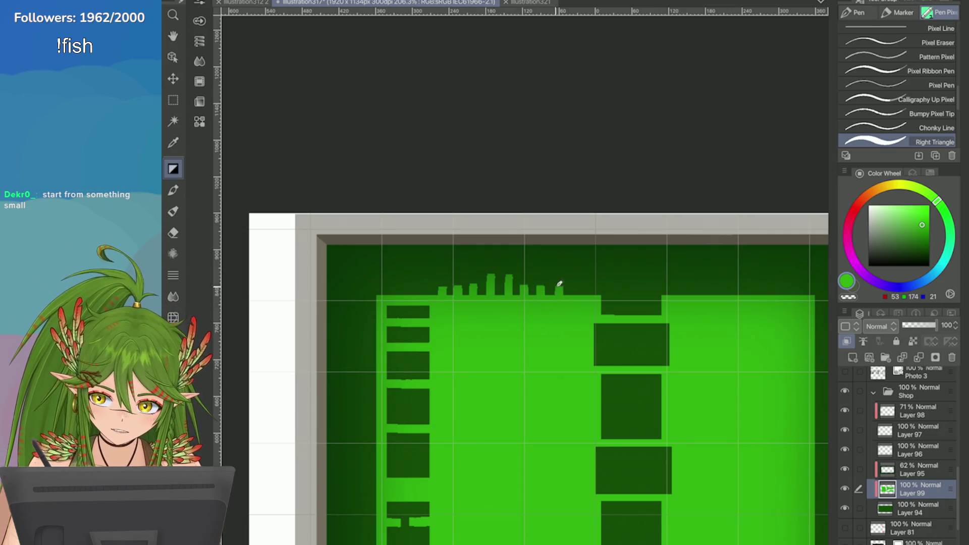
# Step: Rotate and zoom the view to about 390% on the dark border above the green block
pyautogui.scroll(-3, 535, 378)
pyautogui.moveTo(580, 252)
pyautogui.mouseDown()
pyautogui.moveTo(555, 212)
pyautogui.moveTo(479, 191)
pyautogui.mouseUp()
pyautogui.scroll(-3, 525, 228)
pyautogui.scroll(3, 525, 227)
pyautogui.moveTo(525, 227)
pyautogui.mouseDown()
pyautogui.moveTo(505, 252)
pyautogui.moveTo(525, 303)
pyautogui.mouseUp()
pyautogui.scroll(-3, 525, 353)
pyautogui.scroll(3, 525, 353)
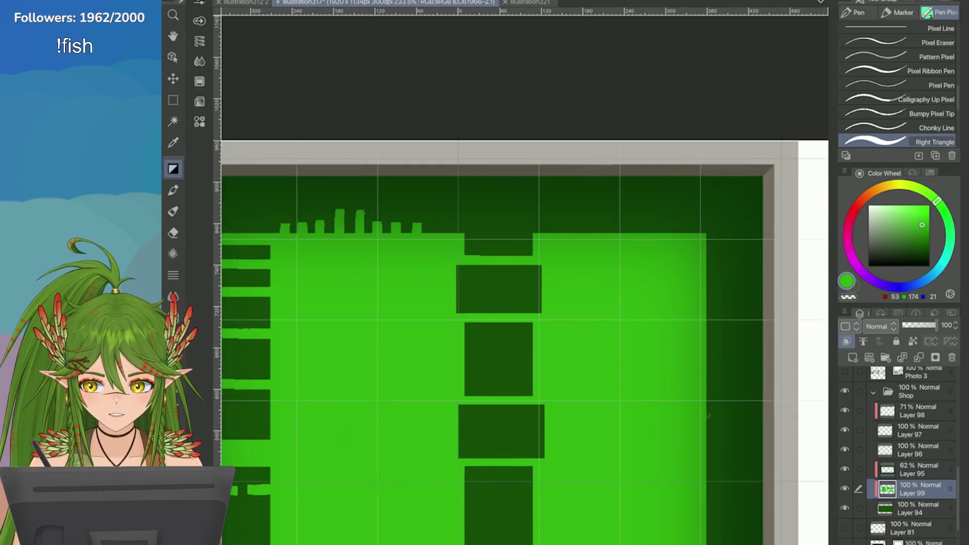
pyautogui.scroll(-3, 525, 328)
pyautogui.scroll(3, 525, 328)
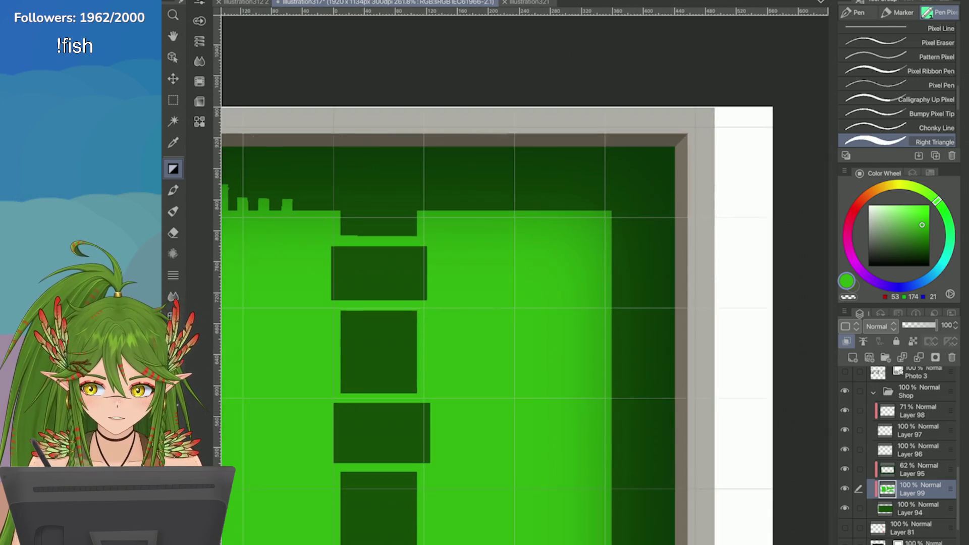
pyautogui.moveTo(525, 328); pyautogui.dragTo(555, 283)
pyautogui.scroll(4, 525, 303)
# Step: Draw the first two short vertical green teeth into the dark border
pyautogui.moveTo(499, 175)
pyautogui.mouseDown()
pyautogui.moveTo(503, 128)
pyautogui.moveTo(500, 176)
pyautogui.mouseUp()
pyautogui.hotkey('ctrl', 'z')
pyautogui.hotkey('ctrl', 'z')
pyautogui.hotkey('ctrl', 'z')
pyautogui.hotkey('ctrl', 'z')
pyautogui.moveTo(500, 136); pyautogui.dragTo(500, 176)
pyautogui.moveTo(539, 135); pyautogui.dragTo(539, 176)
pyautogui.hotkey('ctrl', 'z')
pyautogui.moveTo(540, 135); pyautogui.dragTo(541, 176)
pyautogui.hotkey('ctrl', 'z')
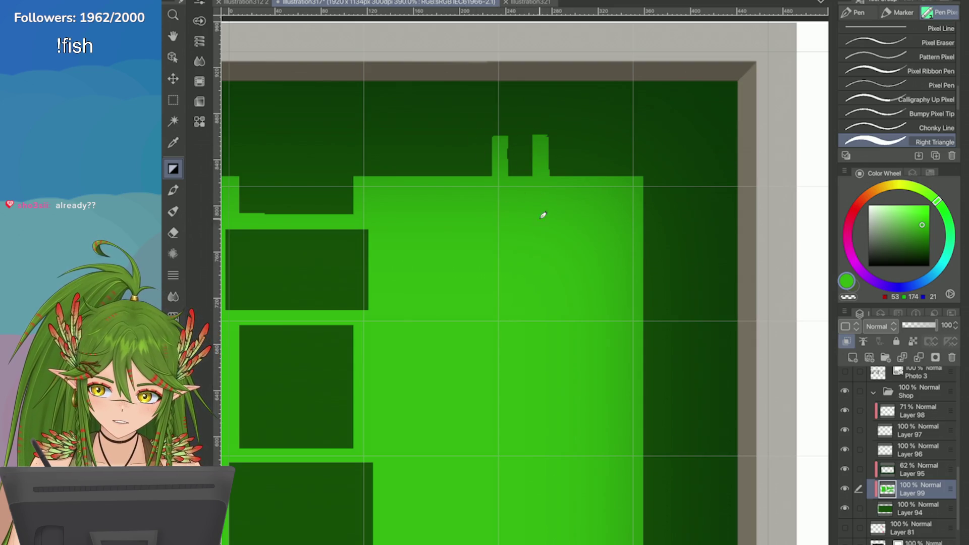
# Step: Add the remaining three green teeth, completing a row of five along the border
pyautogui.moveTo(462, 136); pyautogui.dragTo(454, 175)
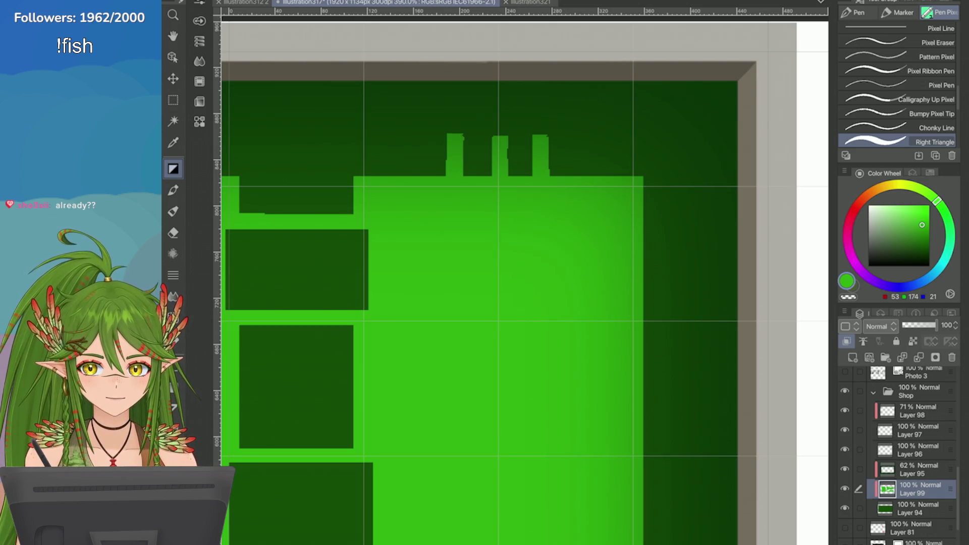
pyautogui.hotkey('ctrl', 'z')
pyautogui.moveTo(462, 132); pyautogui.dragTo(462, 177)
pyautogui.hotkey('ctrl', 'z')
pyautogui.moveTo(459, 135); pyautogui.dragTo(459, 175)
pyautogui.moveTo(416, 144)
pyautogui.mouseDown()
pyautogui.moveTo(423, 136)
pyautogui.moveTo(417, 176)
pyautogui.mouseUp()
pyautogui.hotkey('ctrl', 'z')
pyautogui.moveTo(590, 136); pyautogui.dragTo(591, 175)
pyautogui.hotkey('ctrl', 'z')
pyautogui.moveTo(590, 139); pyautogui.dragTo(591, 176)
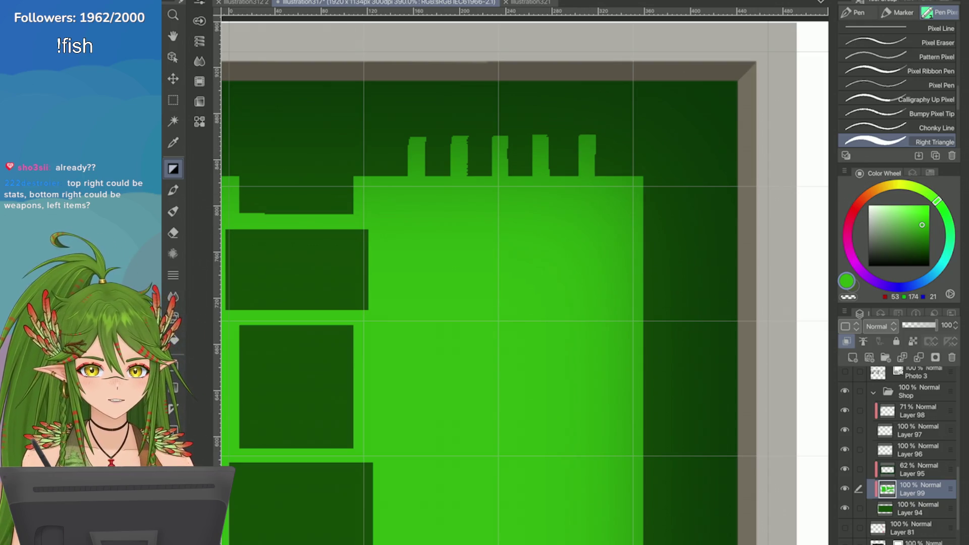
pyautogui.scroll(-5, 525, 283)
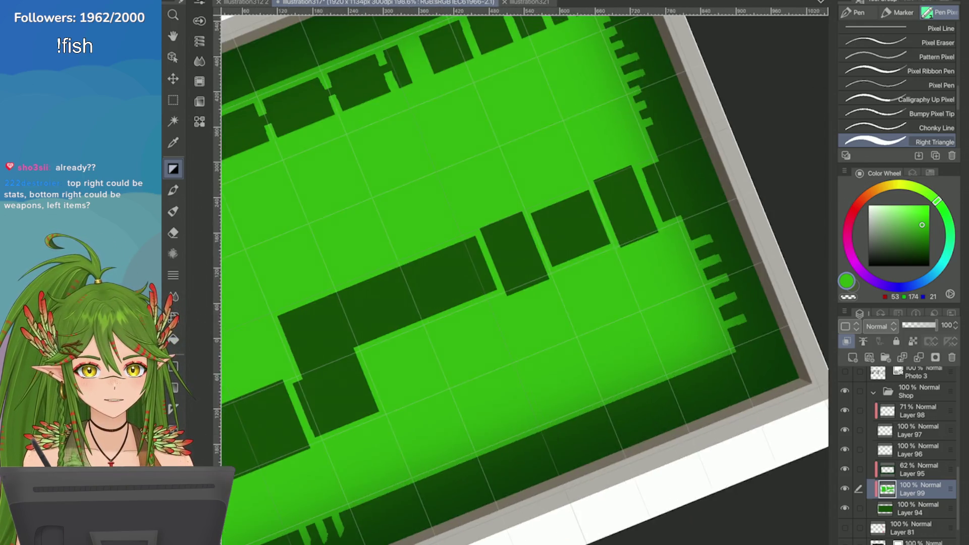
pyautogui.scroll(-6, 525, 282)
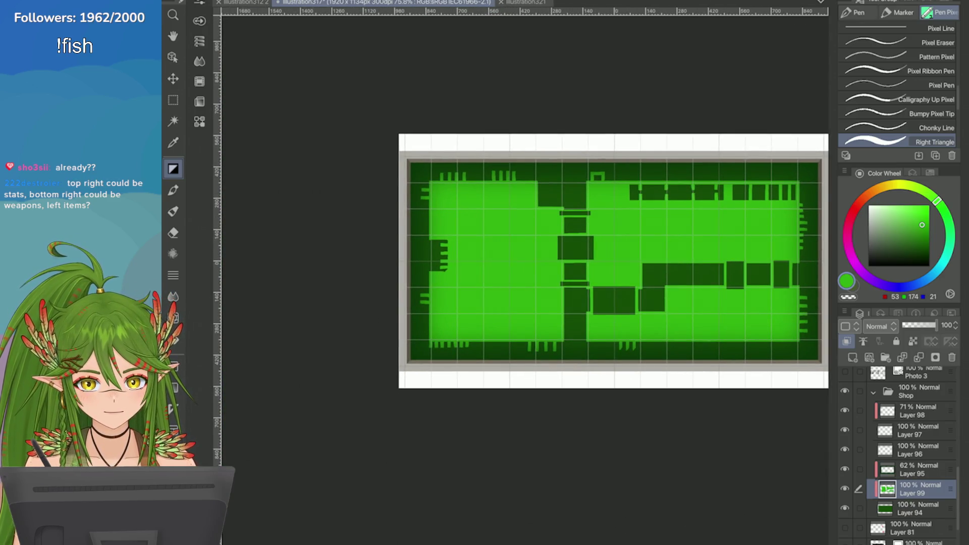
pyautogui.scroll(5, 780, 223)
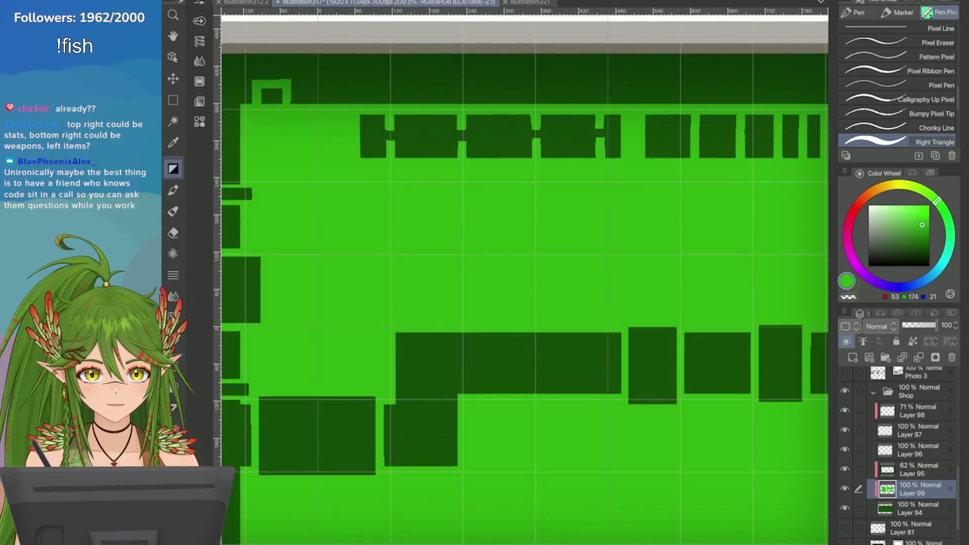
pyautogui.scroll(1, 525, 282)
pyautogui.scroll(-4, 525, 283)
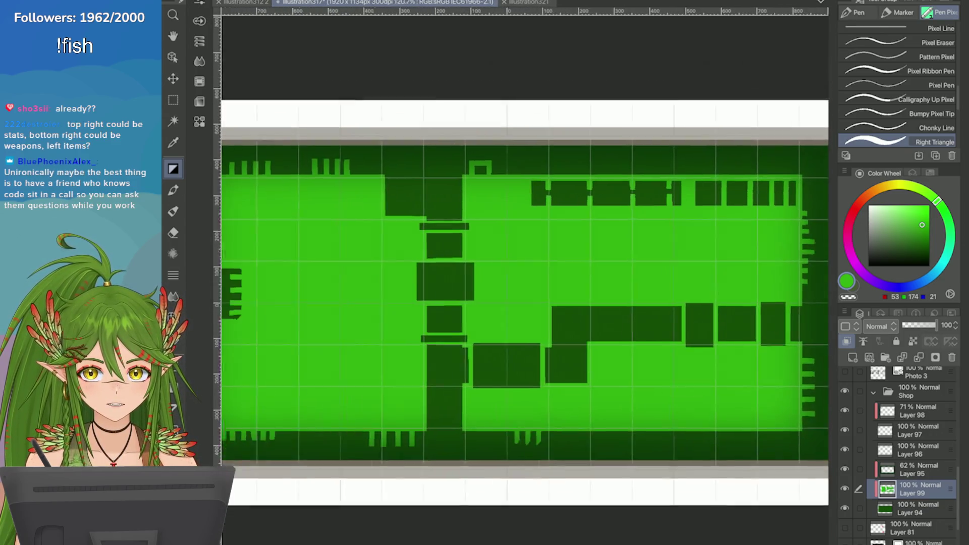
pyautogui.scroll(4, 425, 316)
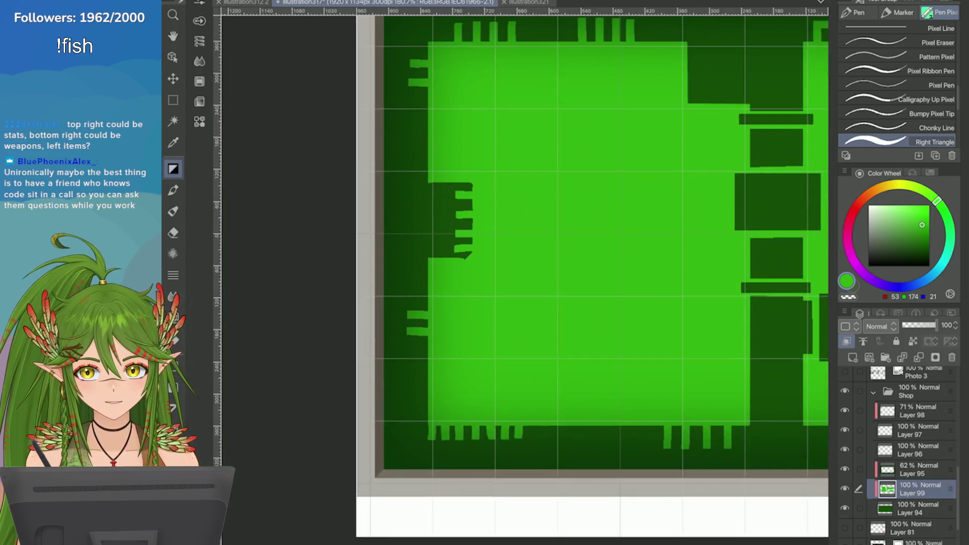
pyautogui.scroll(-3, 525, 283)
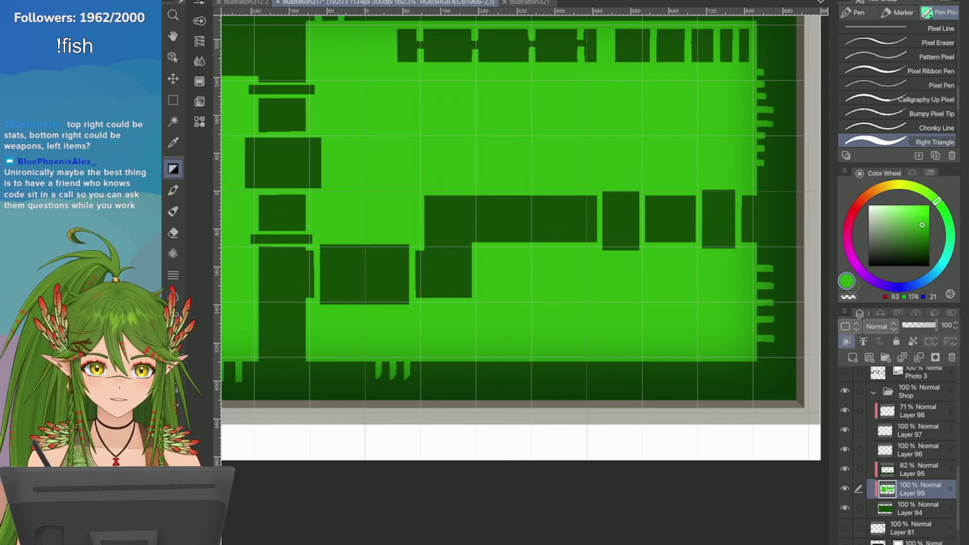
pyautogui.scroll(3, 525, 282)
pyautogui.scroll(-2, 525, 283)
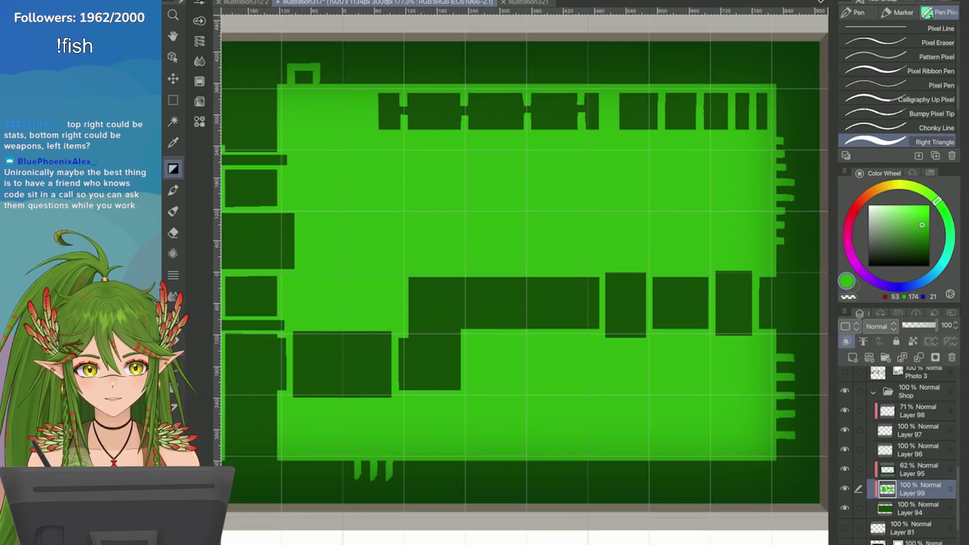
pyautogui.scroll(-4, 525, 282)
pyautogui.scroll(3, 525, 282)
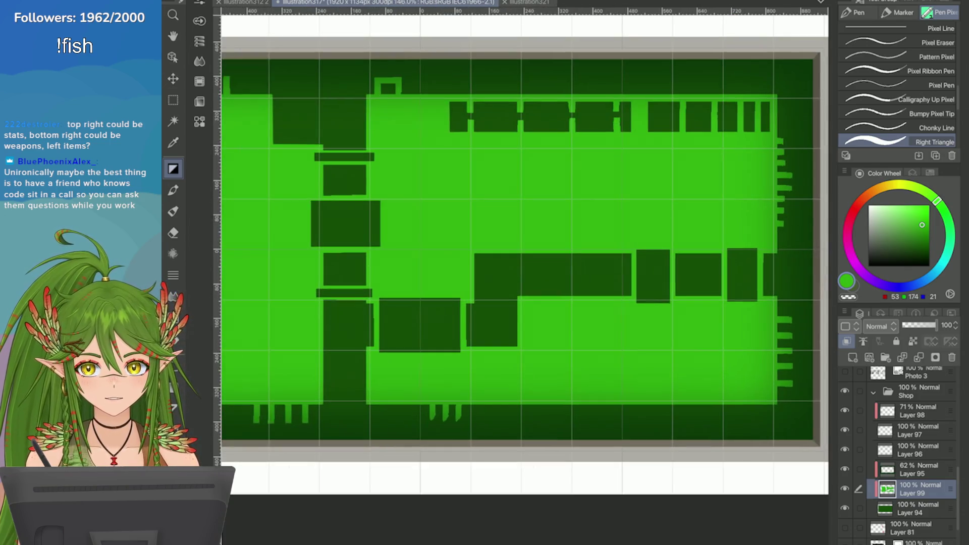
pyautogui.scroll(-3, 520, 277)
pyautogui.scroll(4, 520, 278)
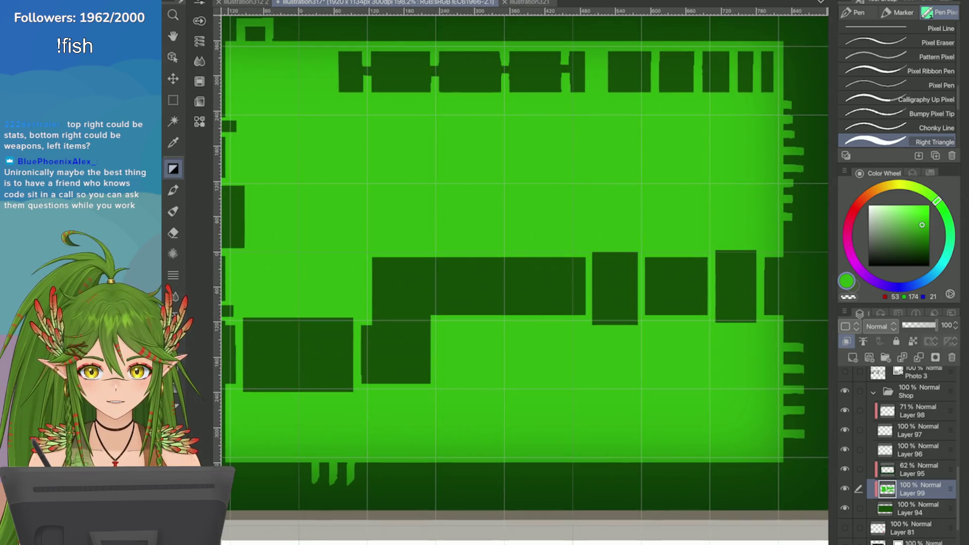
pyautogui.scroll(-4, 520, 278)
pyautogui.scroll(2, 520, 278)
pyautogui.scroll(-3, 520, 278)
pyautogui.scroll(4, 520, 278)
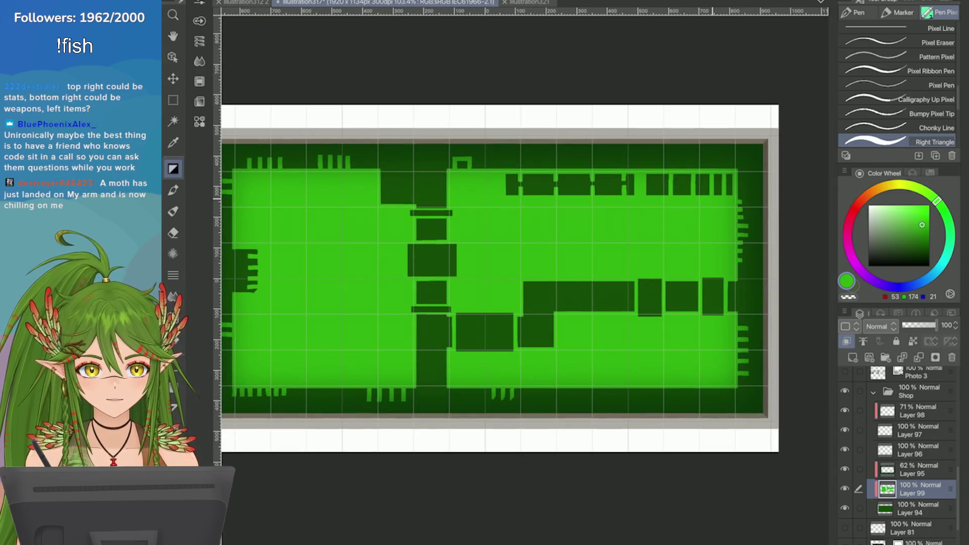
pyautogui.scroll(-4, 525, 268)
pyautogui.scroll(2, 525, 267)
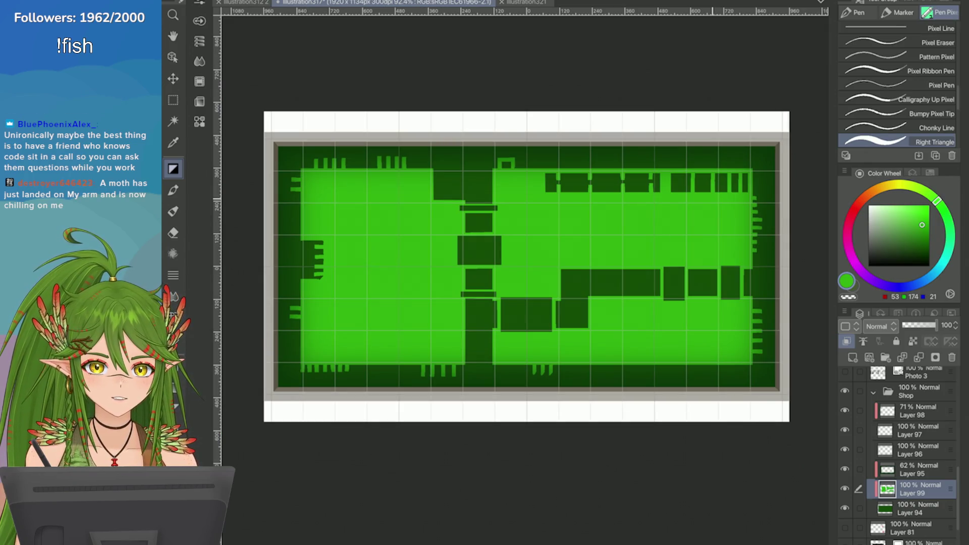
pyautogui.scroll(5, 601, 283)
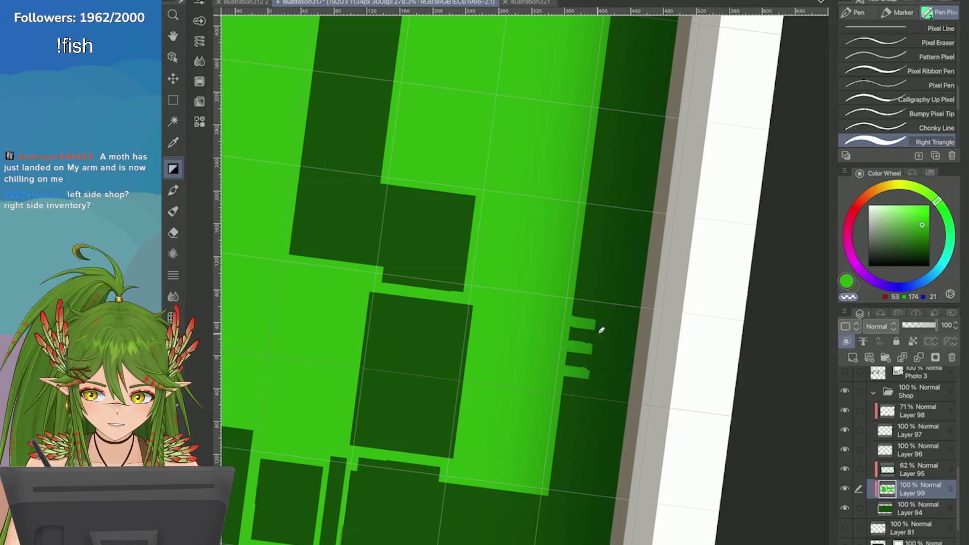
# Step: Level the view and paint light-green notches into the dark block's right edge, undoing one misplaced stroke
pyautogui.scroll(-3, 599, 339)
pyautogui.moveTo(525, 272); pyautogui.dragTo(474, 242)
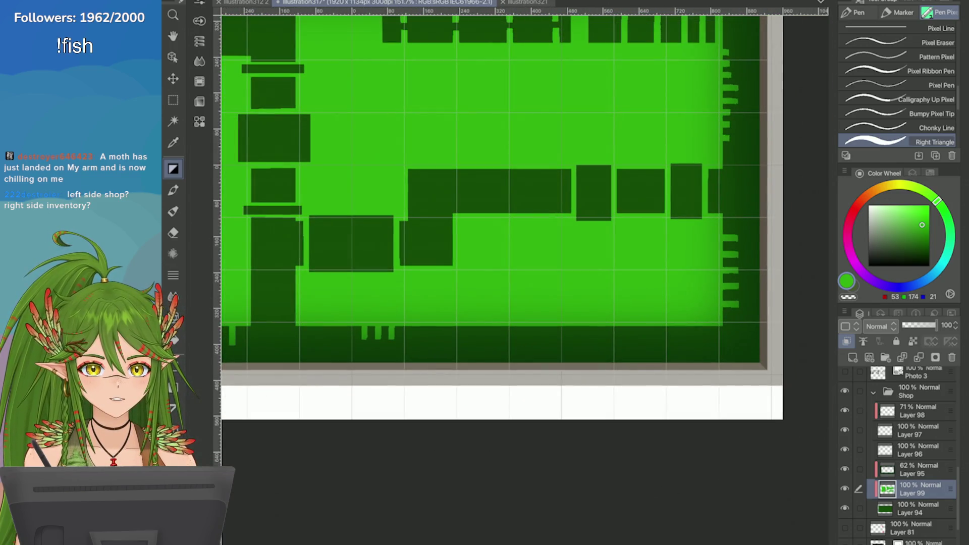
pyautogui.scroll(-3, 529, 229)
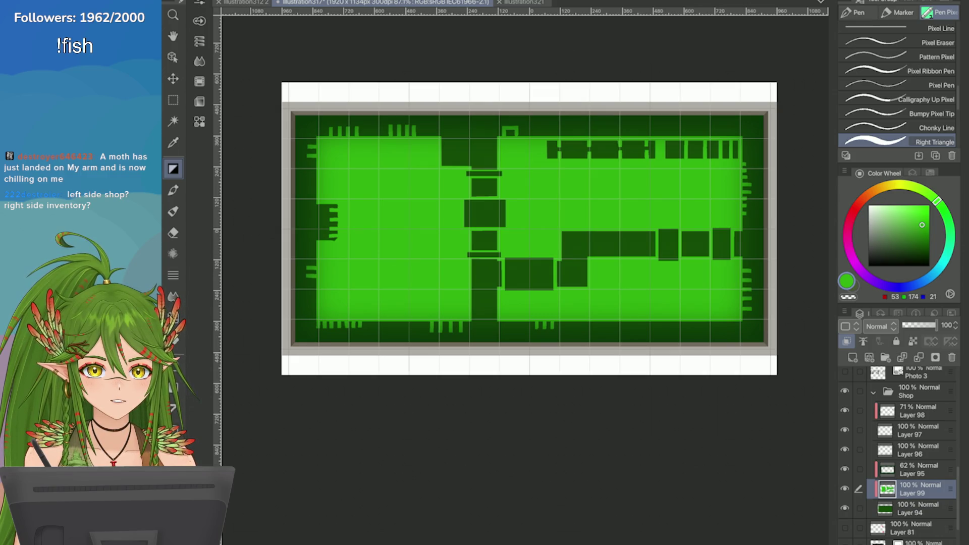
pyautogui.scroll(3, 525, 252)
pyautogui.scroll(-4, 525, 253)
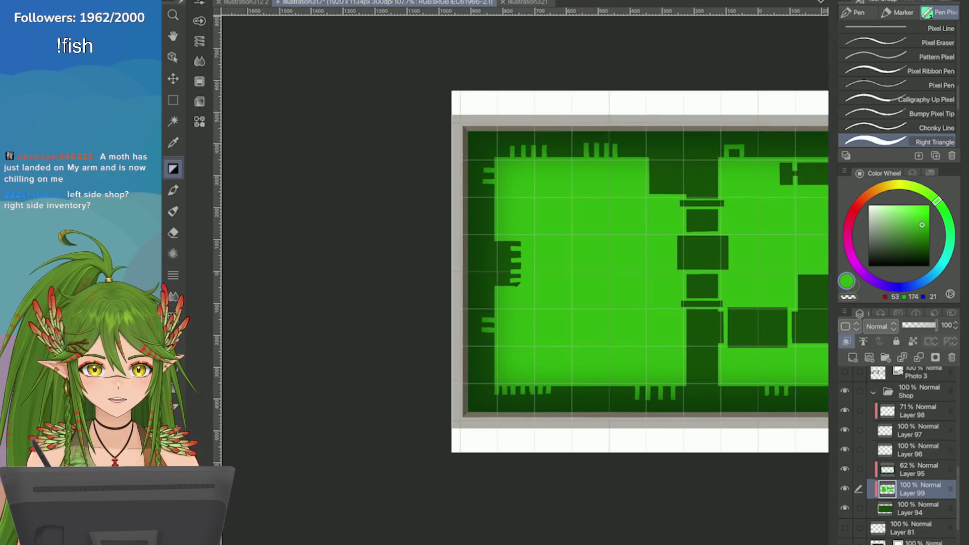
pyautogui.scroll(4, 706, 303)
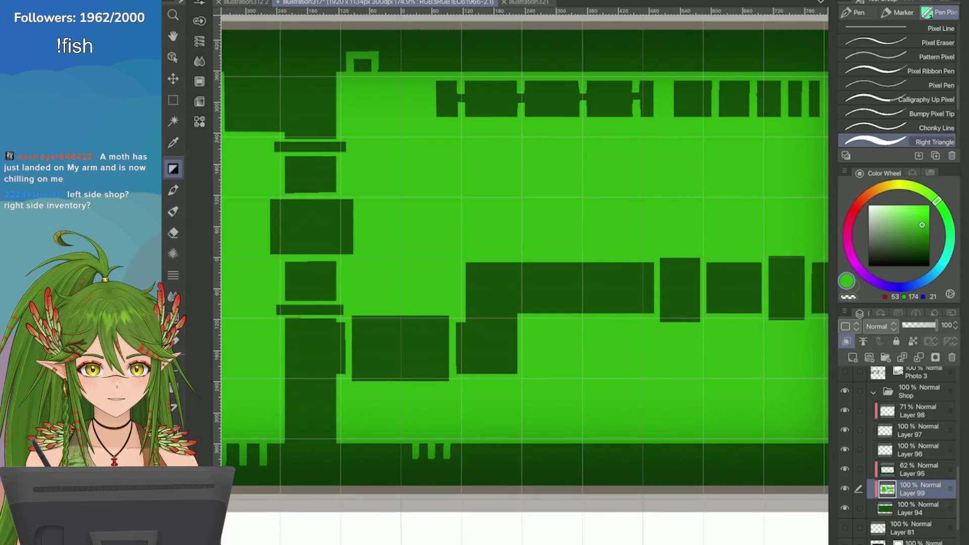
pyautogui.scroll(-4, 727, 373)
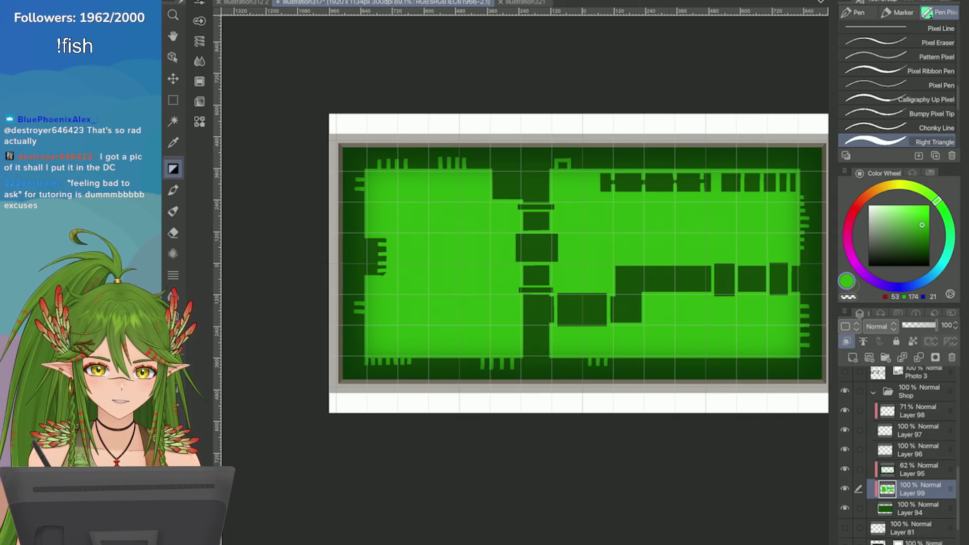
pyautogui.scroll(3, 773, 272)
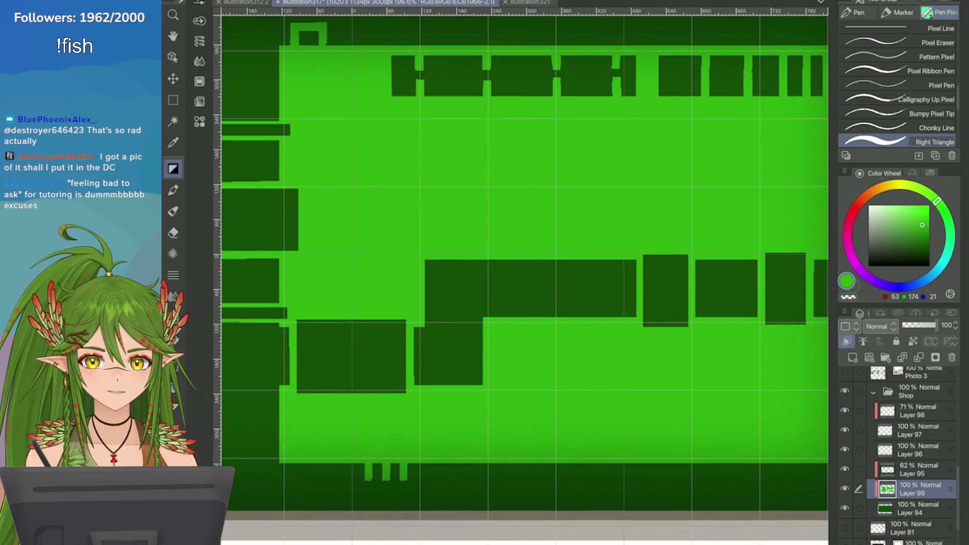
pyautogui.scroll(-2, 519, 272)
pyautogui.moveTo(507, 267); pyautogui.dragTo(507, 285)
pyautogui.hotkey('ctrl', 'z')
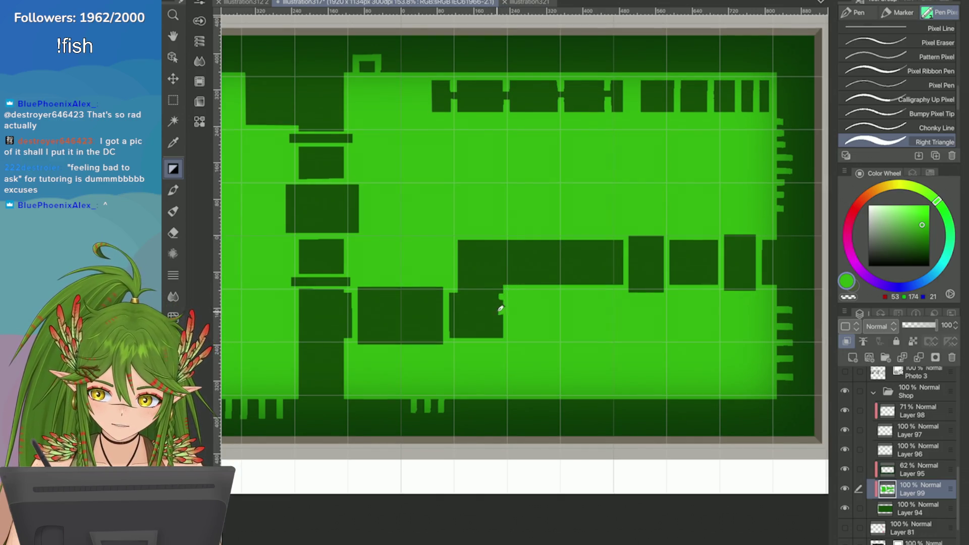
pyautogui.moveTo(500, 302); pyautogui.dragTo(501, 325)
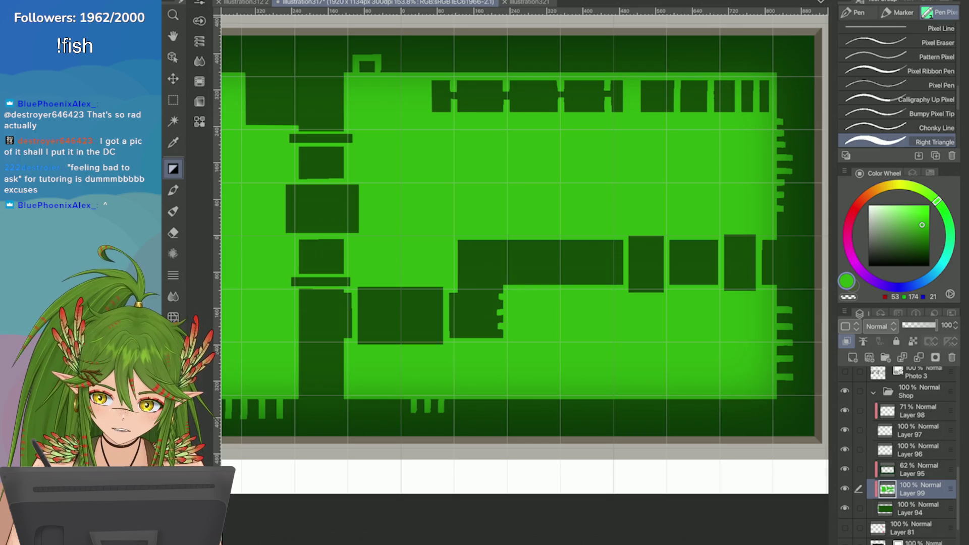
# Step: Zoom out to see the whole panel and switch to the Rectangle selection tool
pyautogui.hotkey('ctrl', '-')
pyautogui.scroll(2, 808, 354)
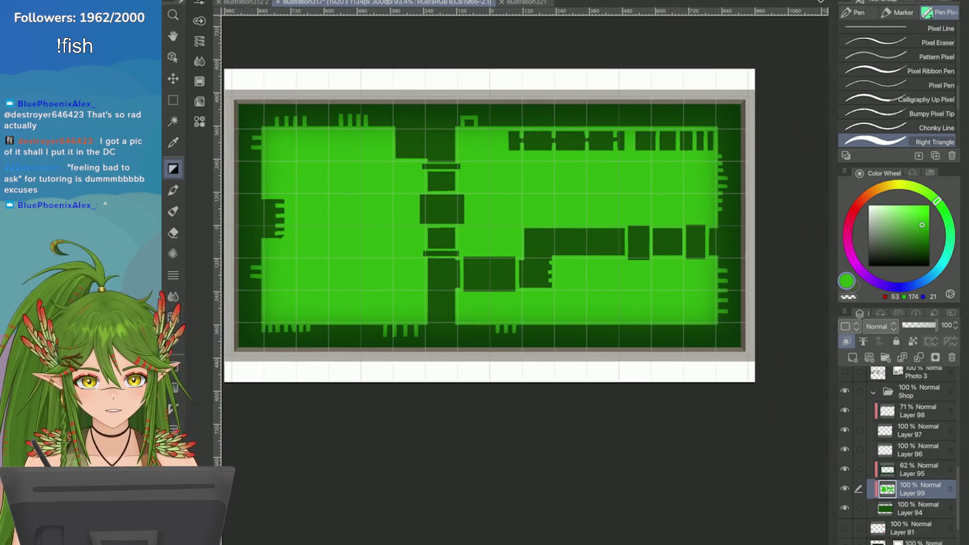
pyautogui.scroll(1, 805, 325)
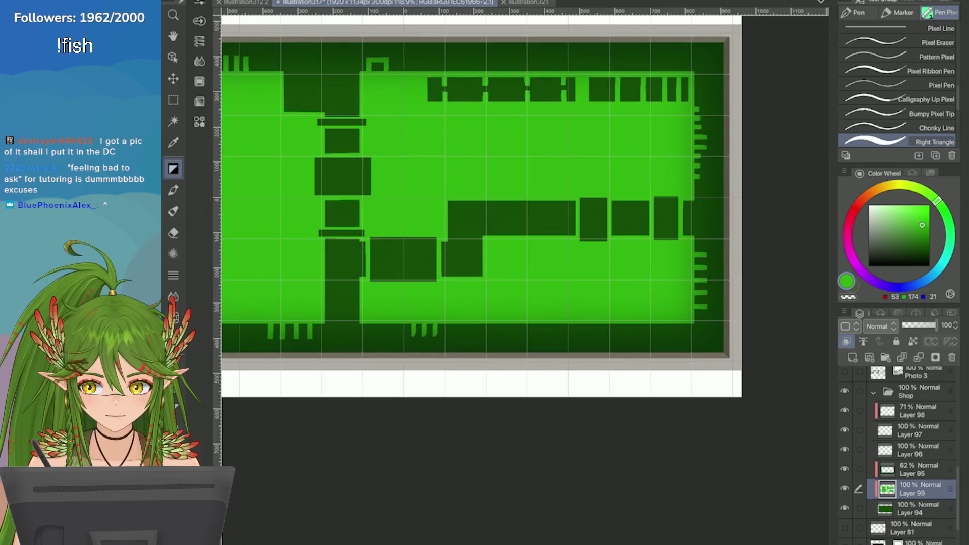
pyautogui.scroll(1, 371, 223)
pyautogui.scroll(-5, 505, 202)
pyautogui.press('m')
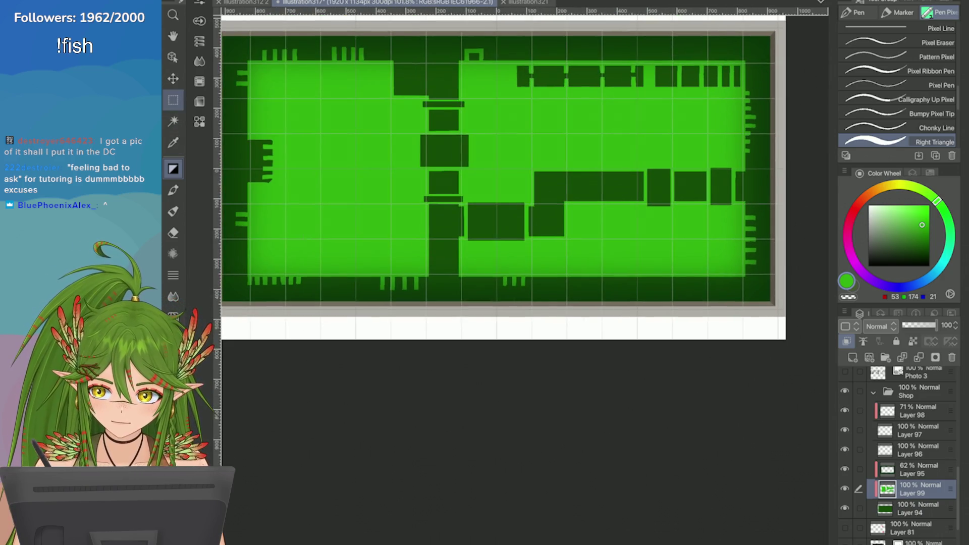
pyautogui.scroll(5, 505, 201)
# Step: Select the three bottom-border tick marks and place a copy further right
pyautogui.moveTo(435, 265); pyautogui.dragTo(491, 299)
pyautogui.scroll(3, 484, 260)
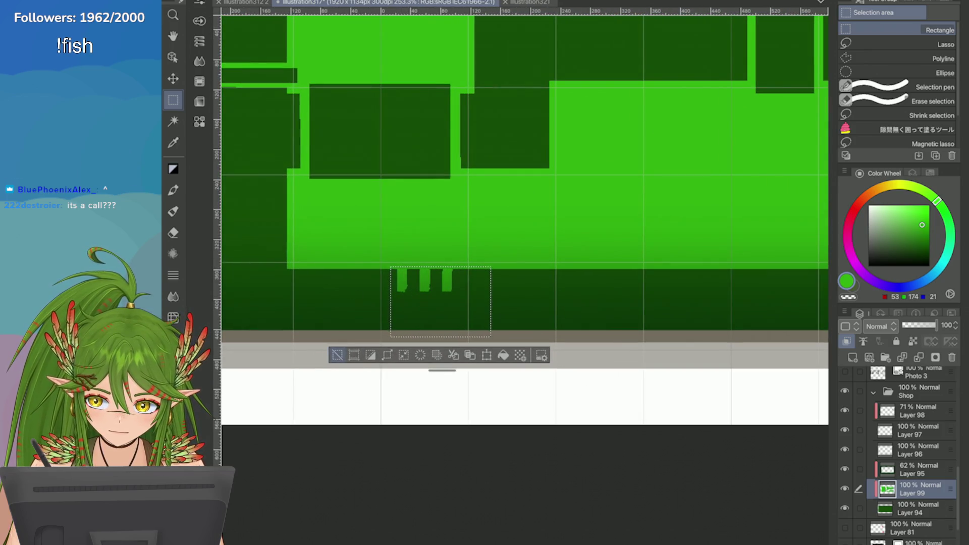
pyautogui.hotkey('ctrl', 'd')
pyautogui.moveTo(381, 263)
pyautogui.mouseDown()
pyautogui.moveTo(467, 348)
pyautogui.moveTo(468, 335)
pyautogui.mouseUp()
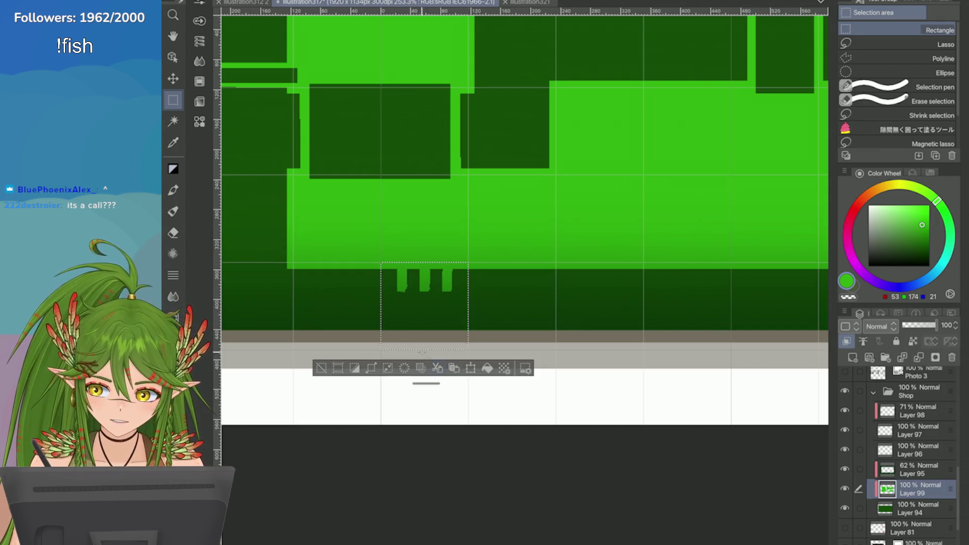
pyautogui.click(454, 368)
pyautogui.moveTo(407, 329); pyautogui.dragTo(671, 327)
pyautogui.click(534, 387)
# Step: Make two more copies of the tick marks, shifting each right along the border
pyautogui.click(542, 368)
pyautogui.click(707, 386)
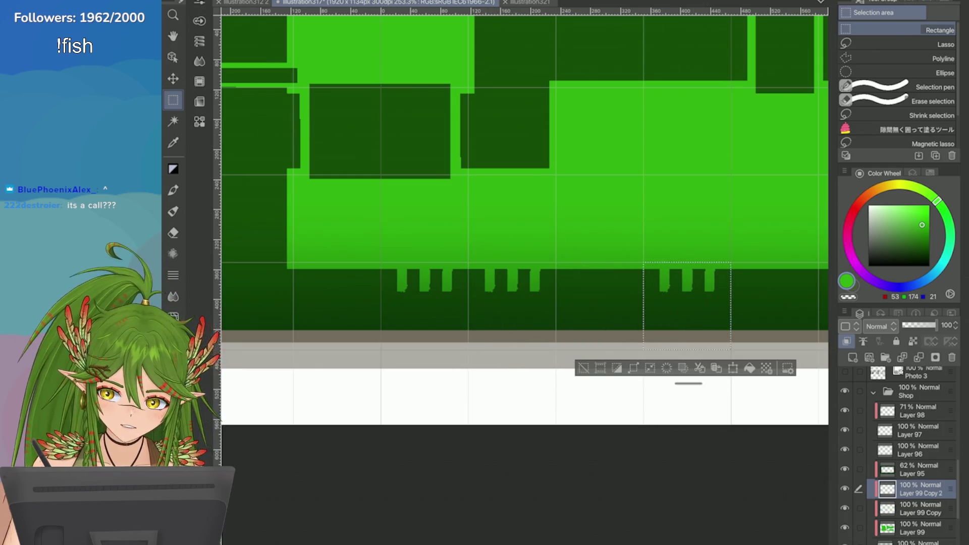
pyautogui.click(422, 329)
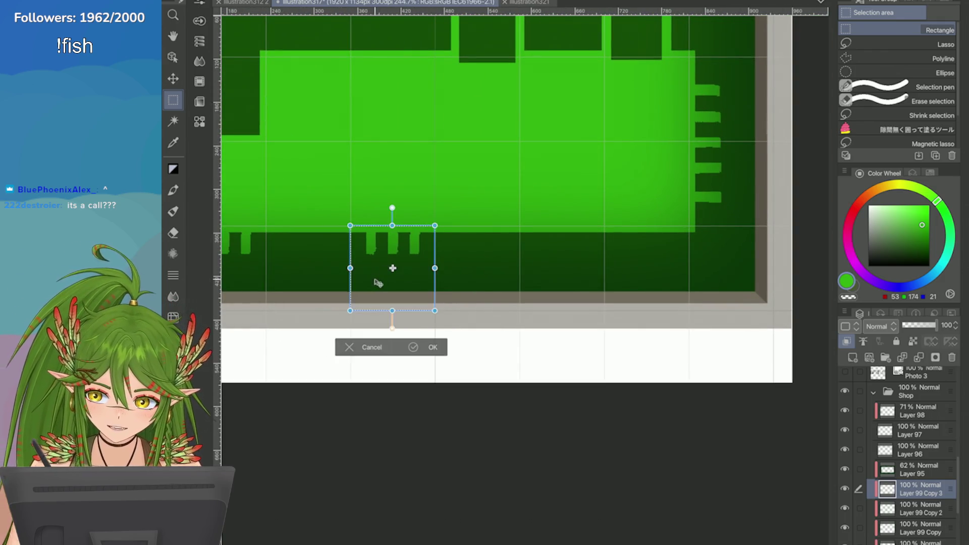
pyautogui.moveTo(374, 281); pyautogui.dragTo(459, 283)
pyautogui.click(517, 347)
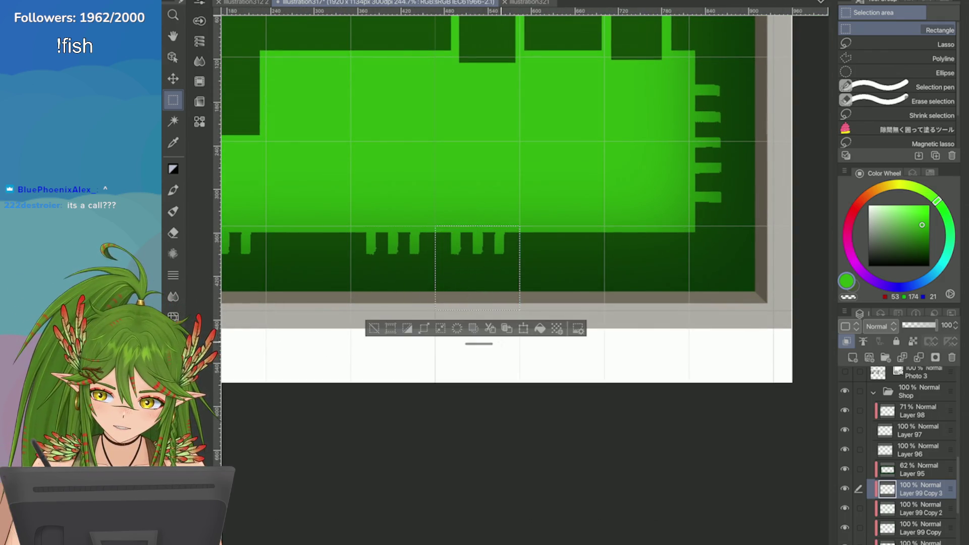
# Step: Duplicate the tick-mark layer and move this fourth copy right along the border
pyautogui.scroll(-5, 517, 346)
pyautogui.scroll(-2, 731, 273)
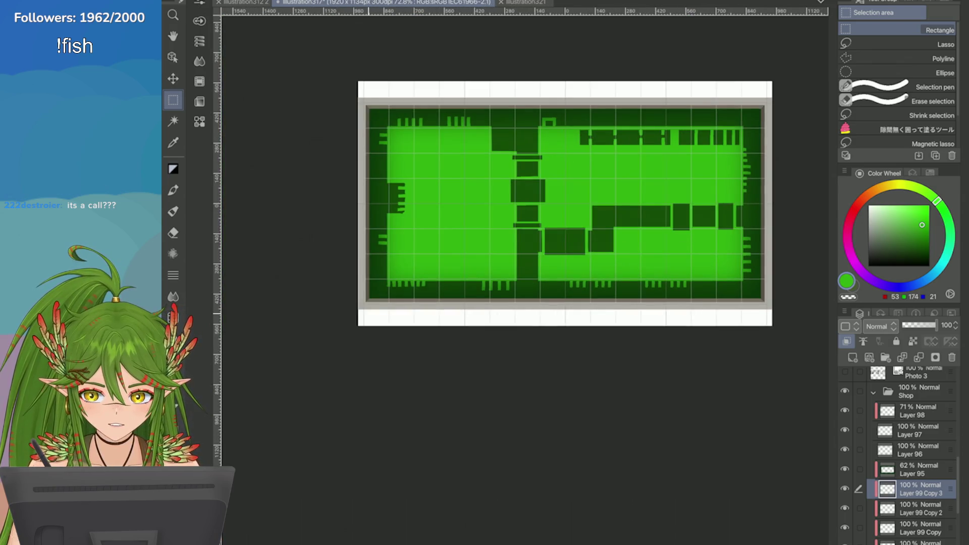
pyautogui.scroll(4, 799, 292)
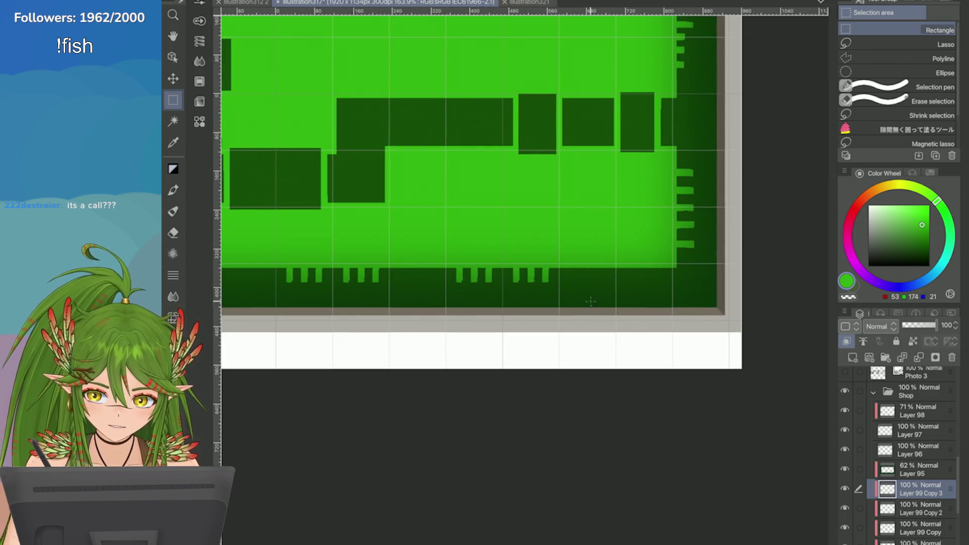
pyautogui.rightClick(845, 488)
pyautogui.click(757, 165)
pyautogui.hotkey('ctrl', 't')
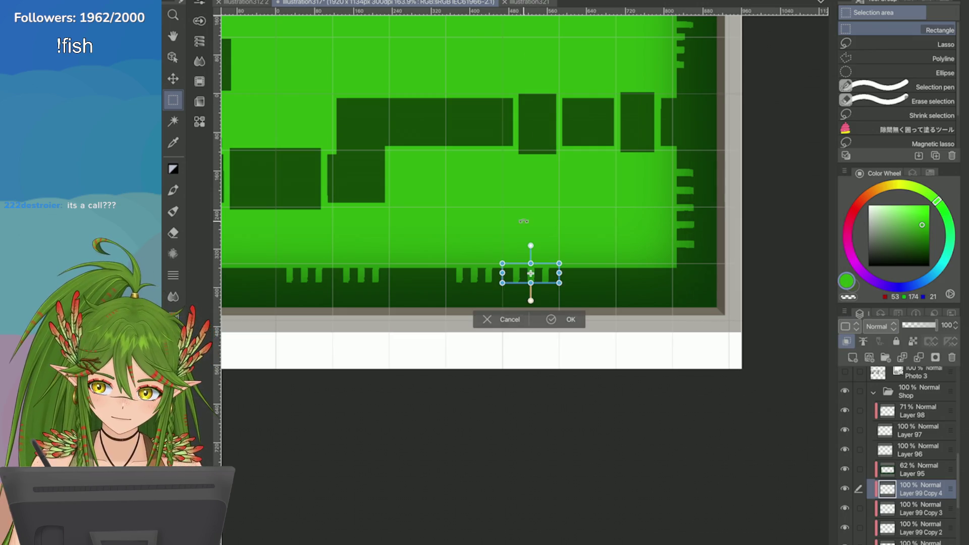
pyautogui.moveTo(531, 279); pyautogui.dragTo(642, 279)
pyautogui.click(667, 319)
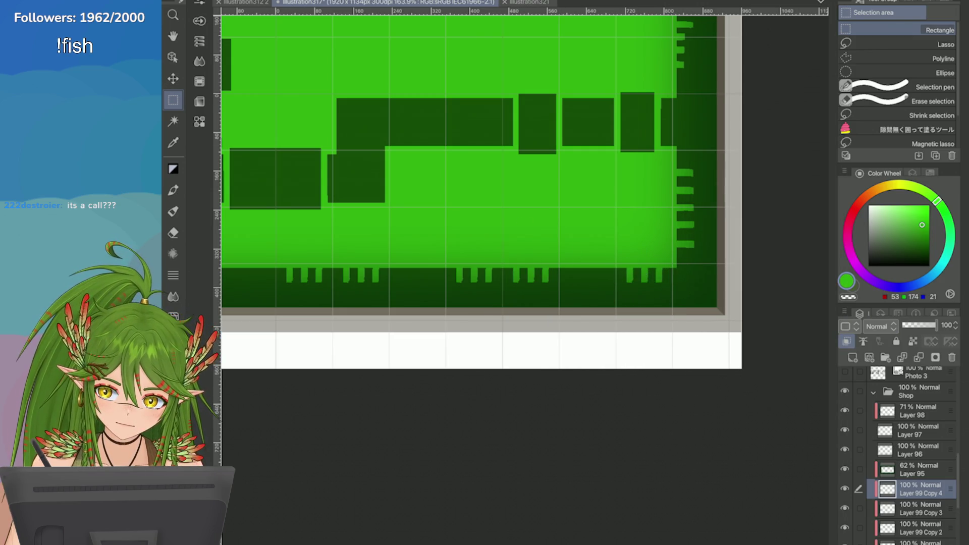
# Step: Merge the tick-mark copies down into a single layer
pyautogui.scroll(-3, 722, 297)
pyautogui.click(919, 357)
pyautogui.click(919, 357)
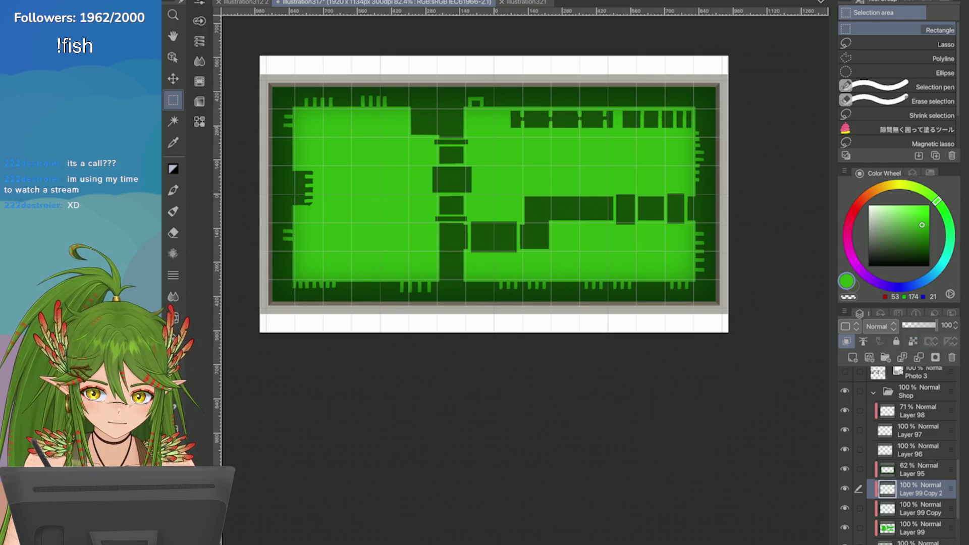
pyautogui.click(918, 357)
pyautogui.scroll(-2, 742, 285)
pyautogui.scroll(1, 723, 218)
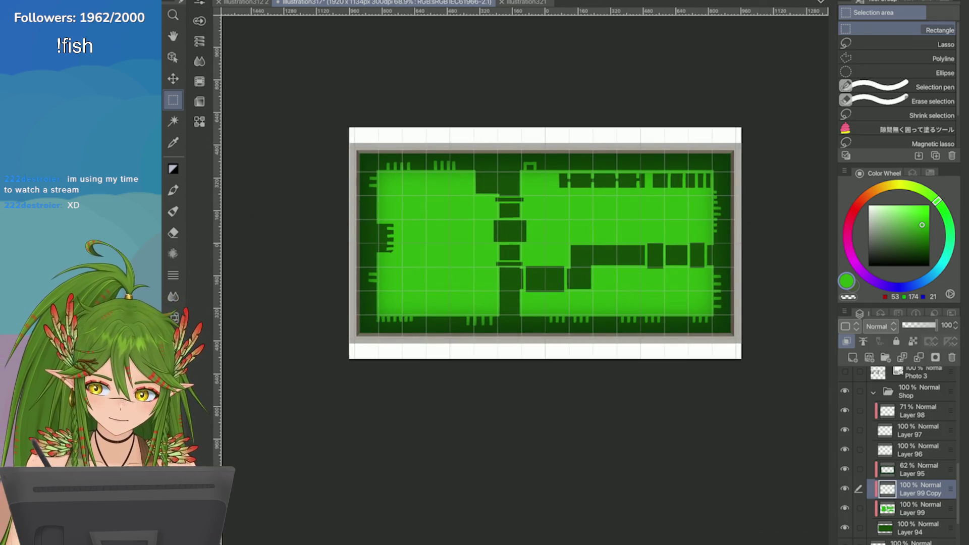
# Step: Save the illustration, return to the pixel pen, and check the merged tick layer's visibility
pyautogui.hotkey('ctrl', 's')
pyautogui.press('p')
pyautogui.scroll(3, 675, 128)
pyautogui.scroll(2, 552, 223)
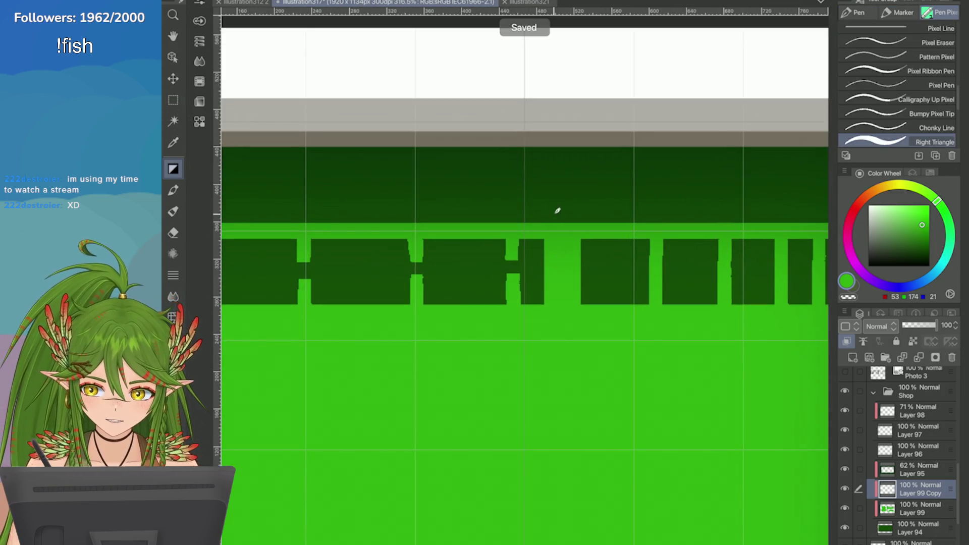
pyautogui.click(844, 488)
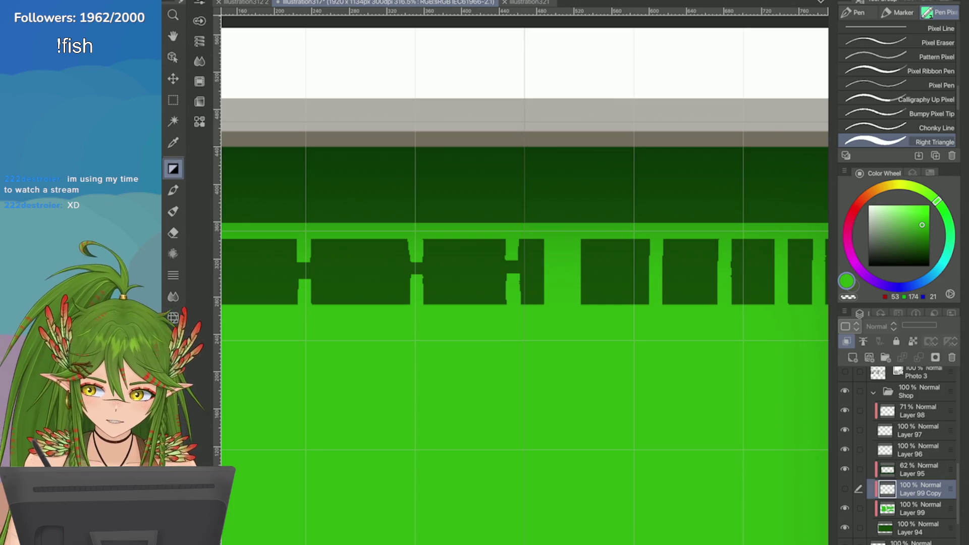
pyautogui.click(844, 489)
pyautogui.keyDown('ctrl'); pyautogui.click(918, 508); pyautogui.keyUp('ctrl')
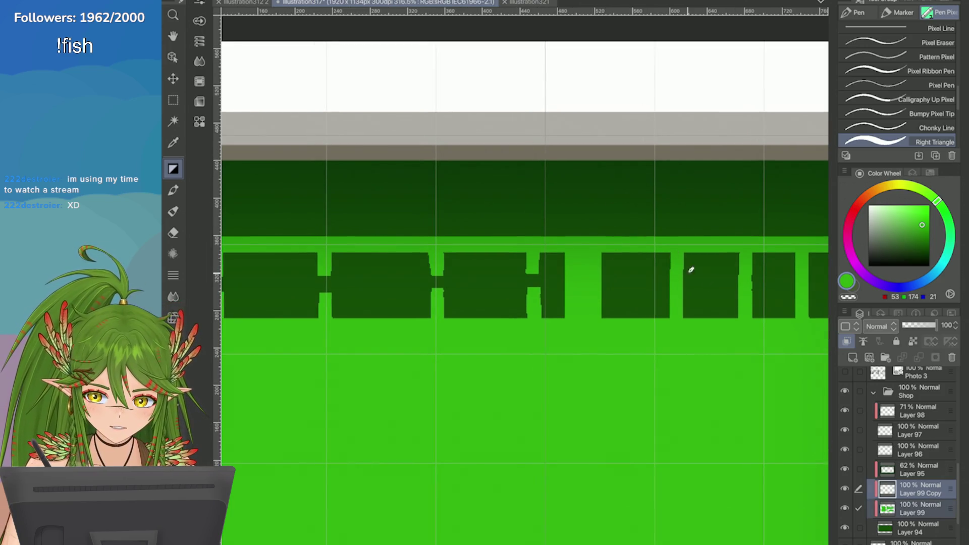
# Step: Keep only the copy layer selected and undo the stray bump strokes above the chip row
pyautogui.keyDown('ctrl'); pyautogui.click(919, 508); pyautogui.keyUp('ctrl')
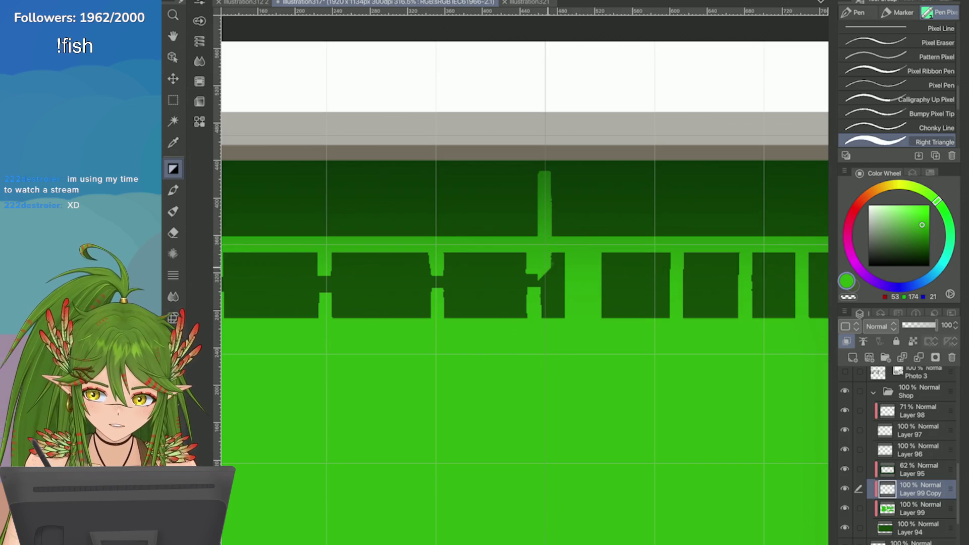
pyautogui.hotkey('ctrl', 'z')
pyautogui.moveTo(595, 207); pyautogui.dragTo(593, 237)
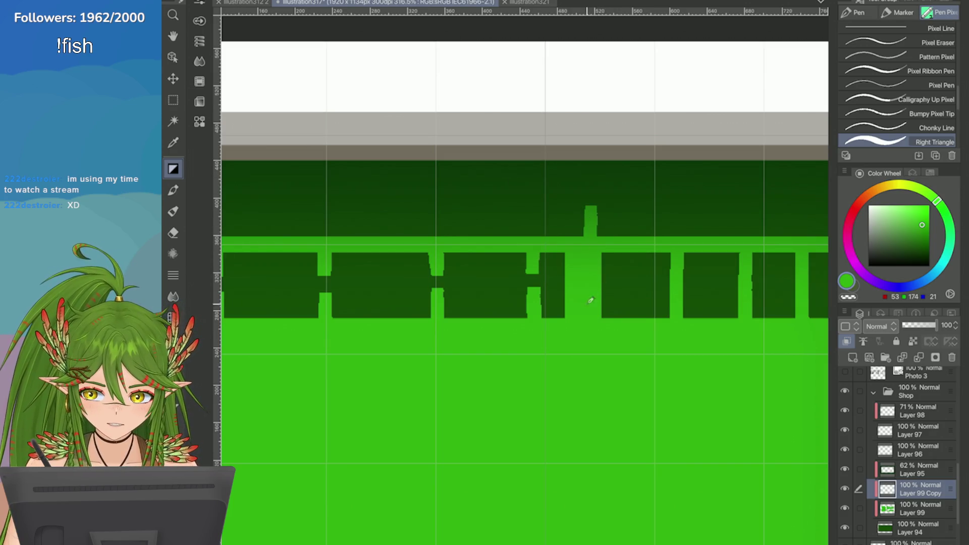
pyautogui.hotkey('ctrl', 'z')
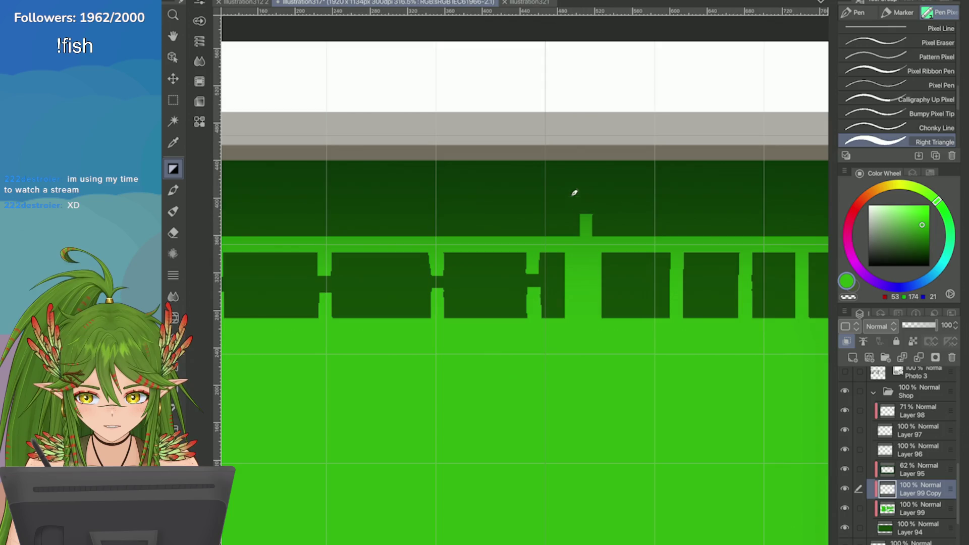
pyautogui.scroll(-6, 574, 192)
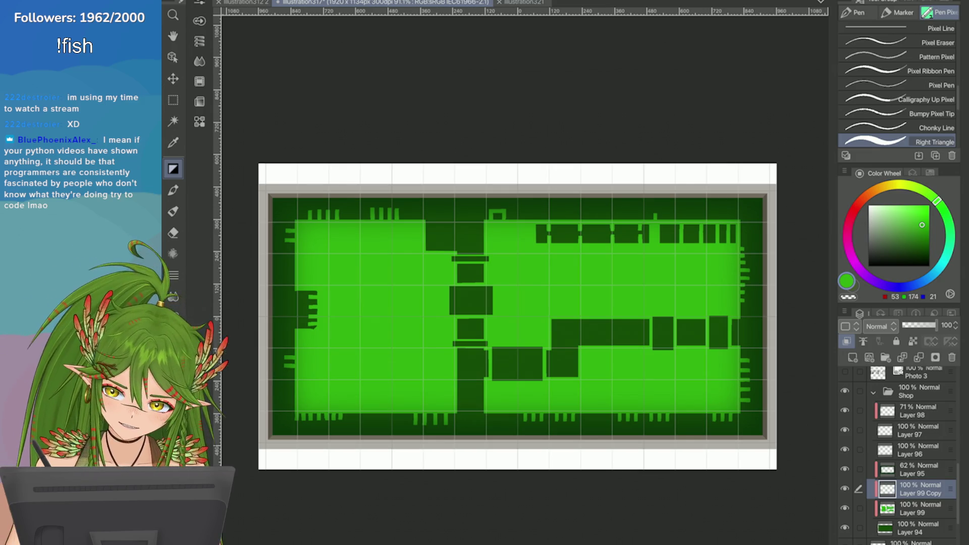
pyautogui.scroll(4, 637, 212)
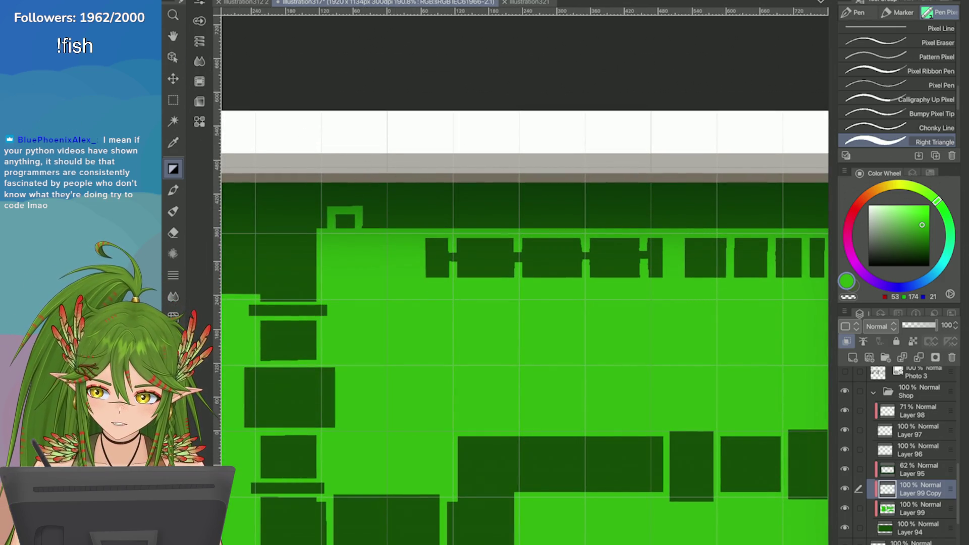
# Step: Draw a bracket polyline above the chip row, straighten its top edge, and commit it
pyautogui.moveTo(404, 228)
pyautogui.mouseDown()
pyautogui.moveTo(442, 210)
pyautogui.moveTo(465, 228)
pyautogui.moveTo(519, 210)
pyautogui.moveTo(580, 210)
pyautogui.moveTo(587, 229)
pyautogui.mouseUp()
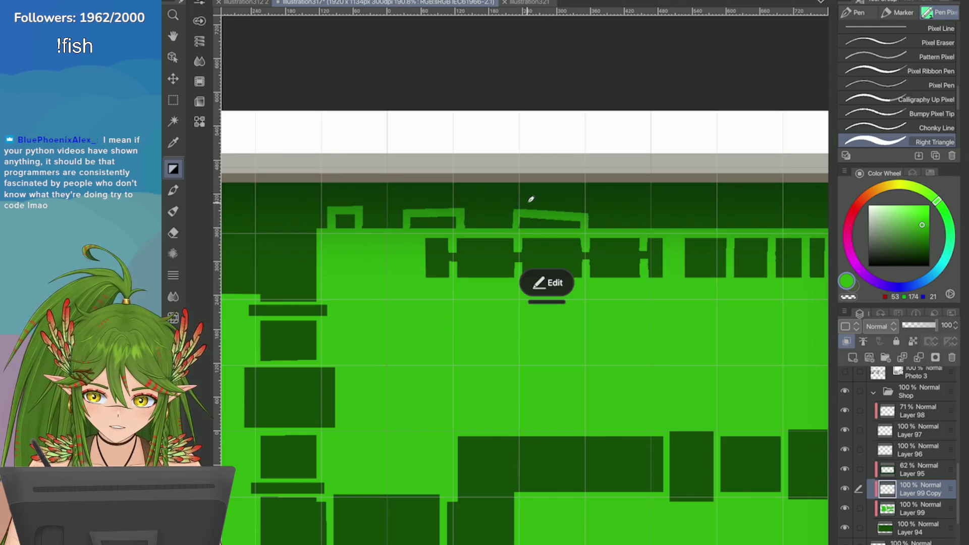
pyautogui.click(549, 283)
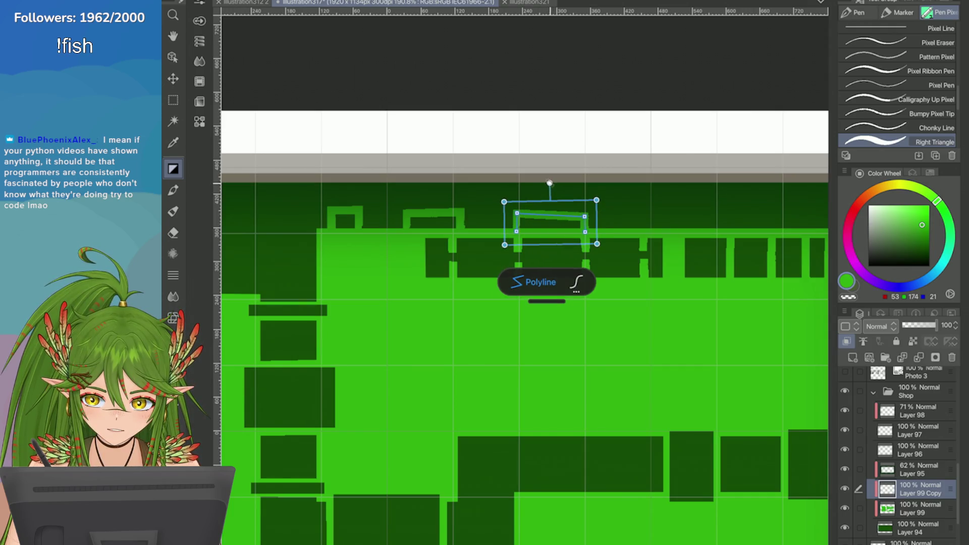
pyautogui.moveTo(583, 217); pyautogui.dragTo(584, 213)
pyautogui.click(576, 282)
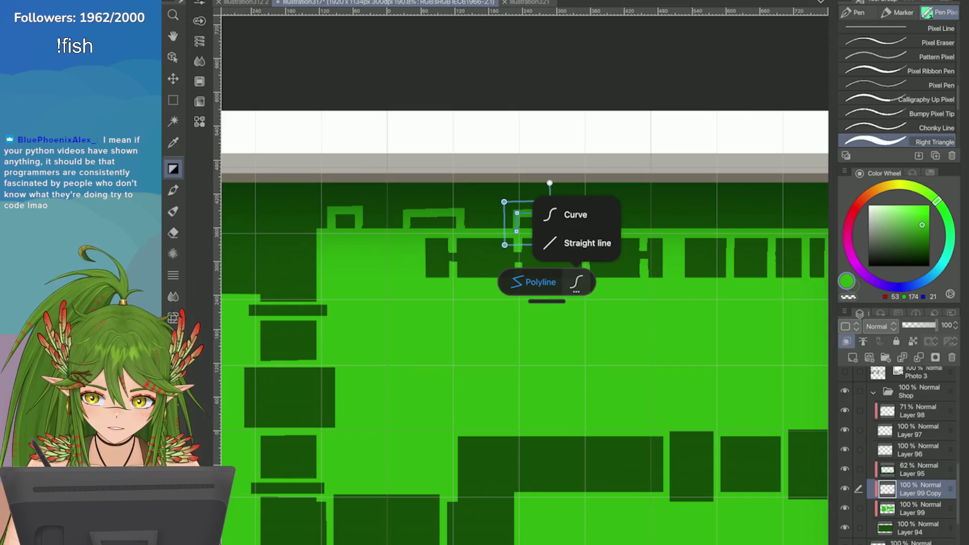
pyautogui.click(568, 245)
pyautogui.press('Return')
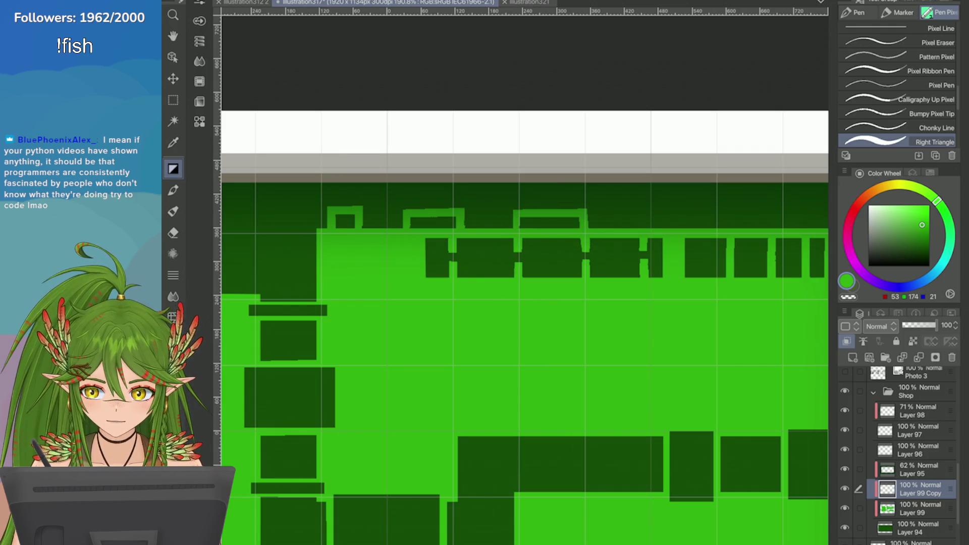
pyautogui.scroll(-3, 525, 328)
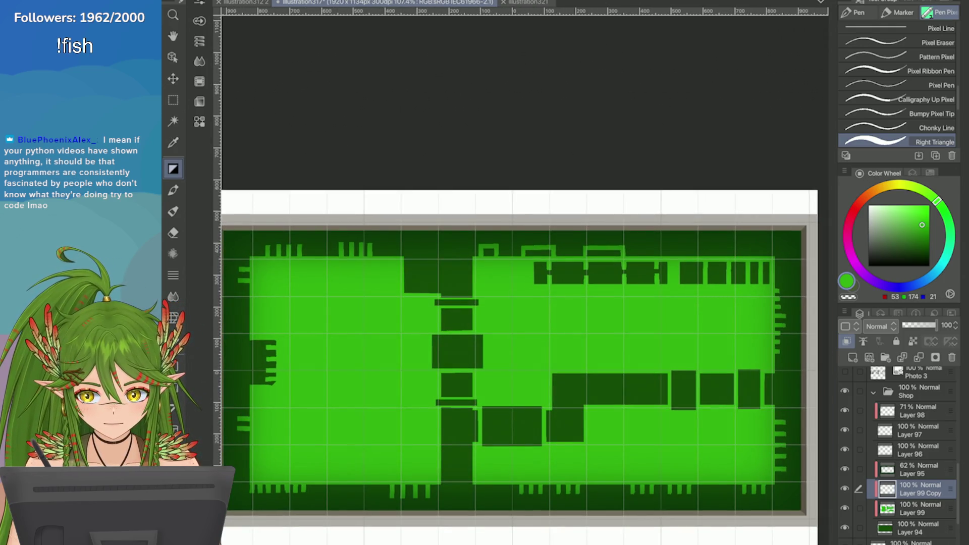
pyautogui.scroll(5, 499, 207)
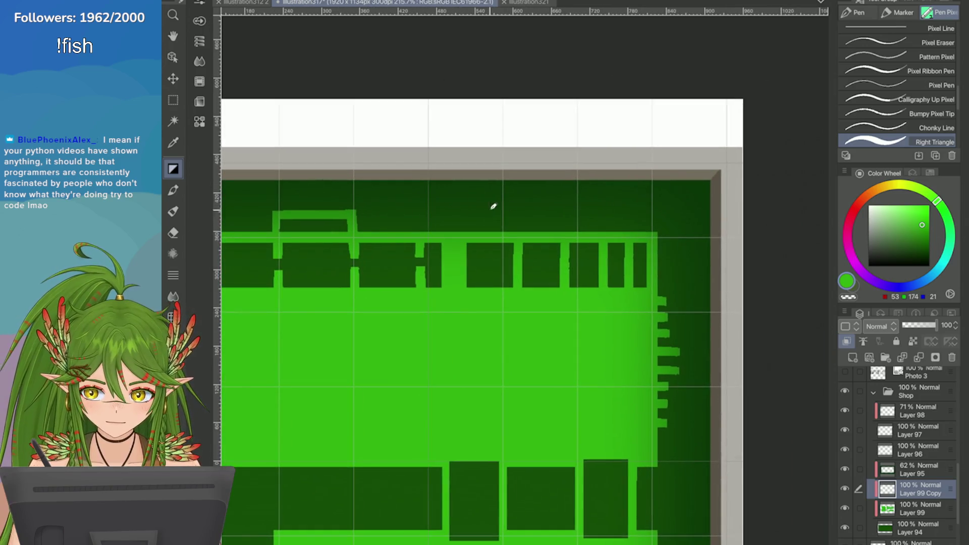
# Step: Draw another bracket above the top block row and lower its bottom corners slightly
pyautogui.moveTo(452, 232)
pyautogui.mouseDown()
pyautogui.moveTo(474, 212)
pyautogui.moveTo(580, 214)
pyautogui.moveTo(580, 232)
pyautogui.moveTo(580, 222)
pyautogui.mouseUp()
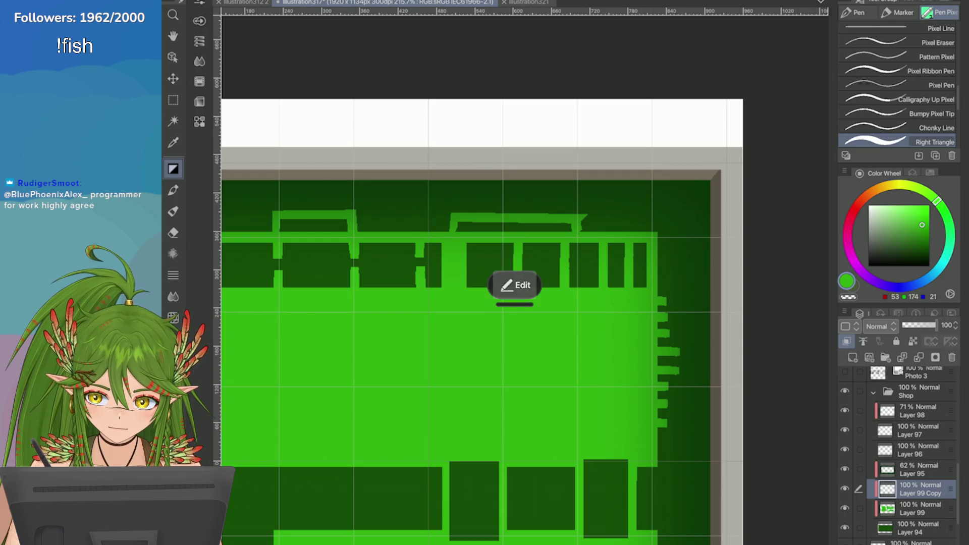
pyautogui.click(513, 283)
pyautogui.scroll(3, 583, 216)
pyautogui.moveTo(454, 234); pyautogui.dragTo(455, 236)
pyautogui.moveTo(368, 245); pyautogui.dragTo(368, 246)
pyautogui.moveTo(565, 242); pyautogui.dragTo(563, 249)
pyautogui.scroll(-8, 525, 282)
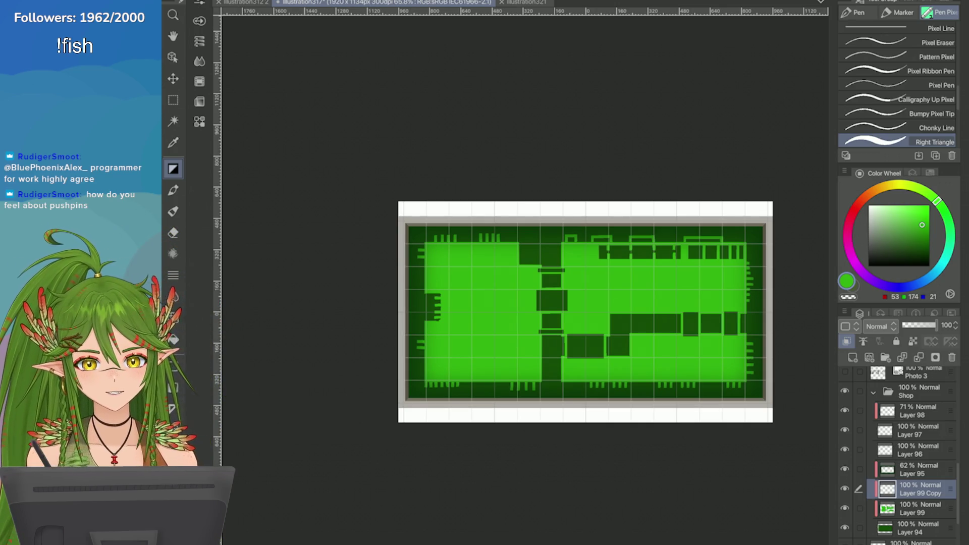
pyautogui.scroll(5, 435, 217)
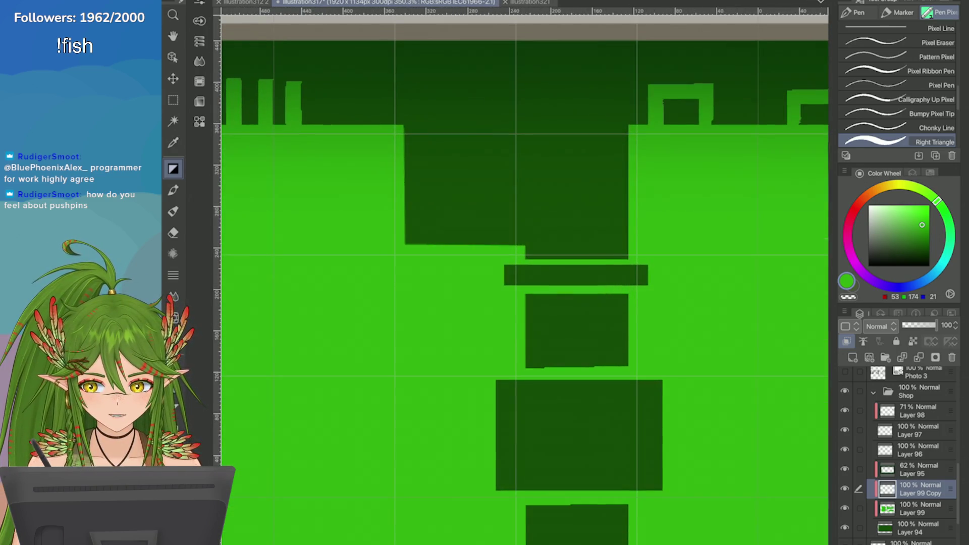
# Step: Paint two light-green notches into the central dark block, comparing placements with undo and redo
pyautogui.moveTo(431, 212); pyautogui.dragTo(431, 245)
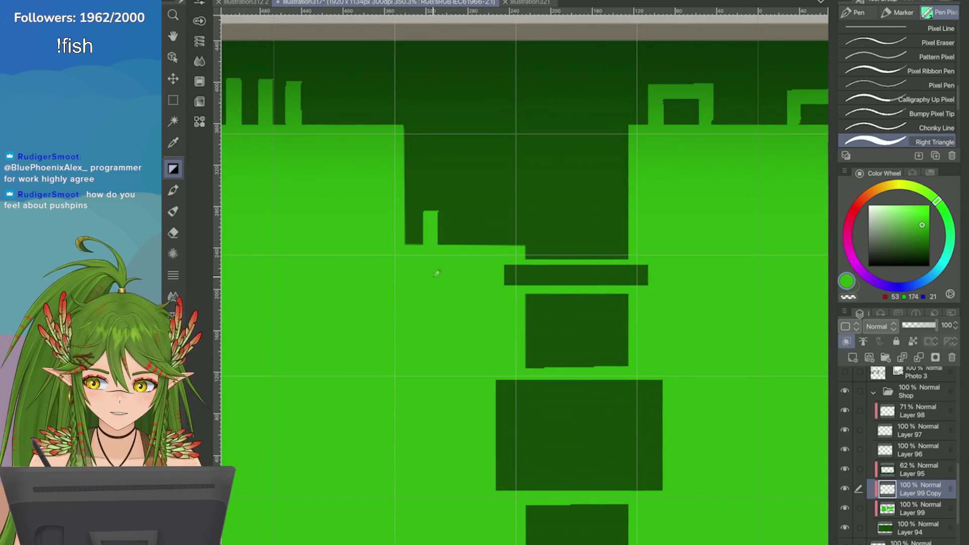
pyautogui.moveTo(467, 207); pyautogui.dragTo(462, 244)
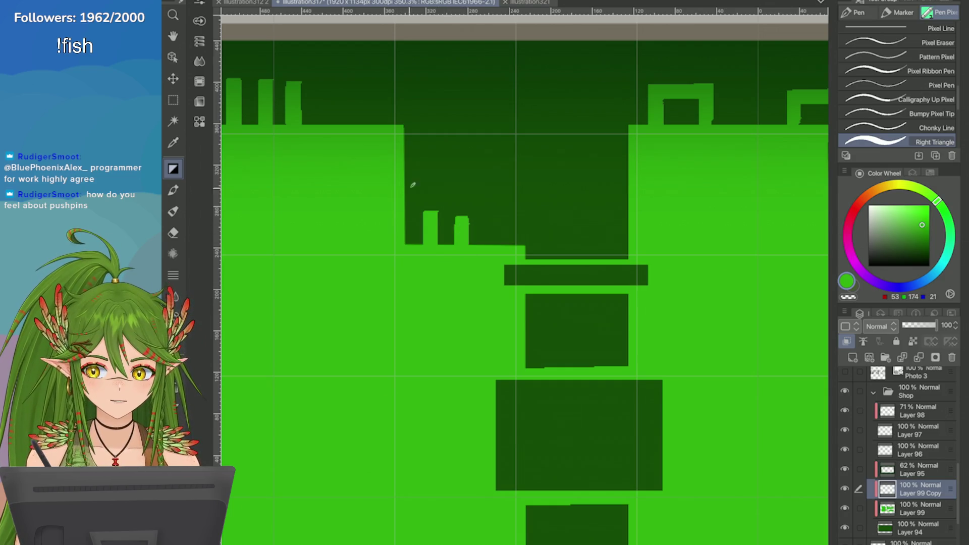
pyautogui.hotkey('ctrl', 'z')
pyautogui.moveTo(460, 208); pyautogui.dragTo(460, 245)
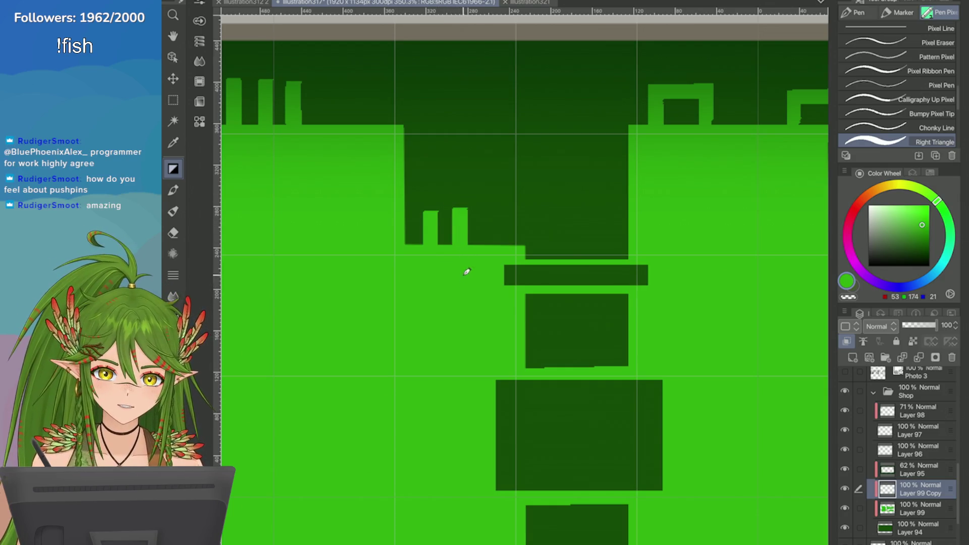
pyautogui.hotkey('ctrl', 'z')
pyautogui.hotkey('ctrl', 'y')
pyautogui.hotkey('ctrl', 'z')
pyautogui.hotkey('ctrl', 'y')
pyautogui.hotkey('ctrl', 'z')
pyautogui.moveTo(475, 213); pyautogui.dragTo(470, 251)
pyautogui.hotkey('ctrl', 'z')
pyautogui.hotkey('ctrl', 'y')
pyautogui.hotkey('ctrl', 'z')
pyautogui.hotkey('ctrl', 'y')
pyautogui.hotkey('ctrl', 'z')
pyautogui.hotkey('ctrl', 'y')
# Step: Add wedge notches along the middle bar's top edge, then reset the view to the whole panel
pyautogui.scroll(-5, 472, 275)
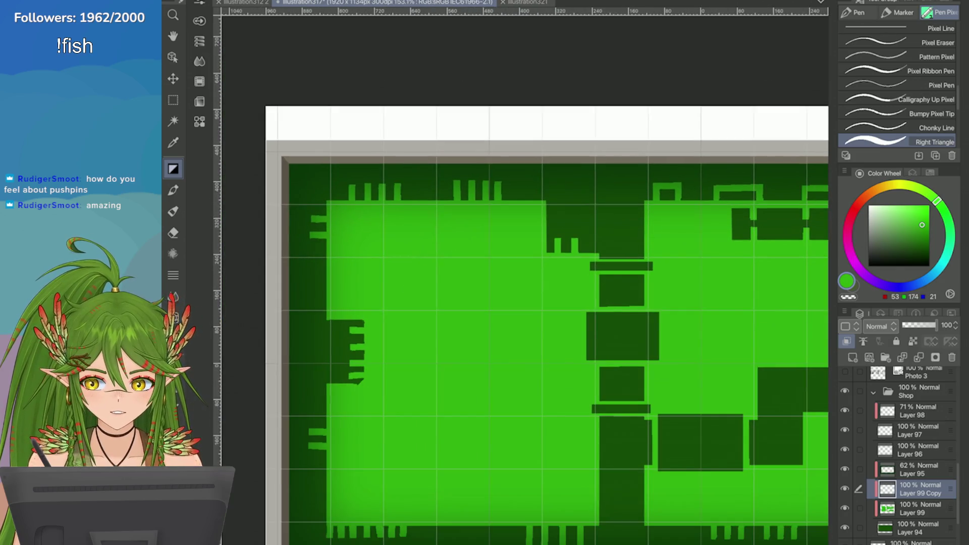
pyautogui.scroll(-1, 580, 257)
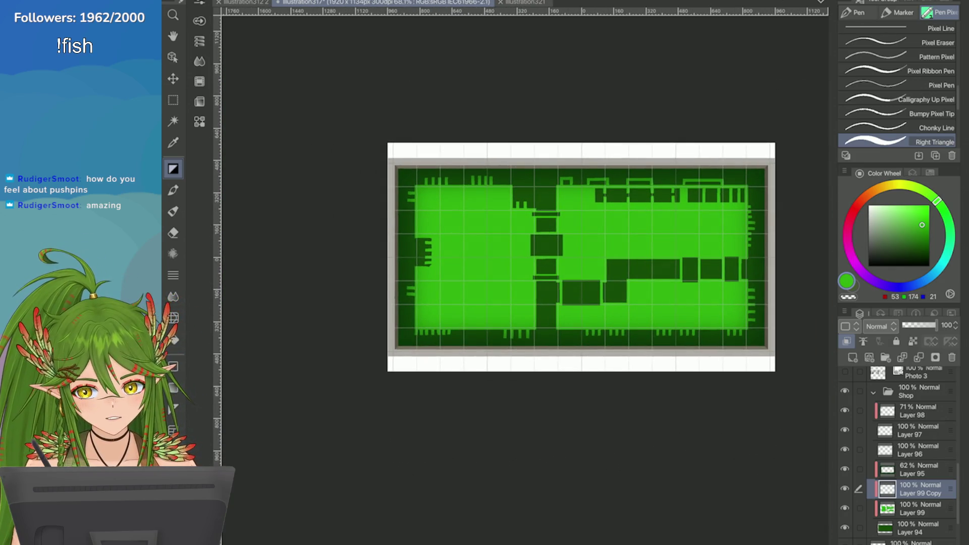
pyautogui.scroll(4, 756, 281)
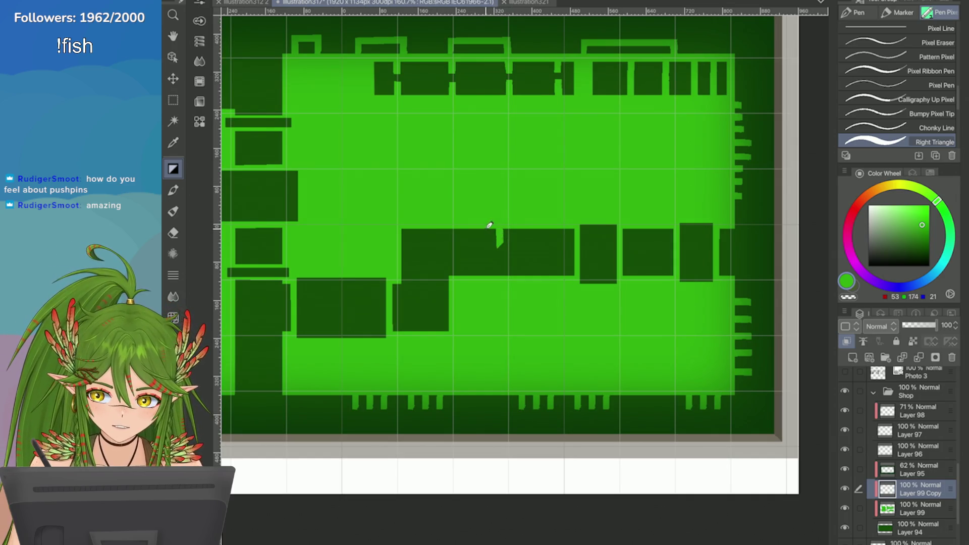
pyautogui.moveTo(500, 230)
pyautogui.mouseDown()
pyautogui.moveTo(498, 241)
pyautogui.moveTo(479, 241)
pyautogui.mouseUp()
pyautogui.hotkey('ctrl', 'z')
pyautogui.hotkey('ctrl', 'z')
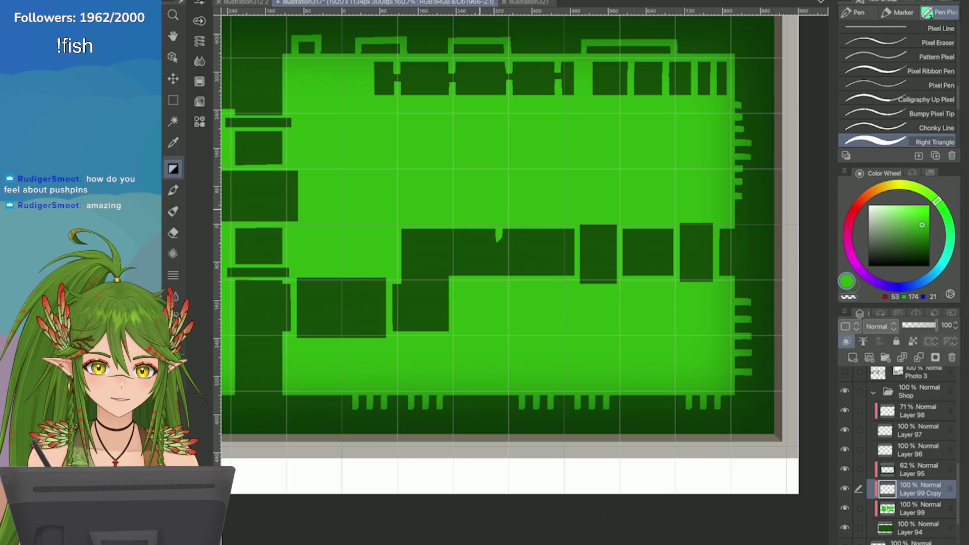
pyautogui.scroll(3, 498, 237)
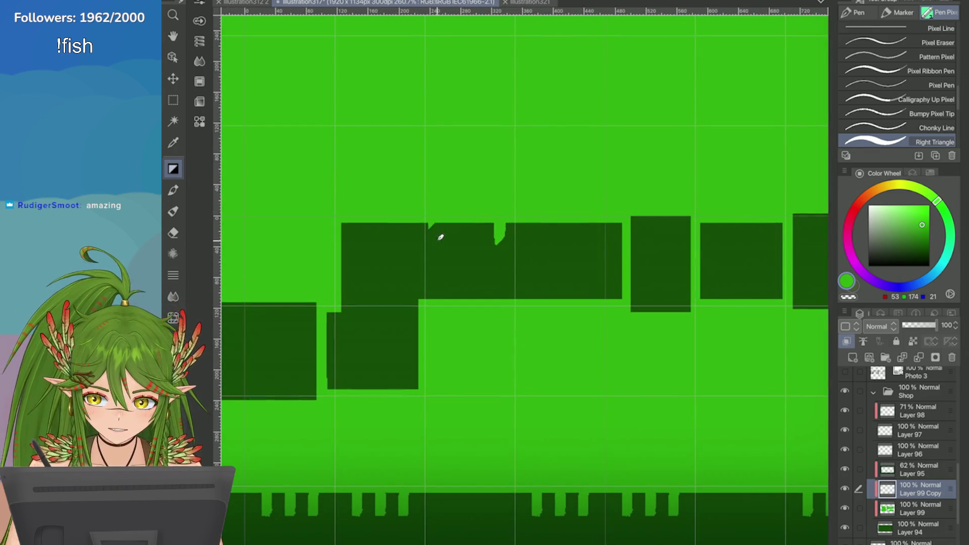
pyautogui.moveTo(441, 223)
pyautogui.mouseDown()
pyautogui.moveTo(440, 247)
pyautogui.moveTo(471, 246)
pyautogui.mouseUp()
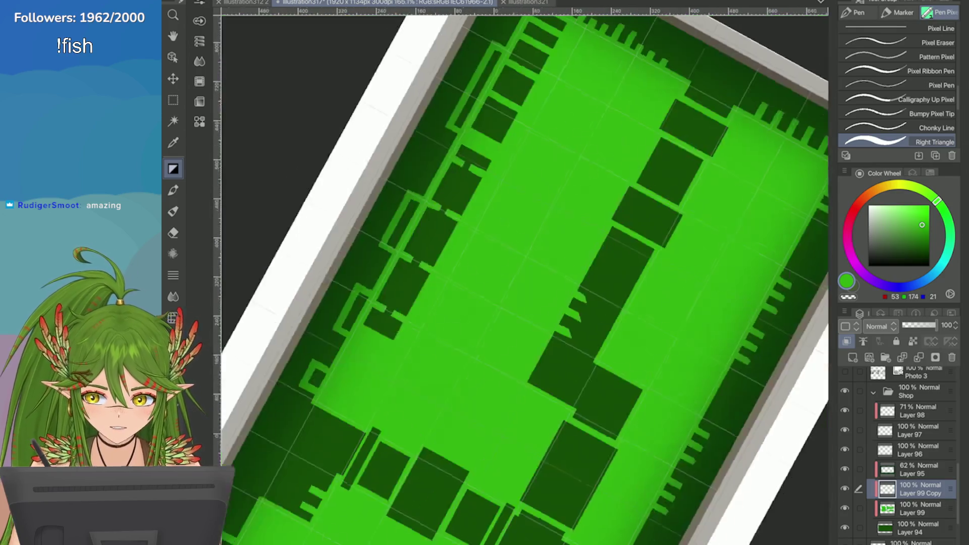
pyautogui.scroll(1, 521, 275)
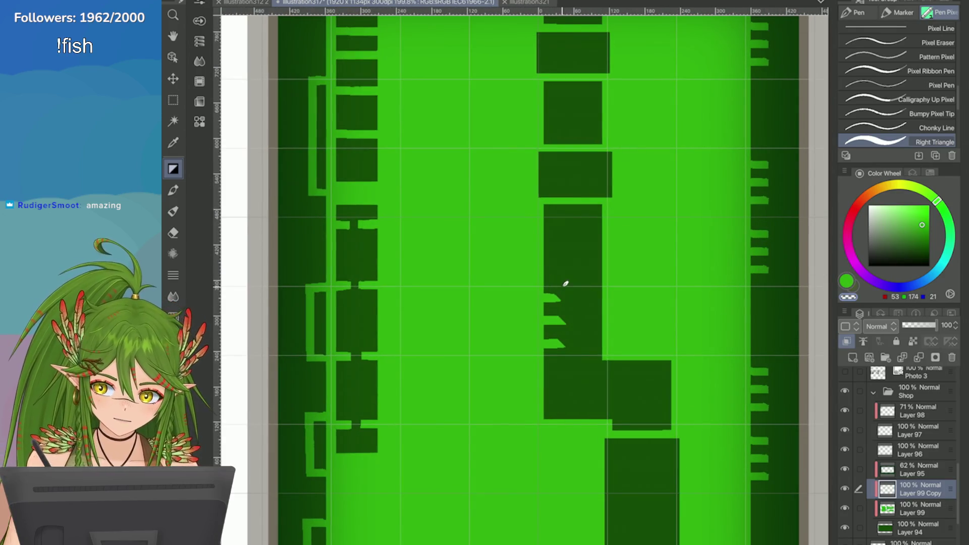
pyautogui.hotkey('ctrl', '0')
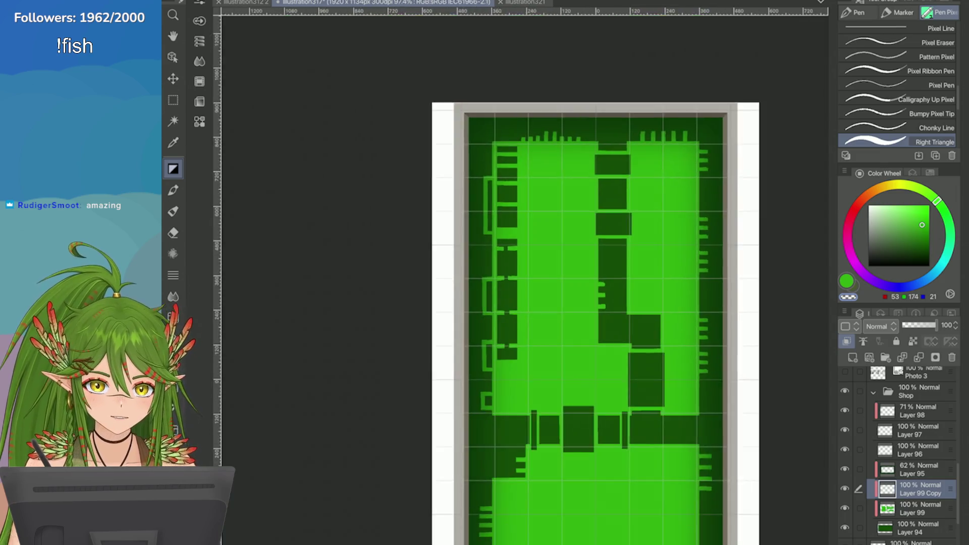
pyautogui.scroll(8, 485, 272)
pyautogui.scroll(1, 464, 197)
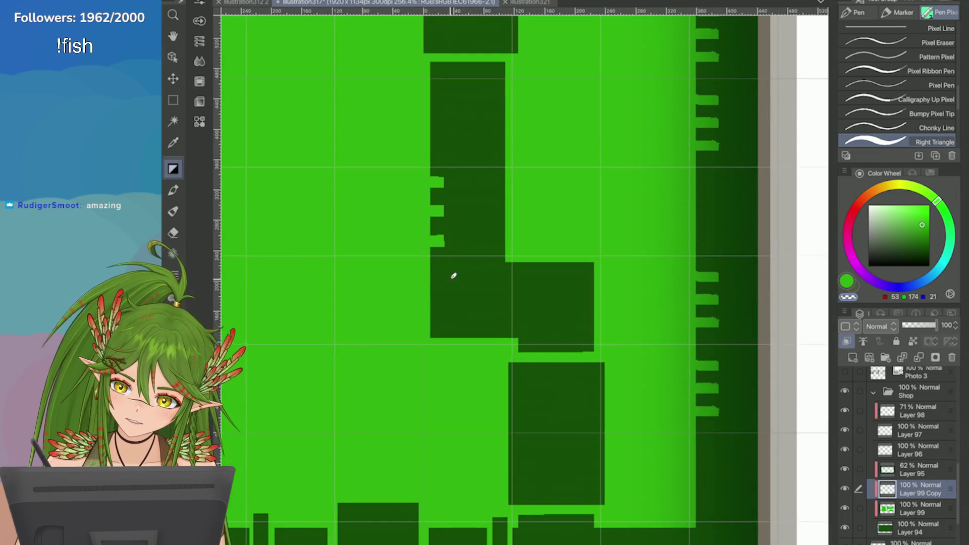
pyautogui.hotkey('ctrl', '0')
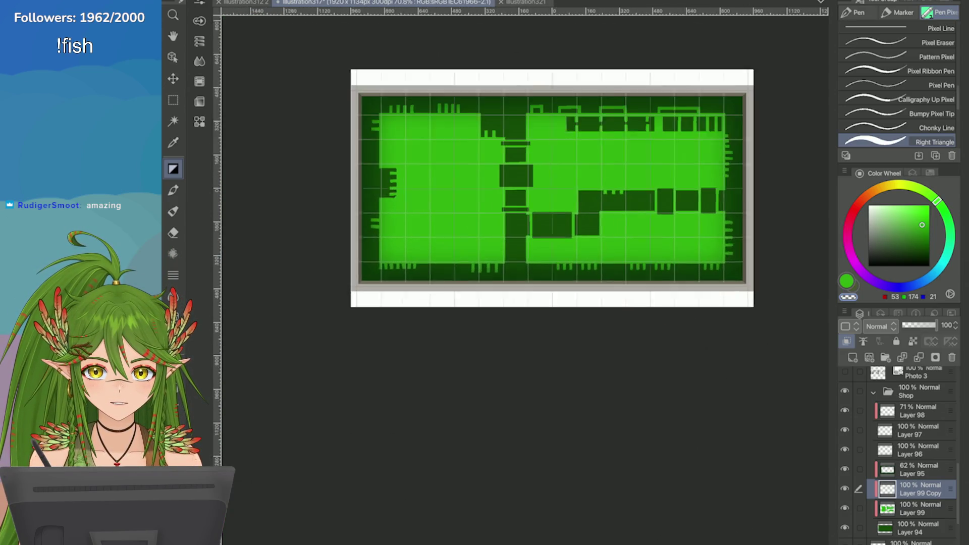
# Step: Leave clipping off and move Layer 99 Copy above Layer 95
pyautogui.click(847, 341)
pyautogui.click(847, 342)
pyautogui.moveTo(913, 488); pyautogui.dragTo(913, 469)
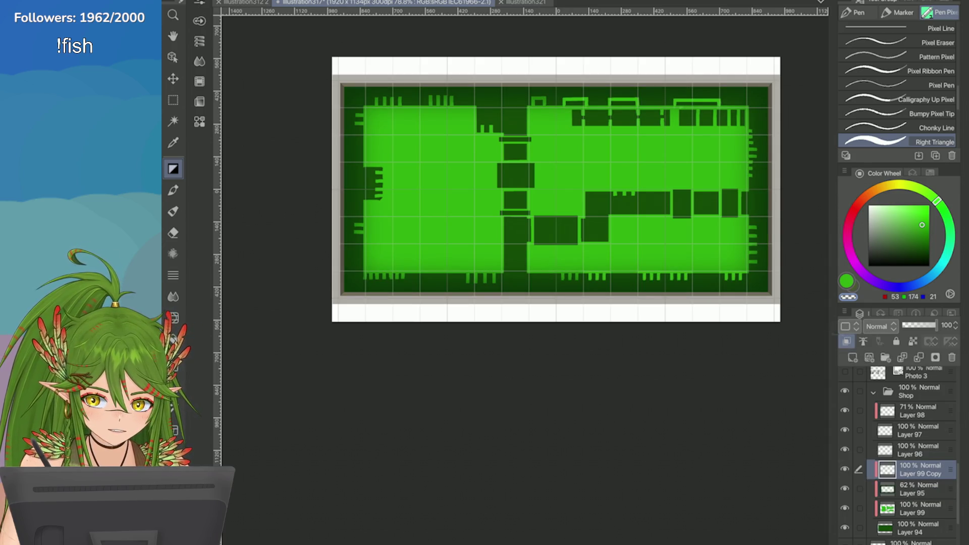
pyautogui.scroll(4, 718, 85)
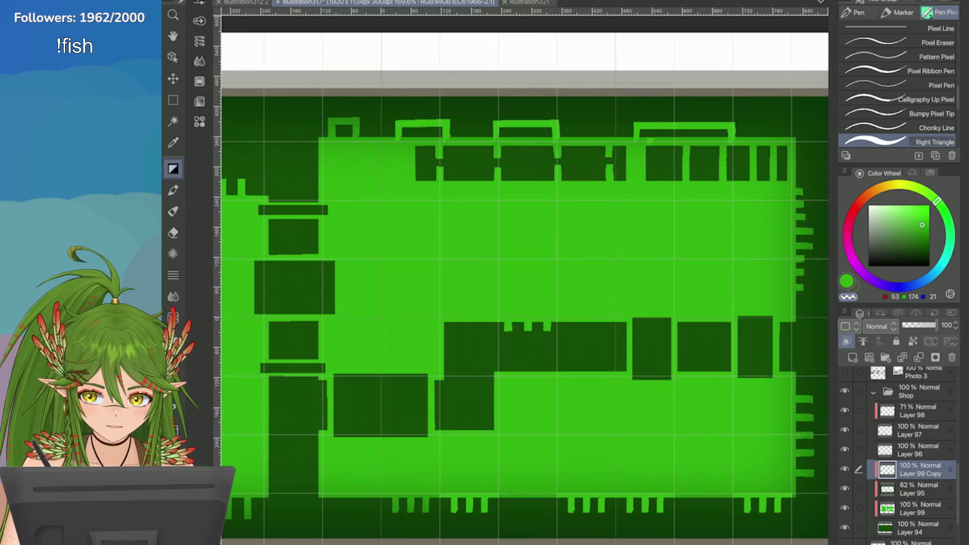
pyautogui.scroll(2, 827, 141)
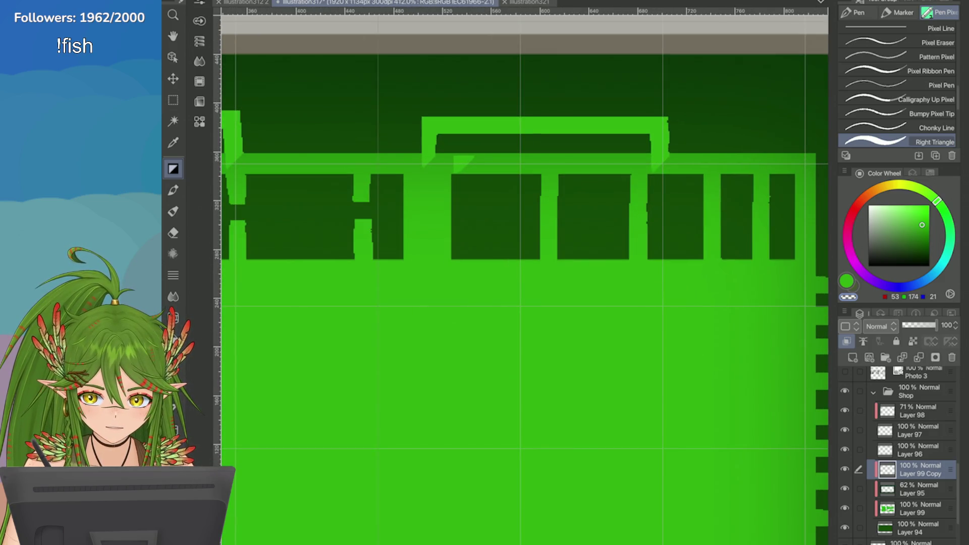
pyautogui.scroll(-5, 525, 278)
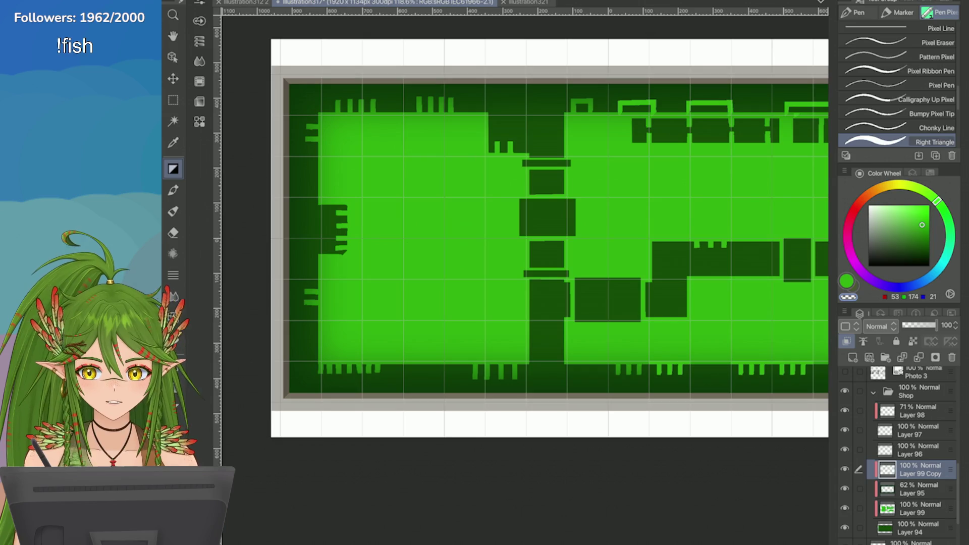
# Step: Test a clipped layer filled with the panel's green, compare layer visibility, then delete it
pyautogui.hotkey('ctrl', 'shift', 'n')
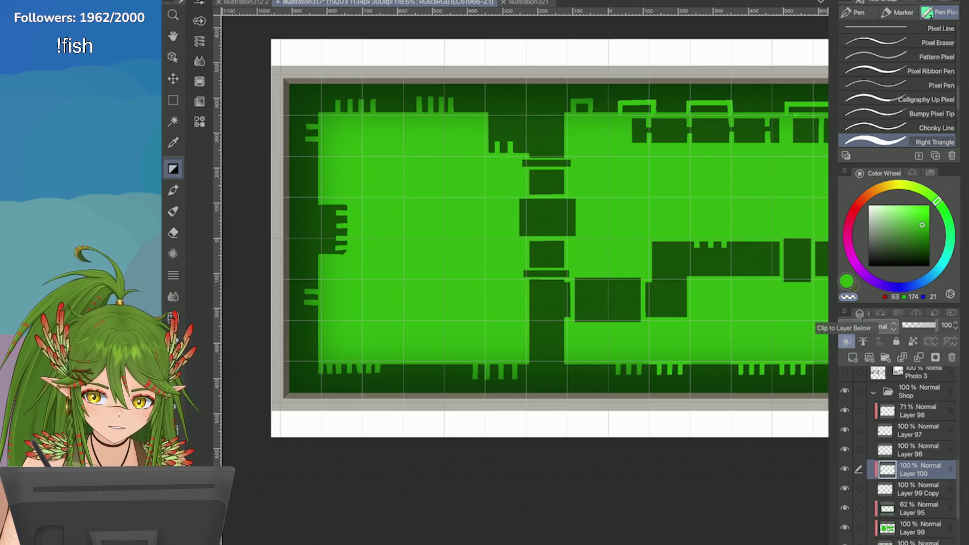
pyautogui.press('i')
pyautogui.click(621, 208)
pyautogui.hotkey('alt', 'BackSpace')
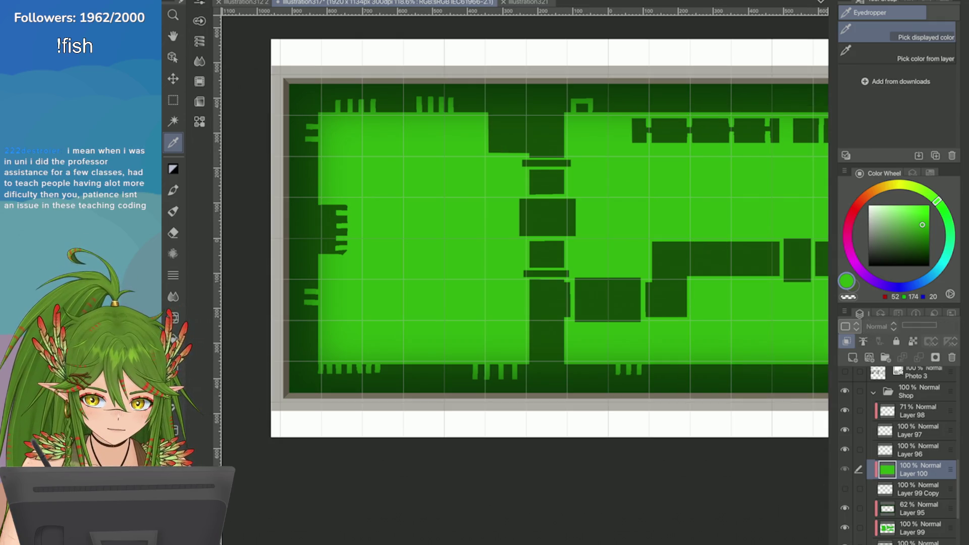
pyautogui.click(844, 489)
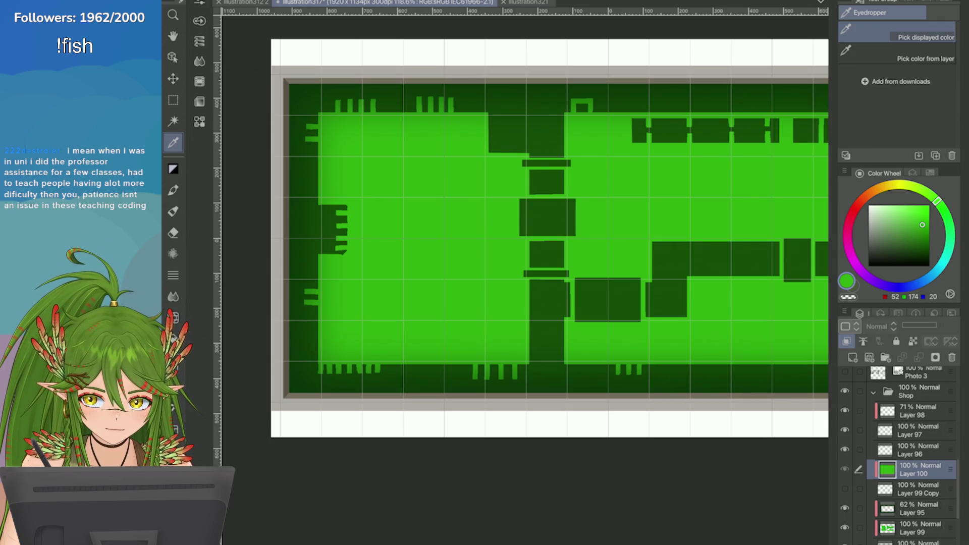
pyautogui.click(844, 488)
pyautogui.click(844, 507)
pyautogui.click(845, 508)
pyautogui.click(845, 527)
pyautogui.click(845, 528)
pyautogui.click(845, 527)
pyautogui.click(844, 528)
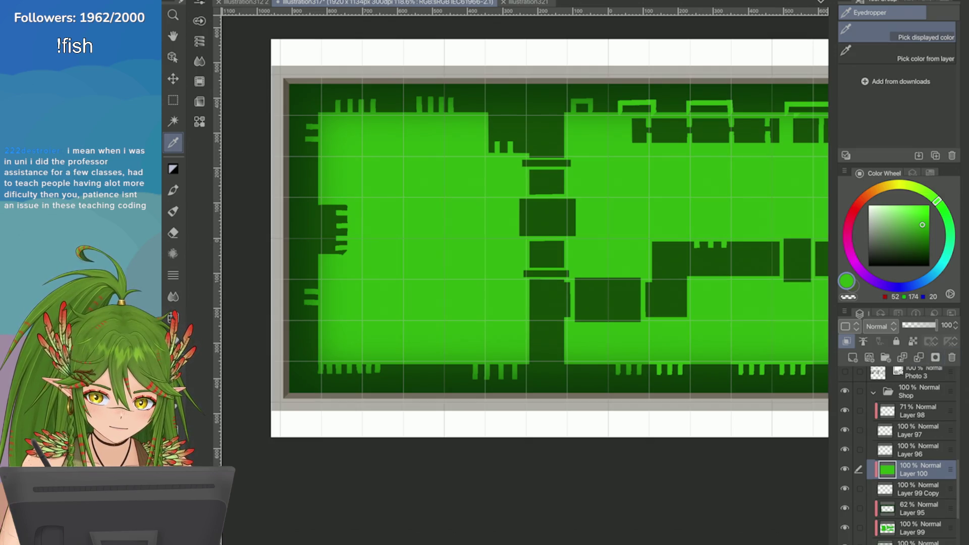
pyautogui.click(952, 357)
# Step: Merge Layer 99 Copy into Layer 99 and place it above the 62% Layer 95
pyautogui.moveTo(914, 470); pyautogui.dragTo(914, 500)
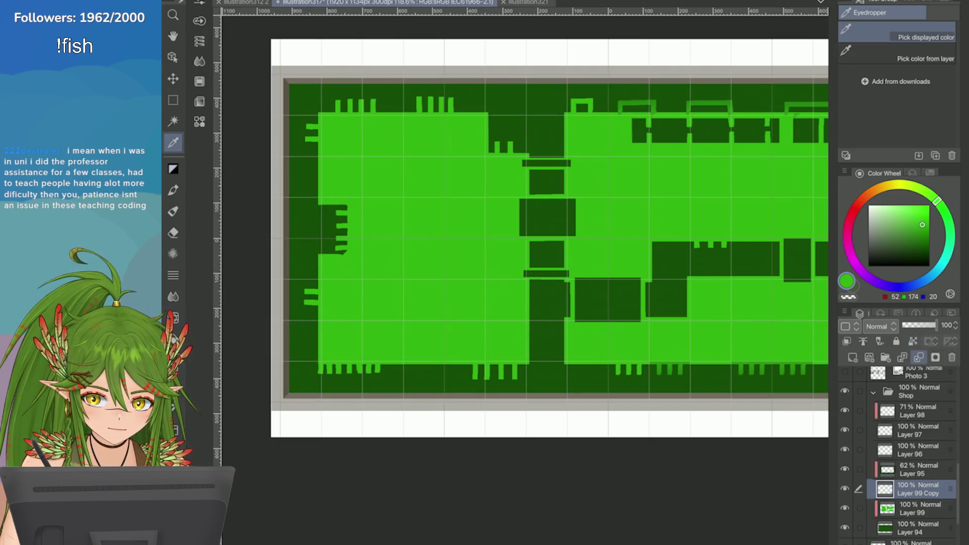
pyautogui.click(919, 358)
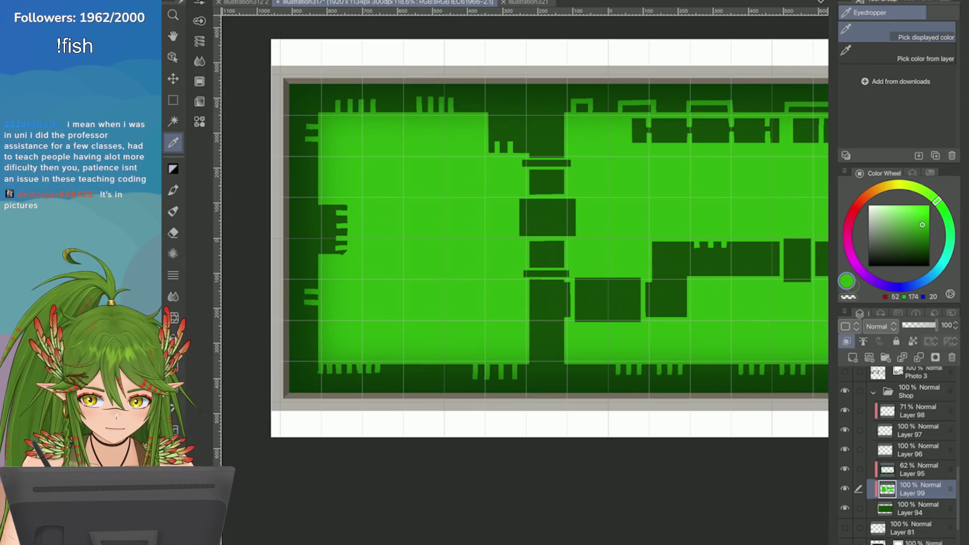
pyautogui.moveTo(913, 489); pyautogui.dragTo(914, 470)
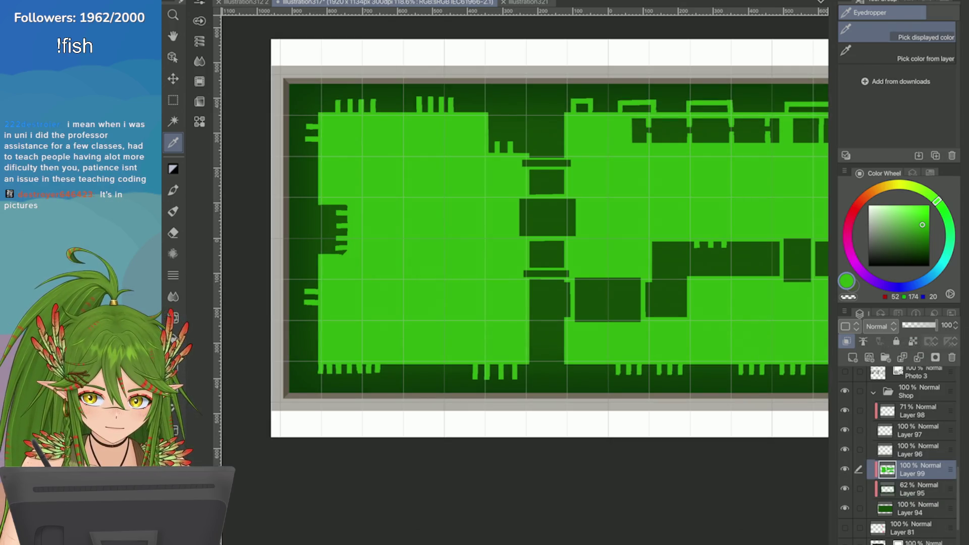
pyautogui.scroll(-2, 551, 237)
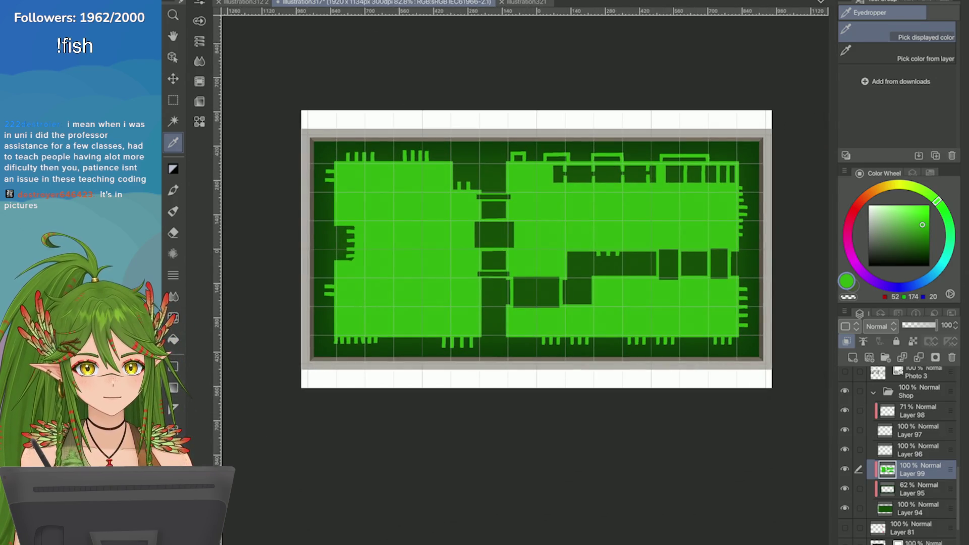
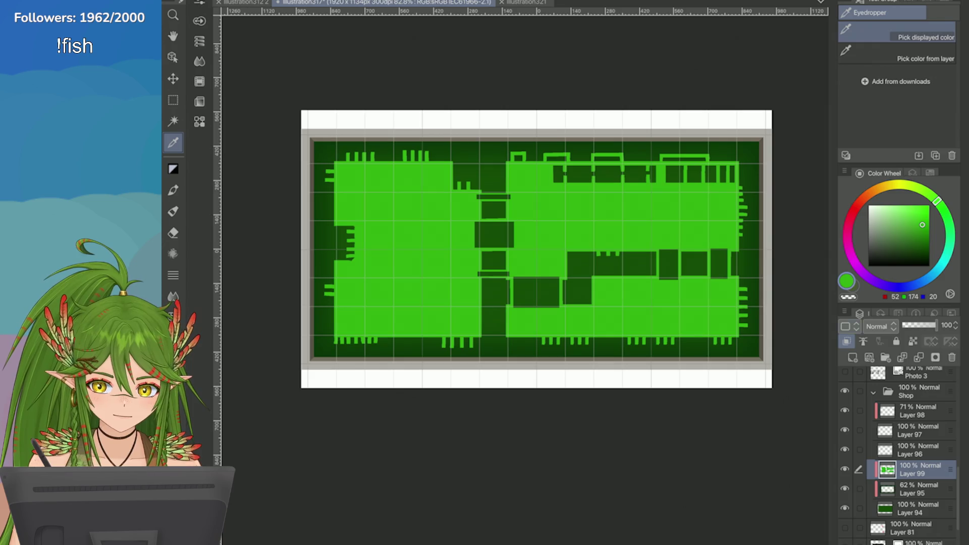
# Step: Try a rectangular selection across the dark block row, then deselect it
pyautogui.scroll(5, 641, 142)
pyautogui.press('m')
pyautogui.moveTo(376, 236)
pyautogui.mouseDown()
pyautogui.moveTo(562, 274)
pyautogui.moveTo(679, 263)
pyautogui.mouseUp()
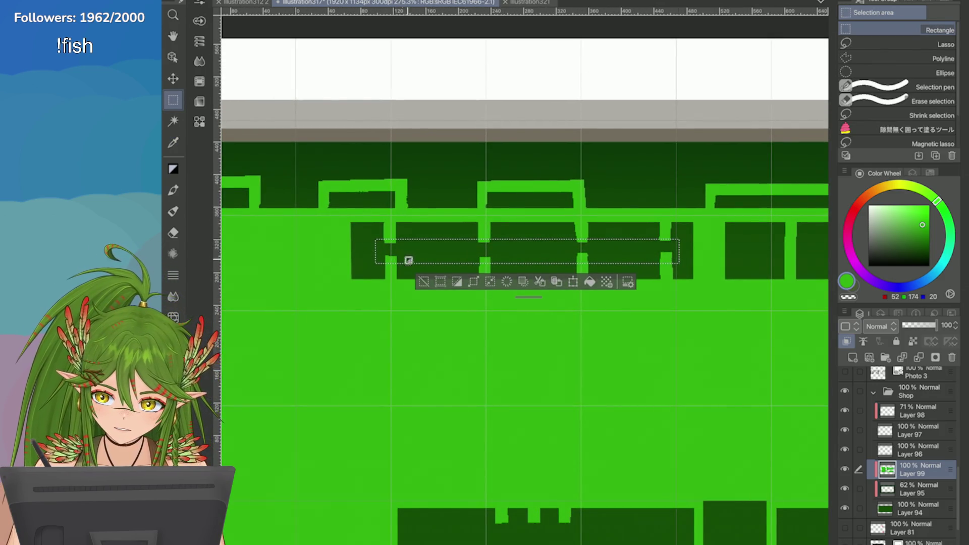
pyautogui.hotkey('ctrl', 'd')
# Step: Toggle Layer 99's visibility off and on, then add new Layer 100 above it
pyautogui.scroll(-6, 525, 302)
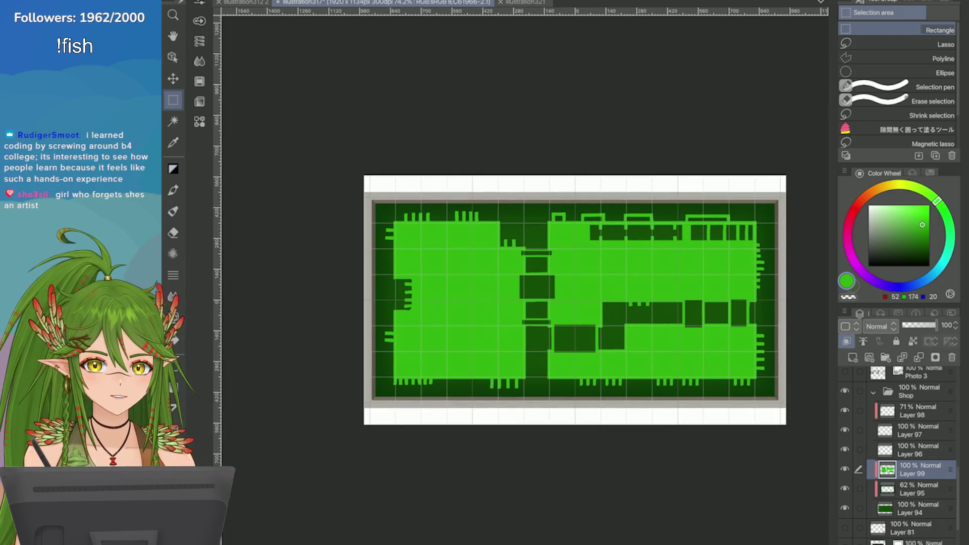
pyautogui.scroll(3, 735, 322)
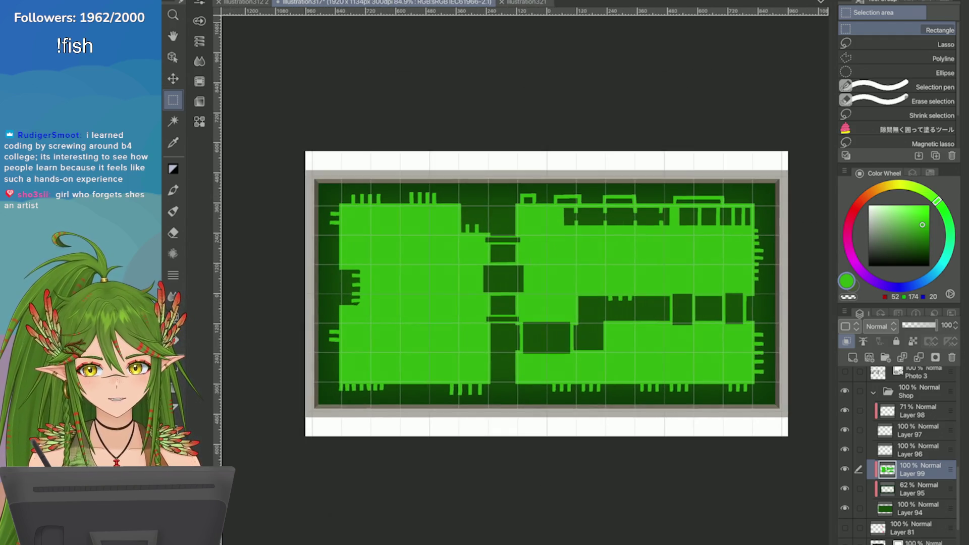
pyautogui.moveTo(525, 293); pyautogui.dragTo(531, 296)
pyautogui.click(844, 469)
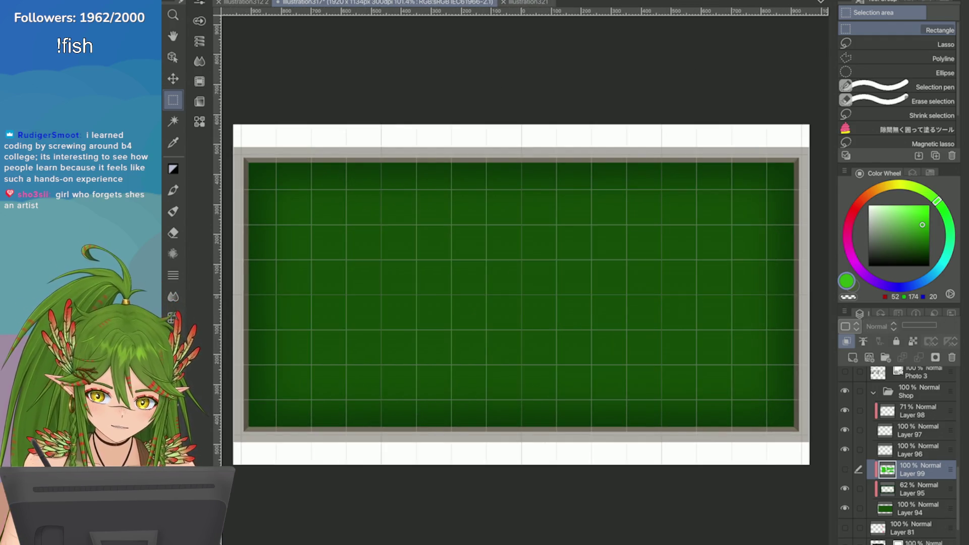
pyautogui.click(845, 469)
pyautogui.click(853, 358)
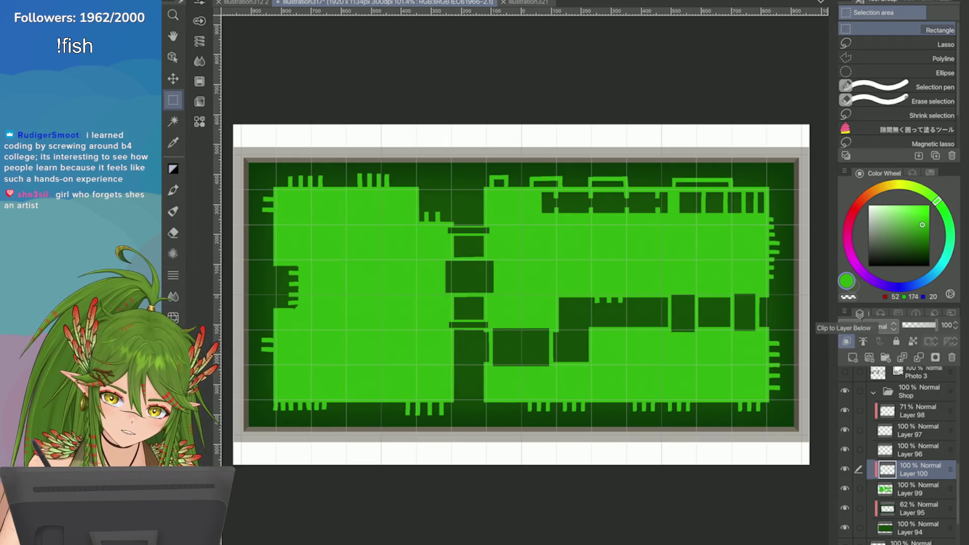
# Step: Switch the colour to bright yellow and fill the pins along the bottom strip with it
pyautogui.moveTo(936, 201); pyautogui.dragTo(898, 185)
pyautogui.click(924, 217)
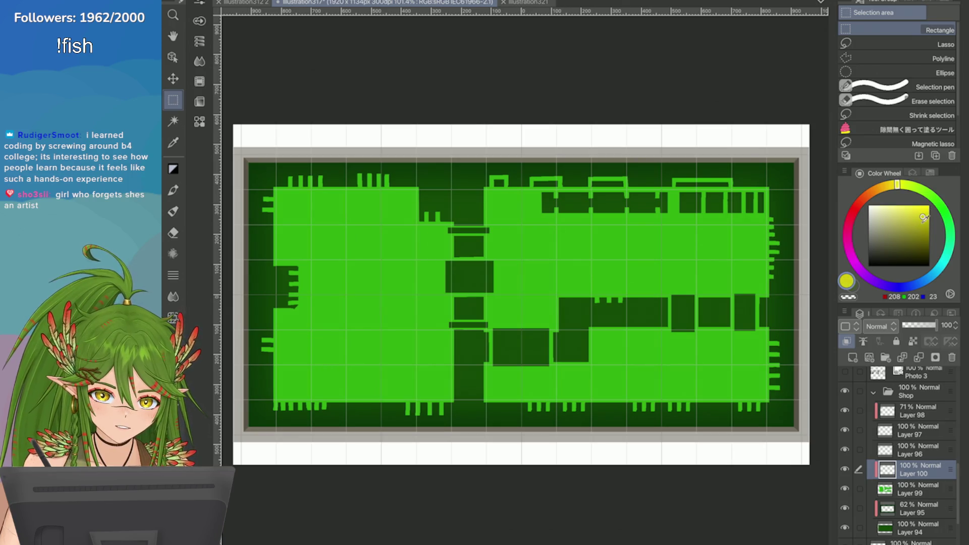
pyautogui.scroll(3, 519, 292)
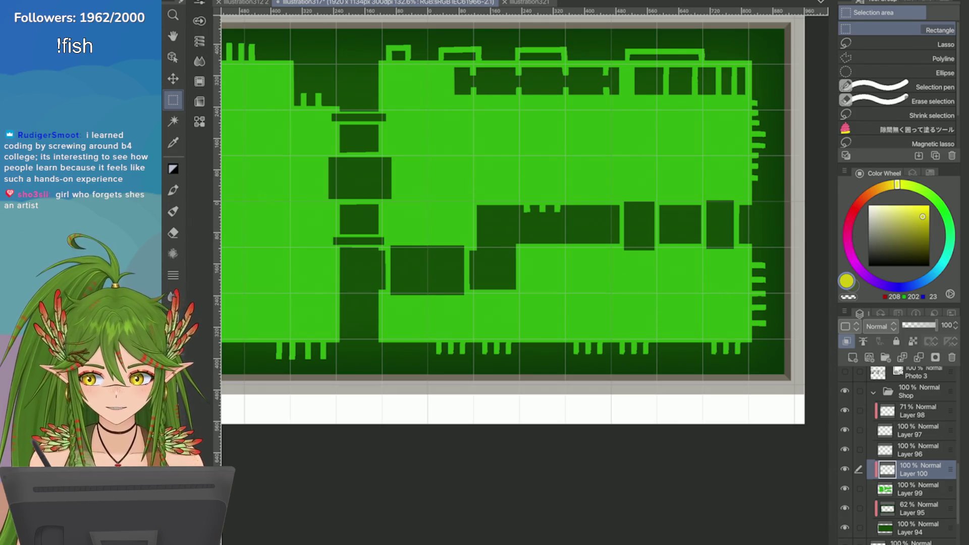
pyautogui.scroll(2, 520, 222)
pyautogui.moveTo(362, 310)
pyautogui.mouseDown()
pyautogui.moveTo(565, 375)
pyautogui.moveTo(759, 380)
pyautogui.mouseUp()
pyautogui.scroll(4, 766, 346)
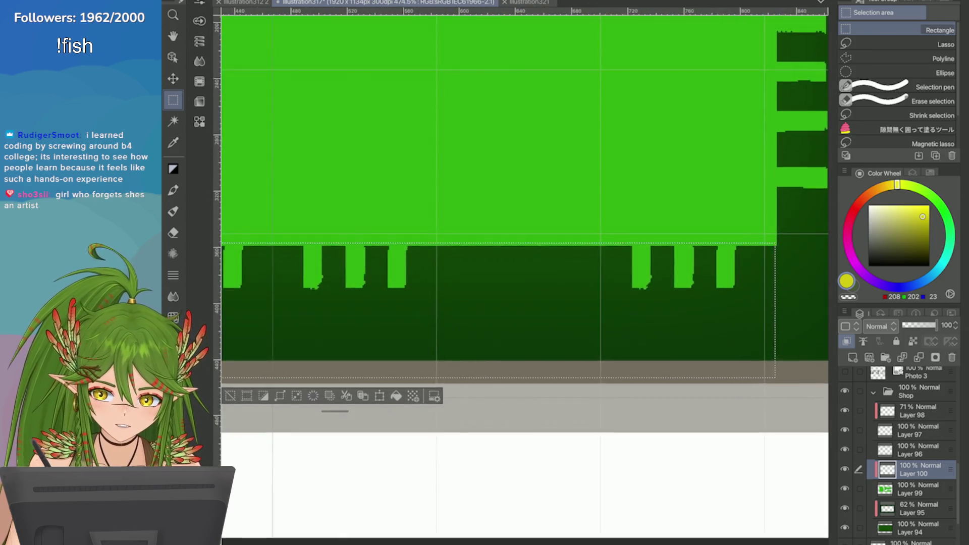
pyautogui.scroll(2, 472, 288)
pyautogui.click(396, 455)
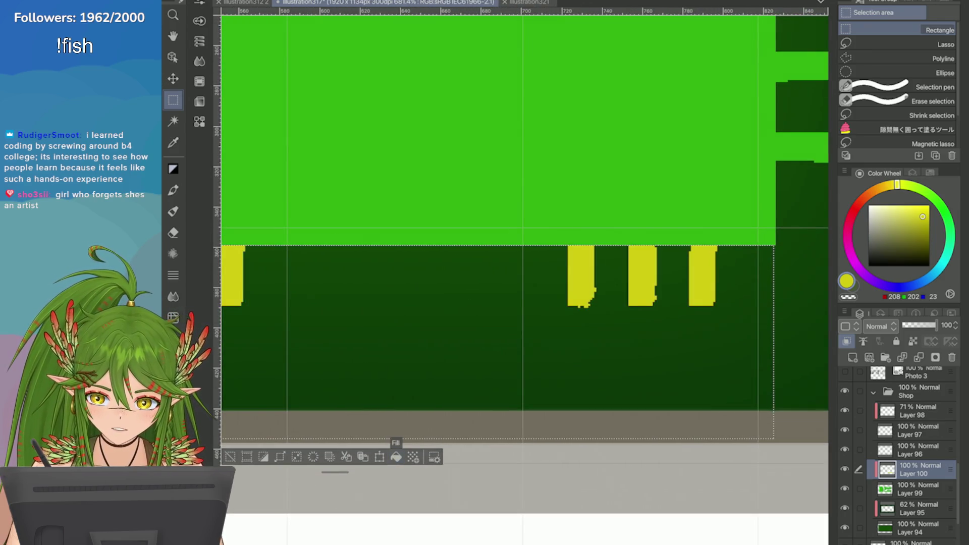
pyautogui.scroll(-5, 396, 444)
pyautogui.hotkey('ctrl', 'd')
pyautogui.scroll(-3, 372, 391)
# Step: Fill the column of pins along the right edge with yellow
pyautogui.scroll(3, 527, 111)
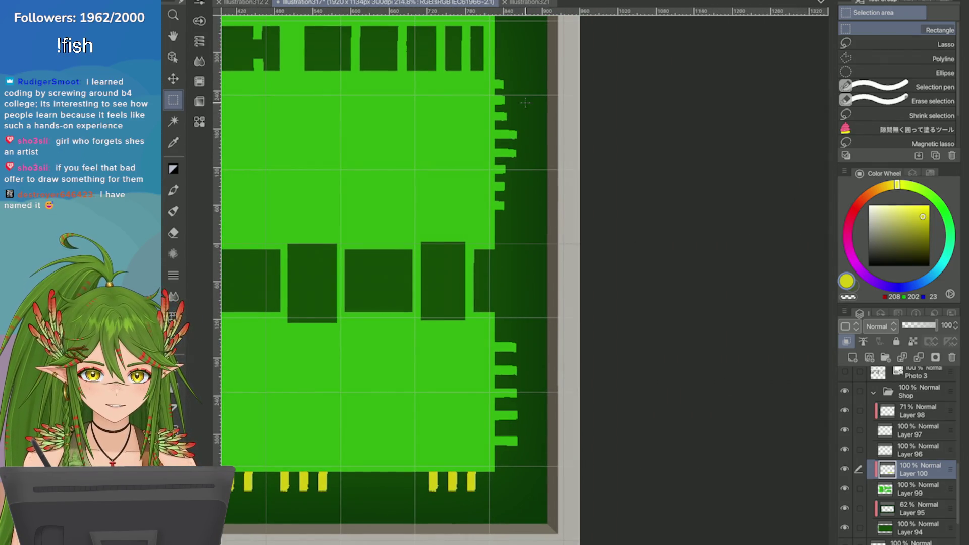
pyautogui.moveTo(523, 53)
pyautogui.mouseDown()
pyautogui.moveTo(524, 399)
pyautogui.moveTo(508, 472)
pyautogui.moveTo(496, 477)
pyautogui.mouseUp()
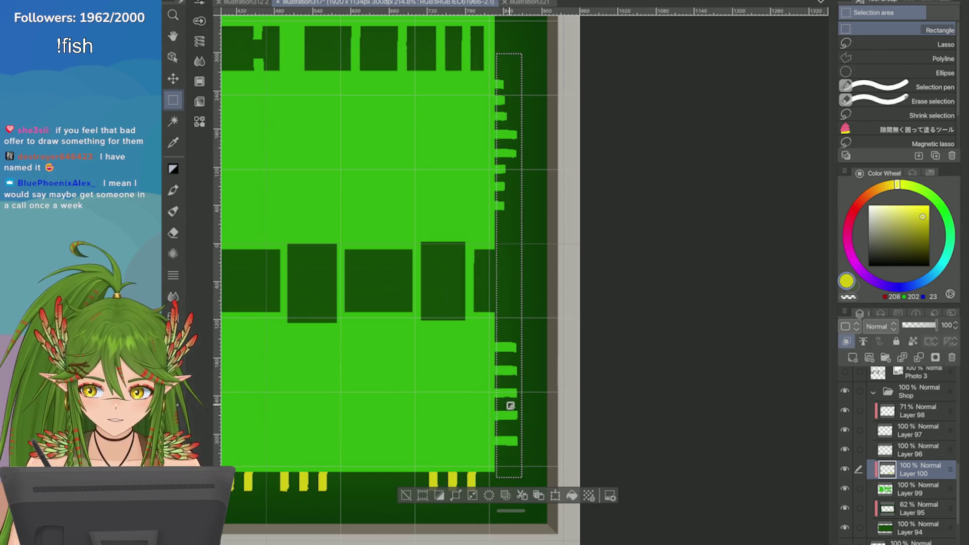
pyautogui.click(572, 495)
pyautogui.scroll(2, 452, 464)
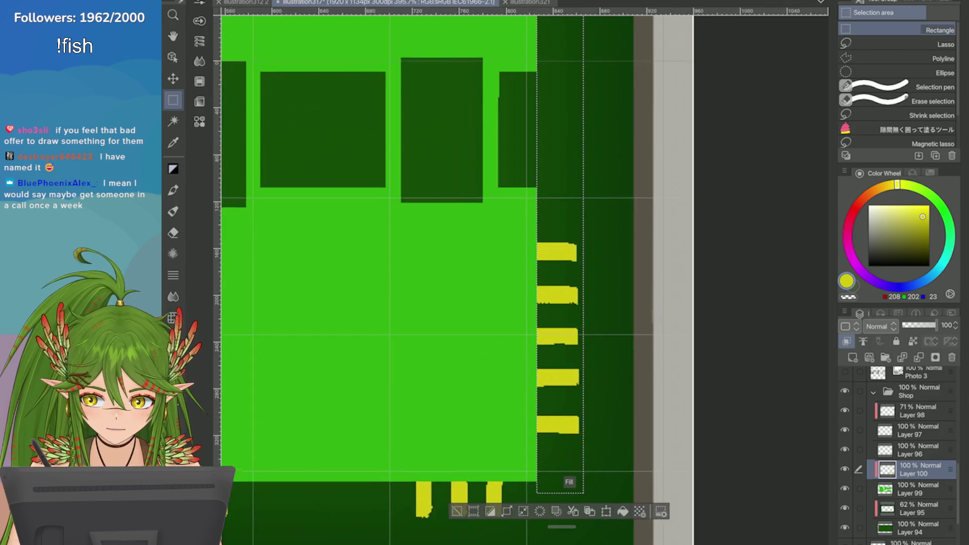
pyautogui.scroll(-3, 478, 496)
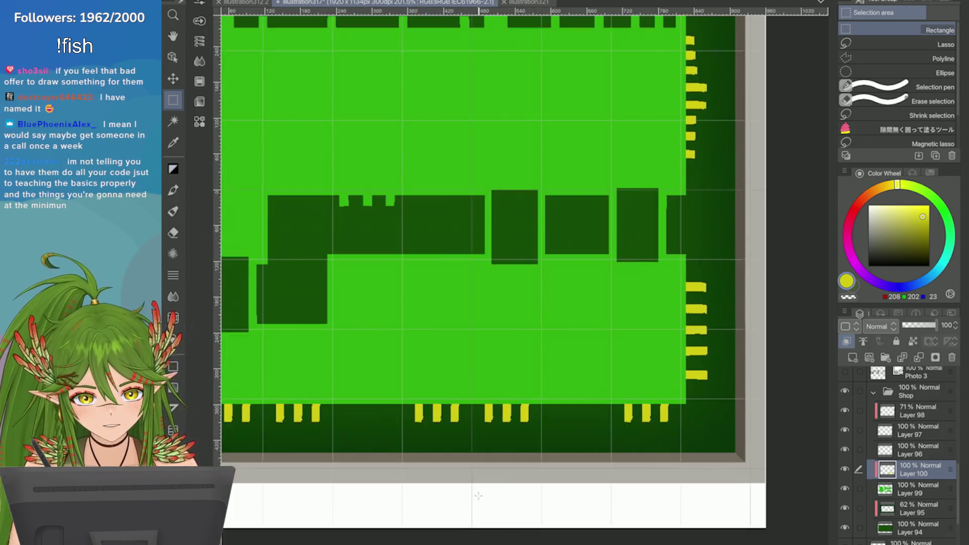
pyautogui.scroll(-3, 478, 496)
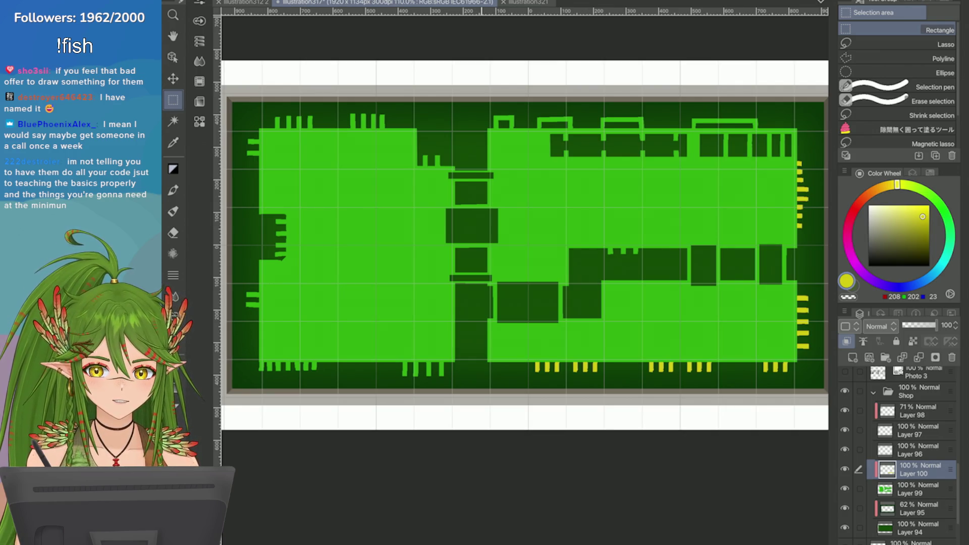
# Step: Fill the notches of the middle dark chip block with yellow
pyautogui.scroll(5, 706, 248)
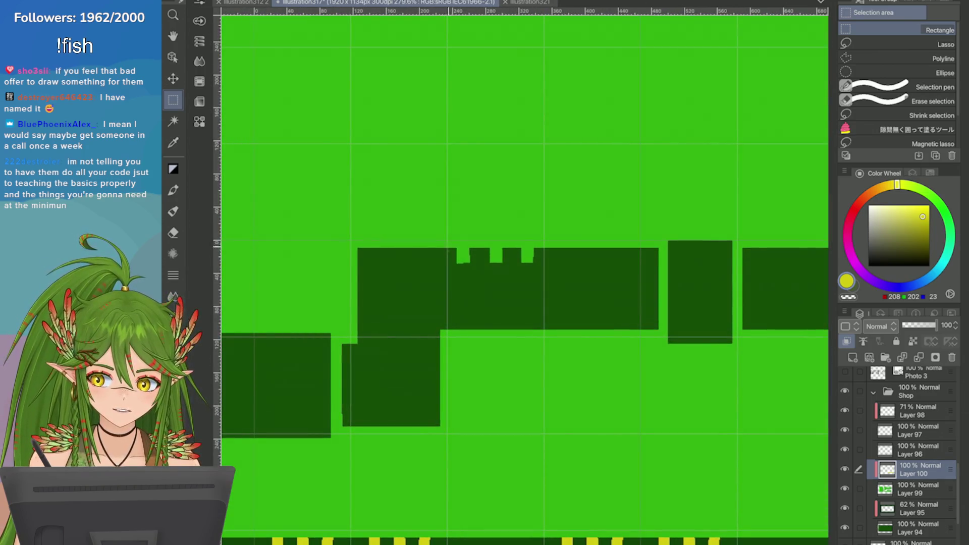
pyautogui.moveTo(448, 249); pyautogui.dragTo(543, 295)
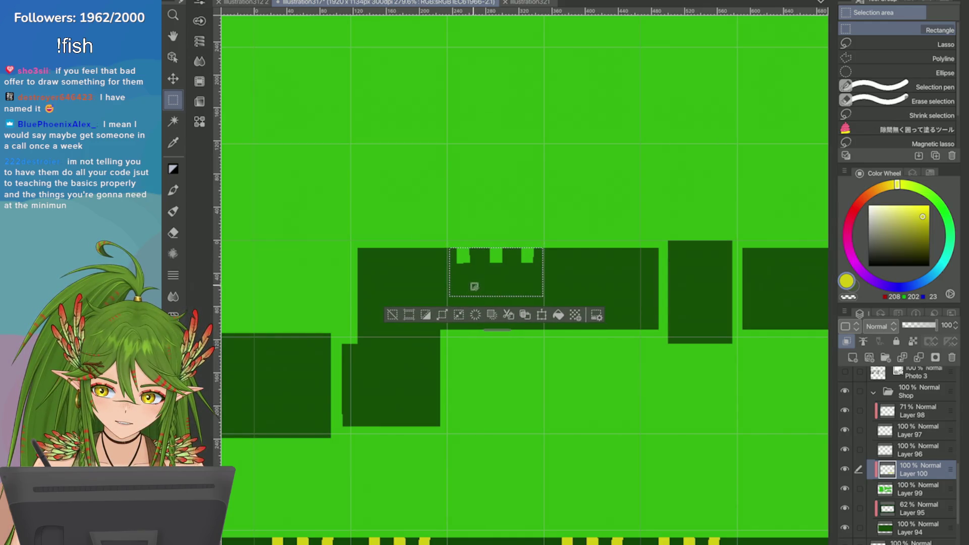
pyautogui.click(557, 314)
pyautogui.scroll(-5, 558, 314)
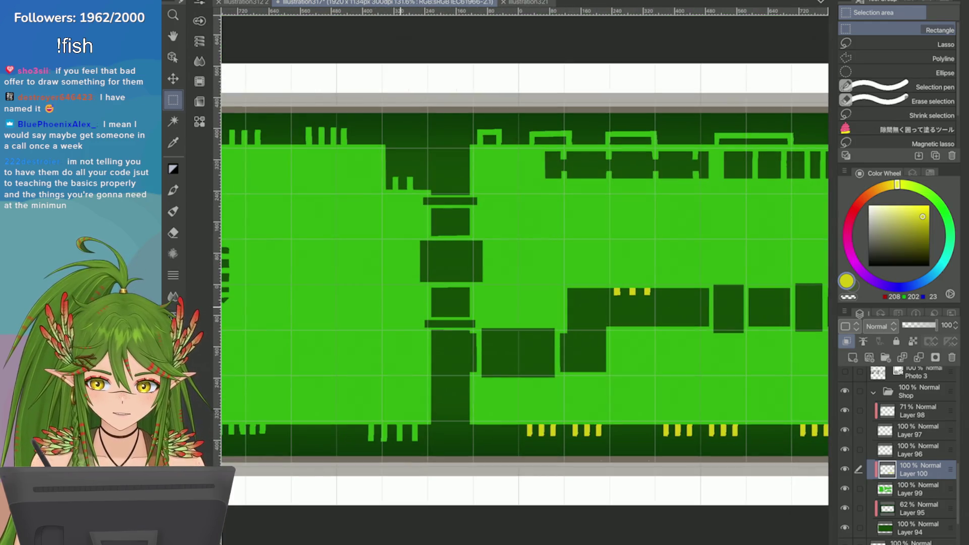
pyautogui.scroll(-2, 557, 314)
pyautogui.scroll(2, 557, 314)
# Step: Fill the teeth along the top edge yellow, redoing the fill after an undo
pyautogui.moveTo(354, 156); pyautogui.dragTo(566, 195)
pyautogui.scroll(2, 388, 220)
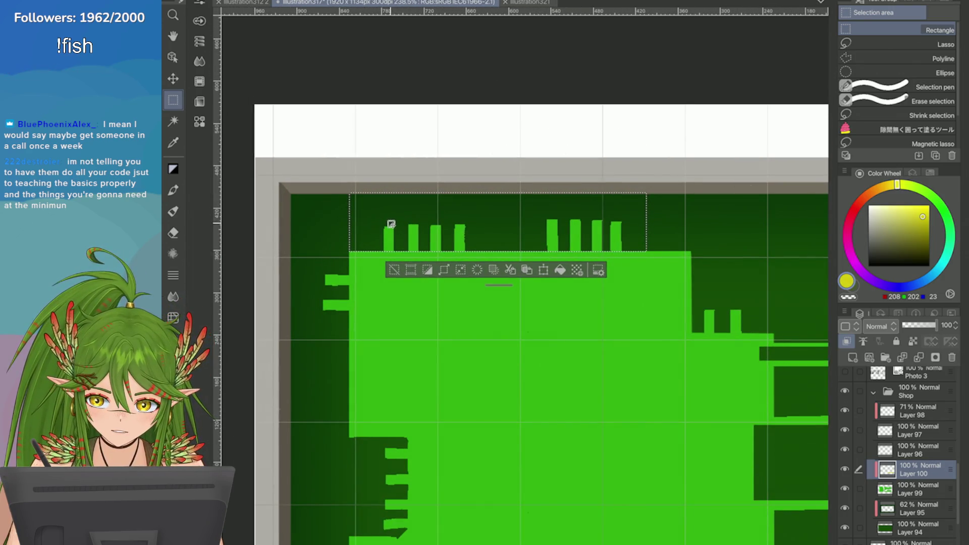
pyautogui.click(560, 270)
pyautogui.scroll(3, 509, 255)
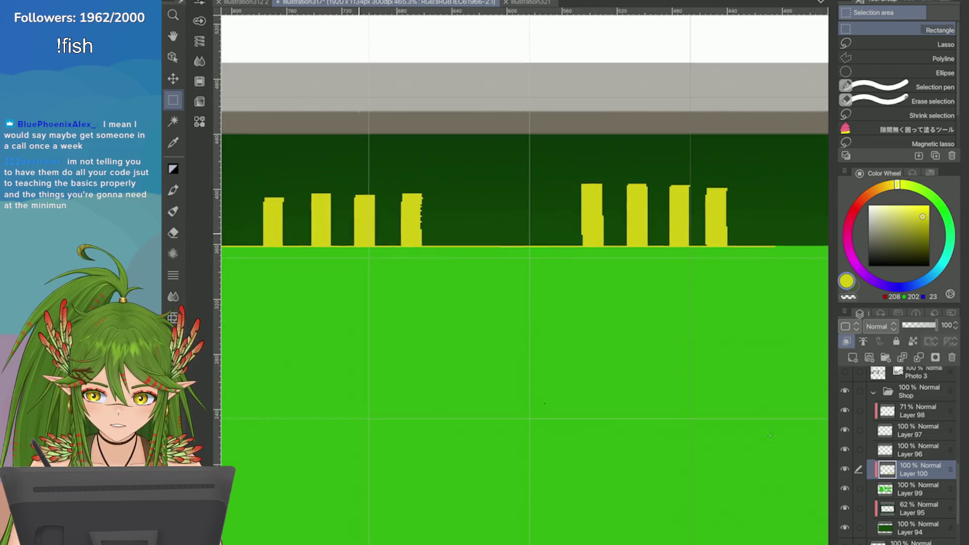
pyautogui.hotkey('ctrl', 'z')
pyautogui.click(547, 264)
pyautogui.click(601, 188)
pyautogui.click(547, 264)
pyautogui.scroll(-3, 547, 264)
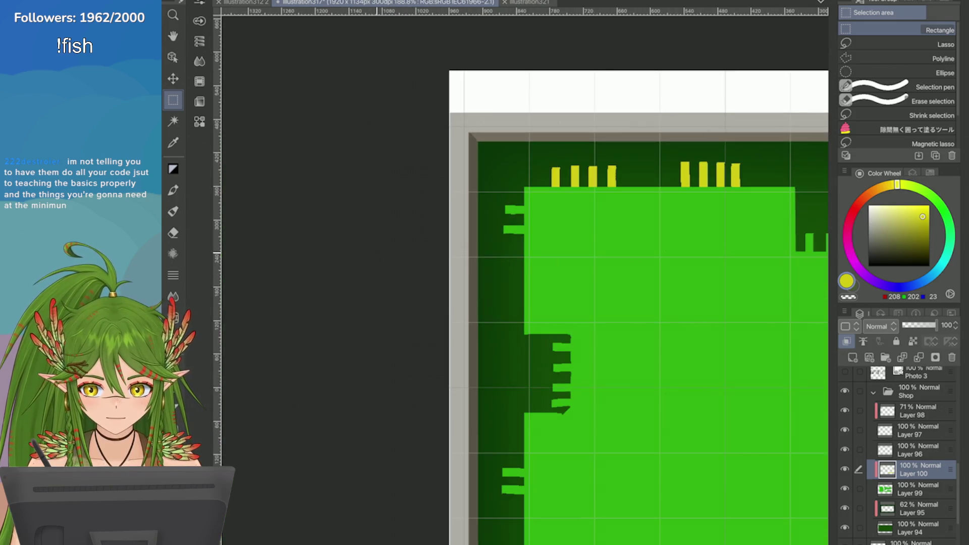
# Step: Fill the teeth on the left side with yellow
pyautogui.moveTo(405, 139)
pyautogui.mouseDown()
pyautogui.moveTo(455, 243)
pyautogui.moveTo(423, 333)
pyautogui.moveTo(448, 365)
pyautogui.mouseUp()
pyautogui.click(493, 257)
pyautogui.click(327, 257)
pyautogui.scroll(2, 327, 258)
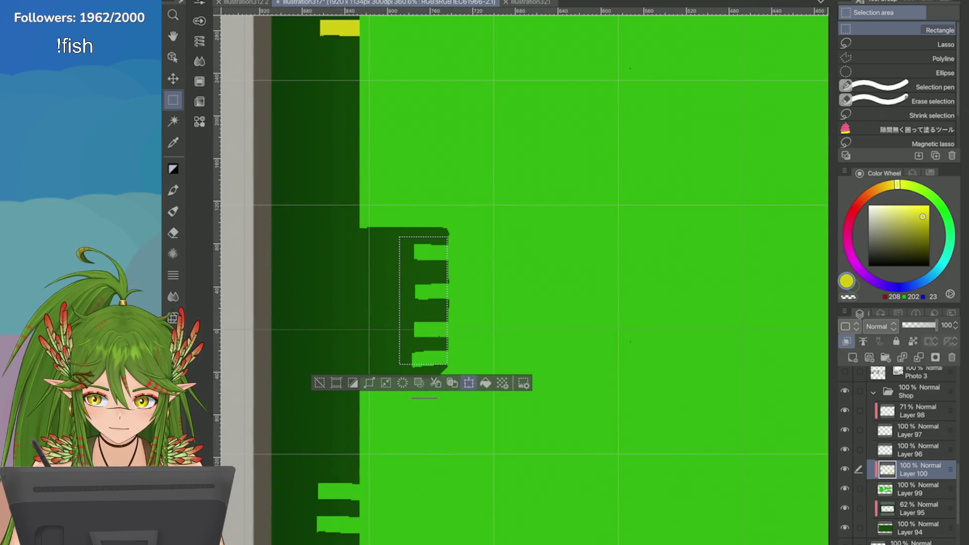
pyautogui.moveTo(401, 241); pyautogui.dragTo(447, 367)
pyautogui.click(487, 386)
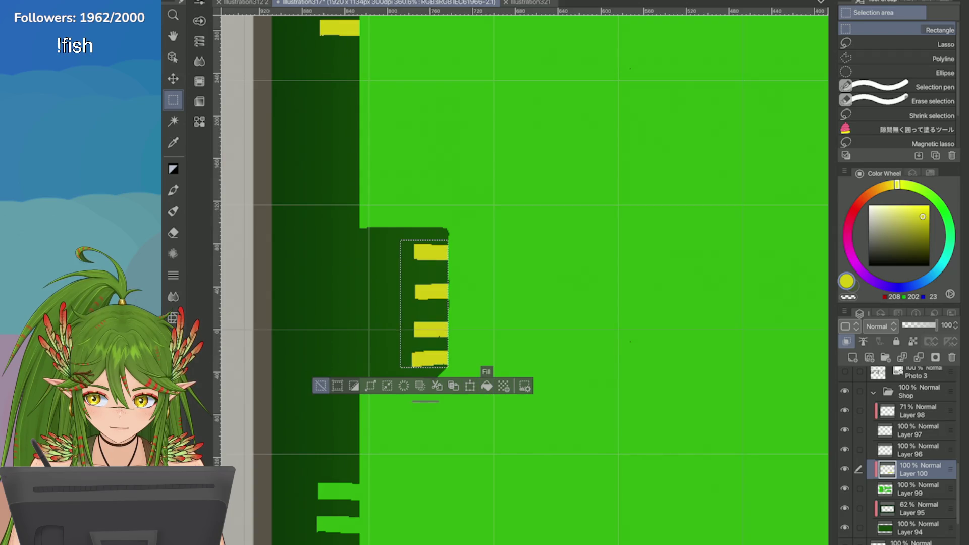
pyautogui.click(320, 386)
# Step: Fill the two teeth lower on the left side with yellow
pyautogui.scroll(2, 352, 332)
pyautogui.press('e')
pyautogui.scroll(-4, 375, 271)
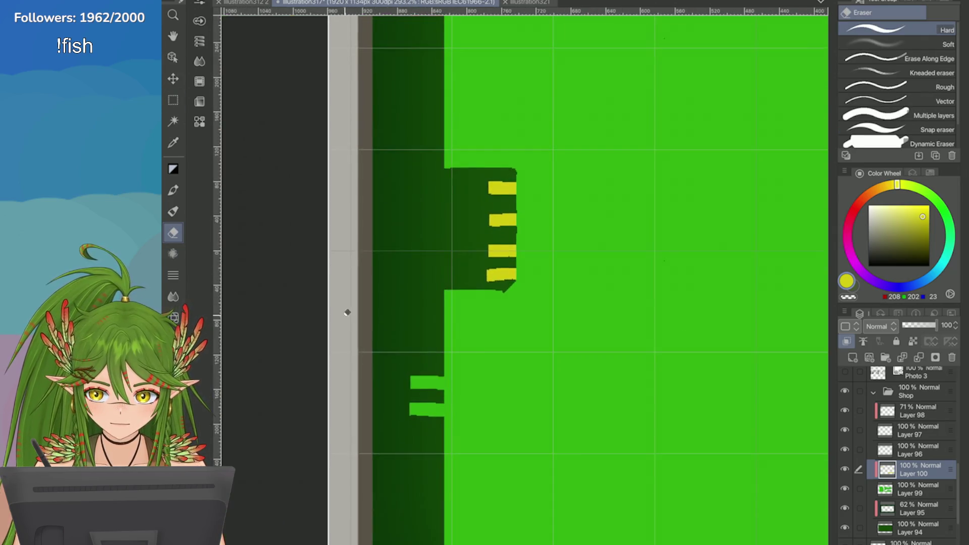
pyautogui.scroll(2, 374, 271)
pyautogui.press('m')
pyautogui.moveTo(376, 238); pyautogui.dragTo(411, 315)
pyautogui.click(456, 333)
# Step: Fill the bottom row of teeth on the left with yellow and deselect
pyautogui.moveTo(404, 397)
pyautogui.mouseDown()
pyautogui.moveTo(469, 418)
pyautogui.moveTo(798, 455)
pyautogui.mouseUp()
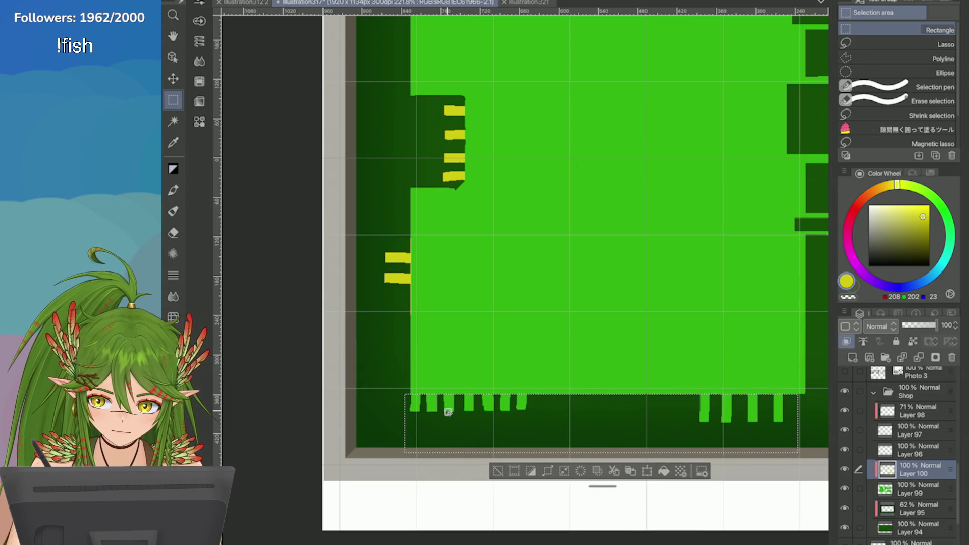
pyautogui.click(664, 473)
pyautogui.hotkey('ctrl', 'd')
pyautogui.scroll(-5, 525, 272)
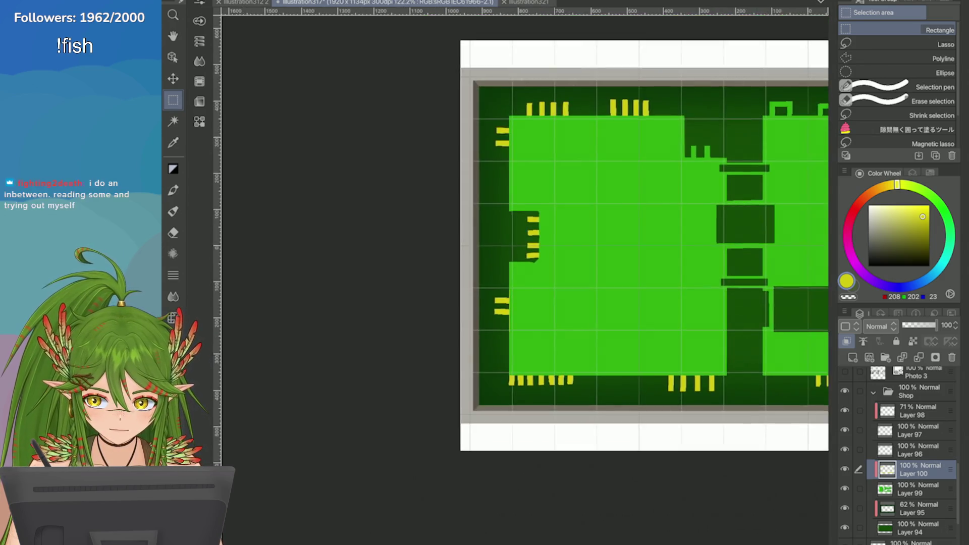
pyautogui.scroll(5, 525, 273)
pyautogui.scroll(2, 539, 151)
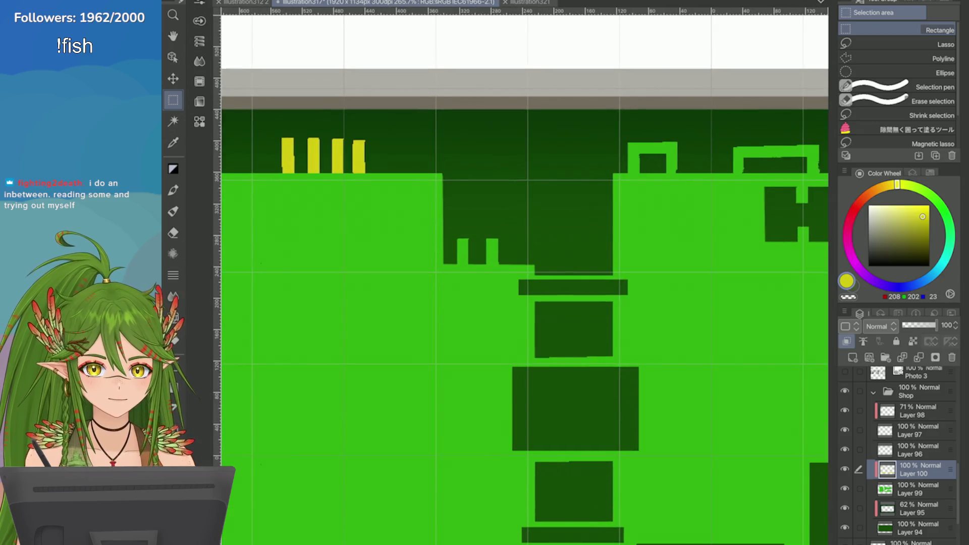
pyautogui.scroll(2, 564, 214)
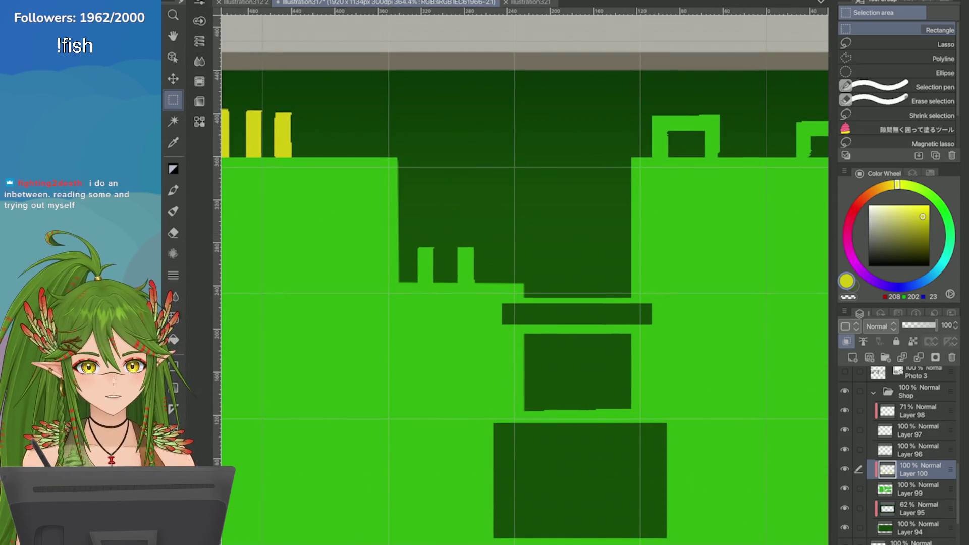
pyautogui.moveTo(488, 247); pyautogui.dragTo(419, 276)
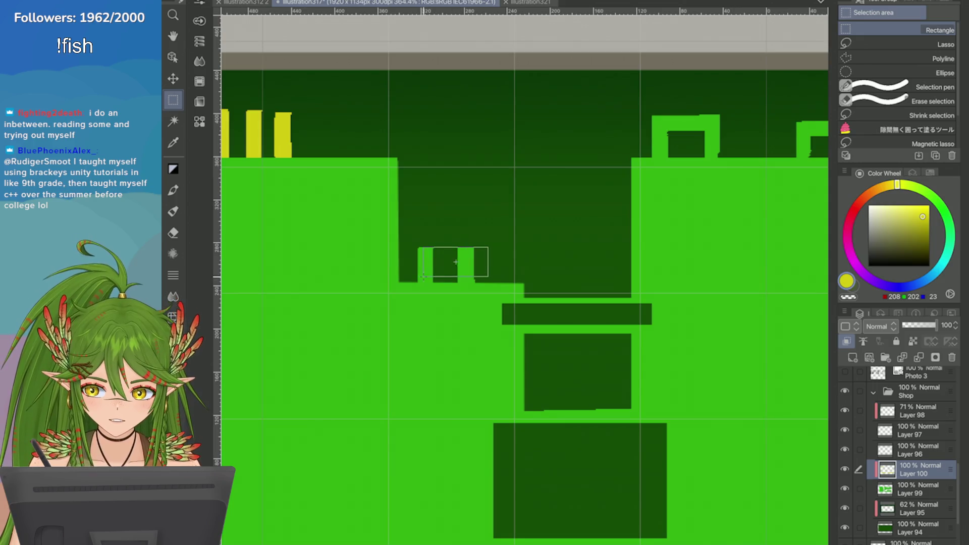
pyautogui.moveTo(490, 232)
pyautogui.mouseDown()
pyautogui.moveTo(450, 282)
pyautogui.moveTo(413, 283)
pyautogui.mouseUp()
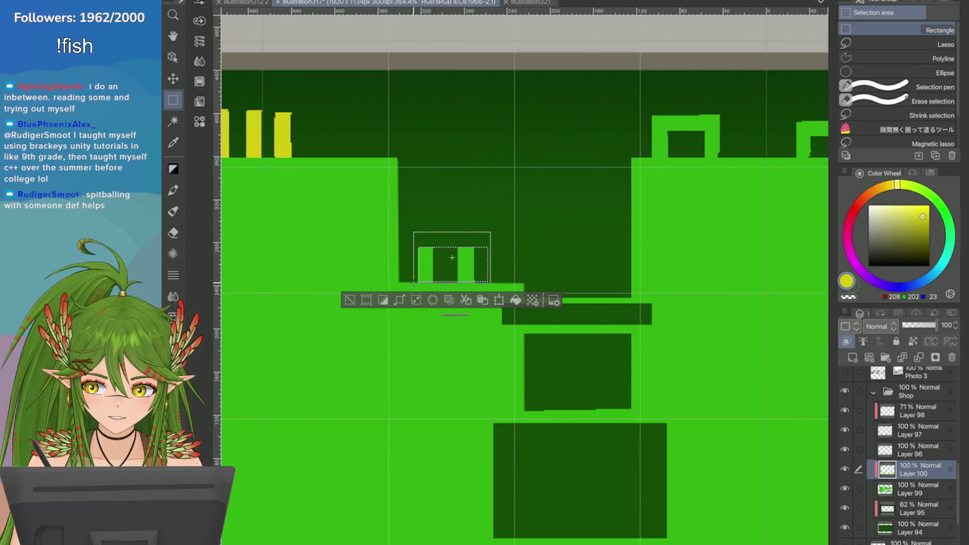
pyautogui.click(515, 300)
pyautogui.click(350, 299)
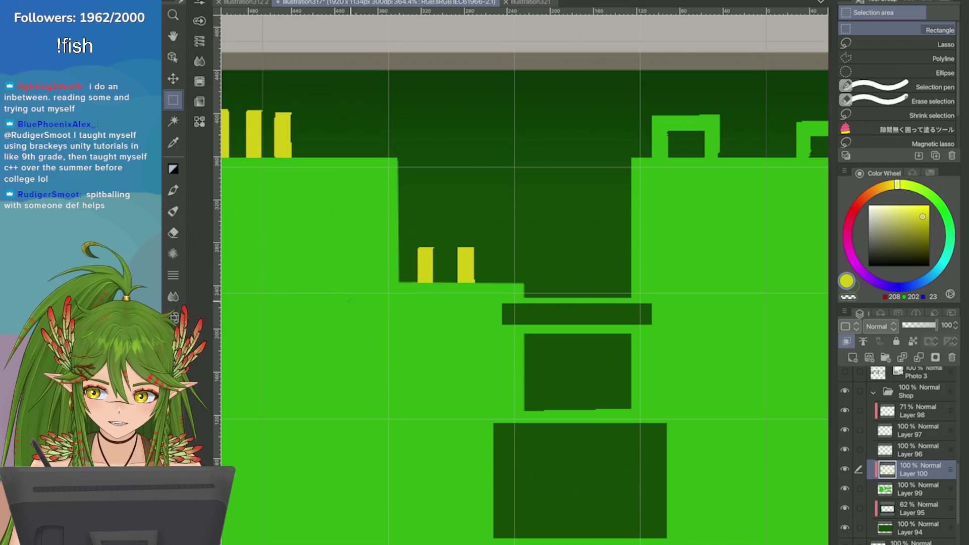
pyautogui.scroll(-5, 525, 273)
pyautogui.scroll(1, 525, 273)
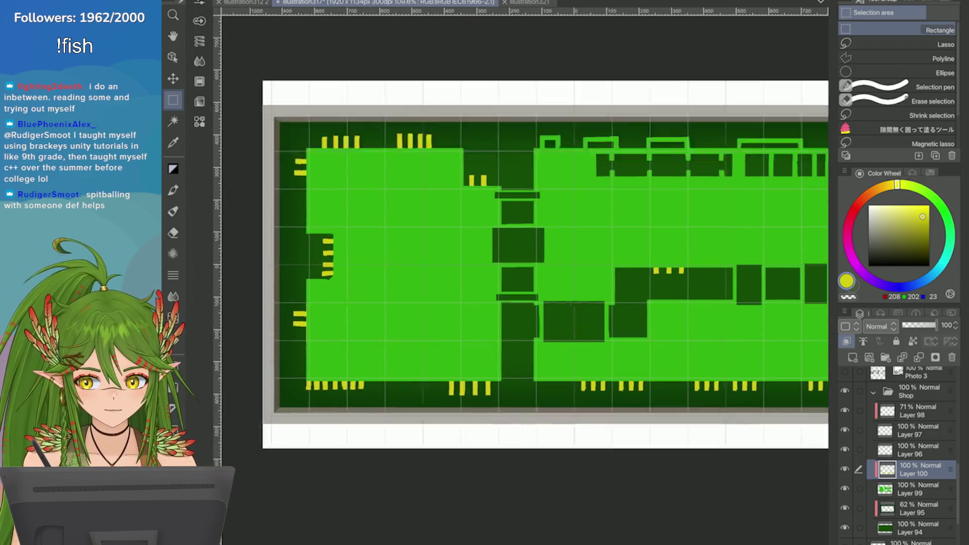
pyautogui.scroll(-1, 525, 273)
pyautogui.scroll(3, 525, 272)
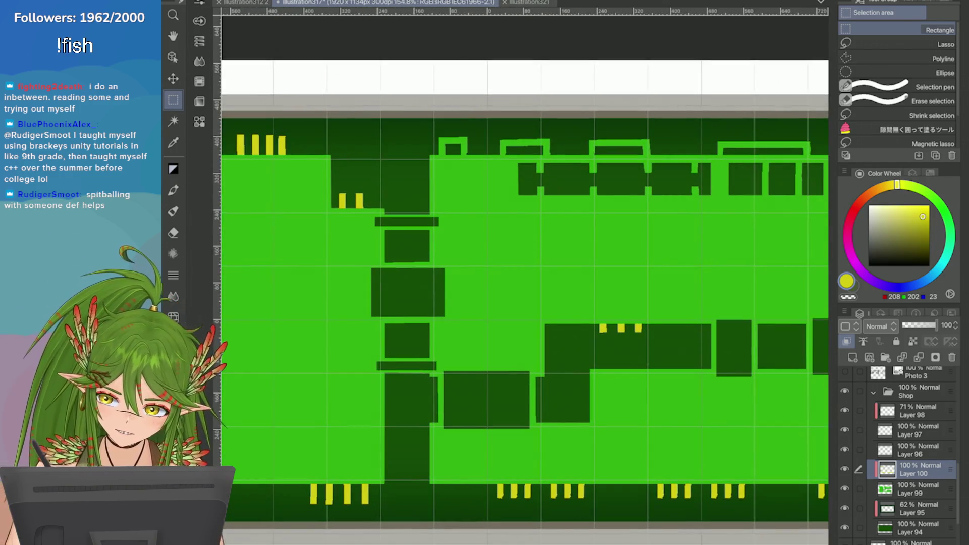
pyautogui.scroll(1, 525, 272)
pyautogui.scroll(-2, 525, 273)
pyautogui.scroll(-2, 525, 272)
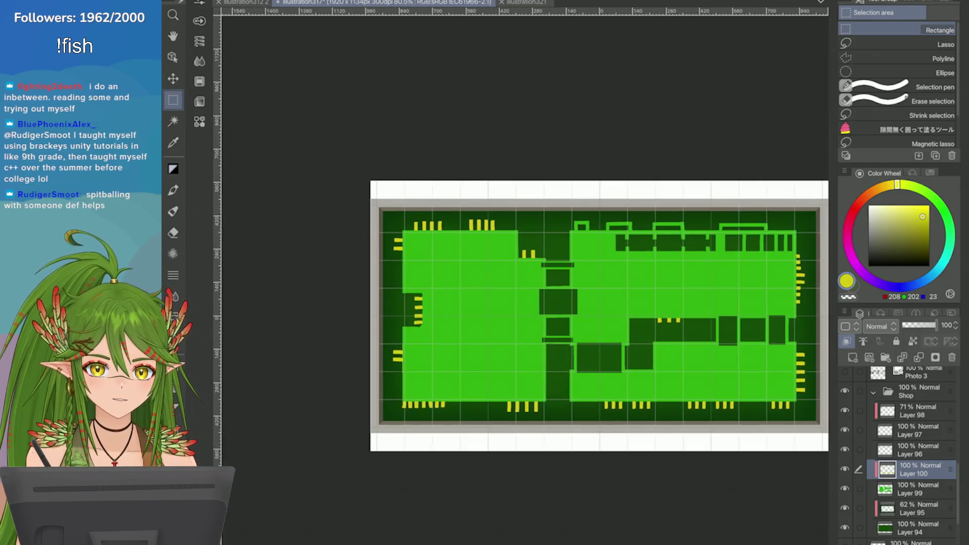
pyautogui.scroll(3, 525, 273)
pyautogui.scroll(-3, 525, 272)
pyautogui.scroll(1, 525, 273)
pyautogui.scroll(-2, 525, 273)
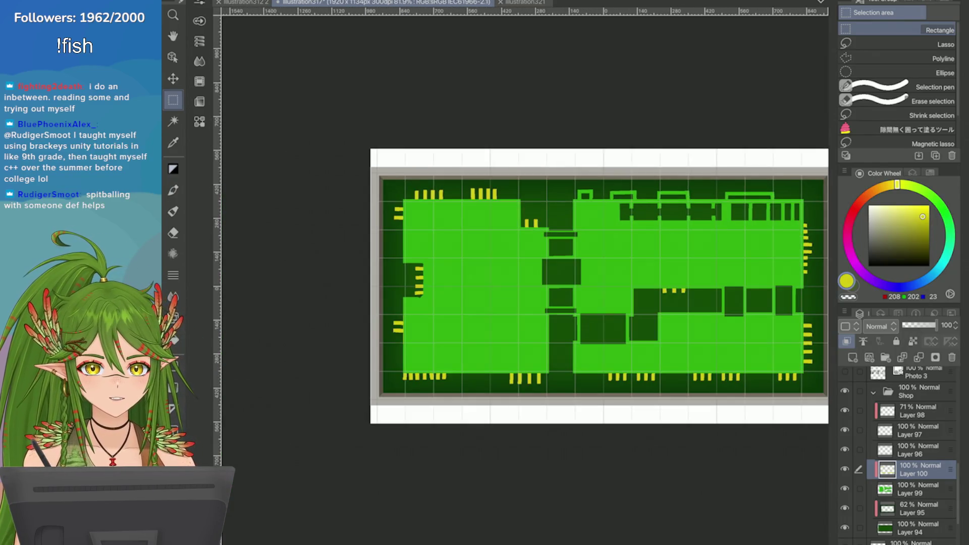
pyautogui.scroll(1, 525, 273)
pyautogui.scroll(-2, 525, 273)
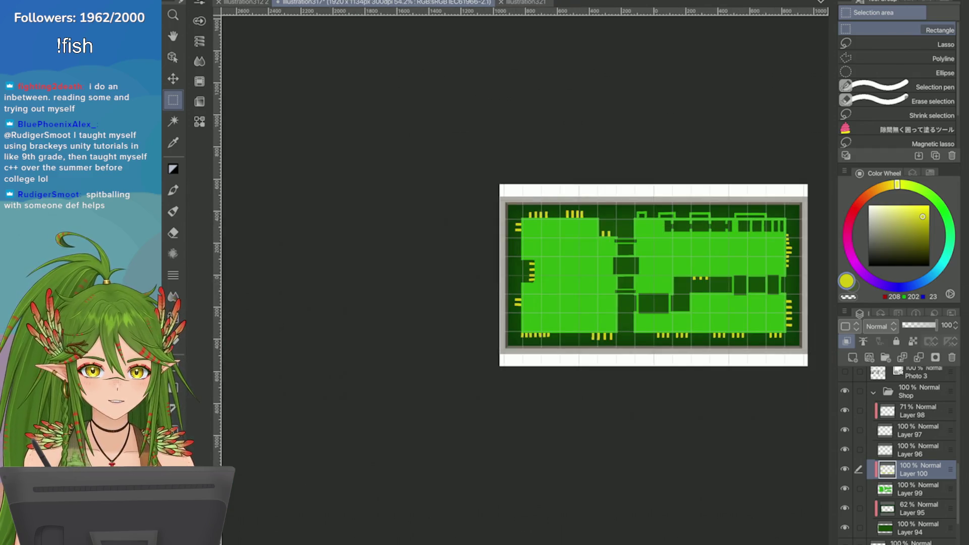
pyautogui.scroll(1, 525, 273)
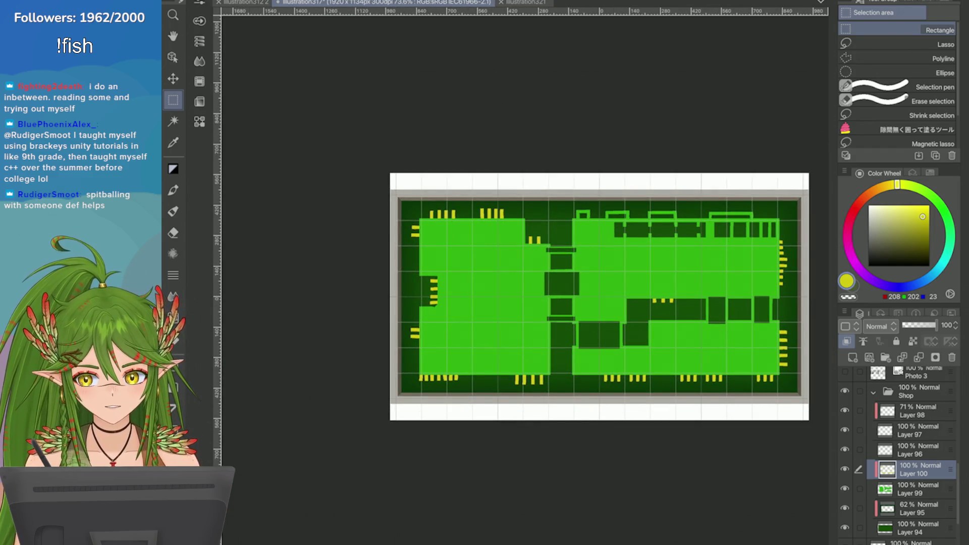
pyautogui.scroll(4, 386, 260)
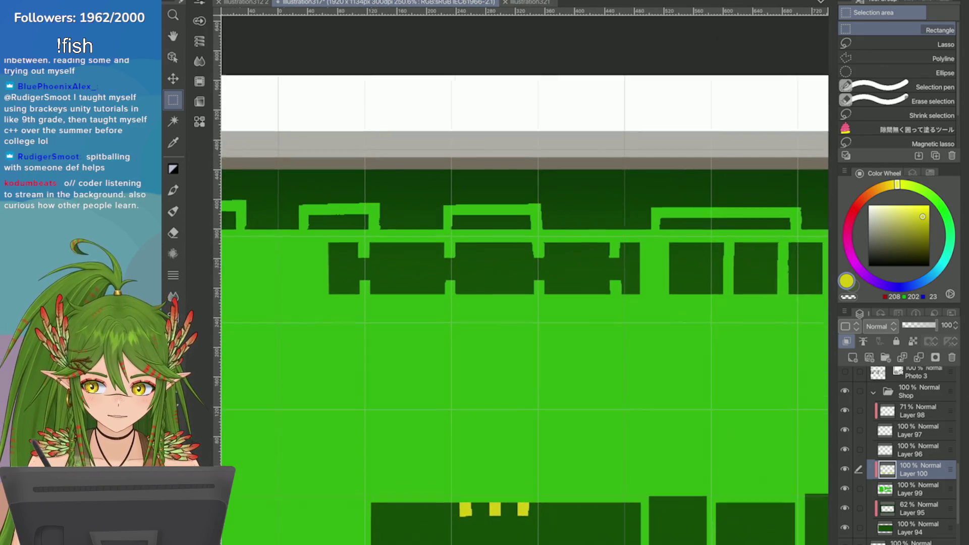
# Step: Fill the green gaps in the top row of dark chip blocks with yellow, then deselect
pyautogui.moveTo(419, 271); pyautogui.dragTo(638, 299)
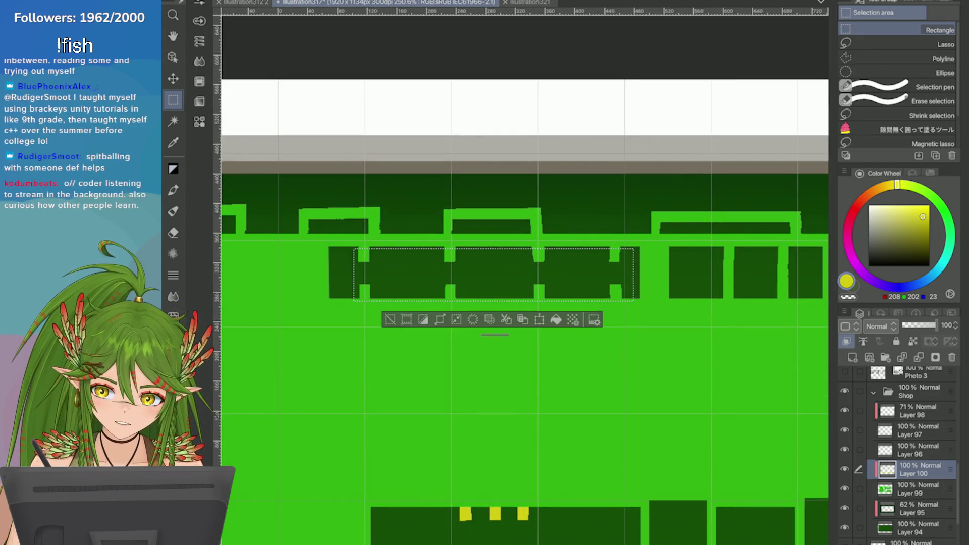
pyautogui.scroll(2, 638, 299)
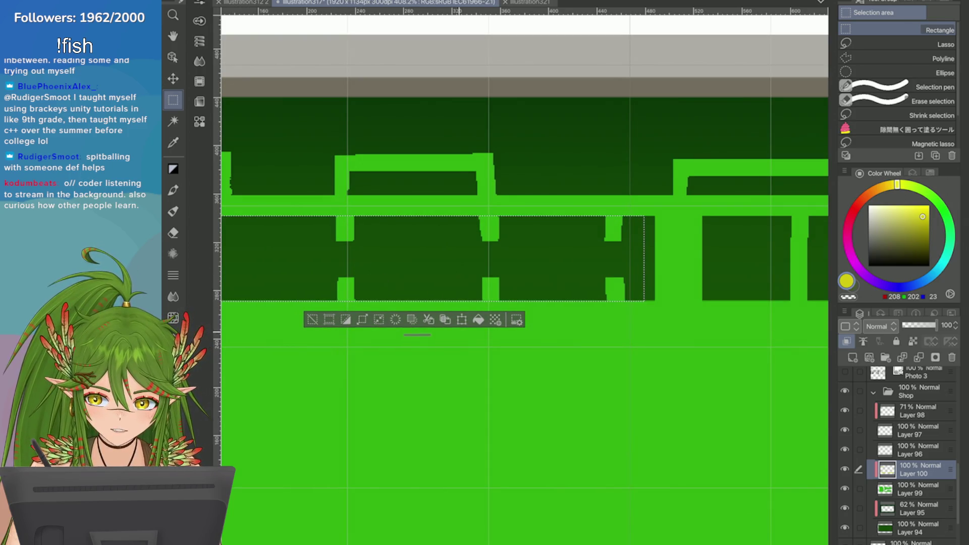
pyautogui.click(478, 320)
pyautogui.scroll(-2, 479, 320)
pyautogui.moveTo(374, 286); pyautogui.dragTo(715, 400)
pyautogui.scroll(2, 469, 346)
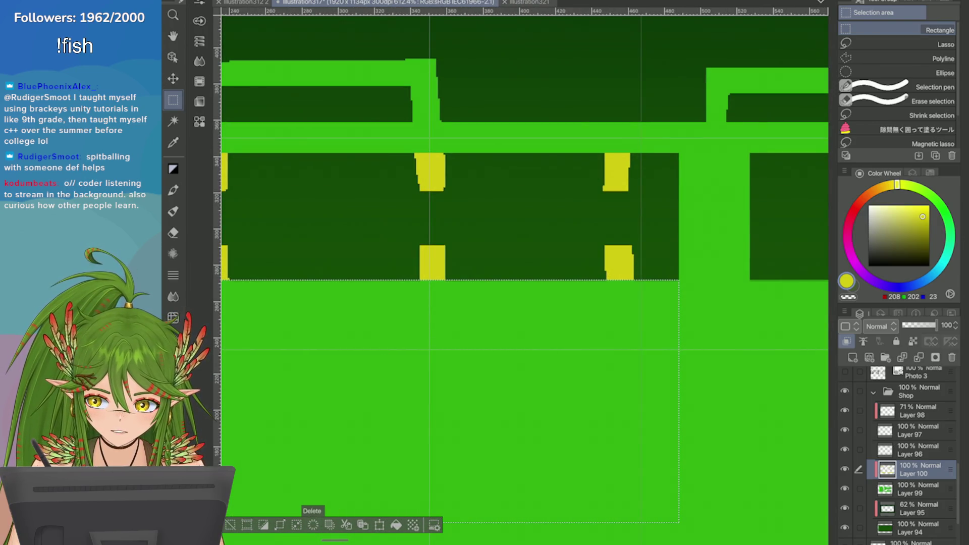
pyautogui.hotkey('ctrl', 'd')
# Step: Reset the view to the whole board and save the illustration with Ctrl+S
pyautogui.hotkey('ctrl', '0')
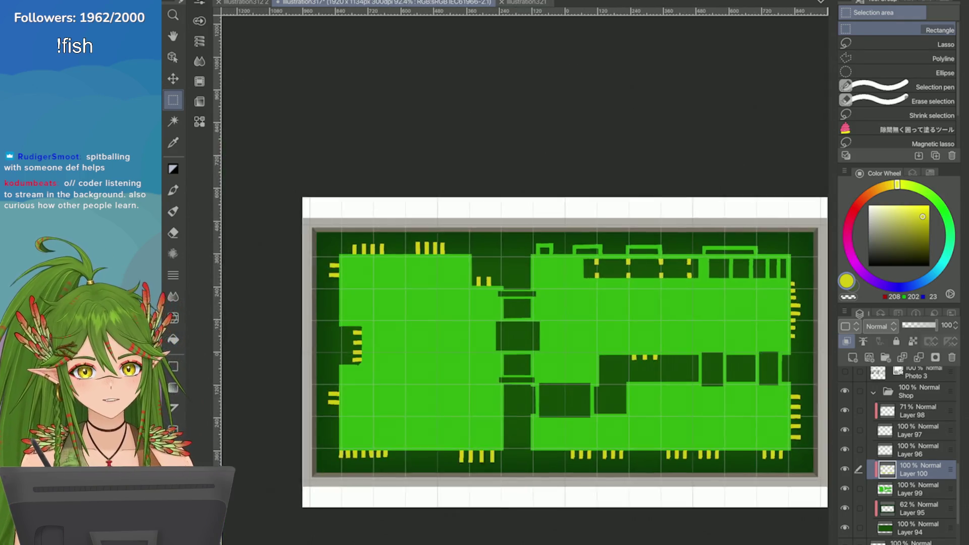
pyautogui.scroll(1, 499, 328)
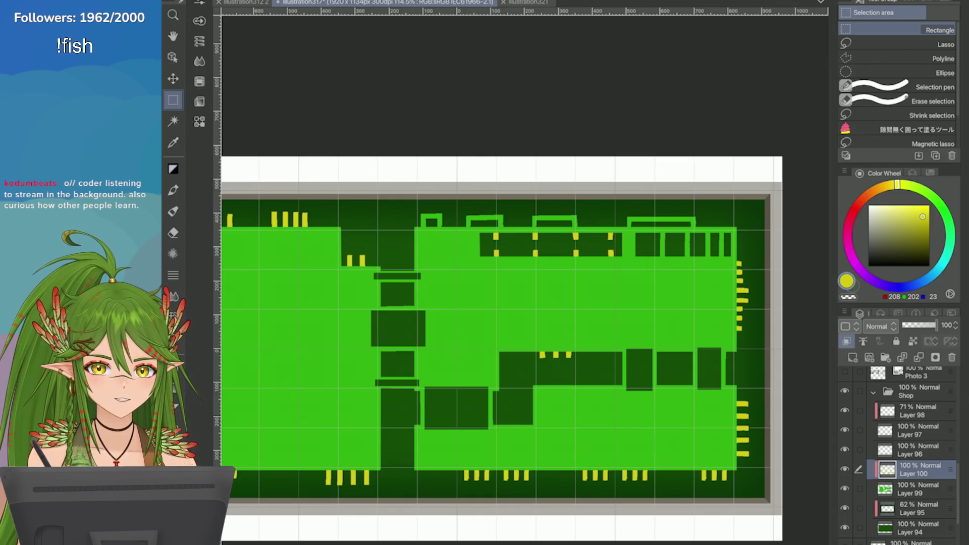
pyautogui.scroll(-1, 499, 328)
pyautogui.scroll(3, 500, 328)
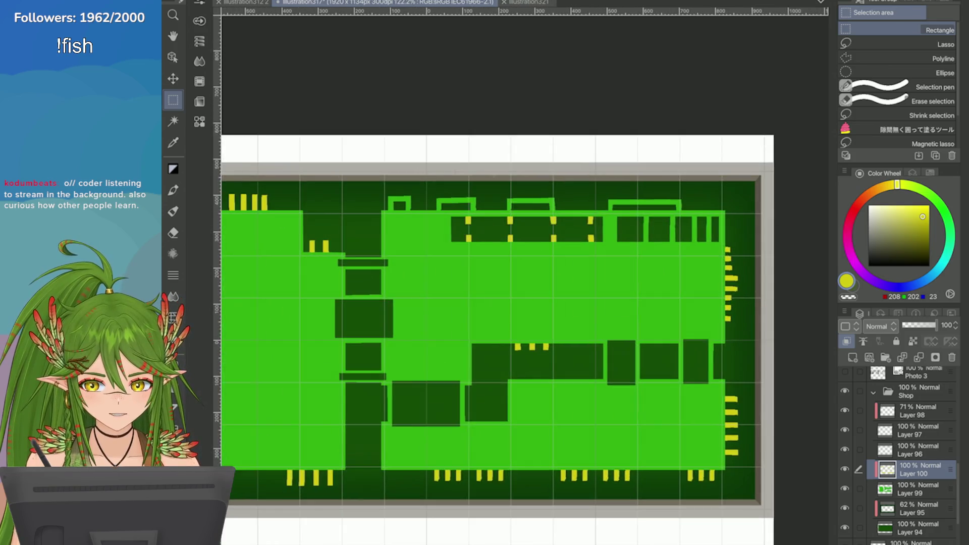
pyautogui.scroll(-2, 499, 328)
pyautogui.scroll(5, 499, 328)
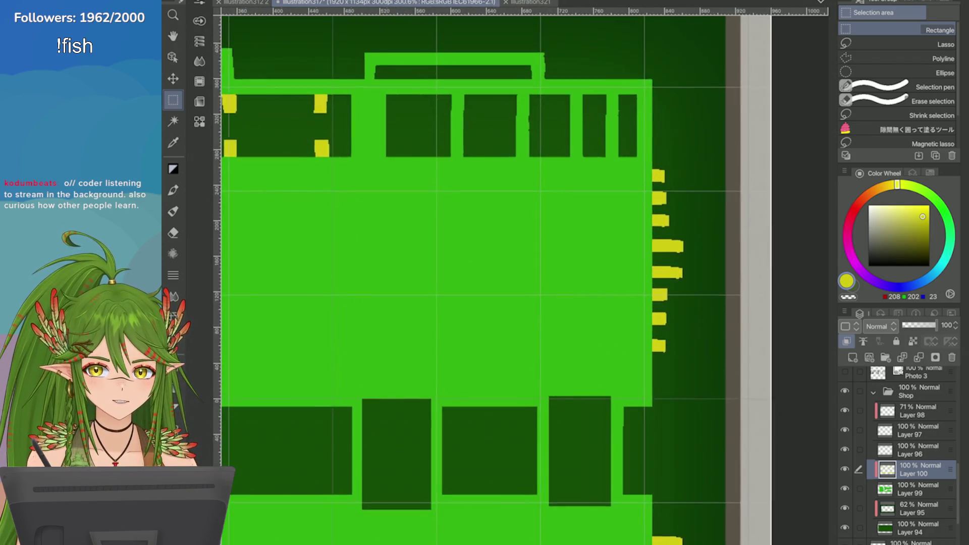
pyautogui.scroll(-4, 524, 282)
pyautogui.scroll(2, 525, 282)
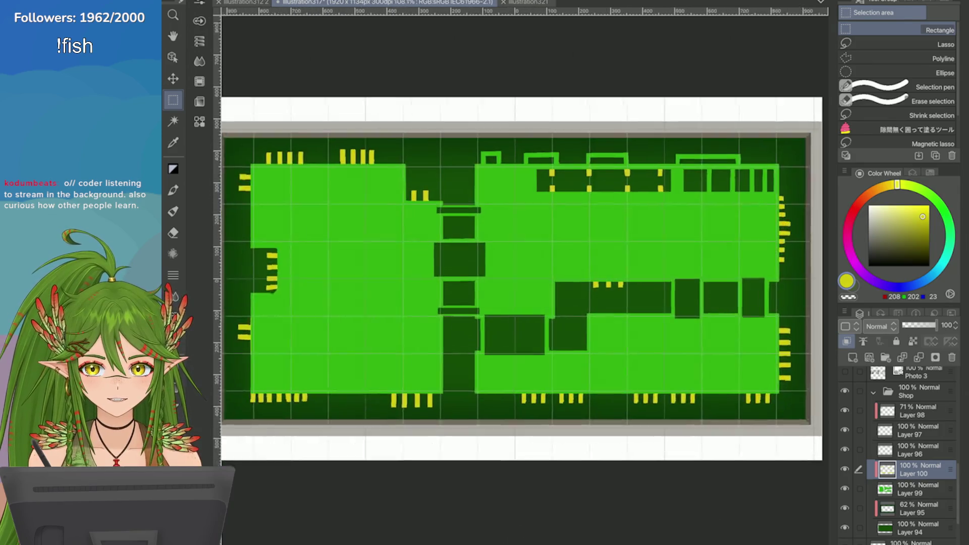
pyautogui.scroll(-2, 525, 283)
pyautogui.scroll(1, 525, 283)
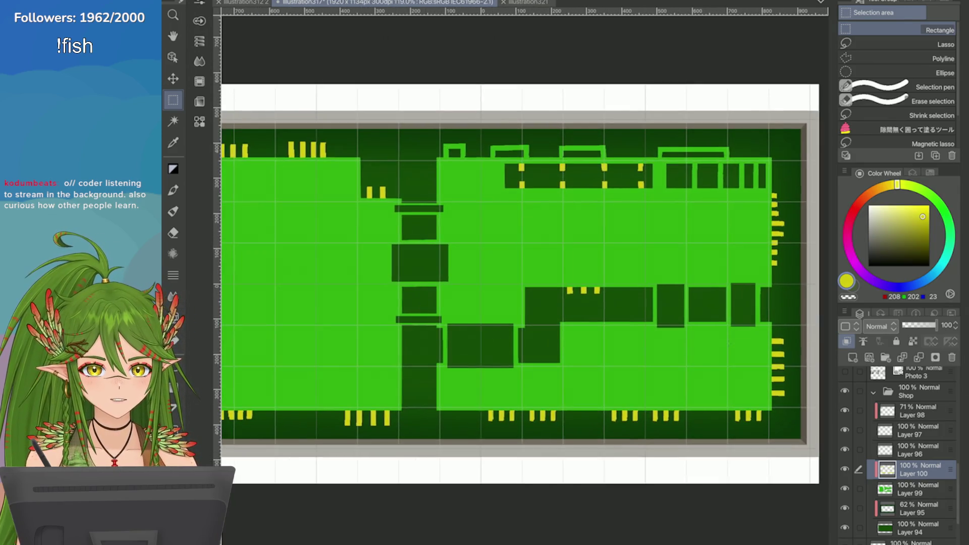
pyautogui.hotkey('ctrl', 's')
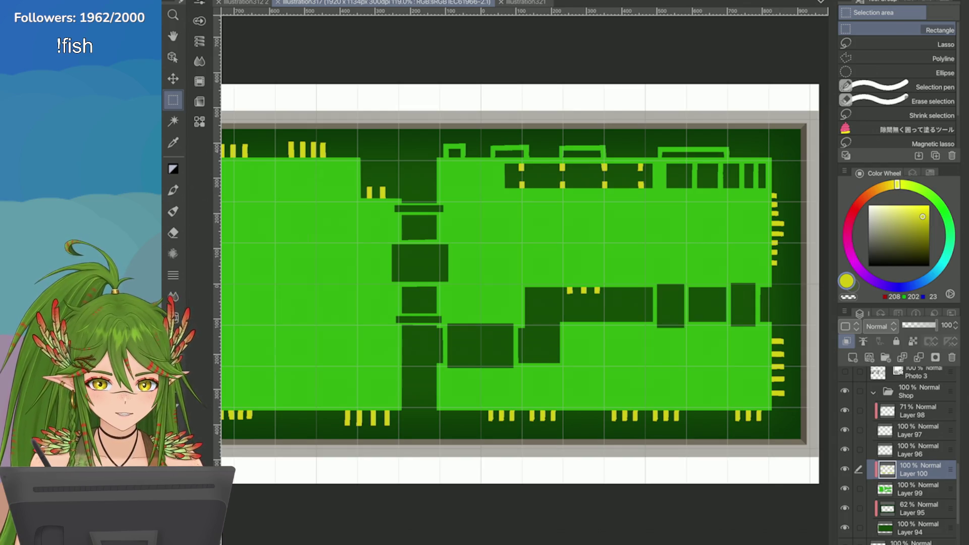
pyautogui.scroll(-2, 522, 312)
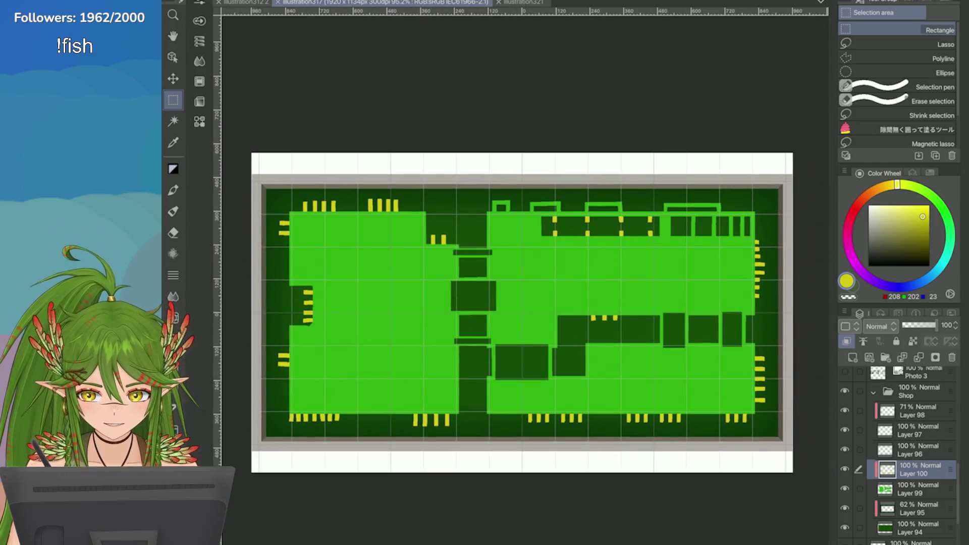
pyautogui.scroll(5, 453, 358)
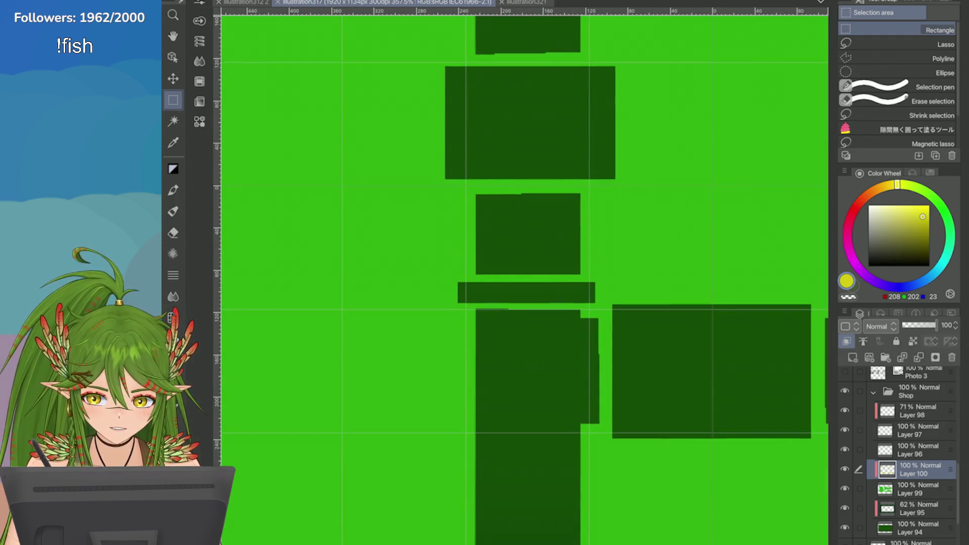
# Step: On Layer 99, fill a thin strip beside the dark central column dark green
pyautogui.keyDown('ctrl'); pyautogui.keyDown('shift'); pyautogui.click(573, 314); pyautogui.keyUp('shift'); pyautogui.keyUp('ctrl')
pyautogui.moveTo(577, 312); pyautogui.dragTo(595, 348)
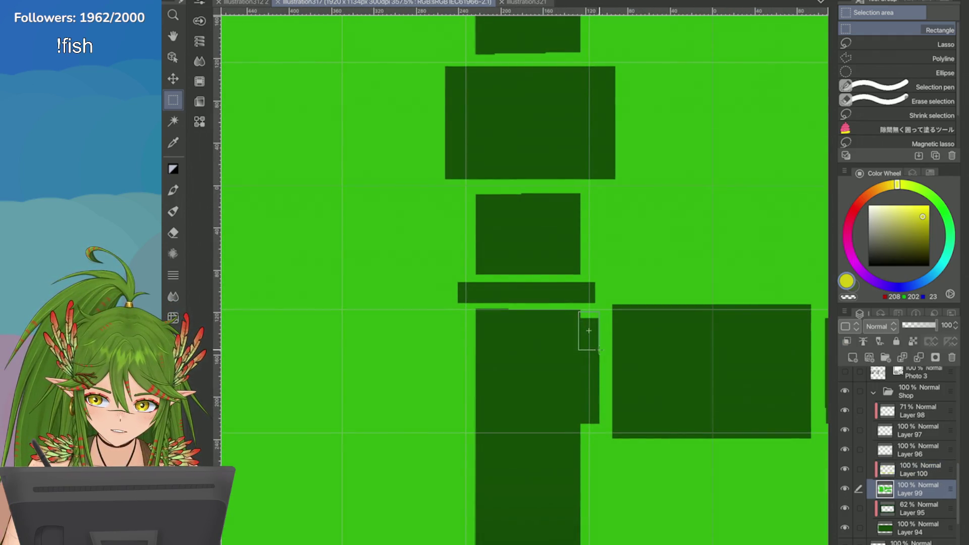
pyautogui.scroll(2, 558, 323)
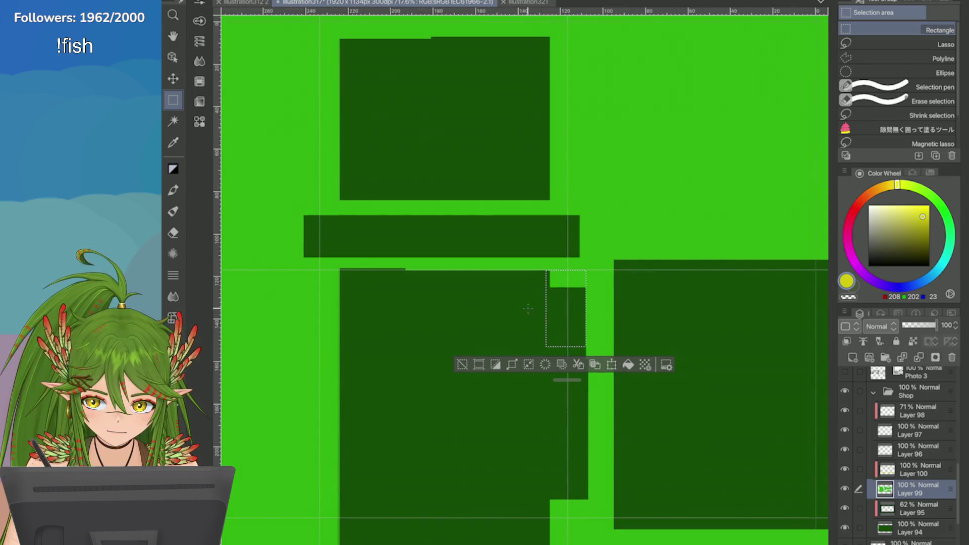
pyautogui.click(545, 367)
pyautogui.hotkey('ctrl', 'd')
# Step: Fill a thin strip along the middle block's right edge dark green
pyautogui.scroll(-3, 555, 328)
pyautogui.scroll(-3, 584, 310)
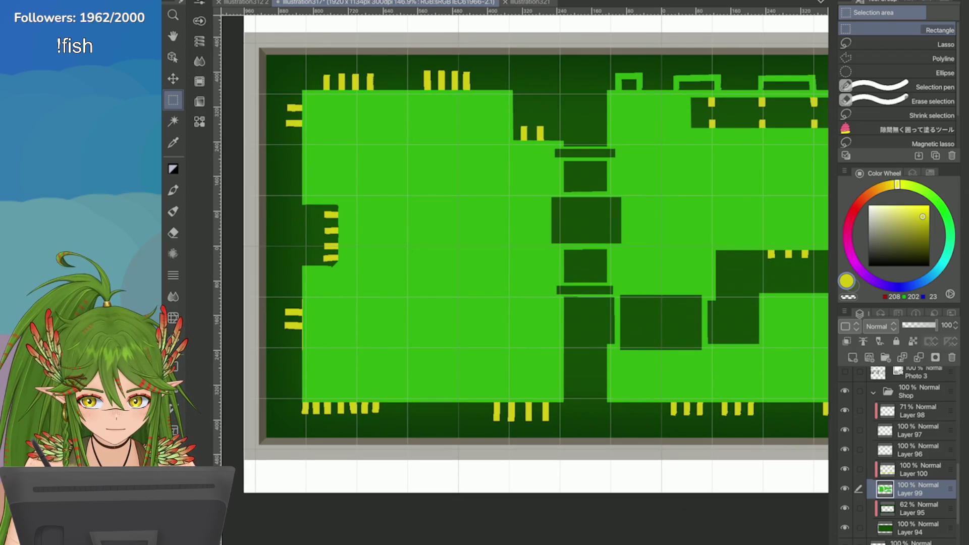
pyautogui.scroll(-2, 669, 325)
pyautogui.scroll(4, 673, 272)
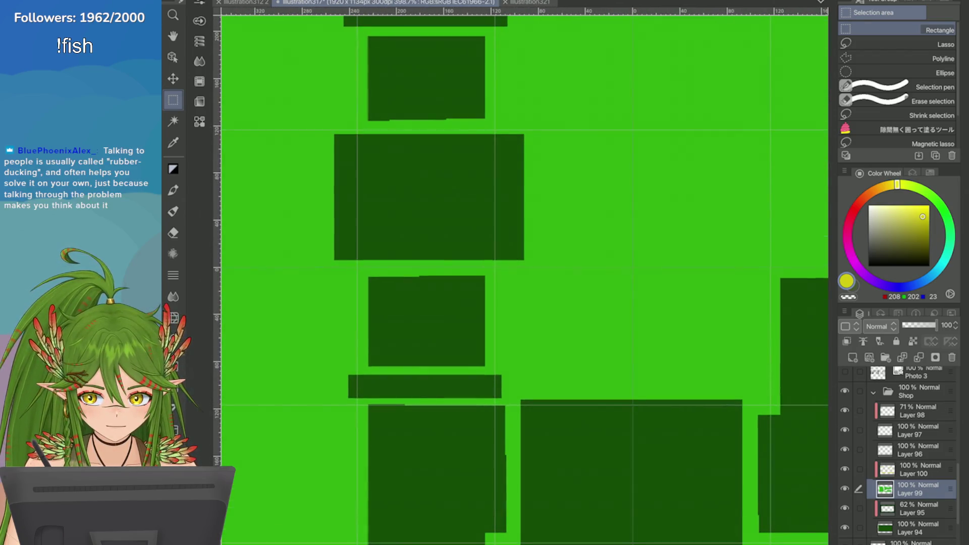
pyautogui.moveTo(483, 276); pyautogui.dragTo(503, 366)
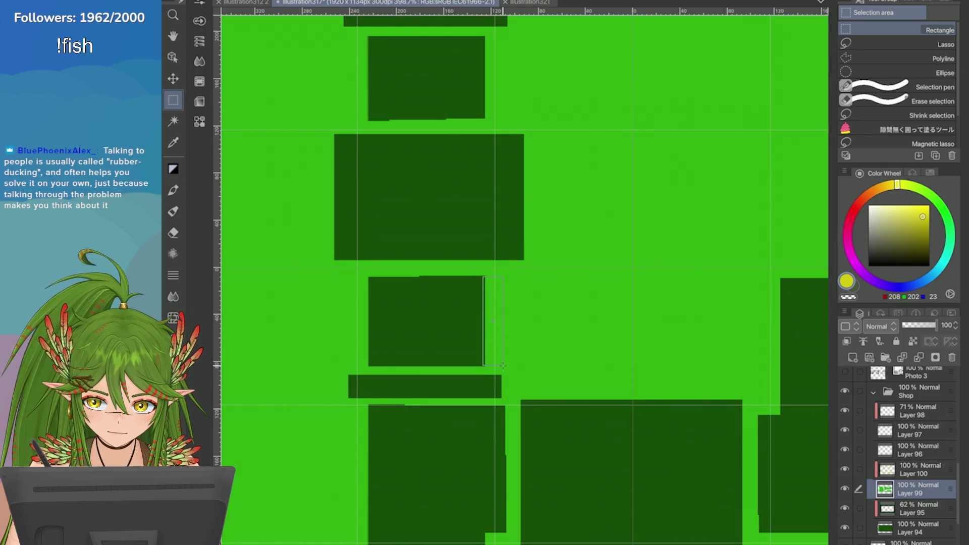
pyautogui.scroll(3, 496, 341)
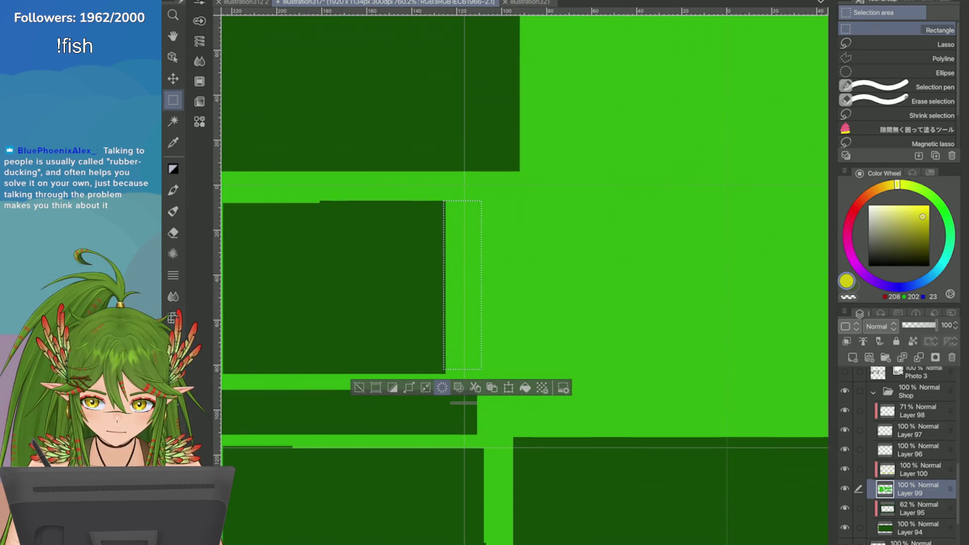
pyautogui.press('Delete')
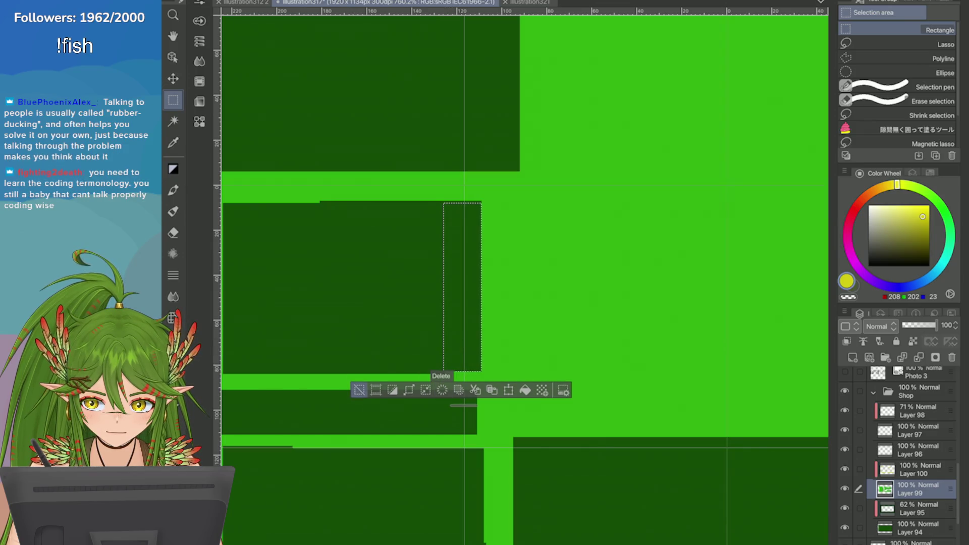
pyautogui.hotkey('ctrl', 'd')
# Step: Restore the strip selection, nudge it down onto the next block, then deselect
pyautogui.hotkey('ctrl', 'z')
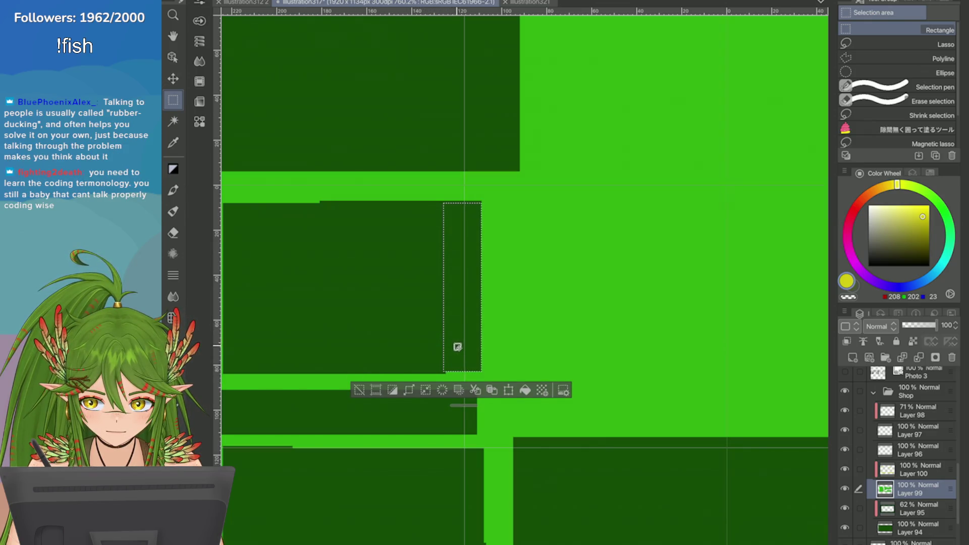
pyautogui.moveTo(459, 347)
pyautogui.mouseDown()
pyautogui.moveTo(461, 426)
pyautogui.moveTo(461, 348)
pyautogui.mouseUp()
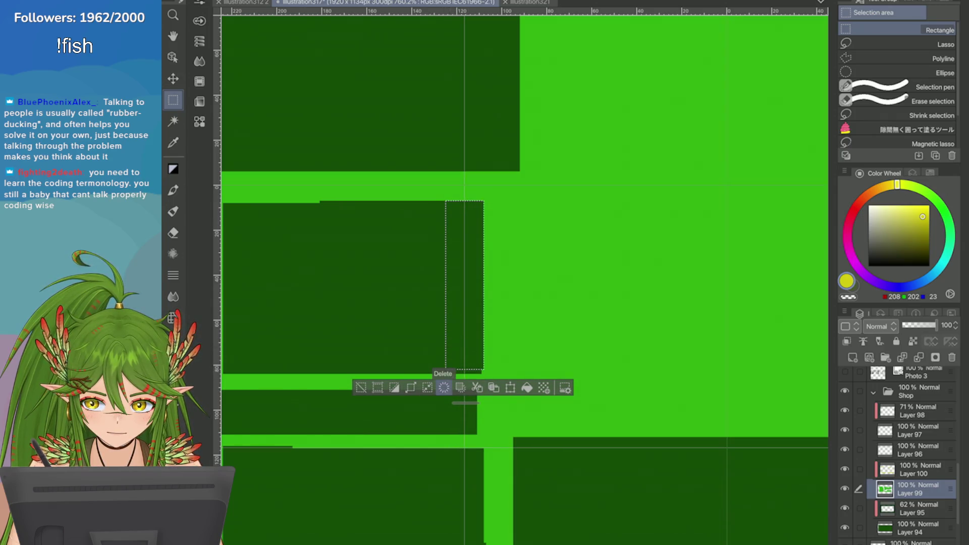
pyautogui.moveTo(459, 346); pyautogui.dragTo(459, 350)
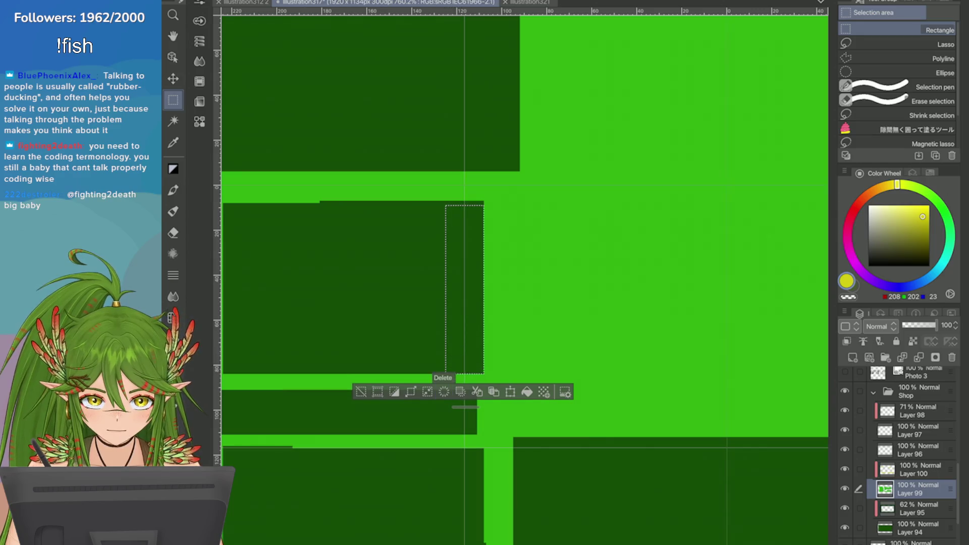
pyautogui.scroll(-2, 593, 251)
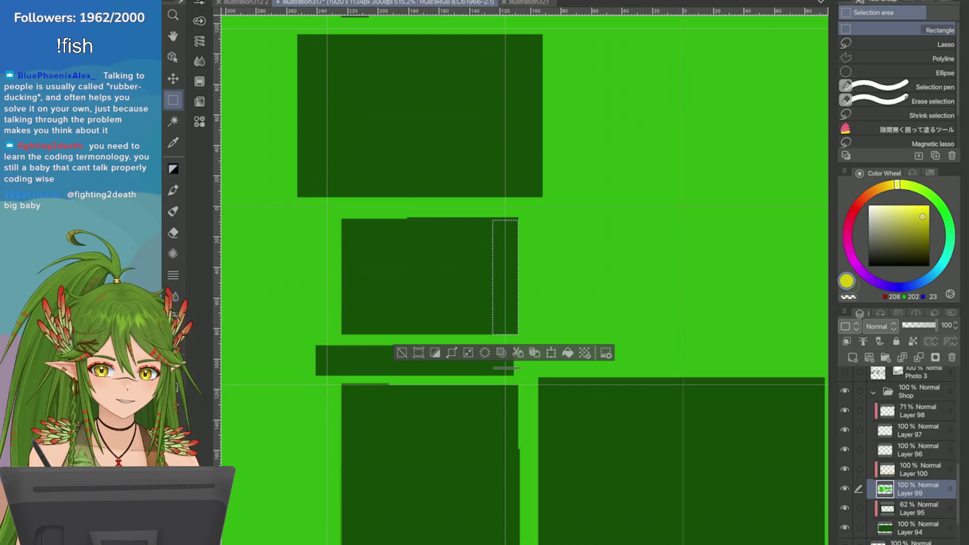
pyautogui.hotkey('ctrl', 'd')
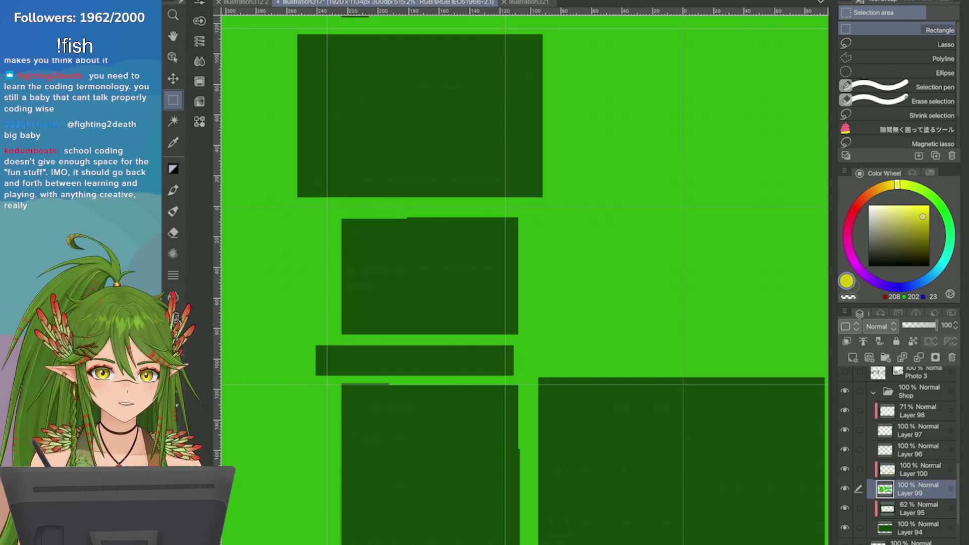
pyautogui.scroll(-3, 525, 277)
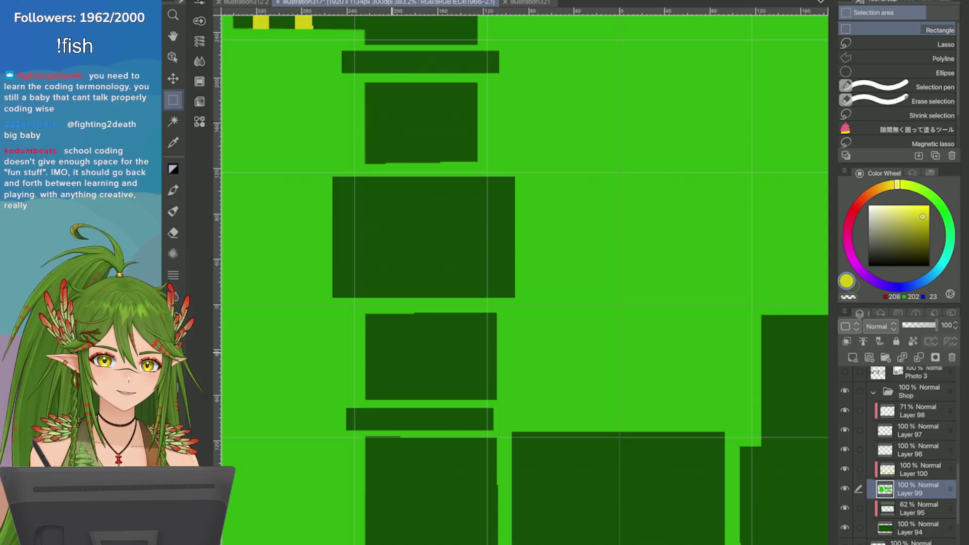
# Step: Test dimming green board Layer 99 to 66% and 47% opacity, undoing each change
pyautogui.scroll(-5, 525, 278)
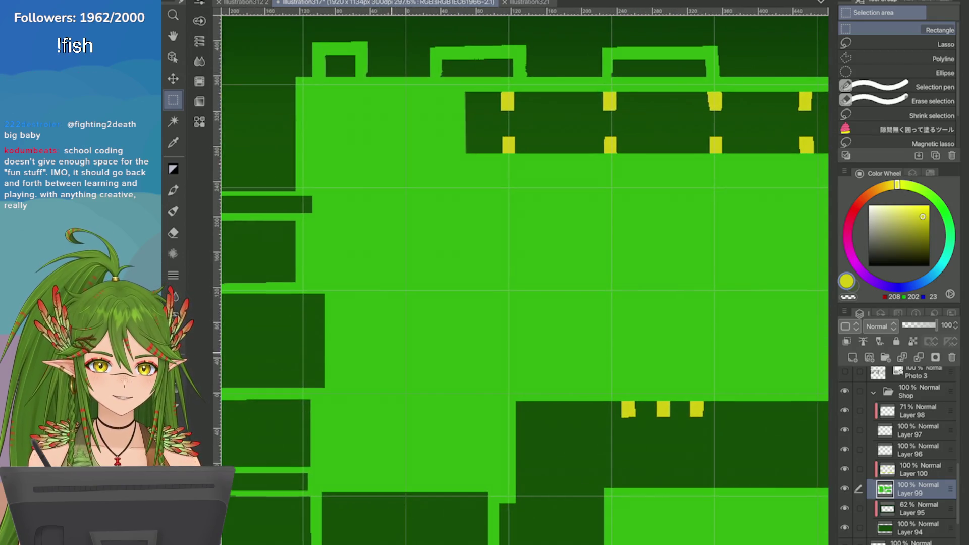
pyautogui.scroll(2, 525, 277)
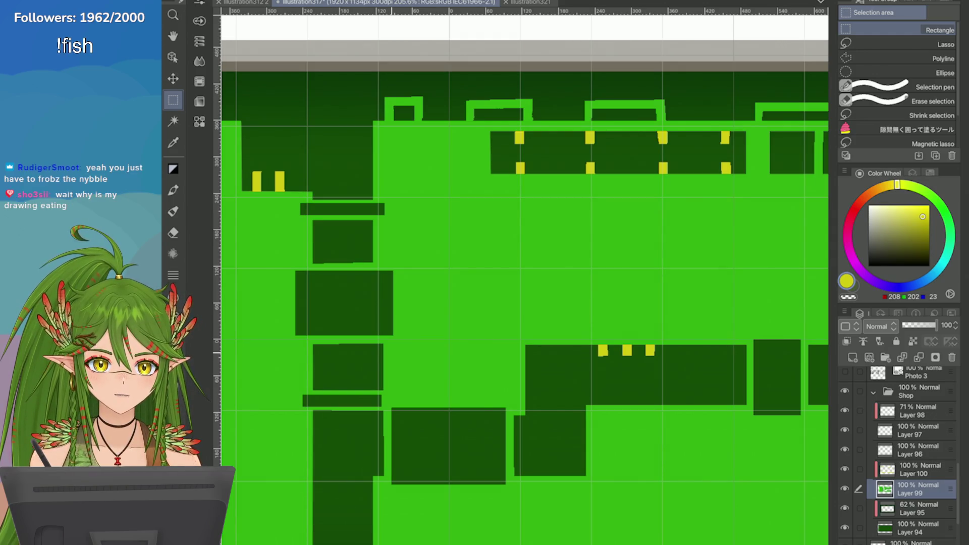
pyautogui.scroll(-3, 719, 255)
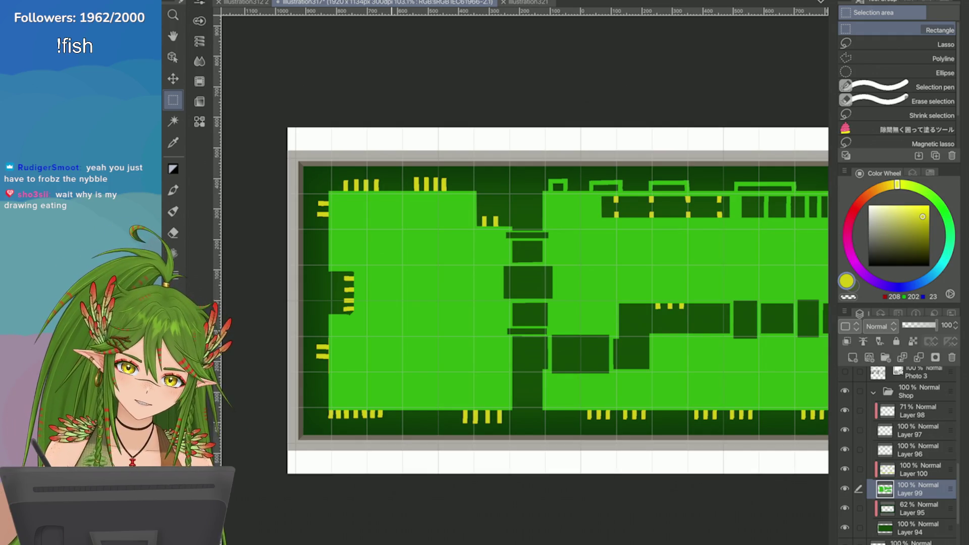
pyautogui.moveTo(525, 302)
pyautogui.mouseDown()
pyautogui.moveTo(353, 288)
pyautogui.moveTo(465, 318)
pyautogui.mouseUp()
pyautogui.scroll(-2, 525, 323)
pyautogui.scroll(3, 525, 323)
pyautogui.scroll(-3, 525, 323)
pyautogui.scroll(3, 525, 323)
pyautogui.scroll(-3, 525, 303)
pyautogui.scroll(2, 525, 303)
pyautogui.scroll(-2, 525, 303)
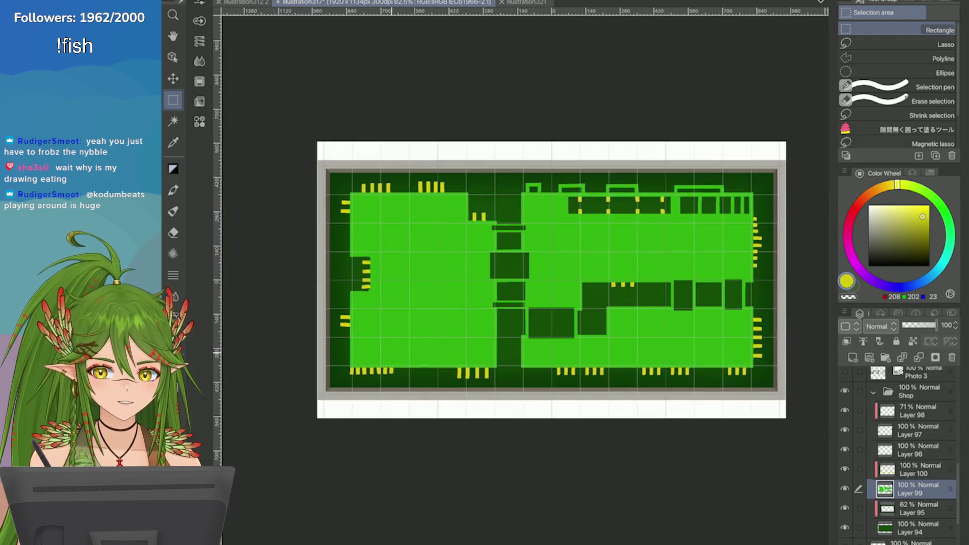
pyautogui.scroll(3, 667, 311)
pyautogui.scroll(-2, 667, 312)
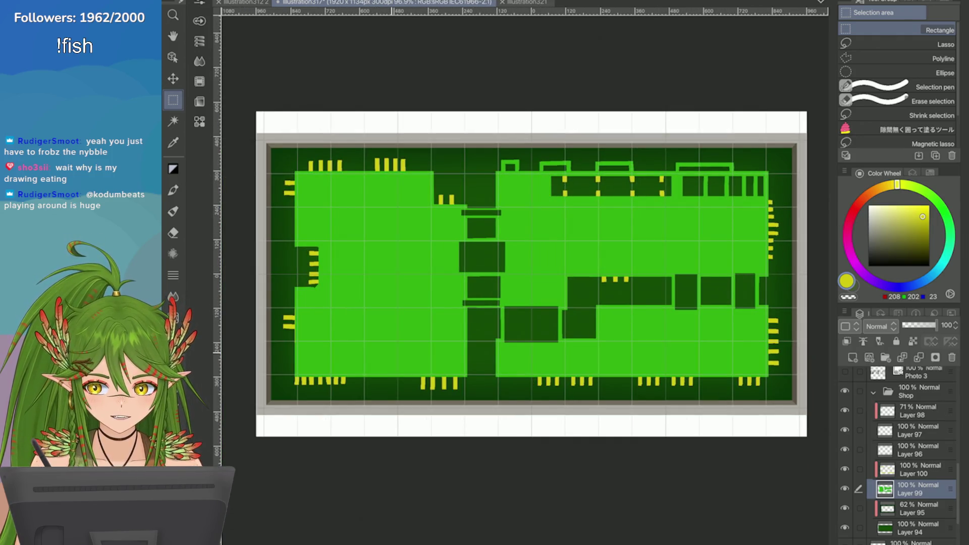
pyautogui.moveTo(525, 303); pyautogui.dragTo(539, 307)
pyautogui.moveTo(936, 325); pyautogui.dragTo(924, 325)
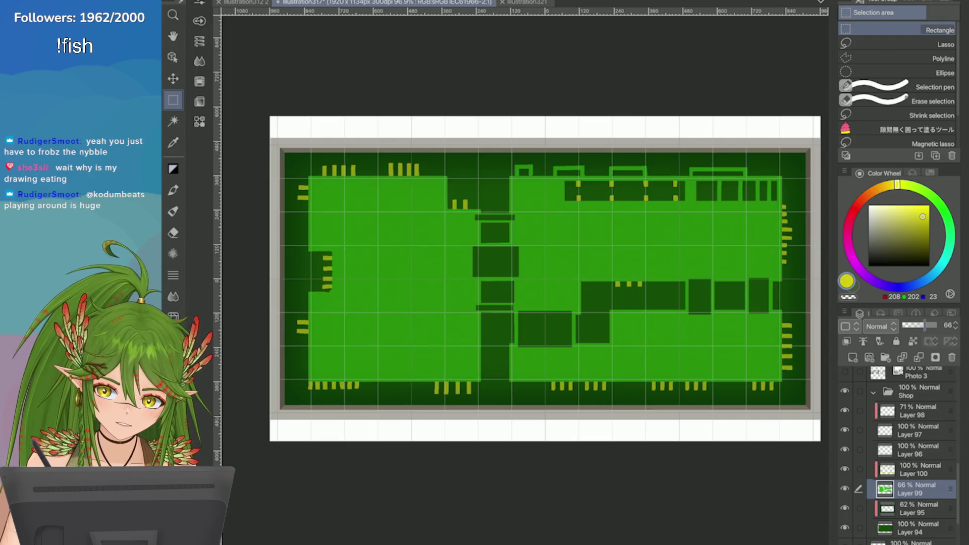
pyautogui.hotkey('ctrl', 'z')
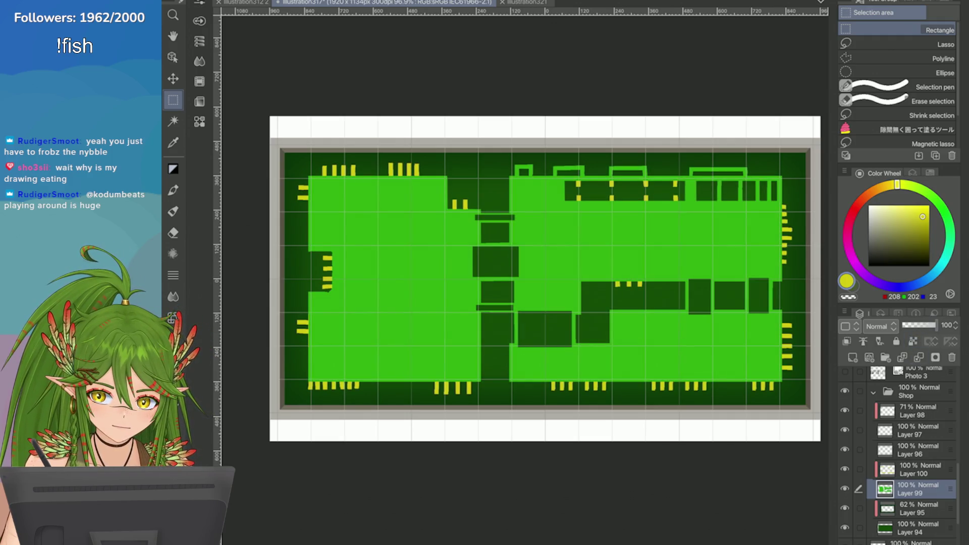
pyautogui.scroll(1, 909, 454)
pyautogui.moveTo(935, 325); pyautogui.dragTo(918, 325)
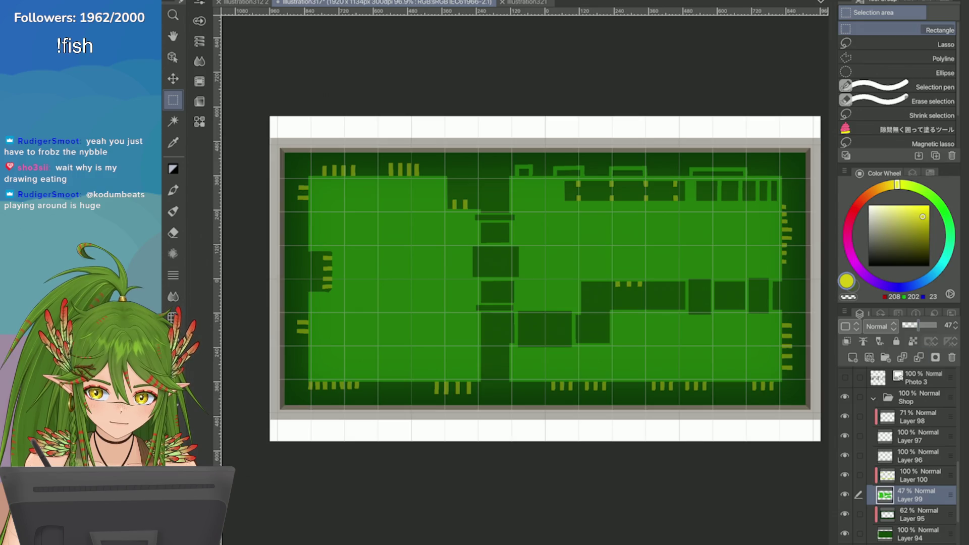
pyautogui.hotkey('ctrl', 'z')
# Step: Try Layer 100 at 88% and Layer 99 at 60%, undo both, then create Layer 101
pyautogui.click(914, 475)
pyautogui.click(932, 326)
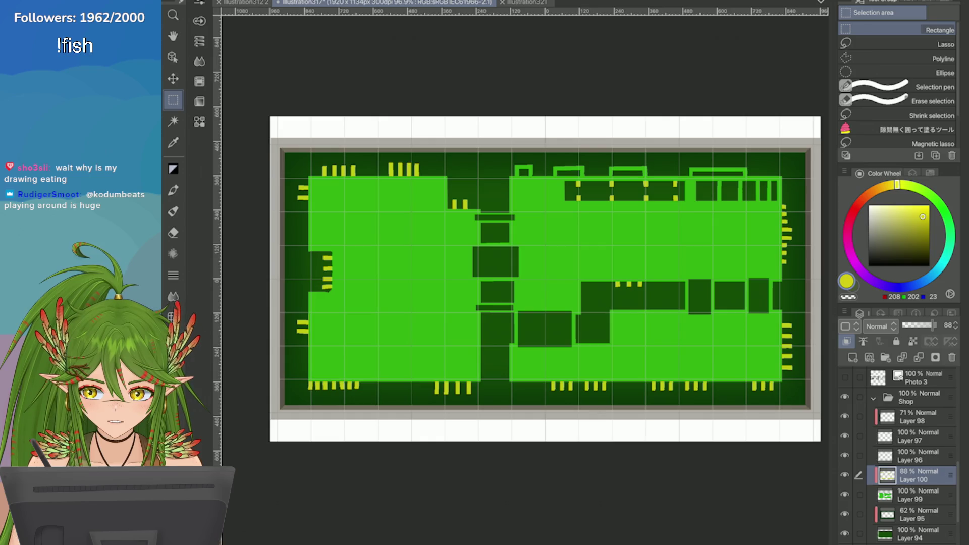
pyautogui.hotkey('ctrl', 'z')
pyautogui.click(913, 495)
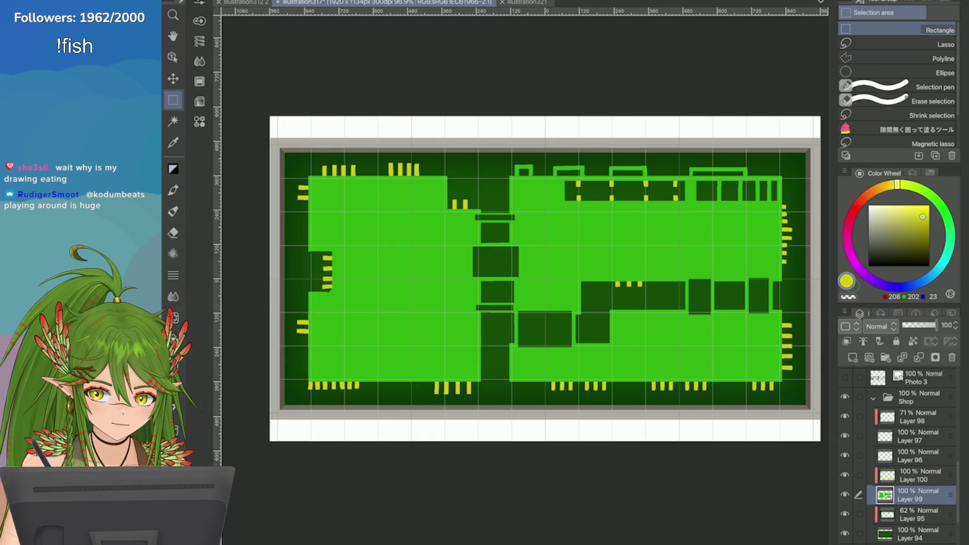
pyautogui.click(922, 325)
pyautogui.hotkey('ctrl', 'z')
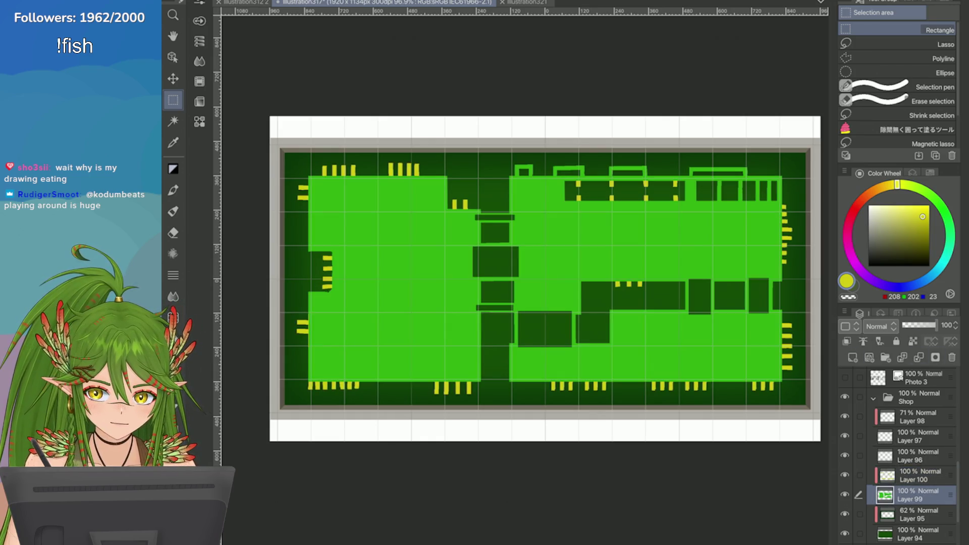
pyautogui.hotkey('ctrl', 'shift', 'n')
pyautogui.scroll(2, 508, 262)
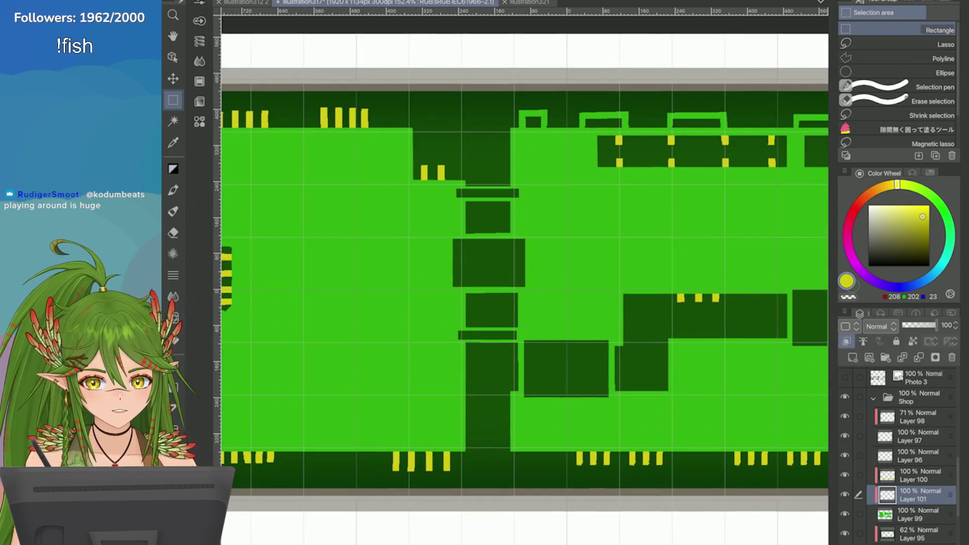
# Step: Eyedrop the board's green and shift it on the colour wheel to a dark navy blue
pyautogui.press('i')
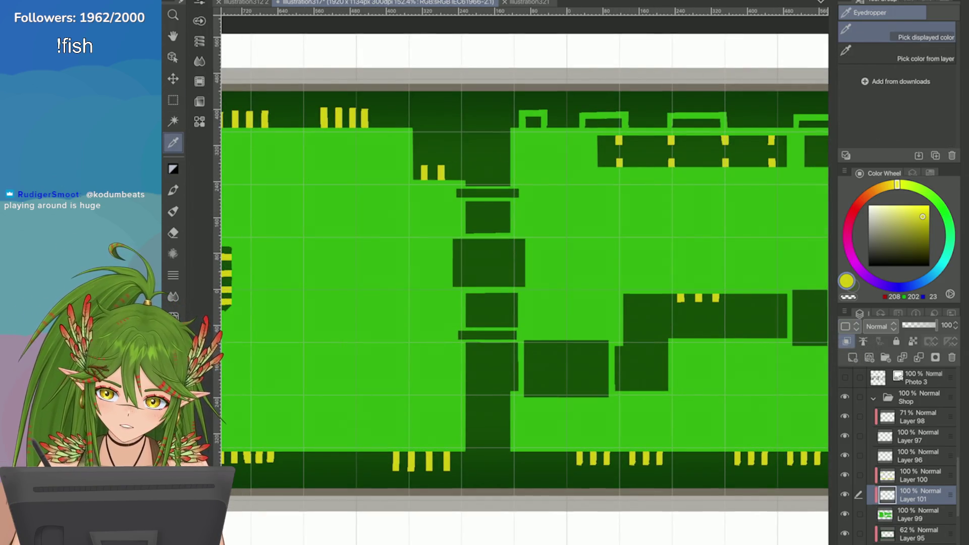
pyautogui.click(635, 214)
pyautogui.moveTo(937, 201); pyautogui.dragTo(946, 254)
pyautogui.moveTo(922, 225); pyautogui.dragTo(920, 255)
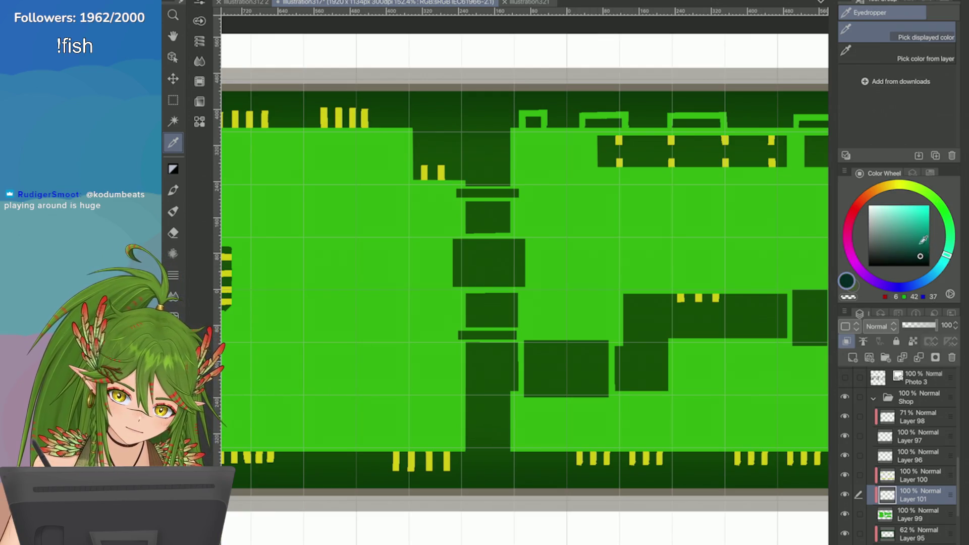
pyautogui.click(920, 283)
pyautogui.click(919, 250)
pyautogui.scroll(-5, 525, 277)
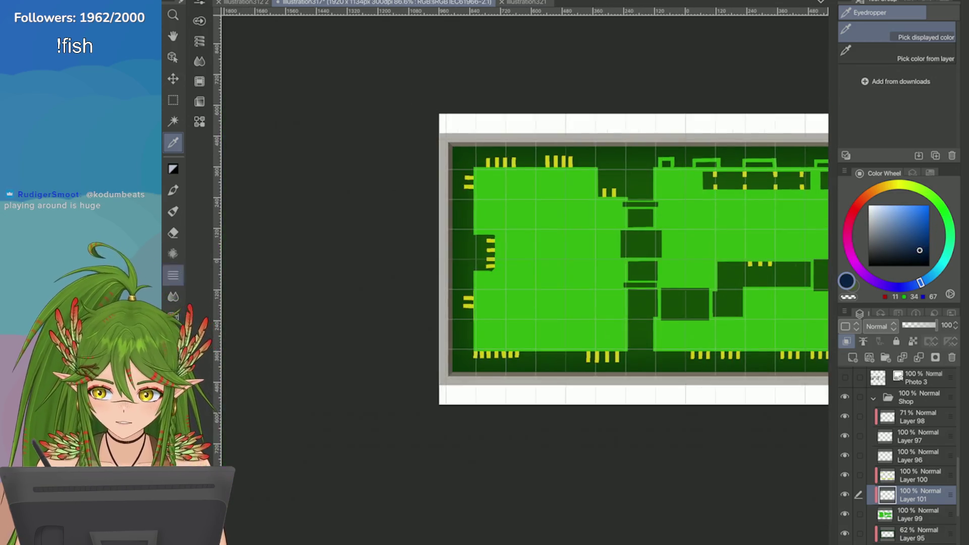
pyautogui.scroll(3, 525, 277)
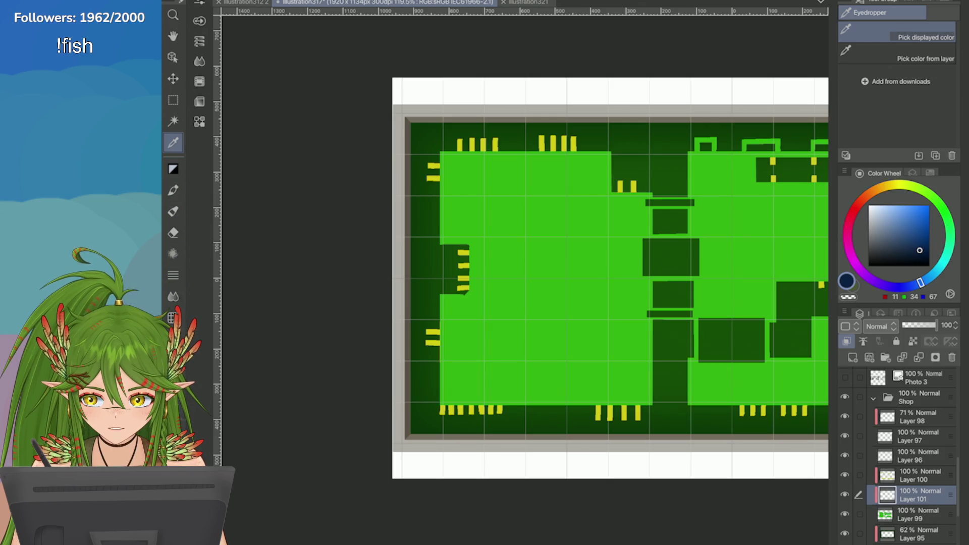
# Step: Draw a dark blue square at the board's upper left and fill it solid
pyautogui.press('u')
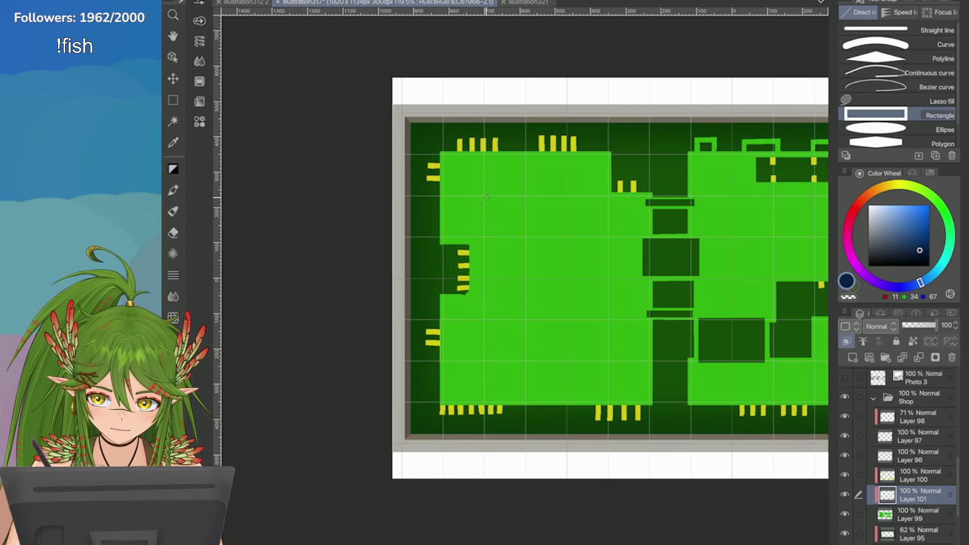
pyautogui.moveTo(487, 198); pyautogui.dragTo(524, 237)
pyautogui.hotkey('ctrl', 'z')
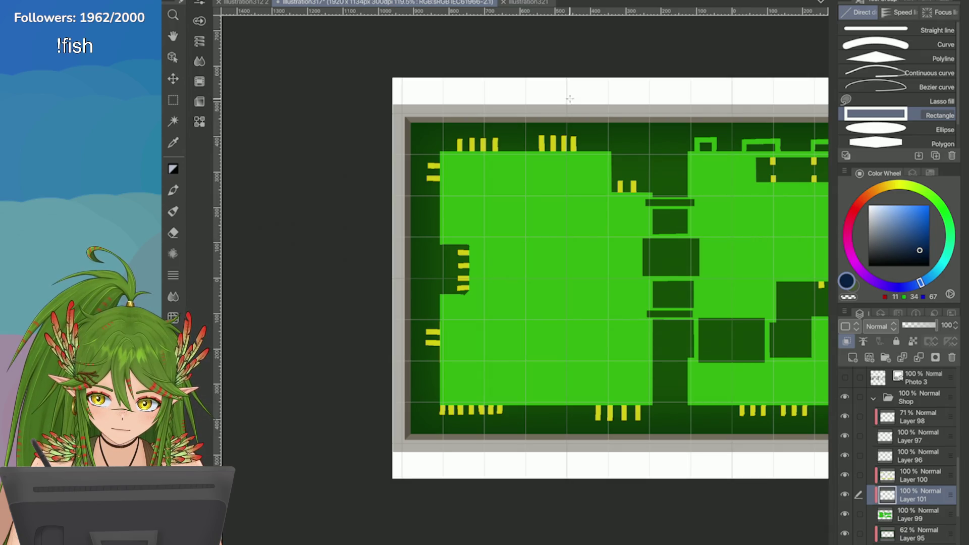
pyautogui.moveTo(483, 195); pyautogui.dragTo(525, 237)
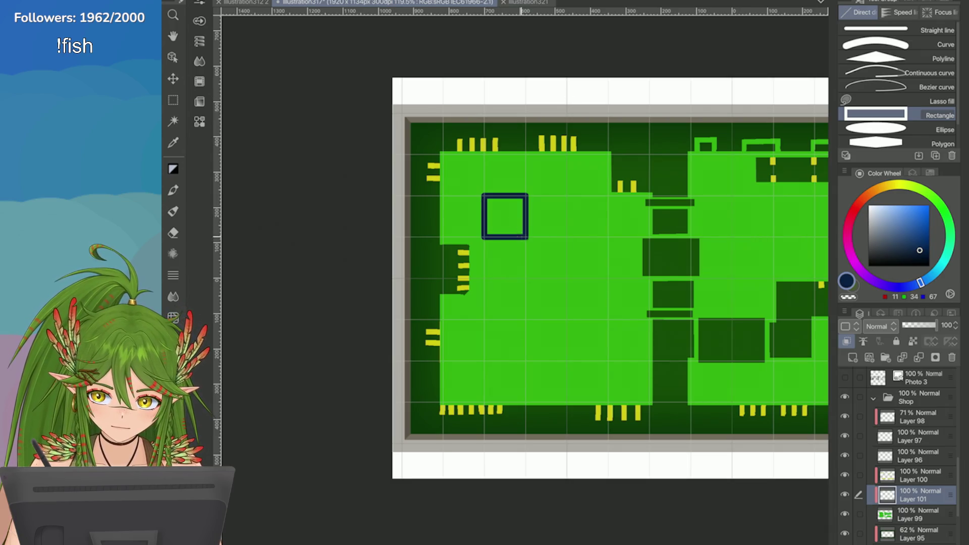
pyautogui.press('g')
pyautogui.click(505, 216)
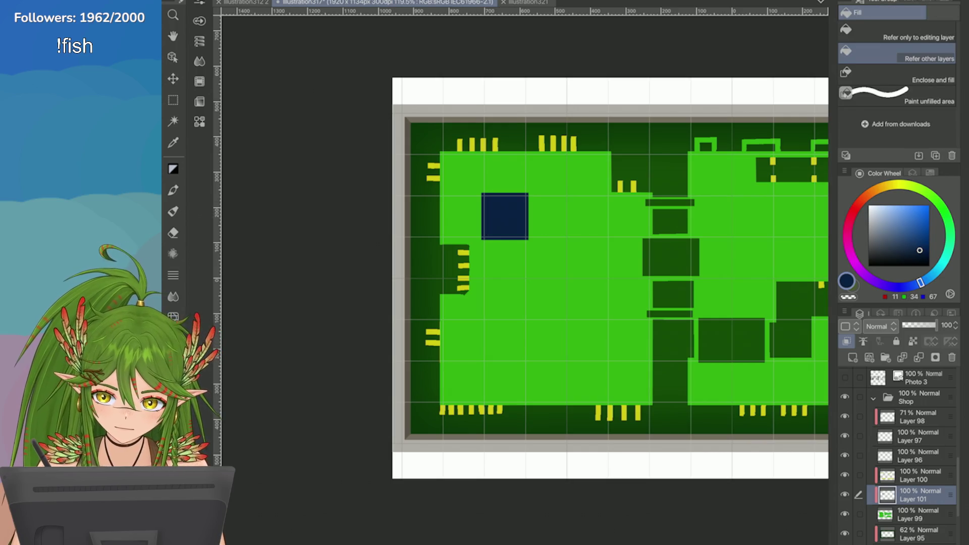
# Step: Try Layer 101 at 72% opacity with Multiply, then Linear burn at 57%
pyautogui.scroll(-5, 744, 276)
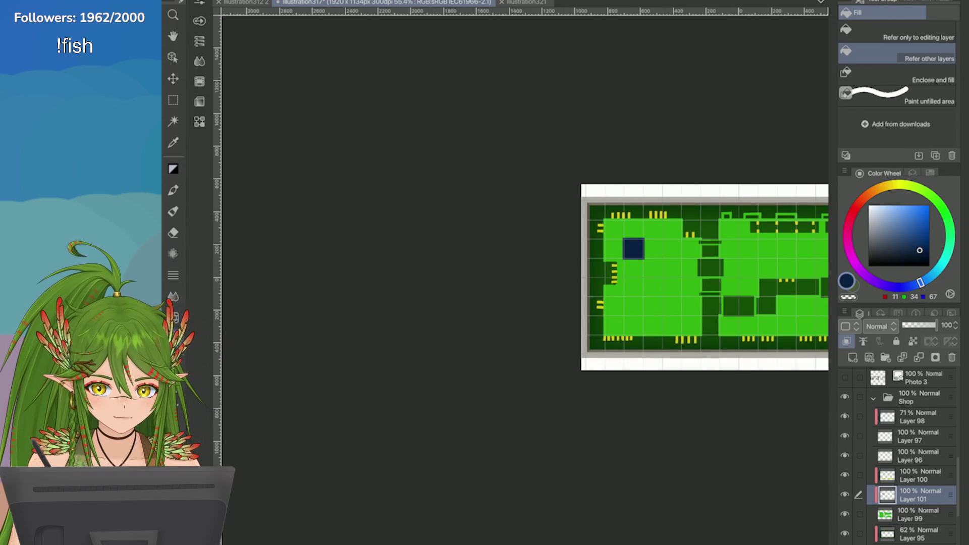
pyautogui.moveTo(937, 325); pyautogui.dragTo(928, 325)
pyautogui.click(878, 326)
pyautogui.click(886, 5)
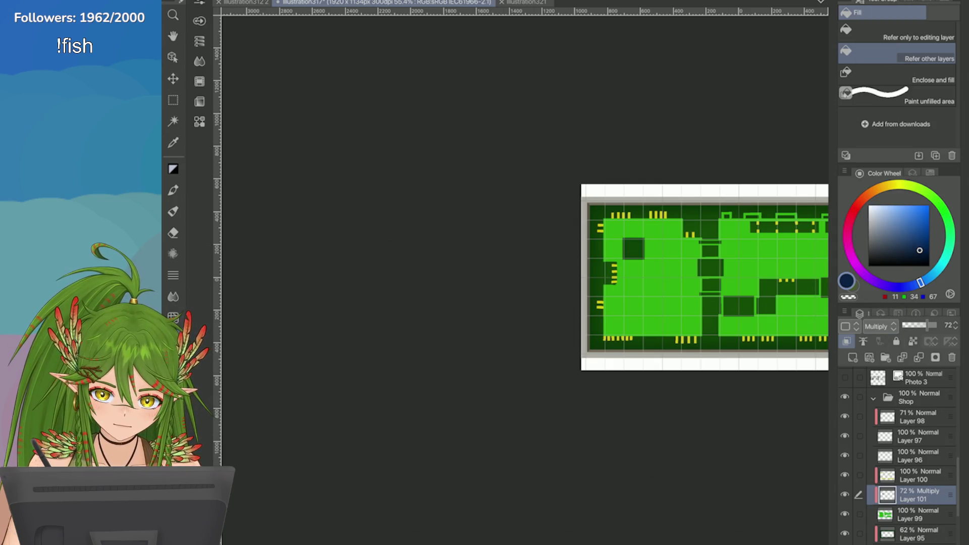
pyautogui.moveTo(928, 325); pyautogui.dragTo(938, 325)
pyautogui.click(878, 326)
pyautogui.click(886, 41)
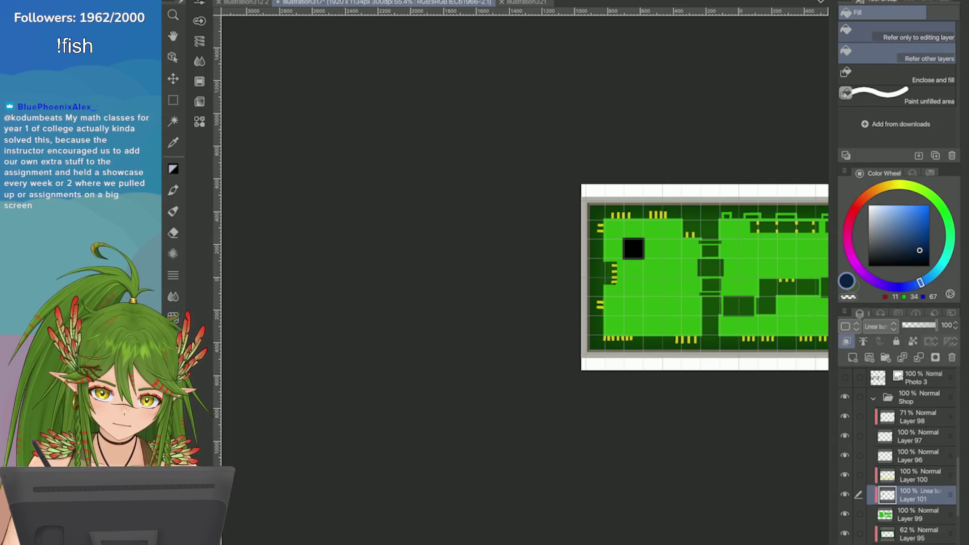
pyautogui.moveTo(937, 325); pyautogui.dragTo(923, 325)
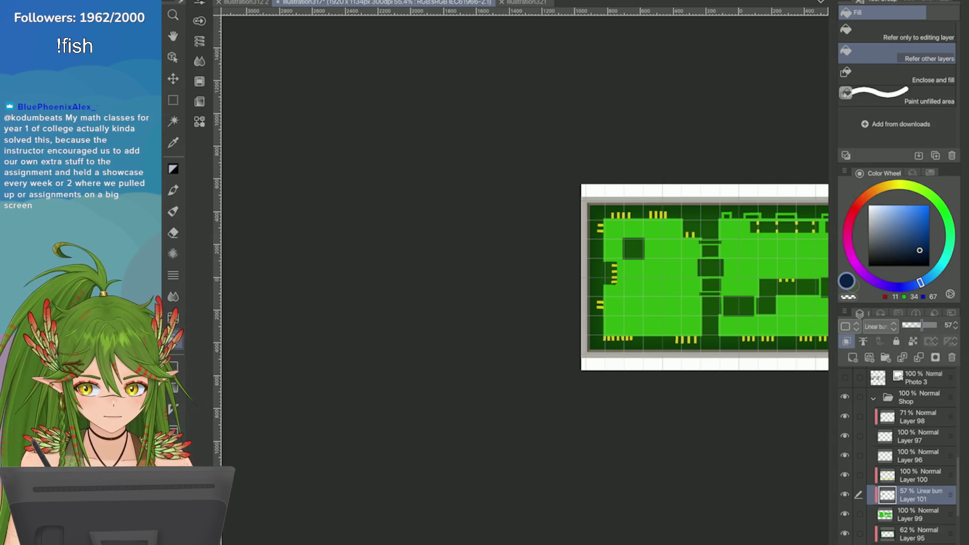
# Step: Nudge the colour toward violet navy, then undo the trial square
pyautogui.moveTo(920, 282); pyautogui.dragTo(905, 287)
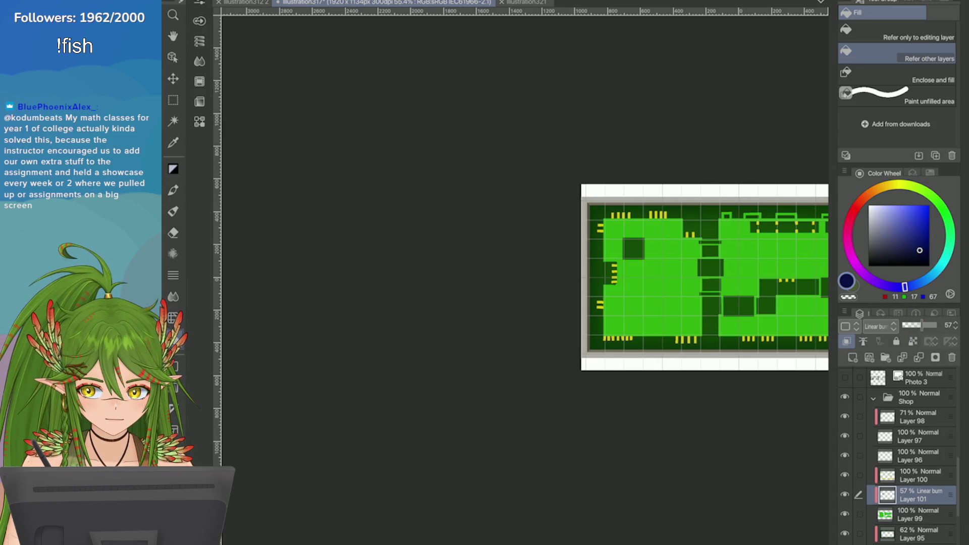
pyautogui.scroll(4, 879, 326)
pyautogui.scroll(5, 705, 243)
pyautogui.moveTo(923, 325); pyautogui.dragTo(927, 325)
pyautogui.hotkey('ctrl', 'z')
pyautogui.hotkey('ctrl', 'z')
pyautogui.hotkey('ctrl', 'z')
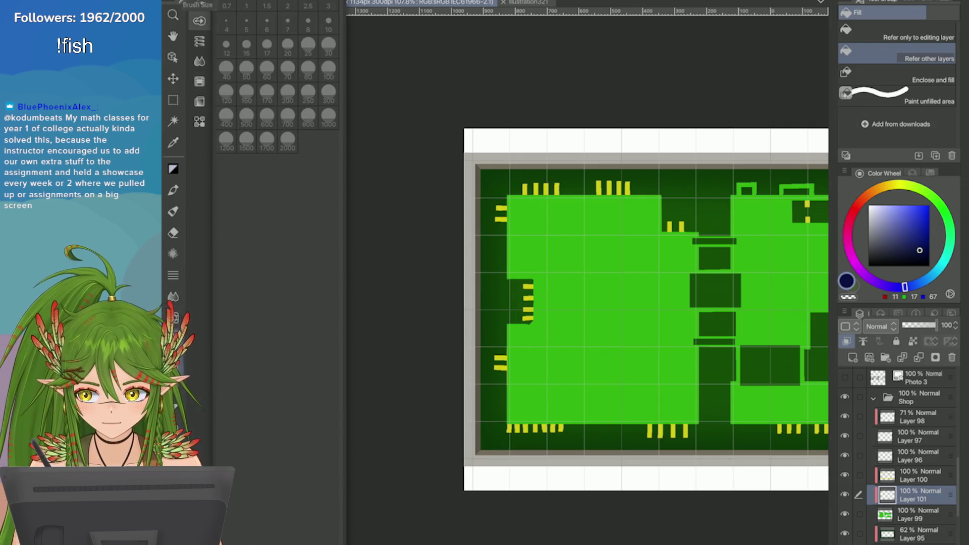
# Step: Draw and fill a navy square at the board's upper left at 81% opacity
pyautogui.press('u')
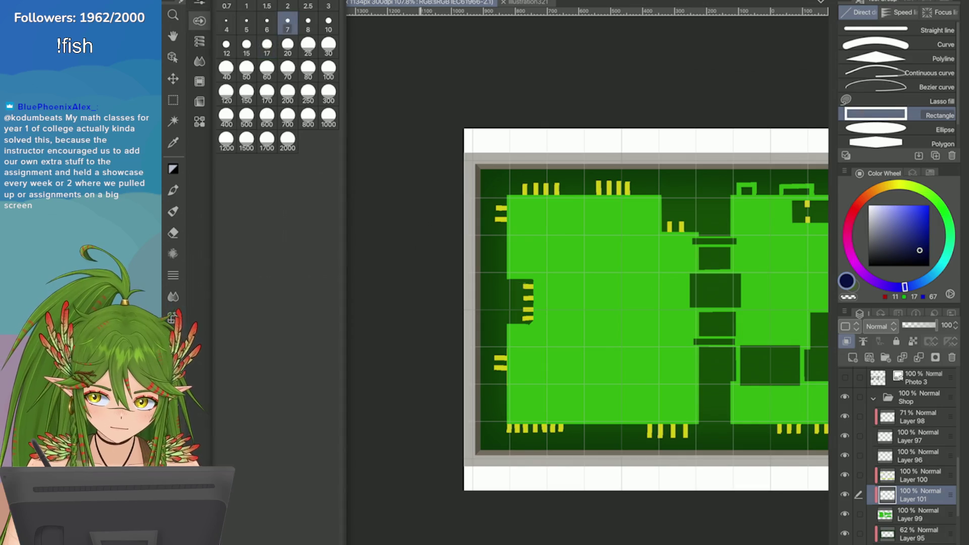
pyautogui.scroll(2, 714, 474)
pyautogui.scroll(1, 714, 475)
pyautogui.moveTo(415, 176); pyautogui.dragTo(484, 245)
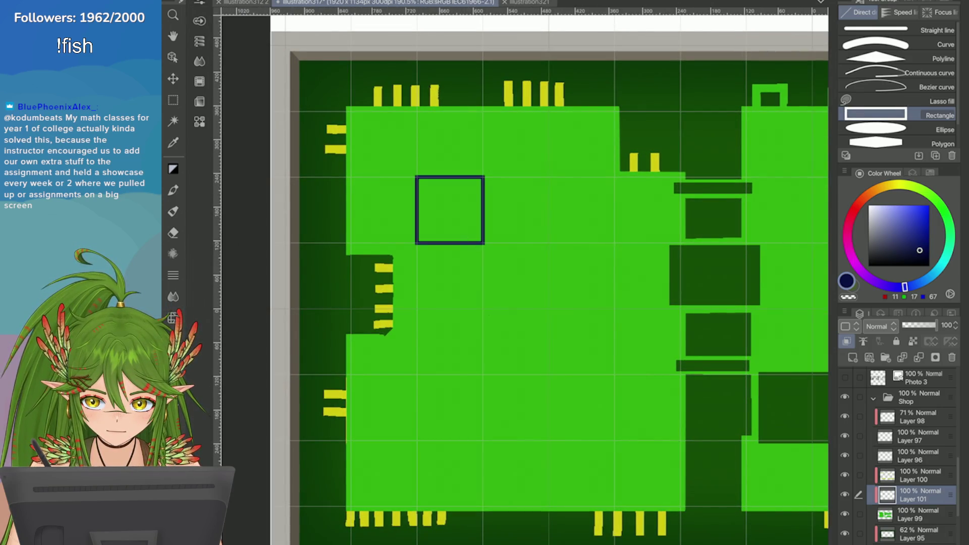
pyautogui.press('g')
pyautogui.click(449, 210)
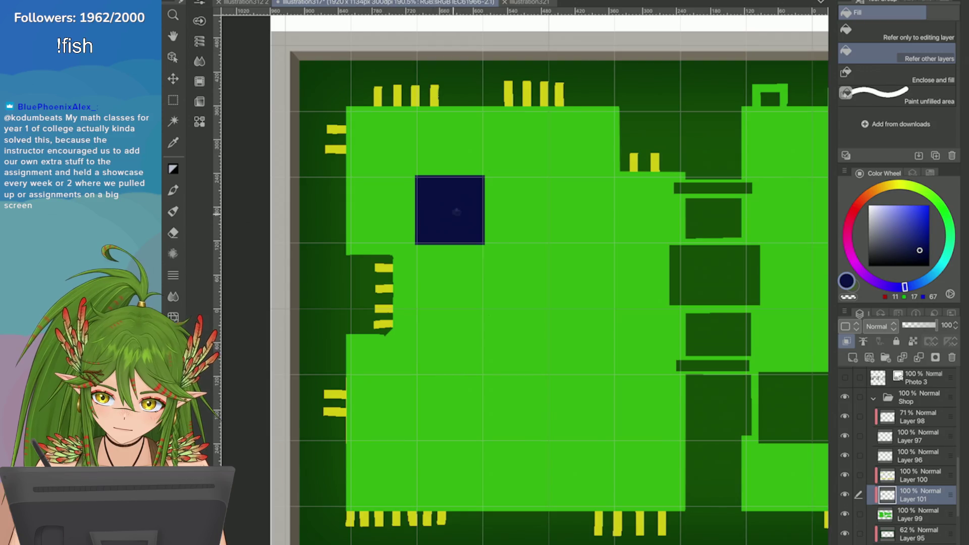
pyautogui.scroll(-3, 631, 329)
pyautogui.moveTo(937, 325); pyautogui.dragTo(930, 325)
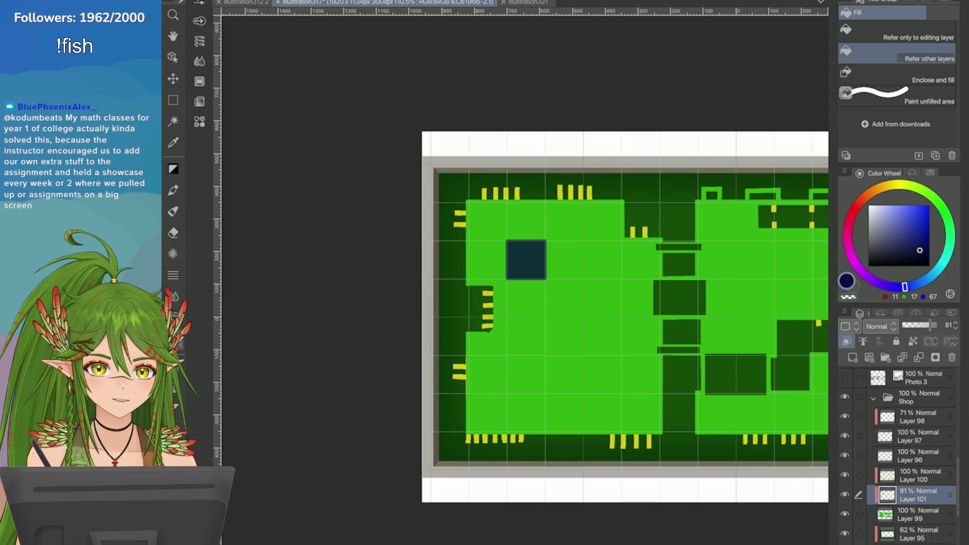
# Step: Transform the navy square to move it right and down
pyautogui.scroll(5, 526, 259)
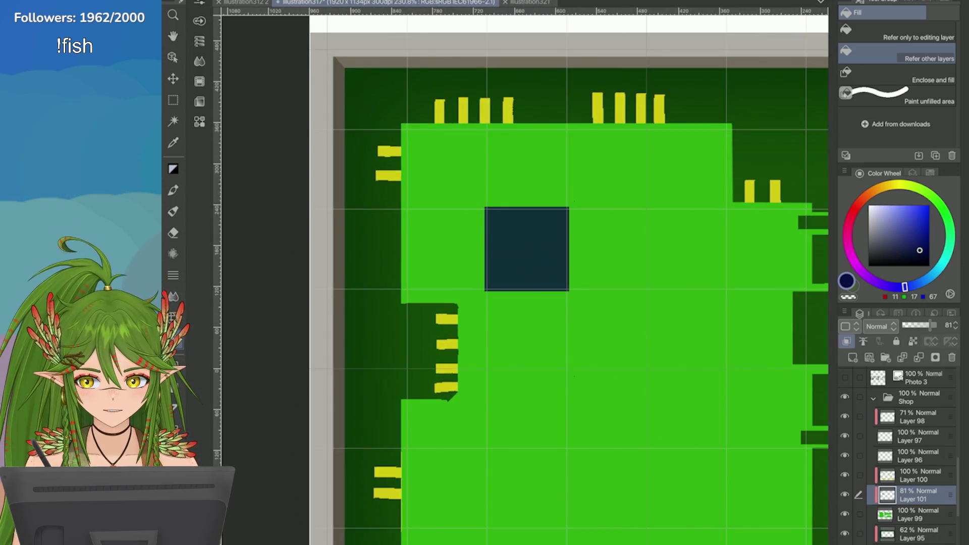
pyautogui.hotkey('ctrl', 't')
pyautogui.moveTo(507, 263)
pyautogui.mouseDown()
pyautogui.moveTo(580, 268)
pyautogui.moveTo(609, 328)
pyautogui.mouseUp()
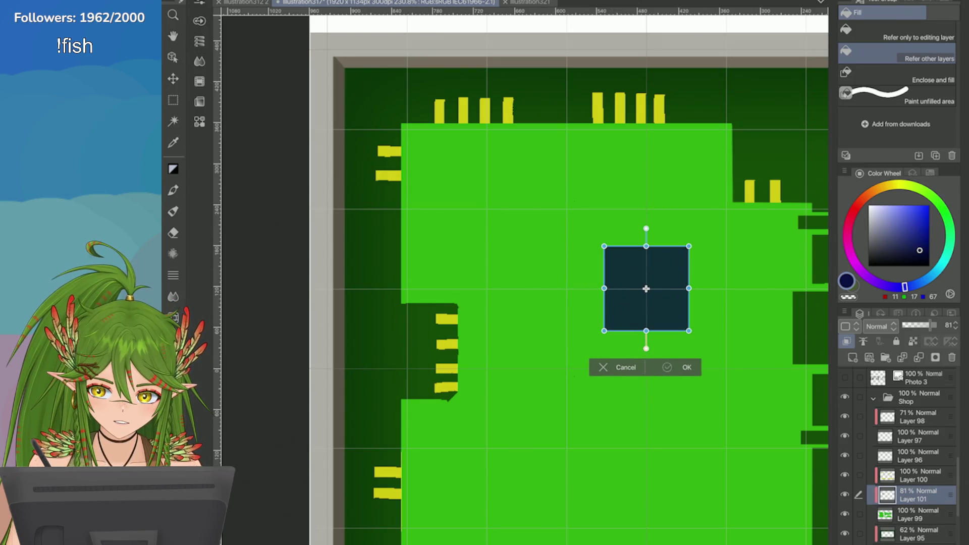
pyautogui.click(667, 387)
# Step: Delete Layer 101 holding the navy square
pyautogui.scroll(-5, 666, 387)
pyautogui.scroll(-2, 642, 264)
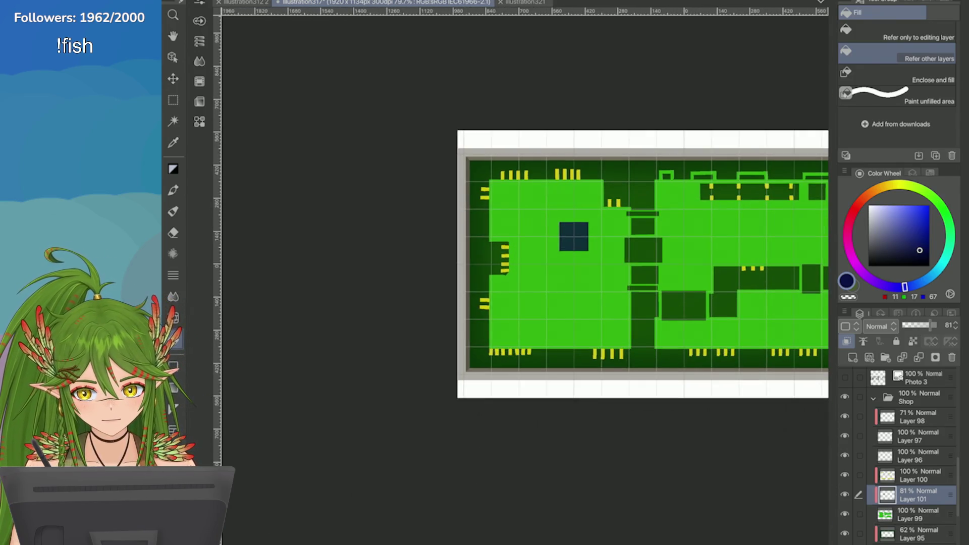
pyautogui.scroll(3, 605, 277)
pyautogui.scroll(-2, 606, 278)
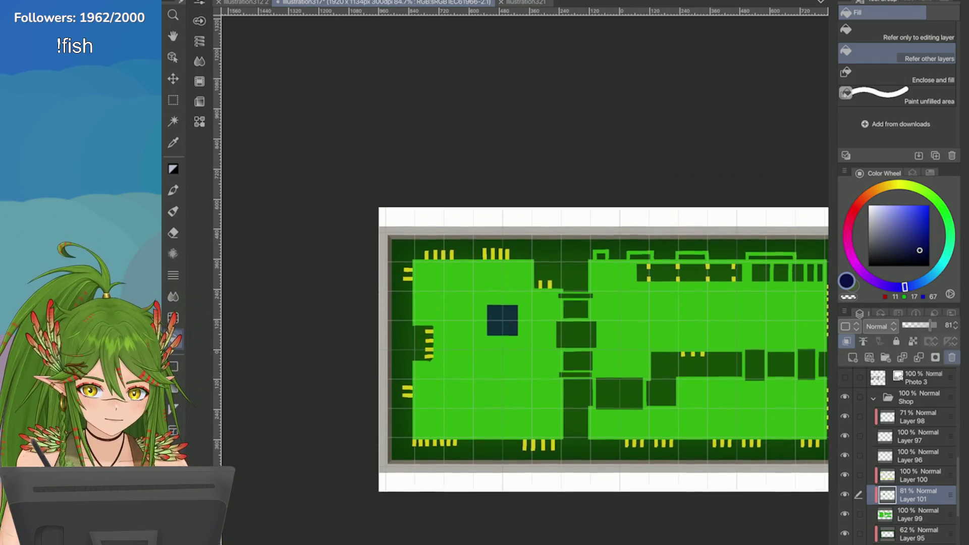
pyautogui.click(952, 357)
pyautogui.scroll(2, 592, 449)
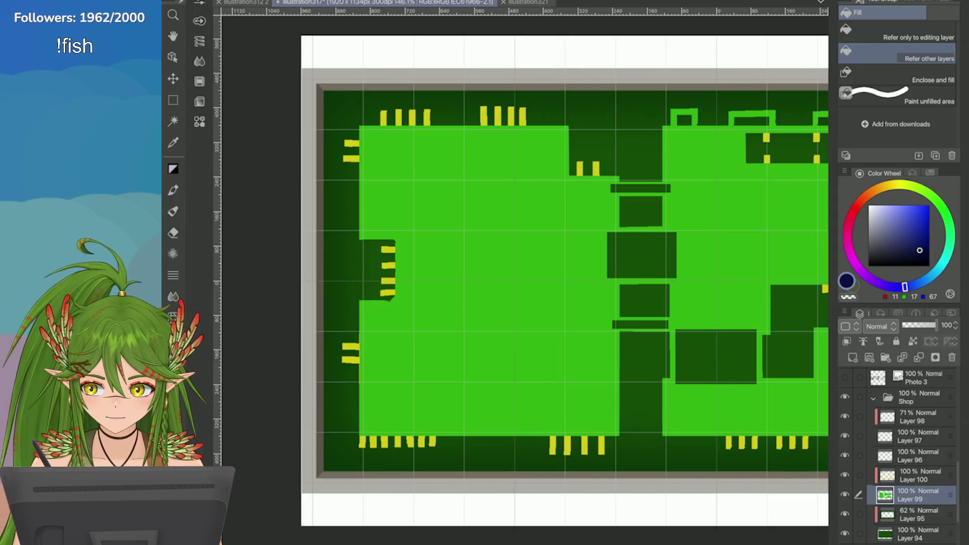
# Step: Choose the triple-line decoration brush with the board green lightened to yellow-green
pyautogui.press('b')
pyautogui.scroll(-3, 899, 91)
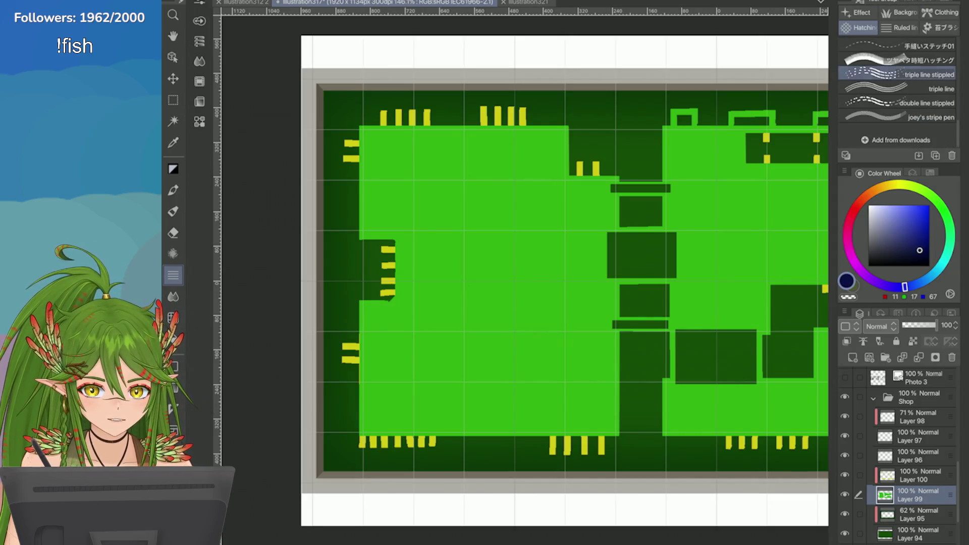
pyautogui.click(898, 88)
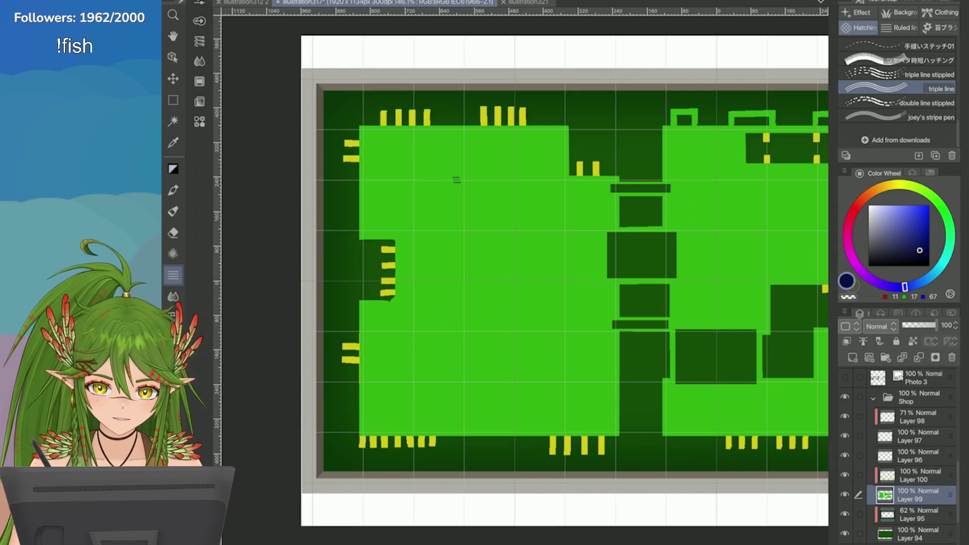
pyautogui.press('i')
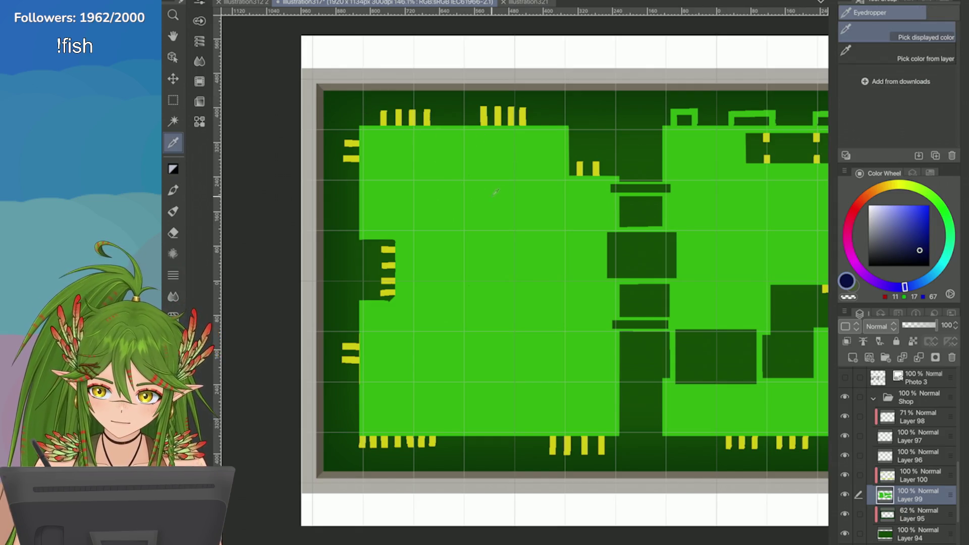
pyautogui.click(456, 181)
pyautogui.click(909, 211)
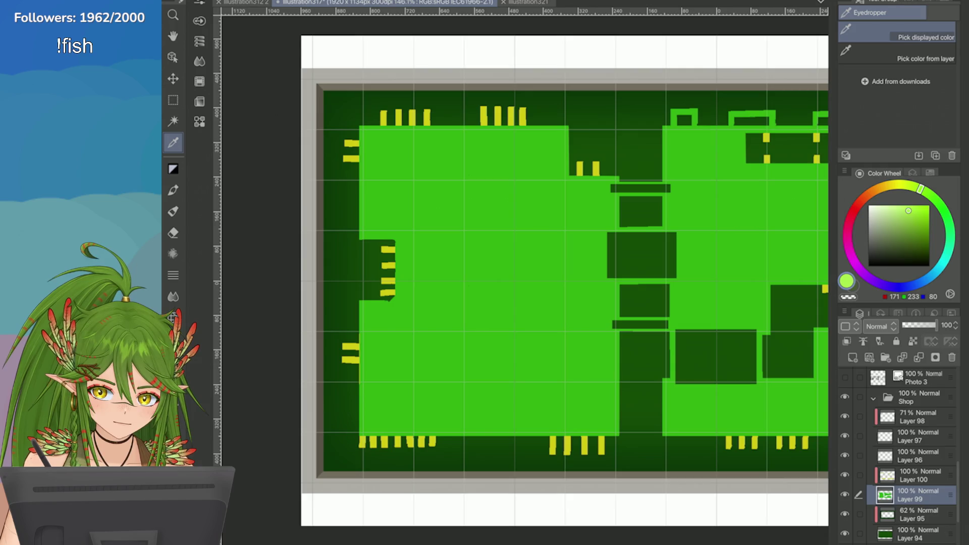
pyautogui.click(909, 186)
pyautogui.press('b')
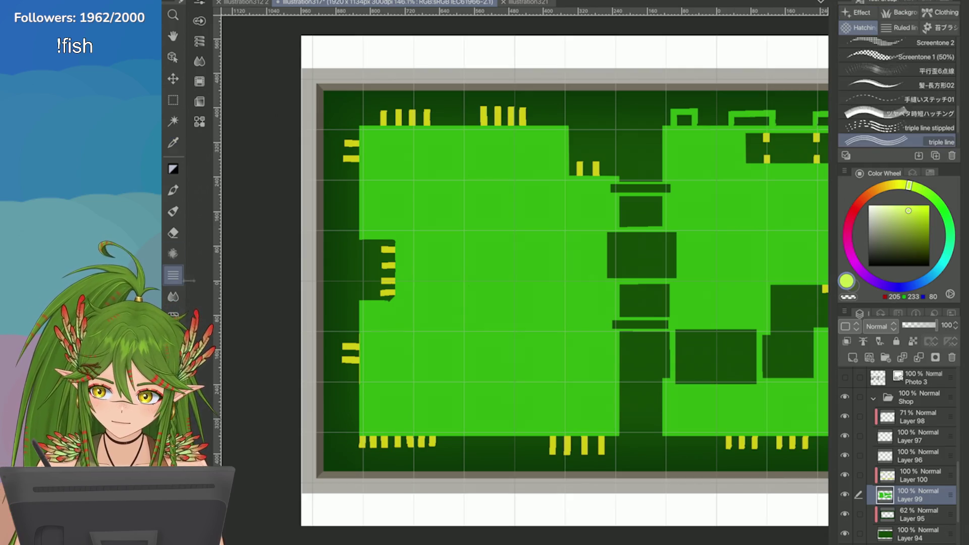
# Step: Test diagonal and vertical traces on the board, undoing each one
pyautogui.moveTo(519, 216)
pyautogui.mouseDown()
pyautogui.moveTo(463, 329)
pyautogui.moveTo(426, 327)
pyautogui.mouseUp()
pyautogui.hotkey('ctrl', 'z')
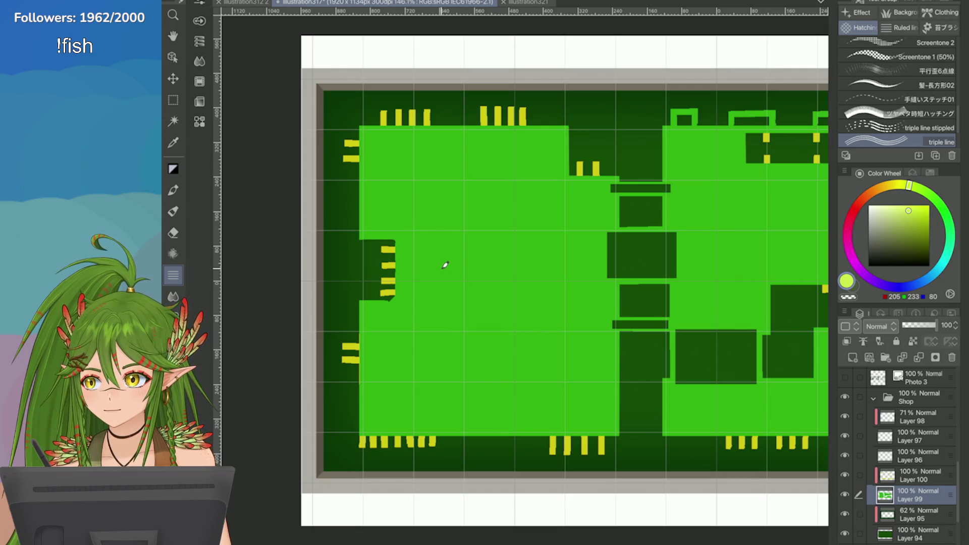
pyautogui.hotkey('ctrl', '+')
pyautogui.moveTo(445, 129); pyautogui.dragTo(443, 277)
pyautogui.hotkey('ctrl', 'z')
pyautogui.moveTo(517, 117); pyautogui.dragTo(508, 396)
pyautogui.hotkey('ctrl', 'z')
pyautogui.hotkey('ctrl', '-')
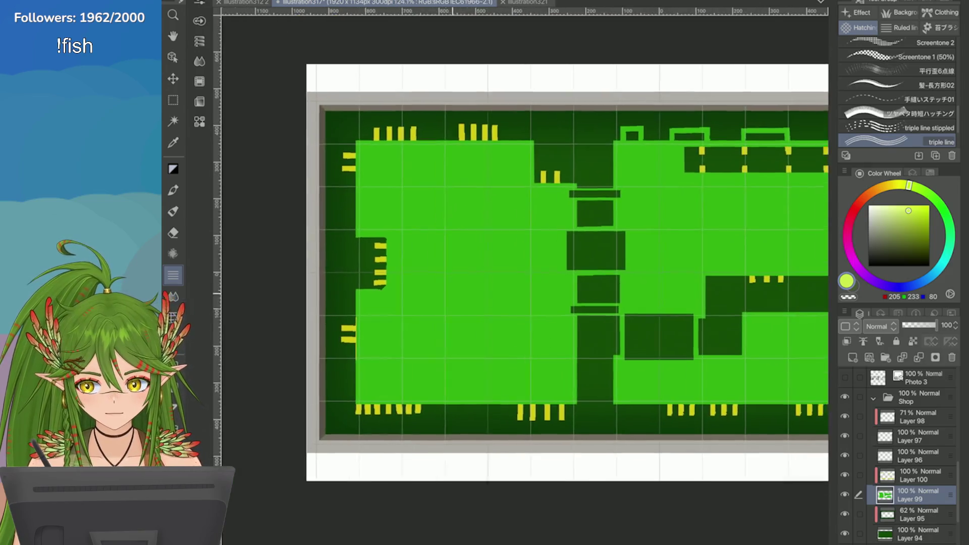
pyautogui.moveTo(659, 180); pyautogui.dragTo(660, 281)
pyautogui.hotkey('ctrl', '+')
pyautogui.hotkey('ctrl', 'z')
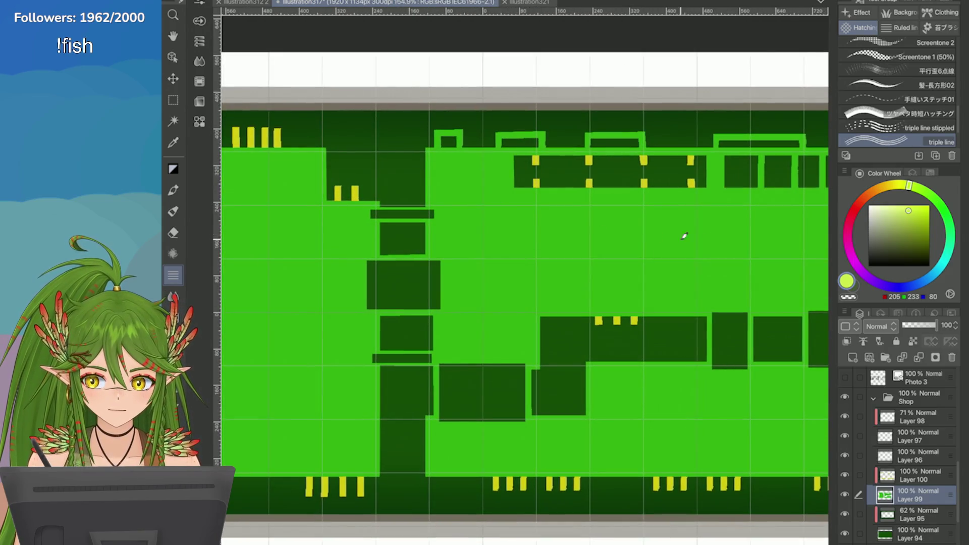
# Step: Test horizontal and L-shaped traces, undo them all, and select Layer 94
pyautogui.moveTo(747, 258); pyautogui.dragTo(494, 259)
pyautogui.press('-')
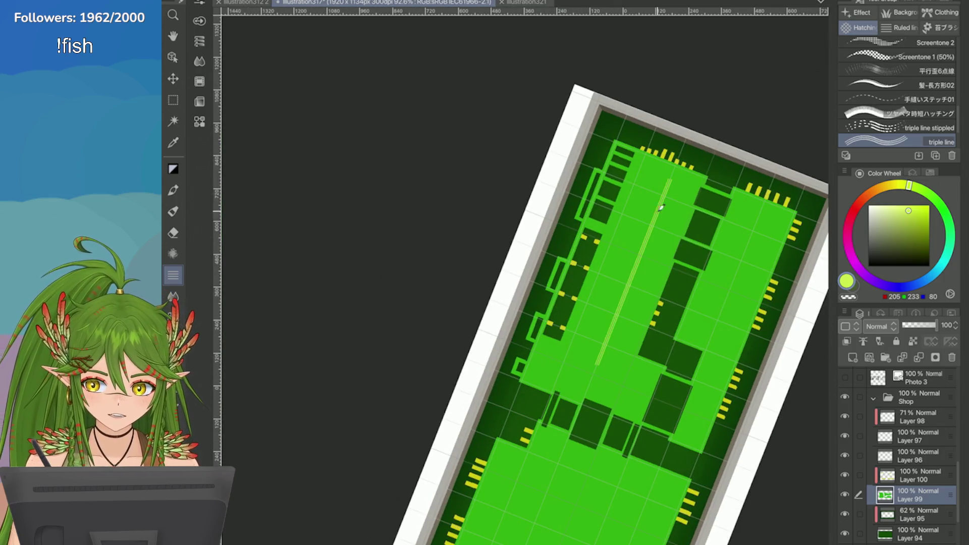
pyautogui.press('@')
pyautogui.hotkey('ctrl', '+')
pyautogui.hotkey('ctrl', 'z')
pyautogui.scroll(1, 529, 175)
pyautogui.moveTo(589, 198)
pyautogui.mouseDown()
pyautogui.moveTo(611, 219)
pyautogui.moveTo(575, 254)
pyautogui.mouseUp()
pyautogui.hotkey('ctrl', 'z')
pyautogui.scroll(3, 569, 221)
pyautogui.hotkey('ctrl', 'z')
pyautogui.moveTo(532, 200)
pyautogui.mouseDown()
pyautogui.moveTo(580, 200)
pyautogui.moveTo(581, 278)
pyautogui.mouseUp()
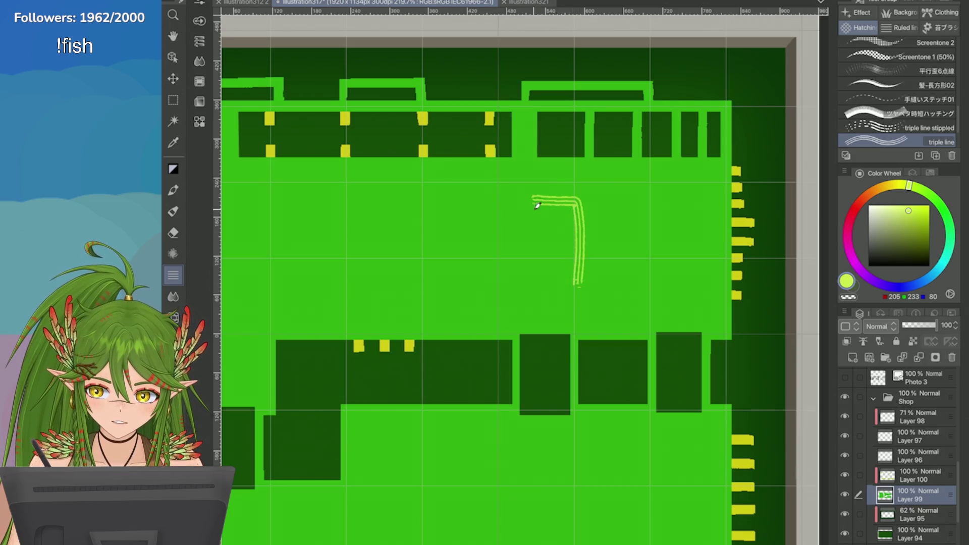
pyautogui.hotkey('ctrl', 'z')
pyautogui.scroll(-5, 520, 278)
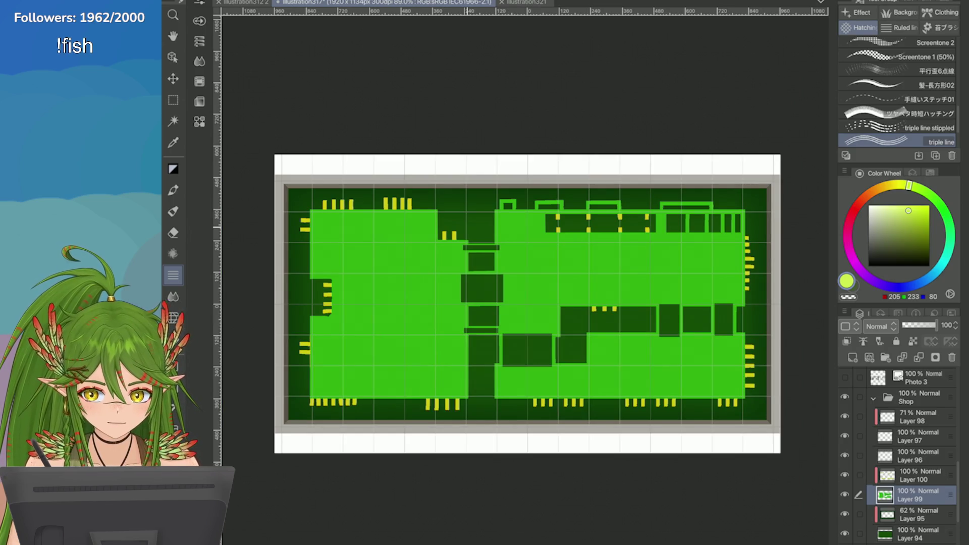
pyautogui.click(918, 534)
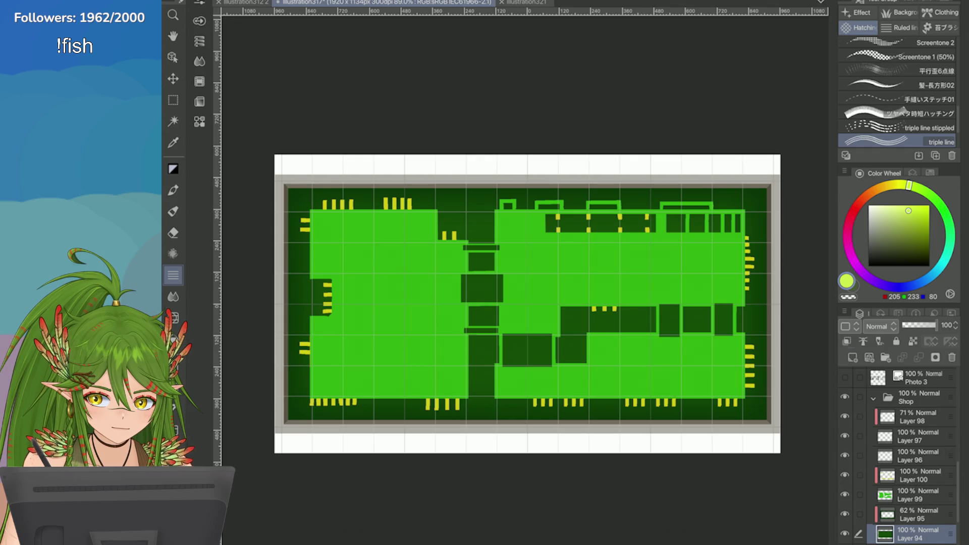
# Step: Add a new layer and eyedrop the board's dark green
pyautogui.click(919, 514)
pyautogui.click(852, 357)
pyautogui.keyDown('alt'); pyautogui.click(330, 192); pyautogui.keyUp('alt')
pyautogui.press('i')
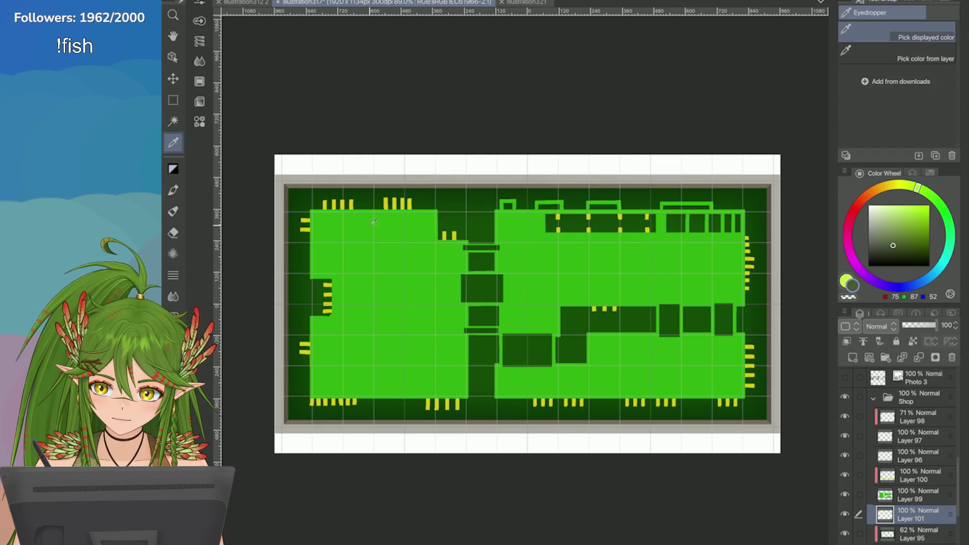
pyautogui.click(525, 320)
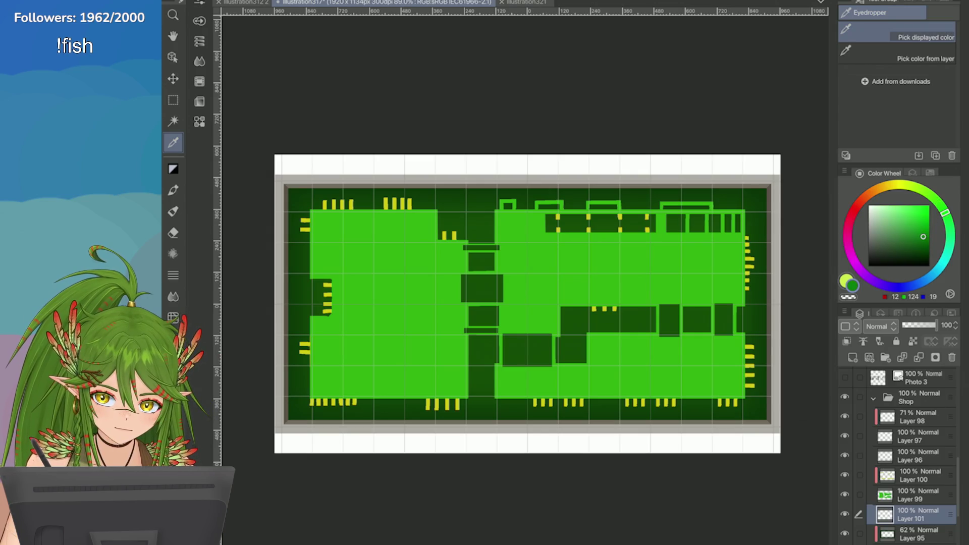
pyautogui.scroll(3, 391, 297)
pyautogui.hotkey('shift', 'l')
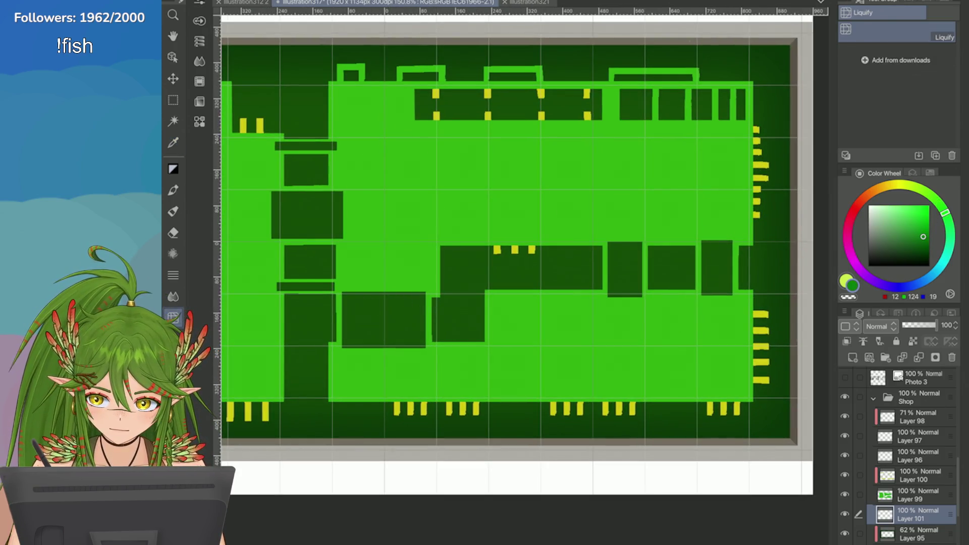
# Step: Fill the lower-left block in dark green while fine-tuning the shade
pyautogui.press('g')
pyautogui.click(372, 301)
pyautogui.keyDown('alt'); pyautogui.click(783, 232); pyautogui.keyUp('alt')
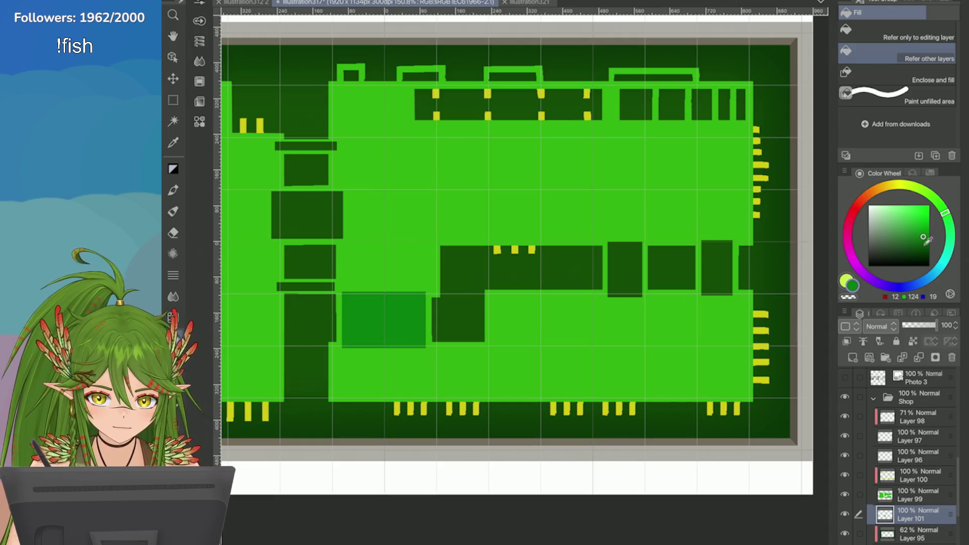
pyautogui.click(394, 303)
pyautogui.click(927, 247)
pyautogui.click(925, 248)
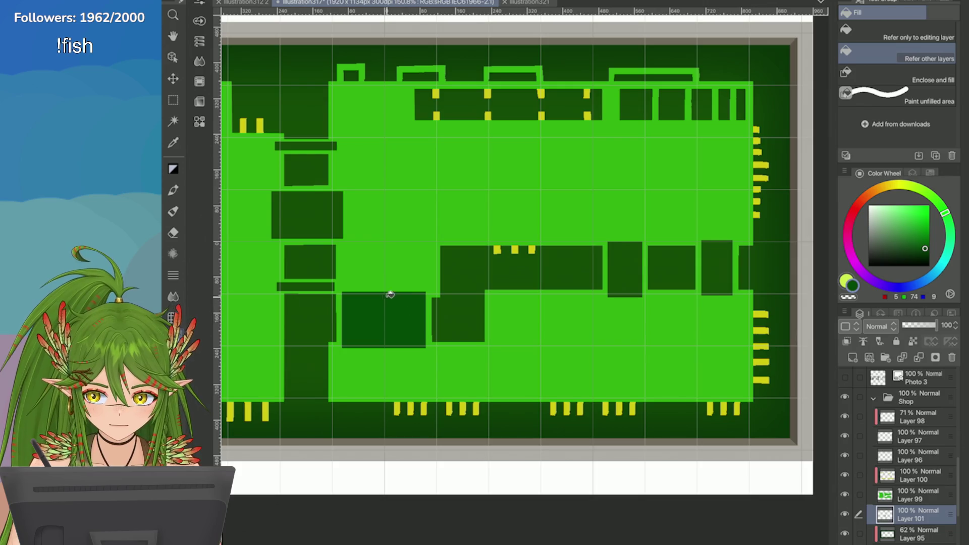
pyautogui.scroll(3, 335, 392)
pyautogui.scroll(2, 463, 311)
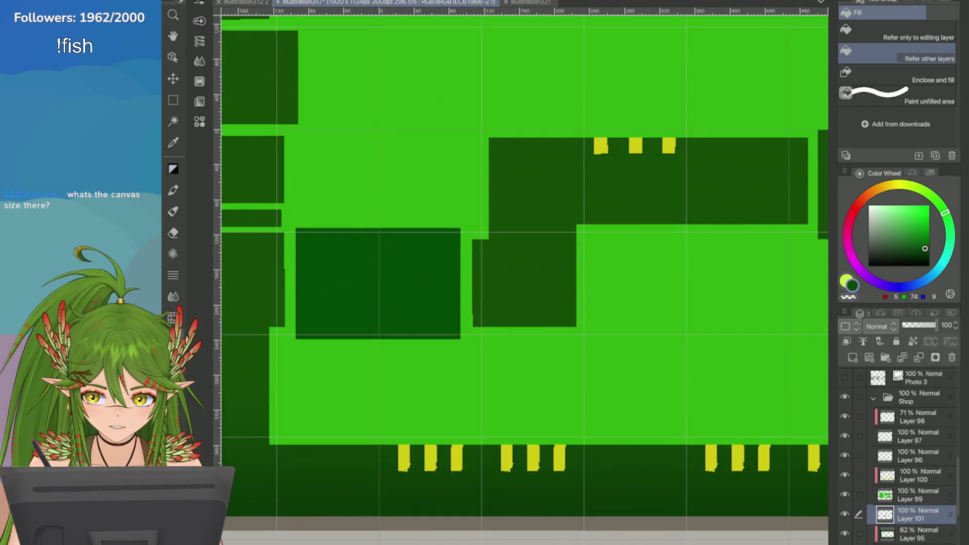
pyautogui.scroll(-4, 537, 310)
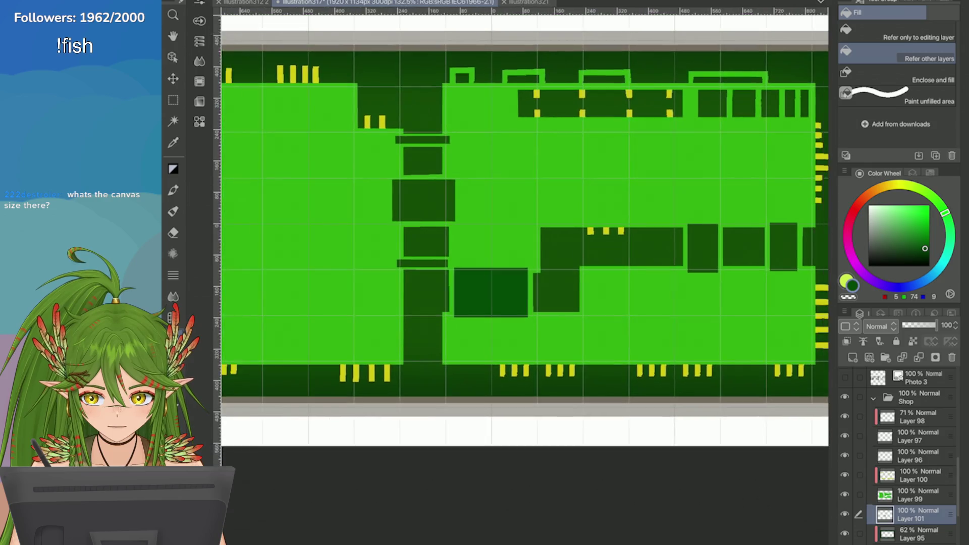
# Step: Fill the lower-left chip, two middle-row blocks and three central-column strips in very dark green
pyautogui.click(924, 255)
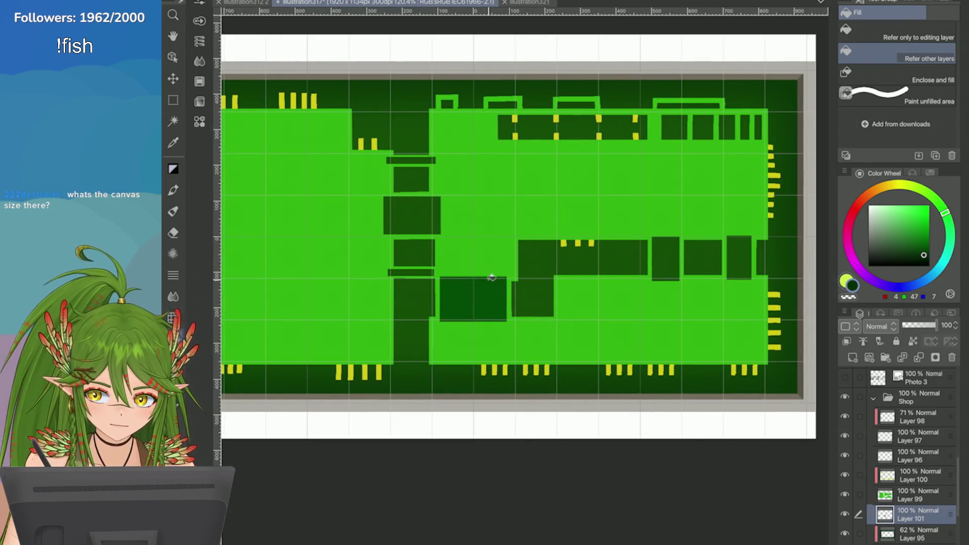
pyautogui.click(492, 291)
pyautogui.click(741, 258)
pyautogui.click(670, 253)
pyautogui.scroll(-2, 669, 253)
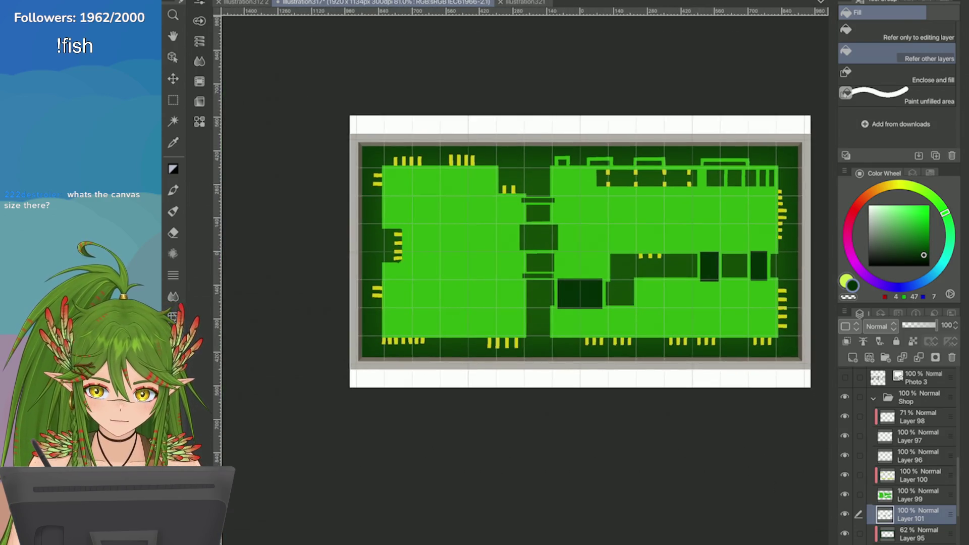
pyautogui.click(541, 273)
pyautogui.click(538, 237)
pyautogui.click(537, 200)
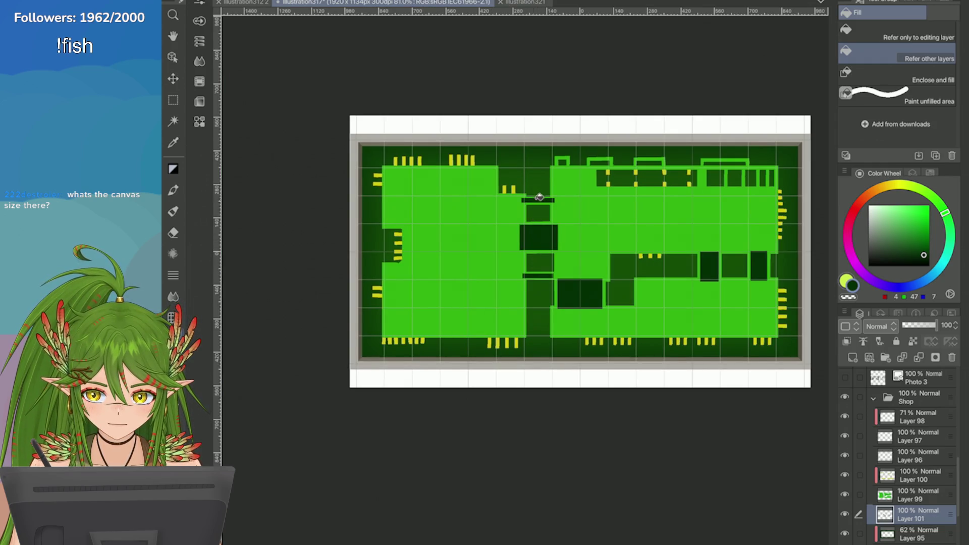
pyautogui.scroll(-2, 742, 257)
pyautogui.scroll(5, 776, 259)
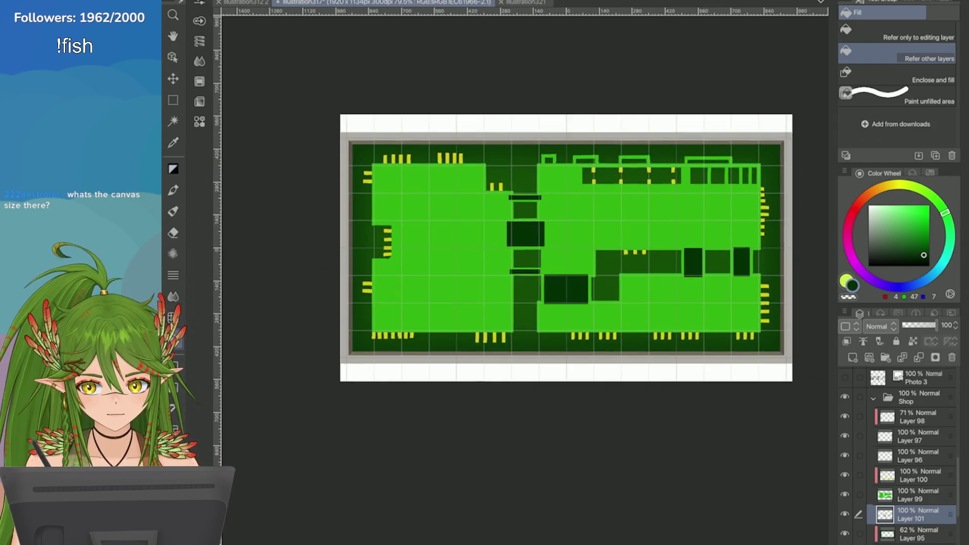
# Step: On new Layer 102 above Layer 100, fill a rectangle selection around the tall middle-row chip
pyautogui.press('m')
pyautogui.click(853, 357)
pyautogui.scroll(1, 708, 232)
pyautogui.moveTo(503, 244)
pyautogui.mouseDown()
pyautogui.moveTo(512, 307)
pyautogui.moveTo(571, 346)
pyautogui.mouseUp()
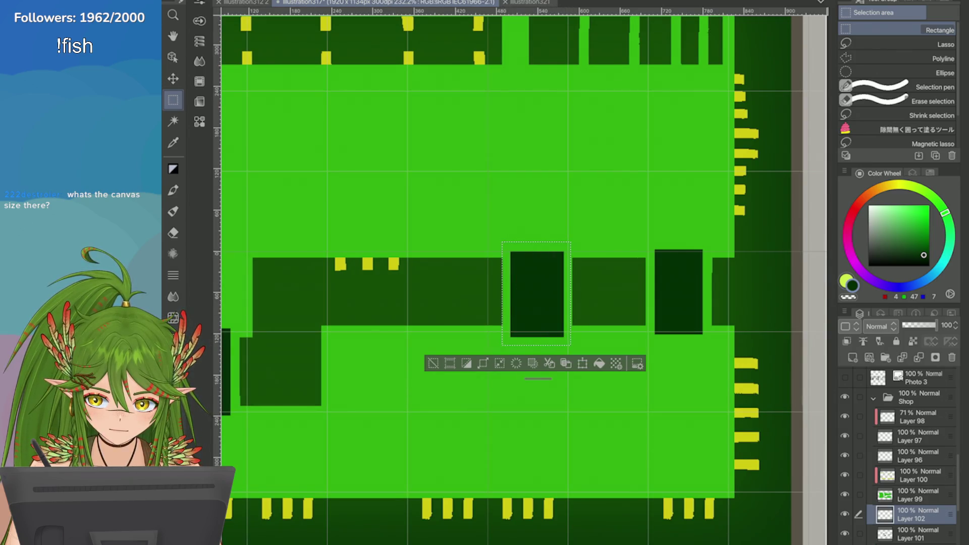
pyautogui.moveTo(911, 514); pyautogui.dragTo(911, 474)
pyautogui.hotkey('alt', 'Delete')
# Step: Lower Layer 102 to 55% opacity and clear the selection
pyautogui.moveTo(936, 325); pyautogui.dragTo(921, 325)
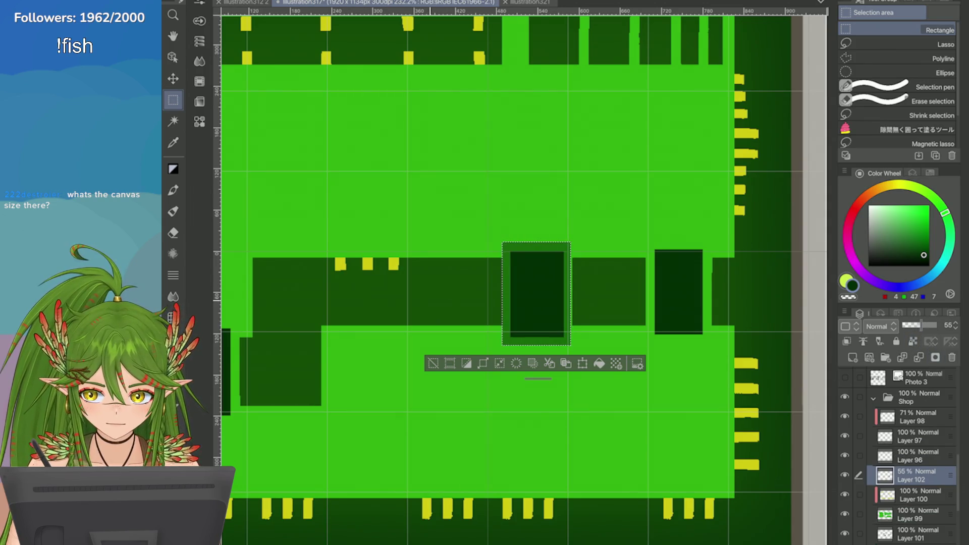
pyautogui.scroll(3, 539, 309)
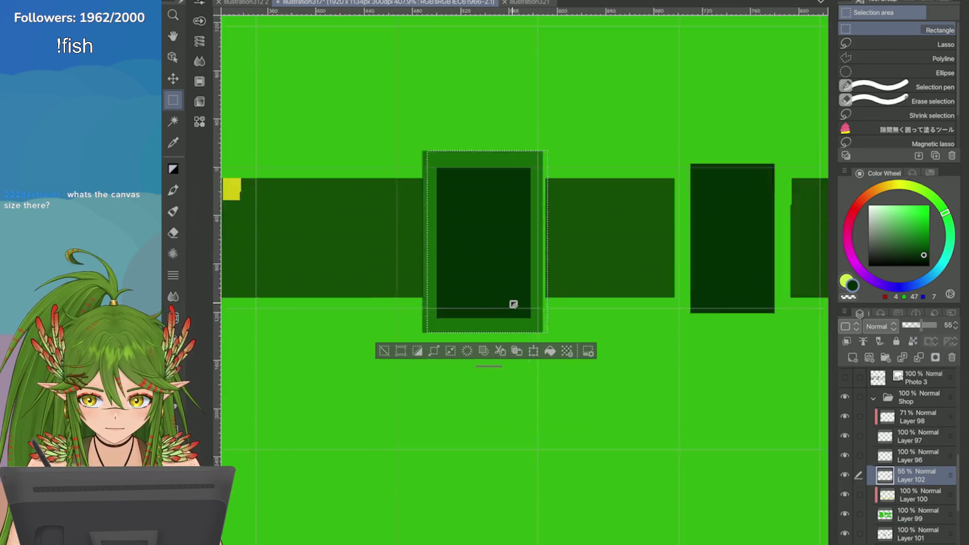
pyautogui.scroll(2, 513, 304)
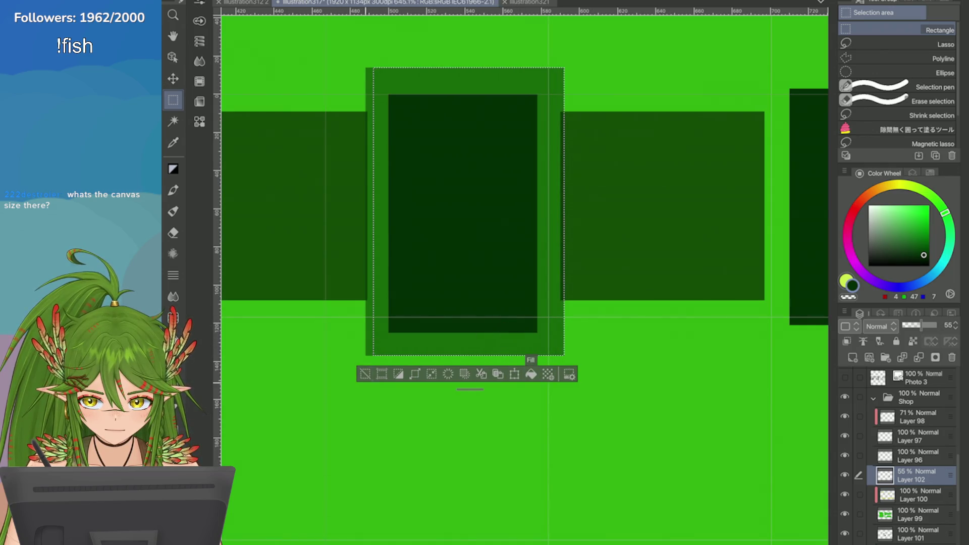
pyautogui.click(365, 374)
pyautogui.scroll(-10, 373, 360)
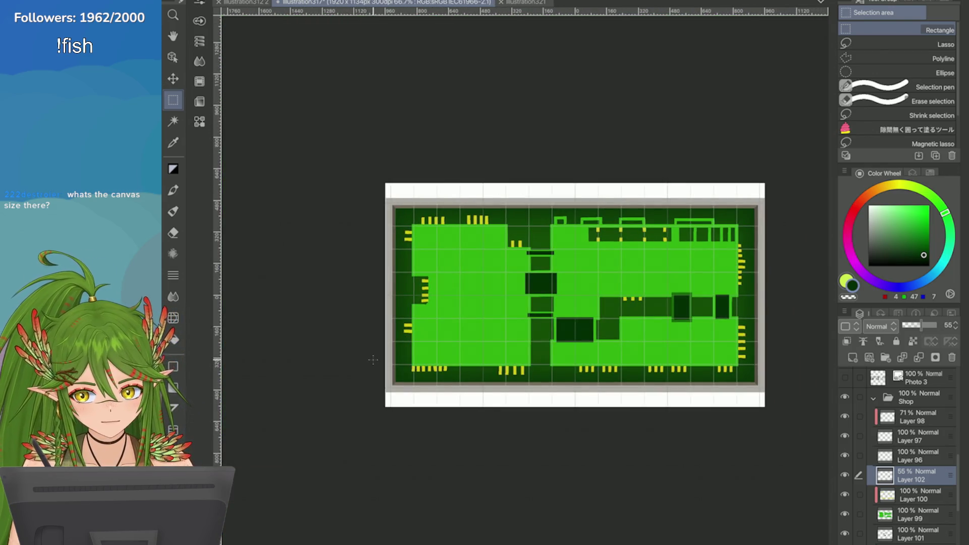
pyautogui.scroll(4, 372, 359)
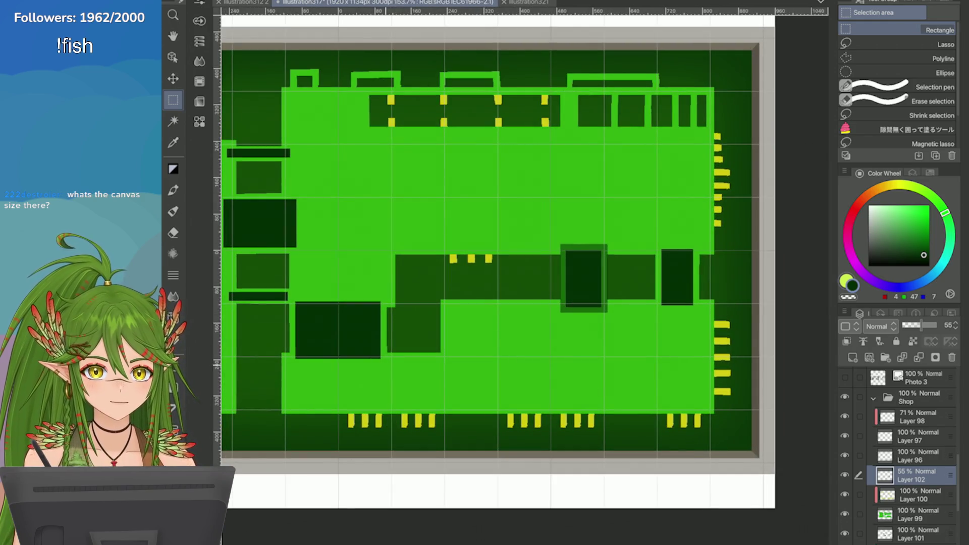
pyautogui.click(224, 2)
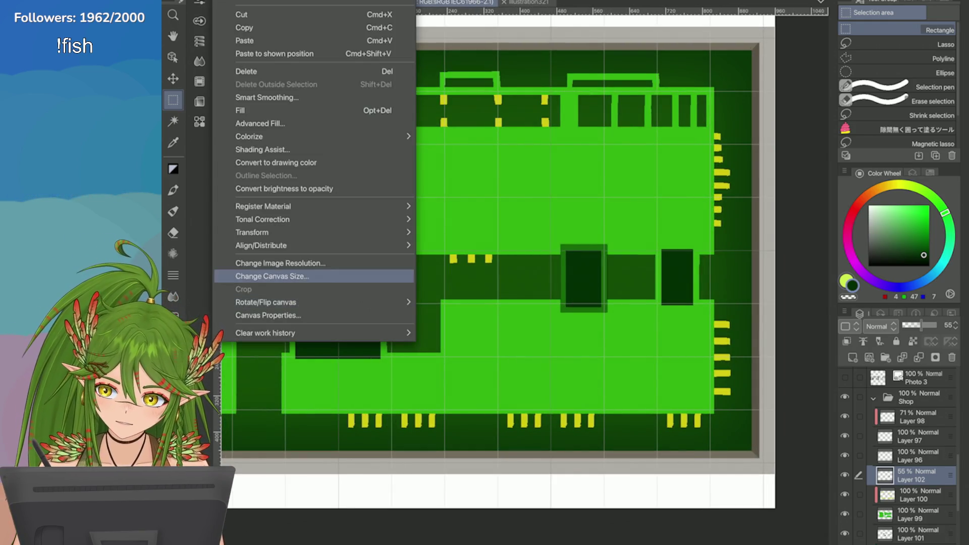
pyautogui.click(273, 276)
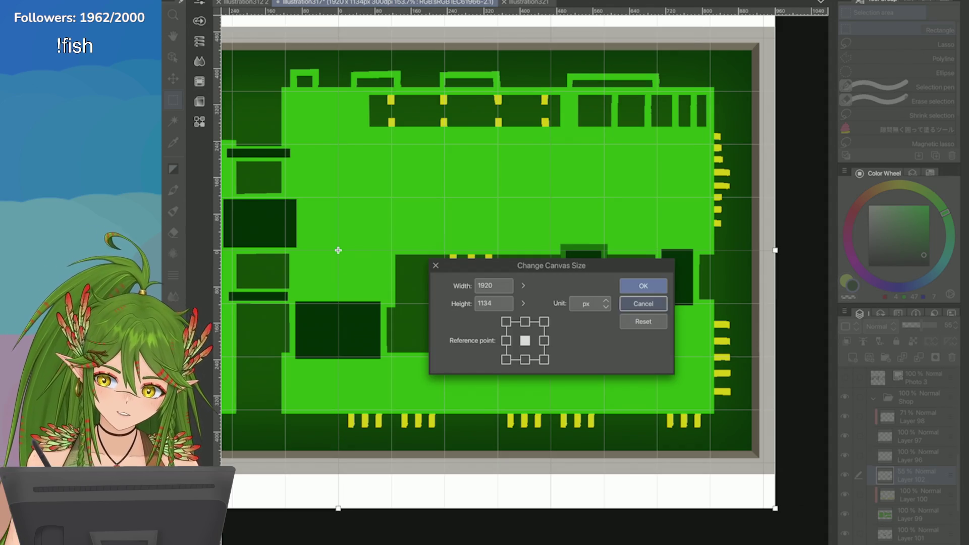
pyautogui.click(644, 303)
pyautogui.scroll(-2, 505, 242)
# Step: Try out strip selections on either side of the right chip frame, then clear them
pyautogui.scroll(4, 504, 242)
pyautogui.scroll(2, 749, 258)
pyautogui.moveTo(606, 151); pyautogui.dragTo(574, 345)
pyautogui.moveTo(574, 346); pyautogui.dragTo(574, 346)
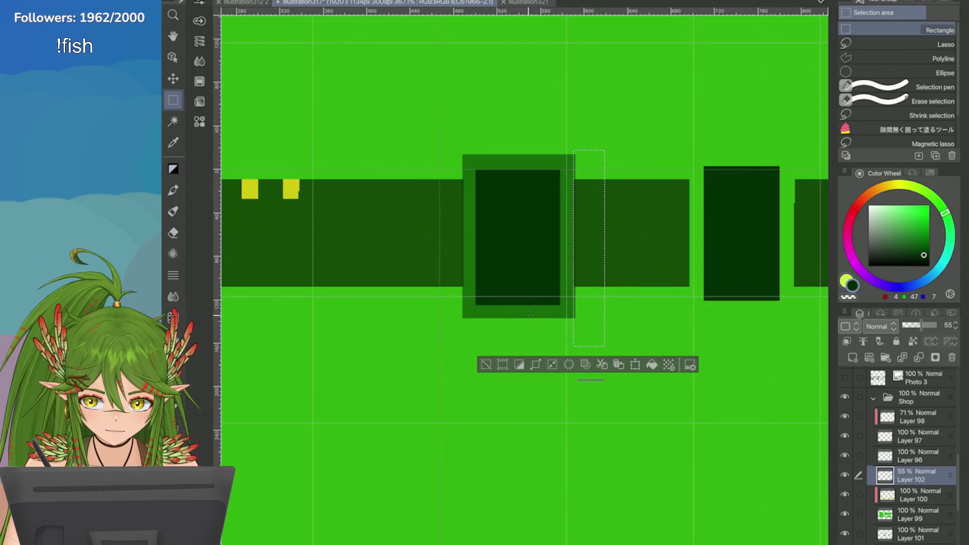
pyautogui.moveTo(425, 149); pyautogui.dragTo(463, 336)
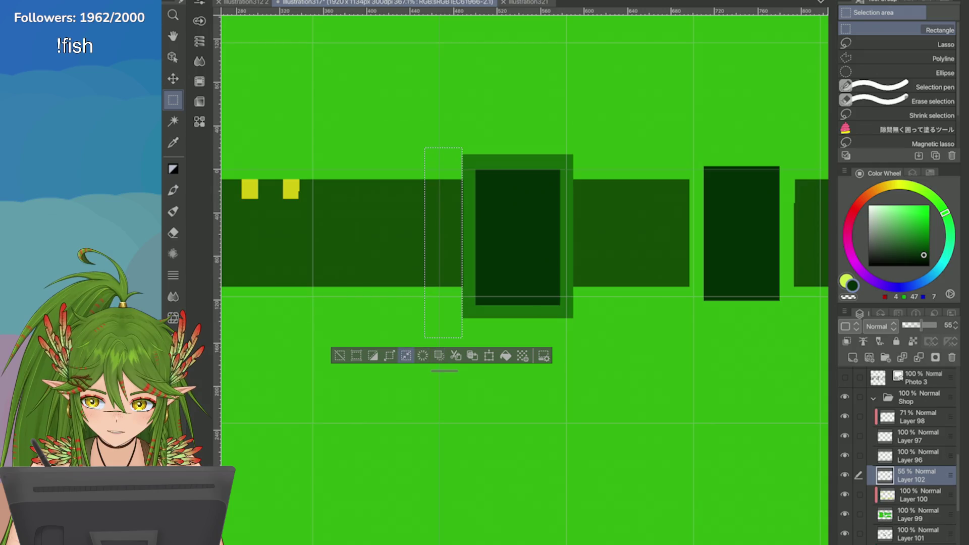
pyautogui.hotkey('ctrl', 'd')
pyautogui.scroll(2, 403, 267)
pyautogui.moveTo(439, 77); pyautogui.dragTo(500, 377)
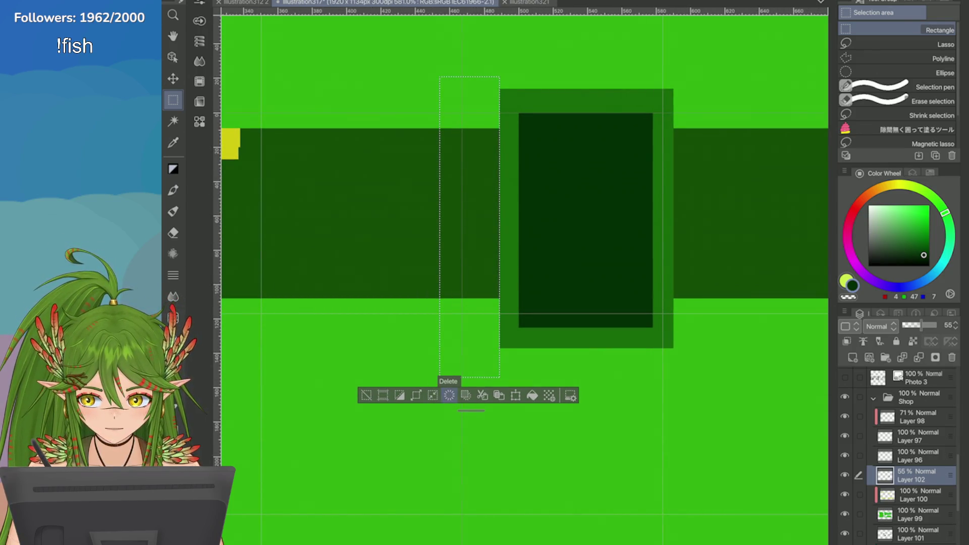
pyautogui.hotkey('ctrl', 'd')
pyautogui.scroll(-3, 444, 384)
pyautogui.scroll(4, 690, 182)
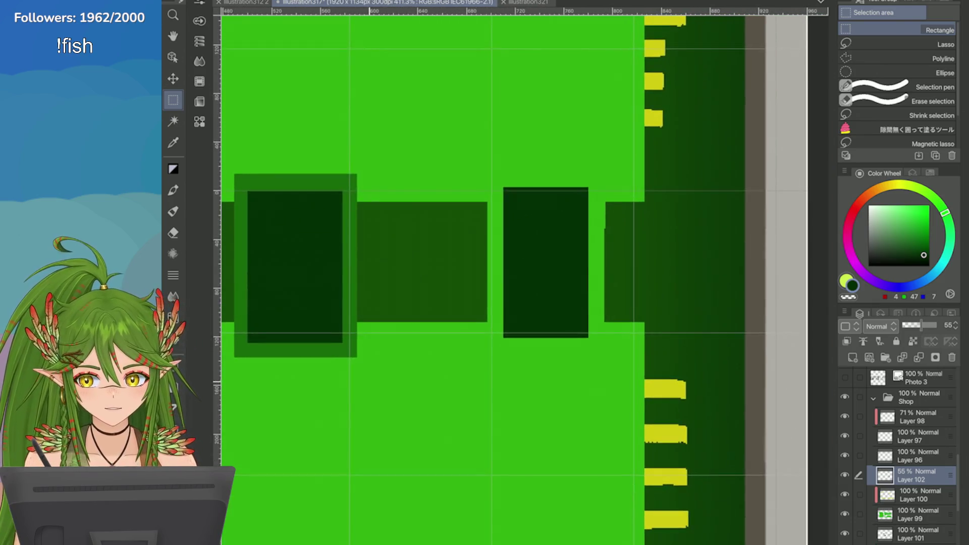
# Step: Frame the right chip block with a medium-green border and save the map
pyautogui.moveTo(411, 187)
pyautogui.mouseDown()
pyautogui.moveTo(510, 398)
pyautogui.moveTo(596, 418)
pyautogui.mouseUp()
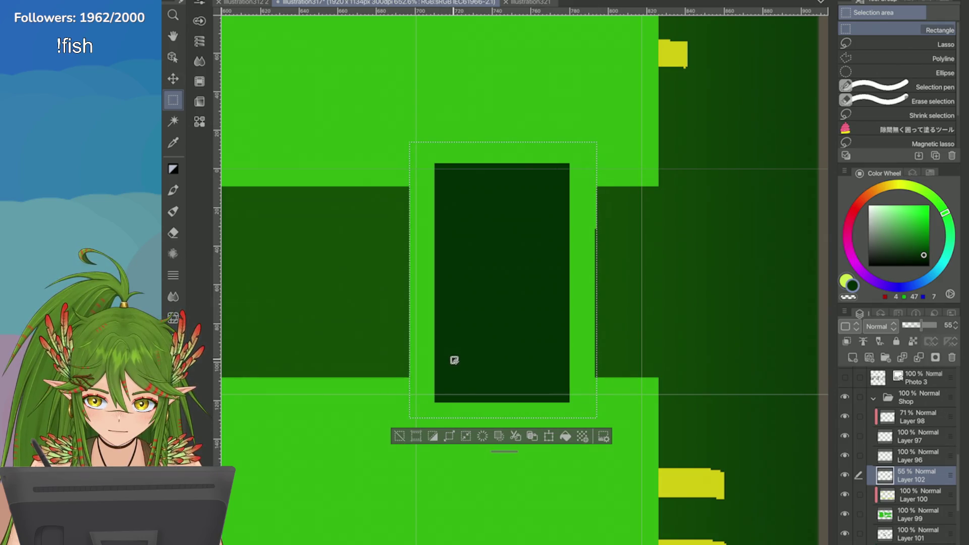
pyautogui.hotkey('alt', 'BackSpace')
pyautogui.hotkey('ctrl', 'd')
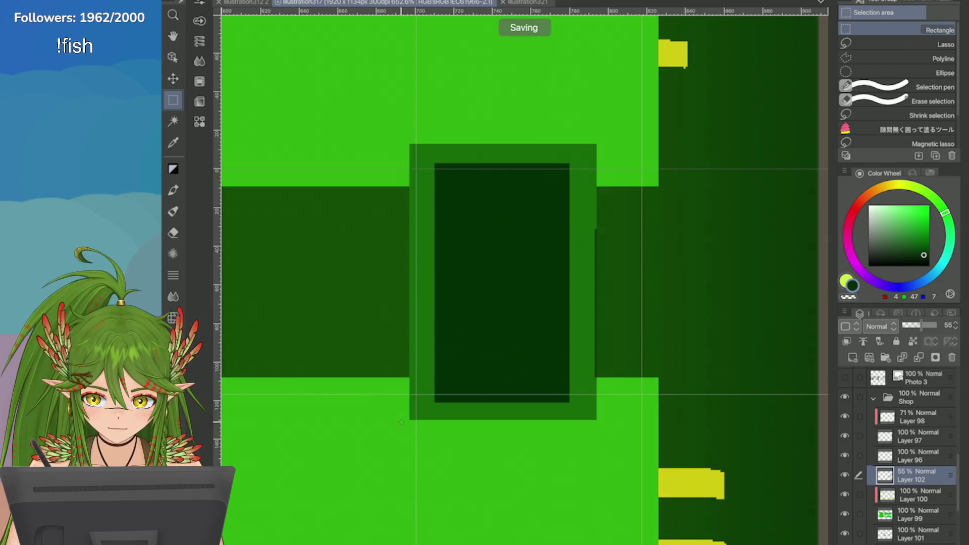
pyautogui.scroll(-4, 406, 407)
pyautogui.hotkey('ctrl', 's')
# Step: Fill a green box framing the large central chip
pyautogui.scroll(-4, 405, 408)
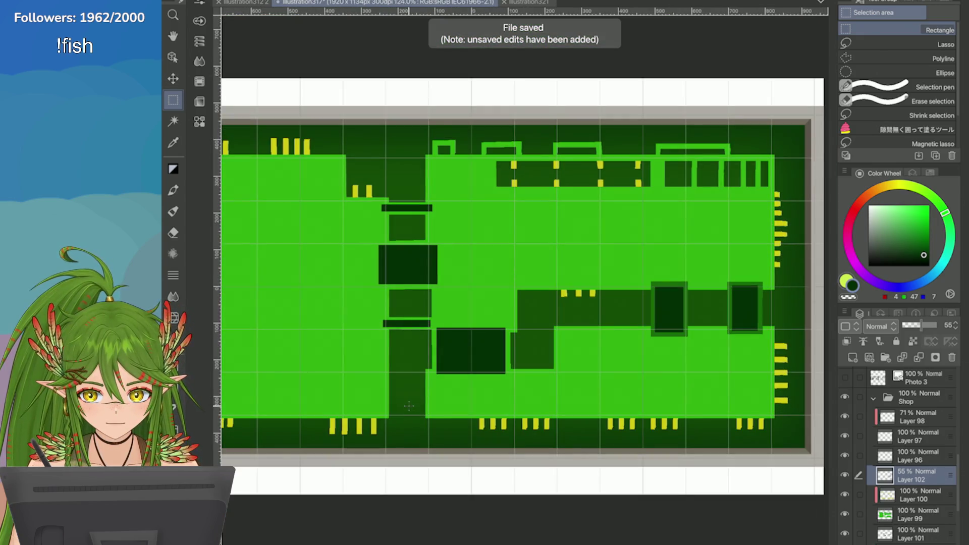
pyautogui.scroll(-2, 410, 403)
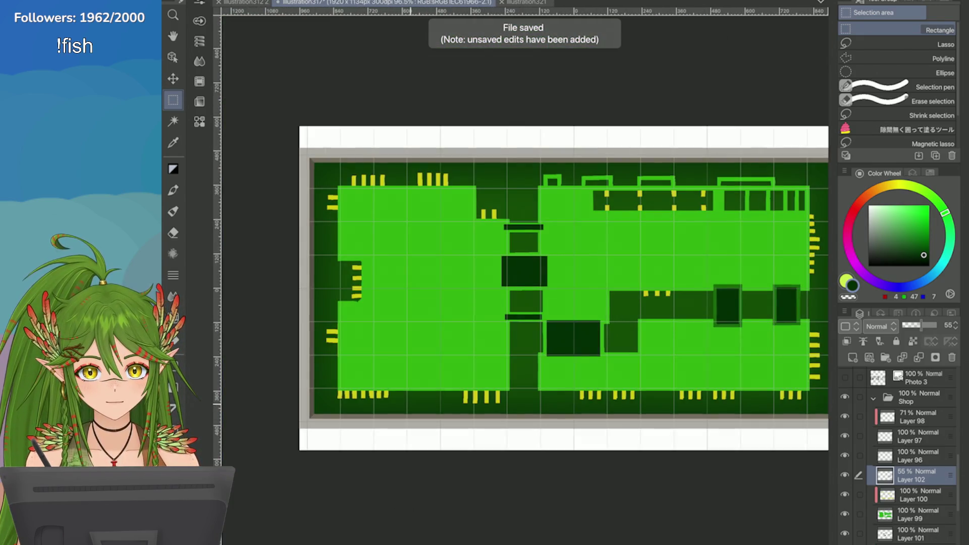
pyautogui.scroll(5, 379, 247)
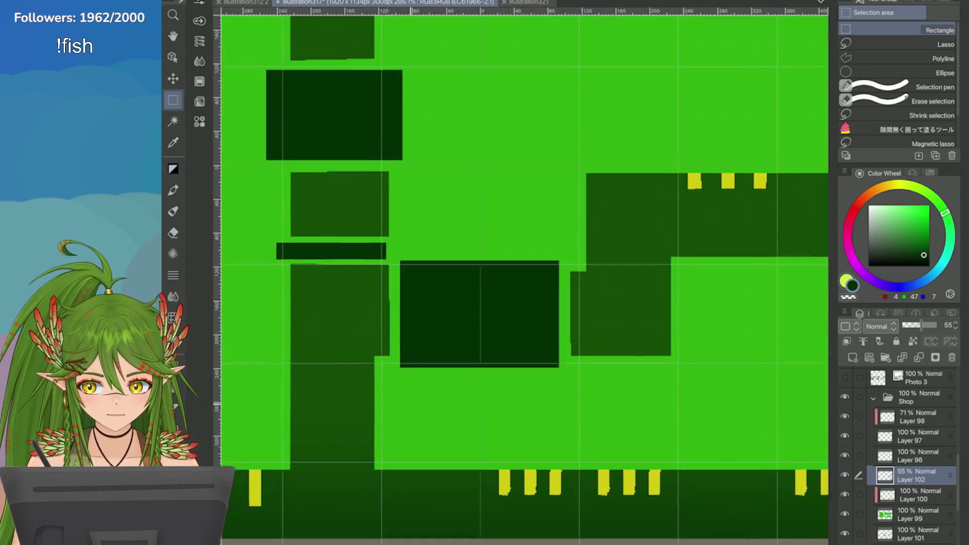
pyautogui.moveTo(377, 243)
pyautogui.mouseDown()
pyautogui.moveTo(448, 374)
pyautogui.moveTo(571, 386)
pyautogui.mouseUp()
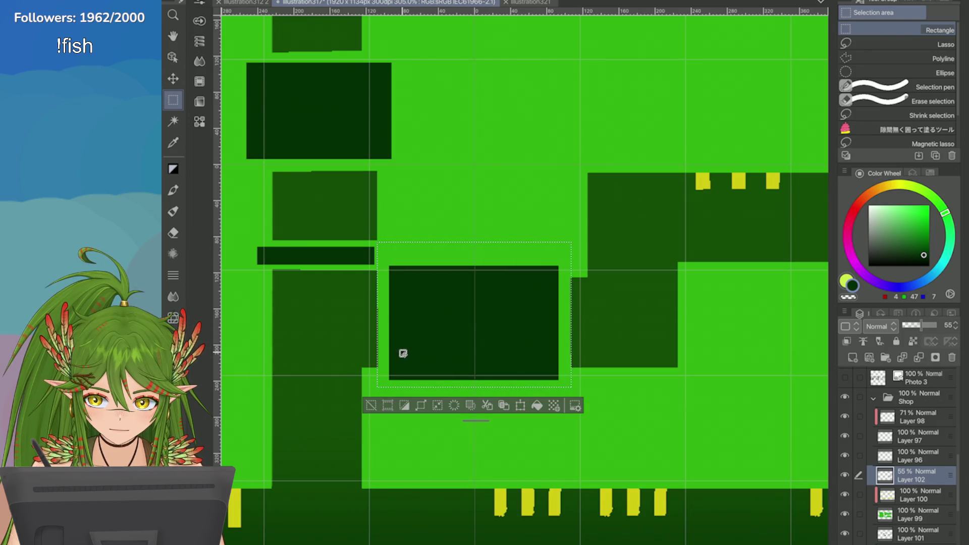
pyautogui.click(537, 405)
pyautogui.moveTo(414, 346)
pyautogui.mouseDown()
pyautogui.moveTo(424, 352)
pyautogui.moveTo(416, 330)
pyautogui.mouseUp()
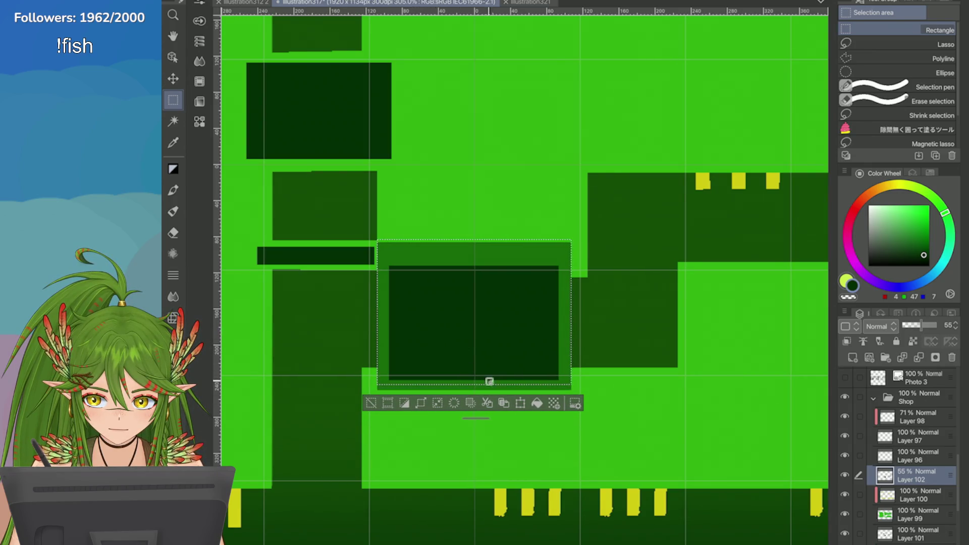
# Step: Border the thin dark bar in green and erase the overlap and band strip below it
pyautogui.hscroll(-3, 355, 256)
pyautogui.moveTo(326, 237); pyautogui.dragTo(469, 276)
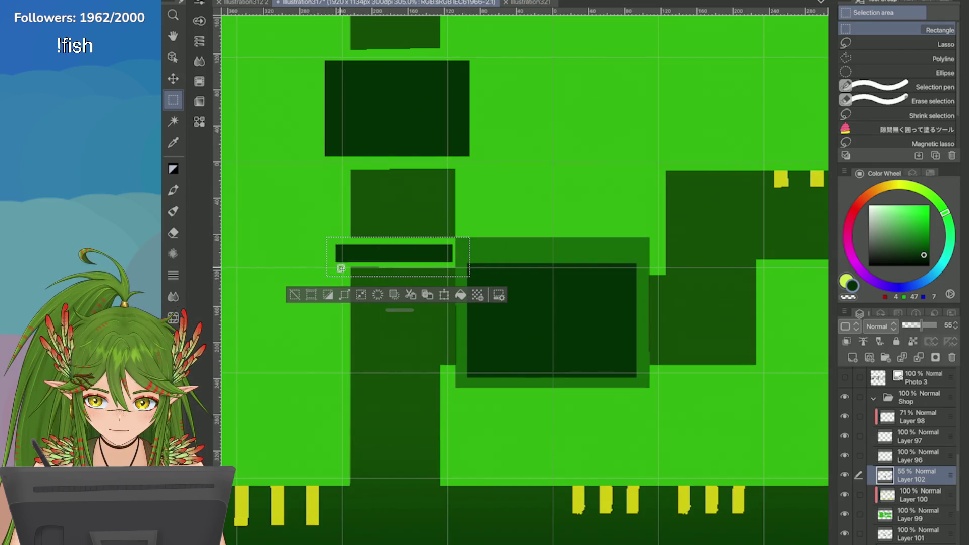
pyautogui.click(460, 294)
pyautogui.moveTo(355, 273)
pyautogui.mouseDown()
pyautogui.moveTo(352, 305)
pyautogui.moveTo(297, 290)
pyautogui.moveTo(448, 290)
pyautogui.mouseUp()
pyautogui.click(375, 326)
pyautogui.scroll(3, 297, 289)
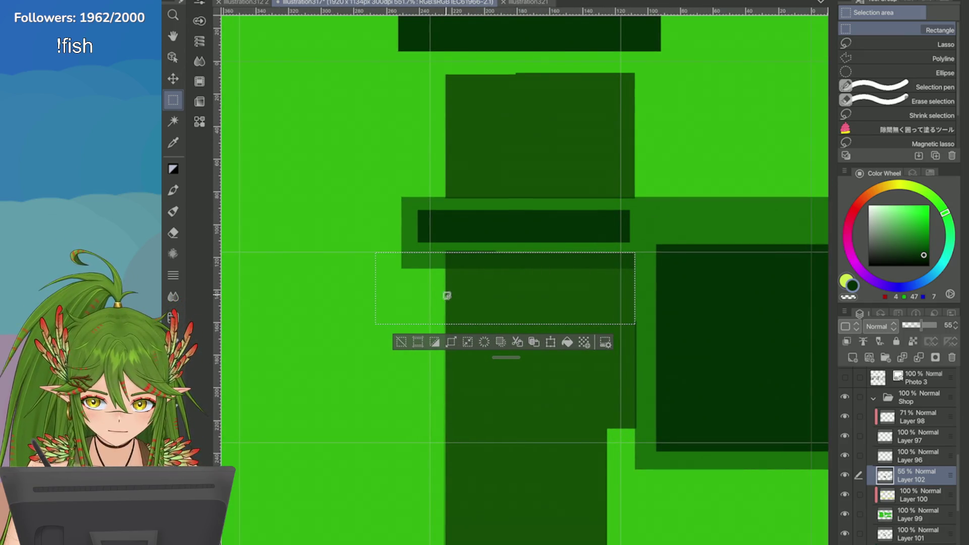
pyautogui.click(484, 342)
pyautogui.hotkey('ctrl', 'z')
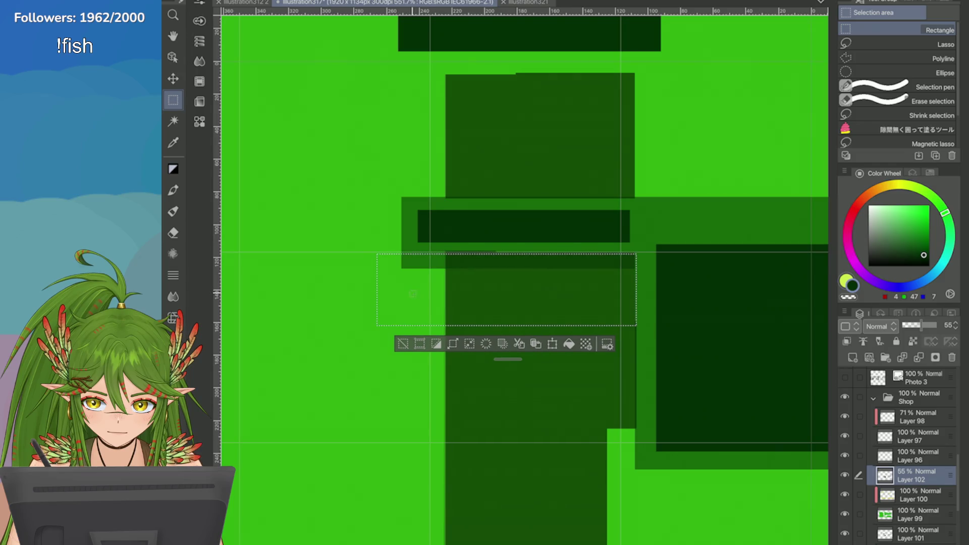
pyautogui.click(485, 341)
pyautogui.hotkey('ctrl', 'd')
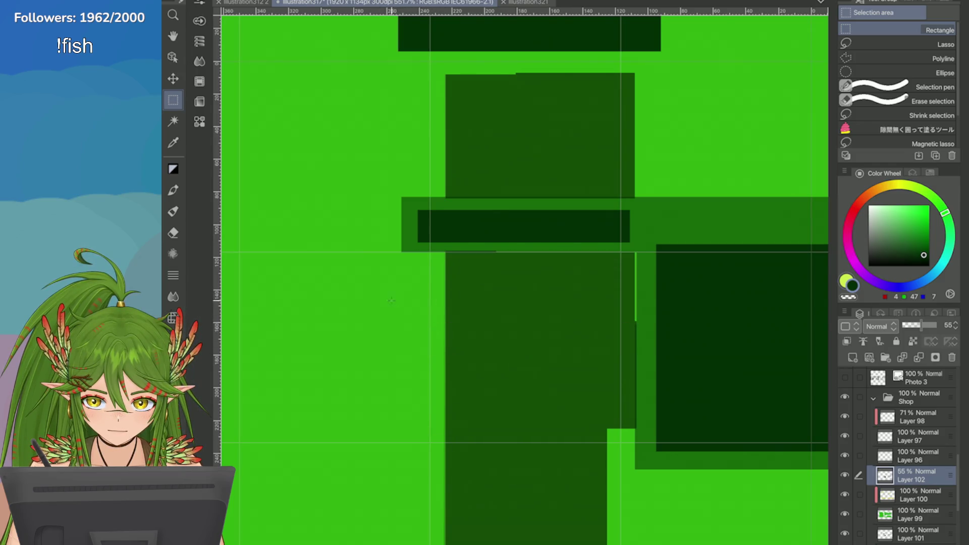
# Step: Fill the narrow green strip beside the central chip border
pyautogui.moveTo(408, 226); pyautogui.dragTo(790, 245)
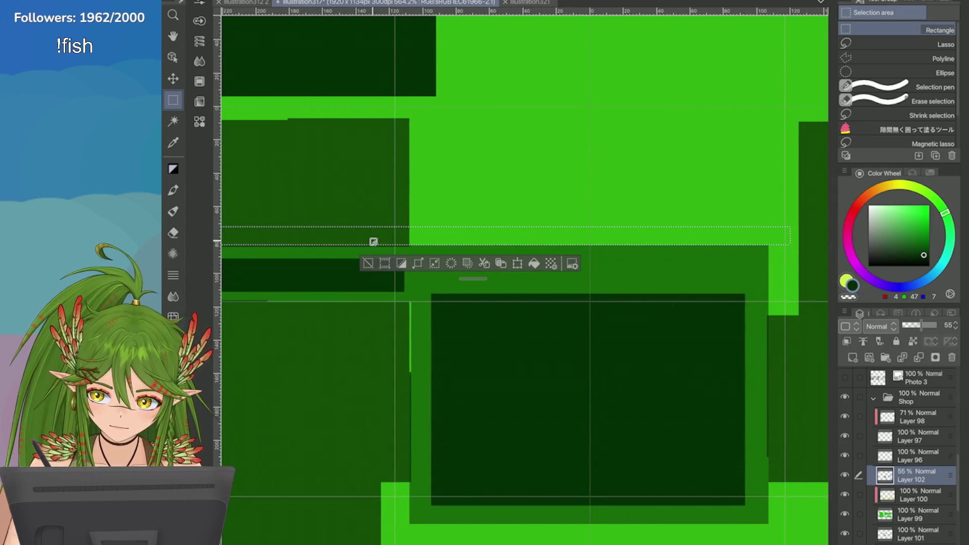
pyautogui.click(368, 263)
pyautogui.moveTo(421, 291); pyautogui.dragTo(410, 402)
pyautogui.click(478, 419)
pyautogui.hotkey('ctrl', 'd')
pyautogui.scroll(-2, 407, 199)
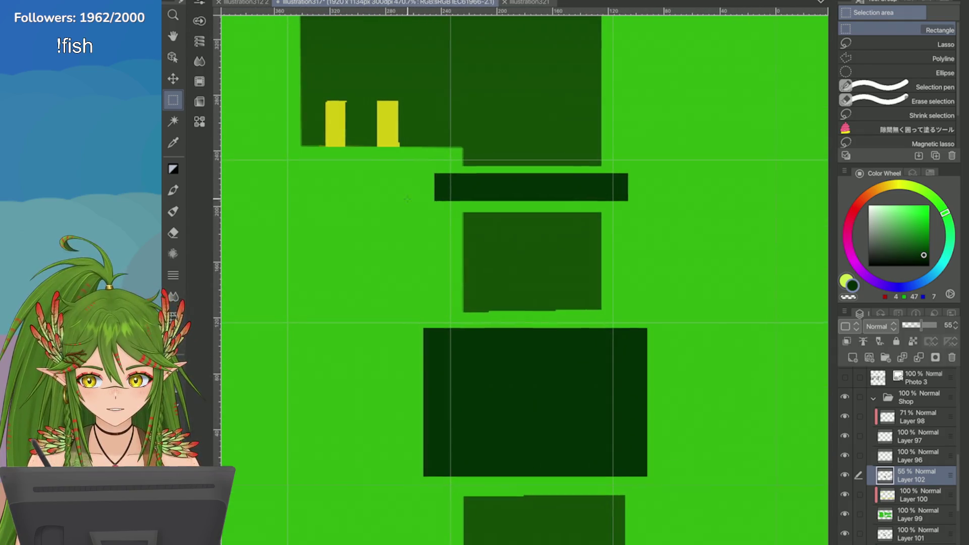
# Step: Add a green border around the dark horizontal bar
pyautogui.moveTo(427, 163)
pyautogui.mouseDown()
pyautogui.moveTo(606, 220)
pyautogui.moveTo(651, 215)
pyautogui.moveTo(646, 208)
pyautogui.mouseUp()
pyautogui.moveTo(456, 201); pyautogui.dragTo(449, 199)
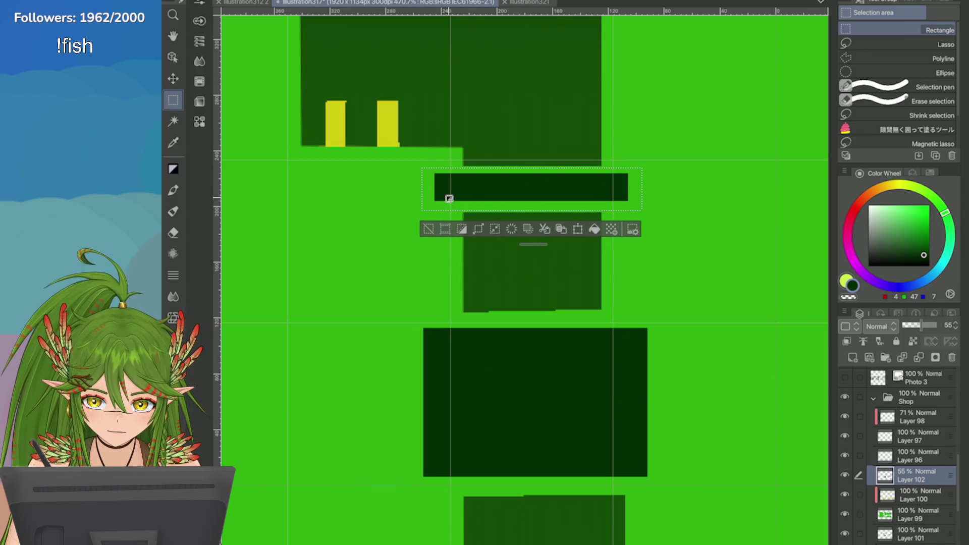
pyautogui.click(594, 229)
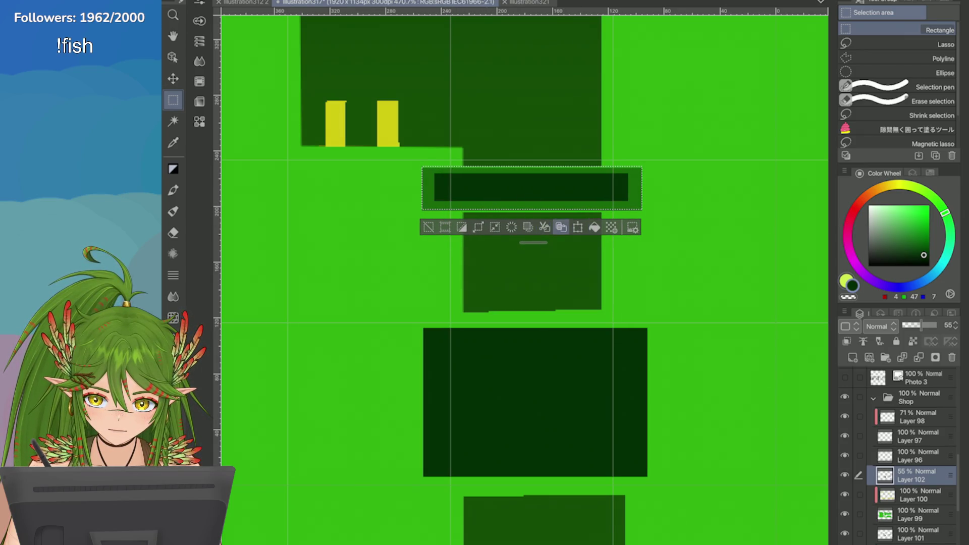
pyautogui.moveTo(487, 200); pyautogui.dragTo(486, 202)
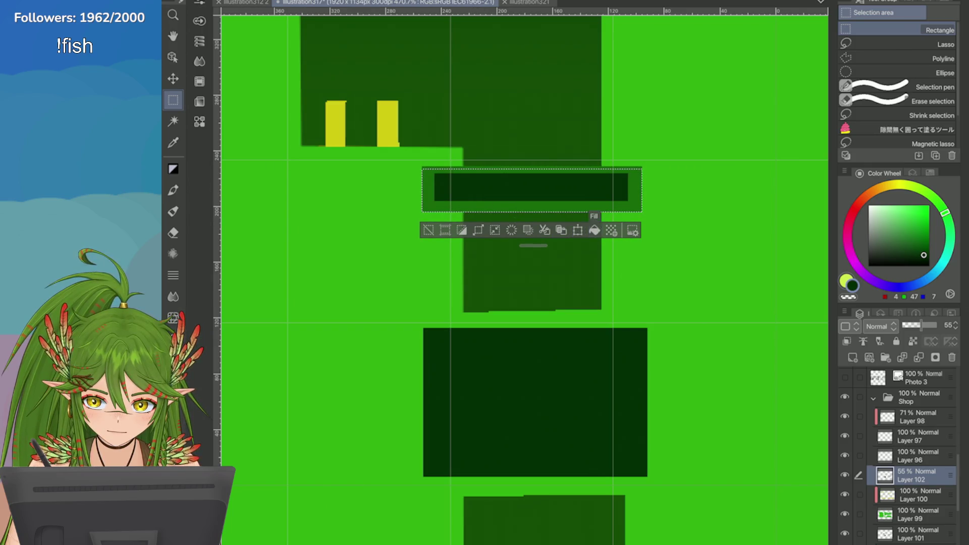
# Step: Frame the lower dark block with a medium-green border
pyautogui.moveTo(598, 261); pyautogui.dragTo(586, 212)
pyautogui.moveTo(372, 270)
pyautogui.mouseDown()
pyautogui.moveTo(436, 337)
pyautogui.moveTo(657, 446)
pyautogui.mouseUp()
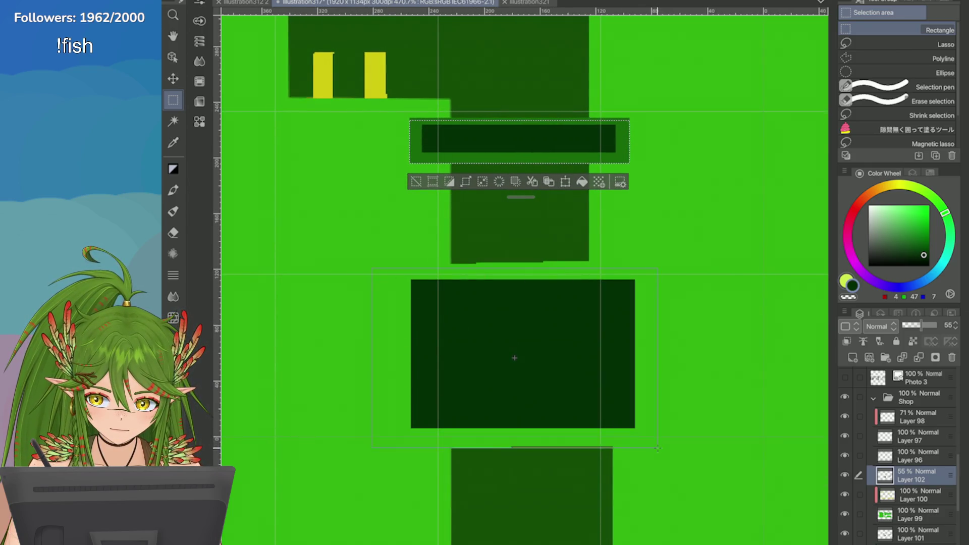
pyautogui.moveTo(428, 404)
pyautogui.mouseDown()
pyautogui.moveTo(429, 392)
pyautogui.moveTo(445, 392)
pyautogui.moveTo(497, 430)
pyautogui.mouseUp()
pyautogui.hotkey('alt', 'BackSpace')
pyautogui.hotkey('alt', 'BackSpace')
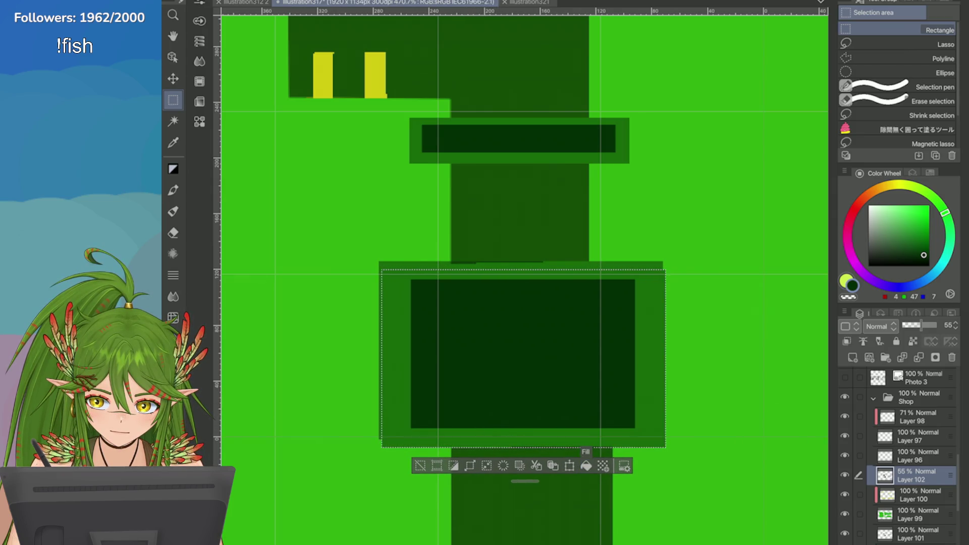
pyautogui.hotkey('ctrl', 'd')
# Step: Trim the left border edge overlapping the channel, restoring borders removed by mistake
pyautogui.moveTo(354, 224); pyautogui.dragTo(387, 471)
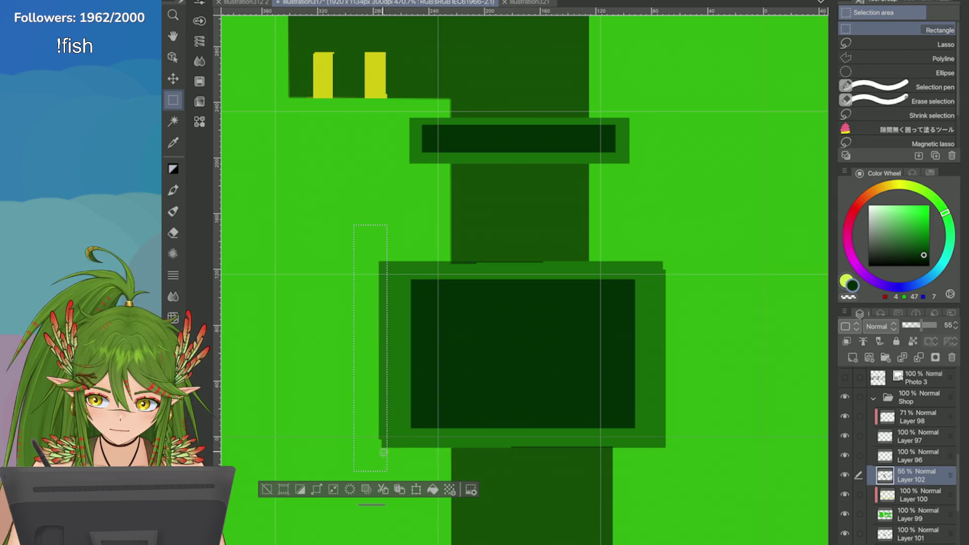
pyautogui.click(350, 489)
pyautogui.moveTo(702, 258); pyautogui.dragTo(660, 485)
pyautogui.click(680, 505)
pyautogui.hotkey('ctrl', 'z')
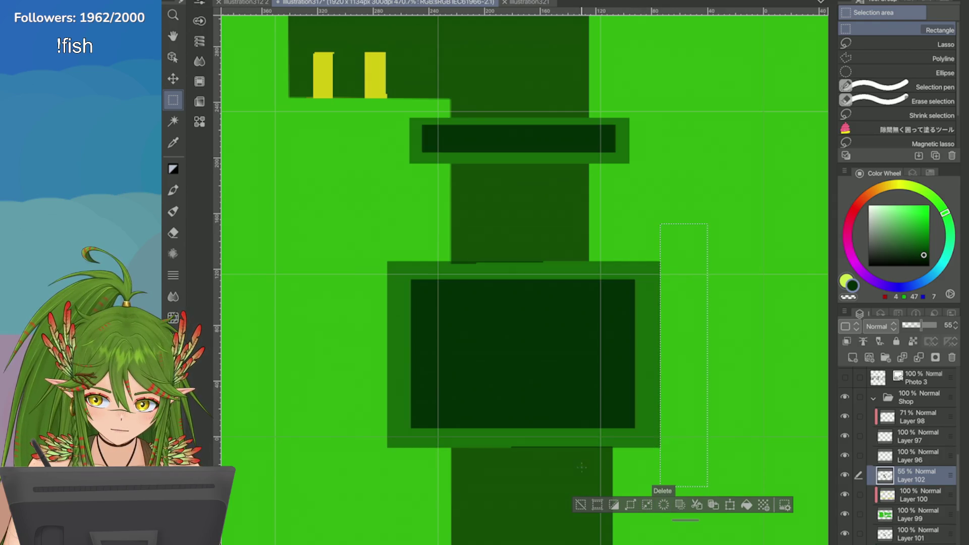
pyautogui.hotkey('ctrl', 'd')
pyautogui.scroll(-5, 483, 222)
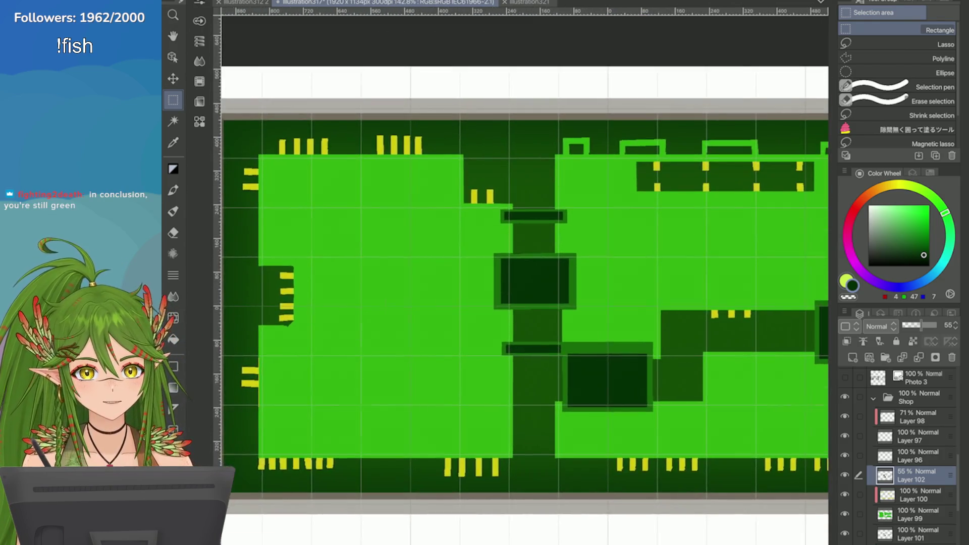
# Step: Drop the leftover strip selection beside the central chip border
pyautogui.scroll(3, 483, 223)
pyautogui.moveTo(495, 368); pyautogui.dragTo(485, 373)
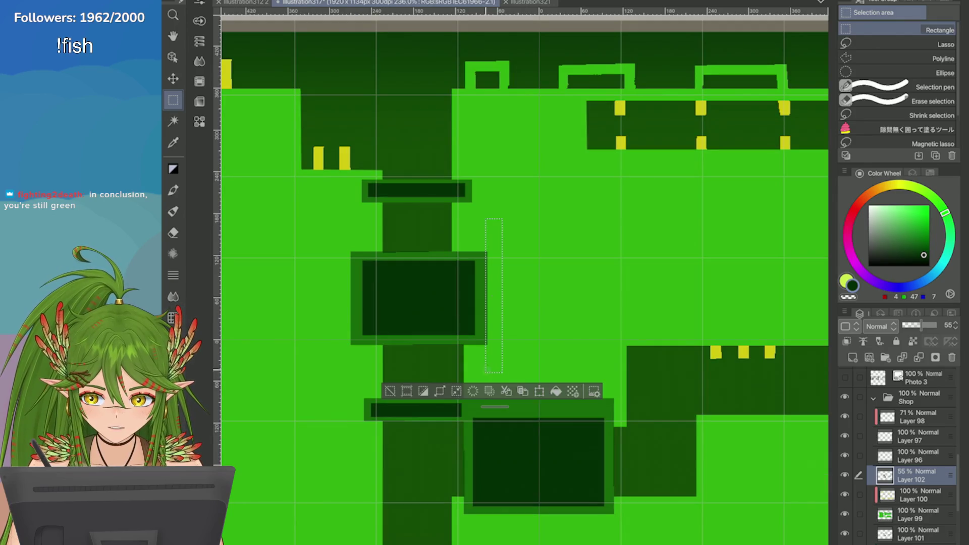
pyautogui.hotkey('ctrl', 'd')
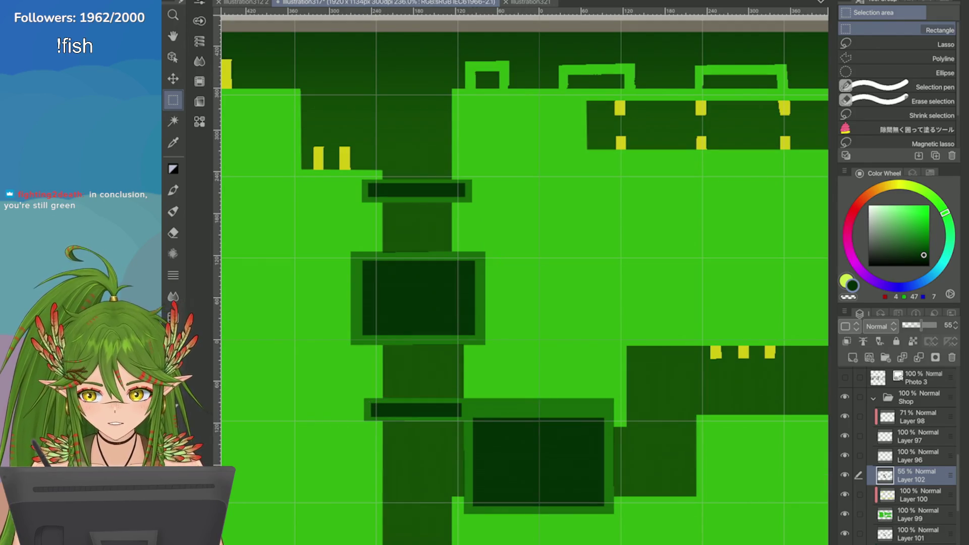
pyautogui.scroll(-5, 797, 286)
pyautogui.scroll(1, 797, 286)
pyautogui.scroll(2, 570, 233)
pyautogui.scroll(-3, 570, 232)
pyautogui.scroll(3, 570, 232)
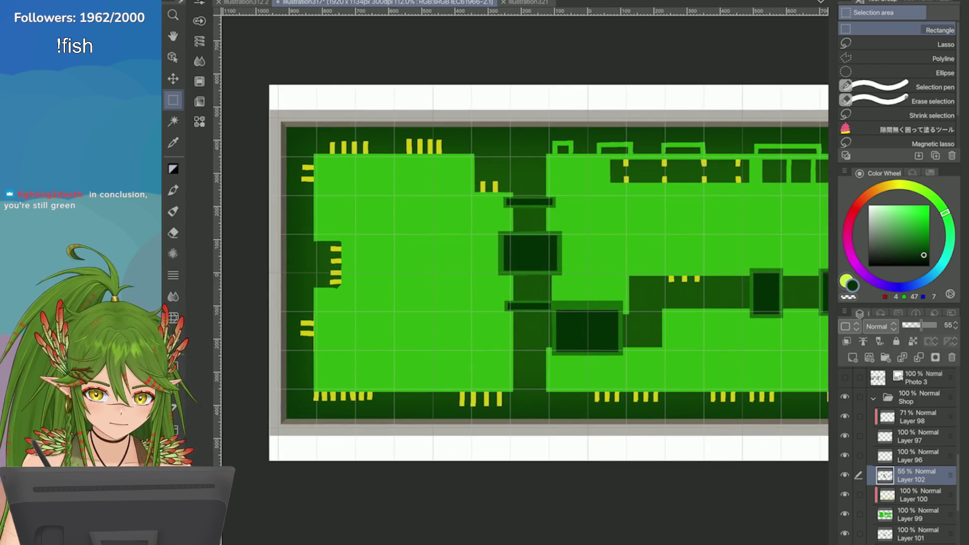
# Step: Make Layer 96 active, swap to lime yellow, save, and switch to the Pen tool
pyautogui.click(918, 456)
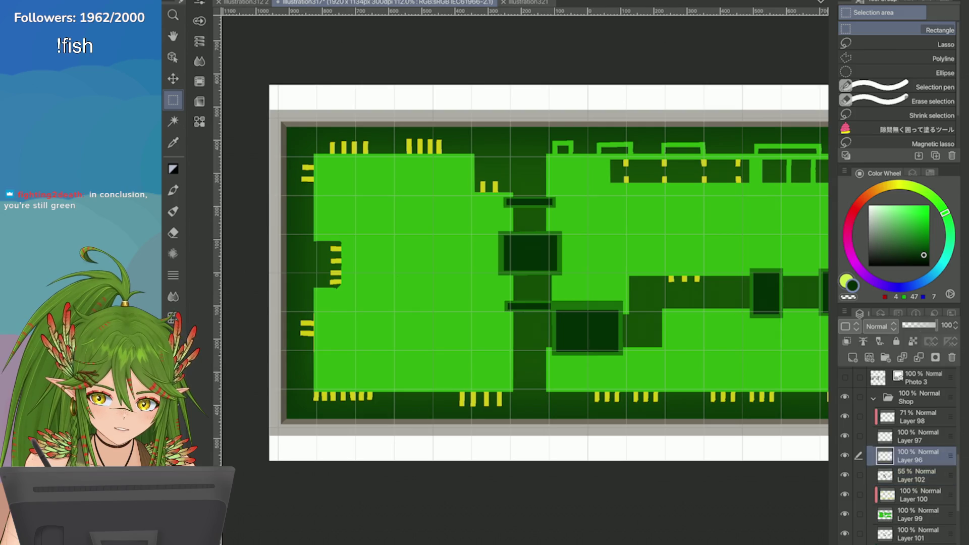
pyautogui.press('x')
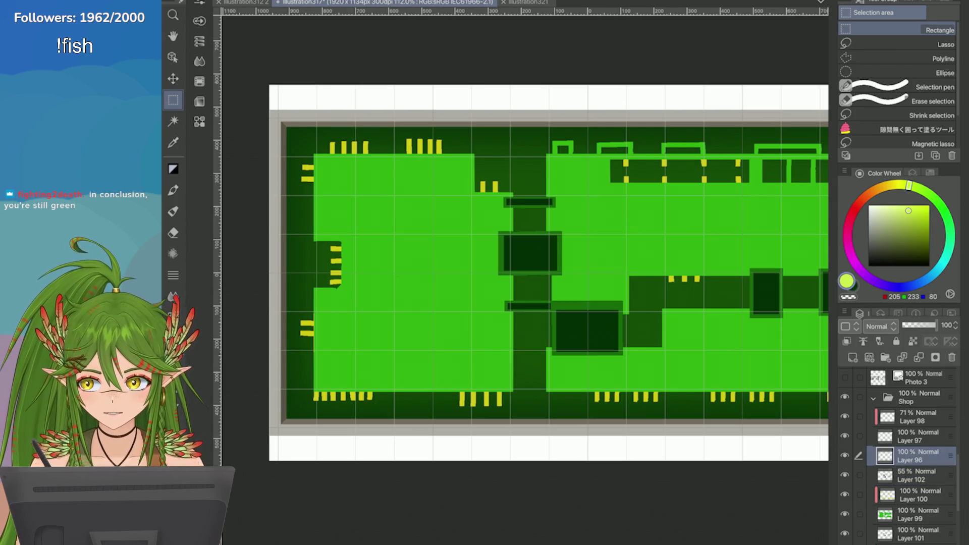
pyautogui.hotkey('ctrl', 's')
pyautogui.scroll(3, 525, 272)
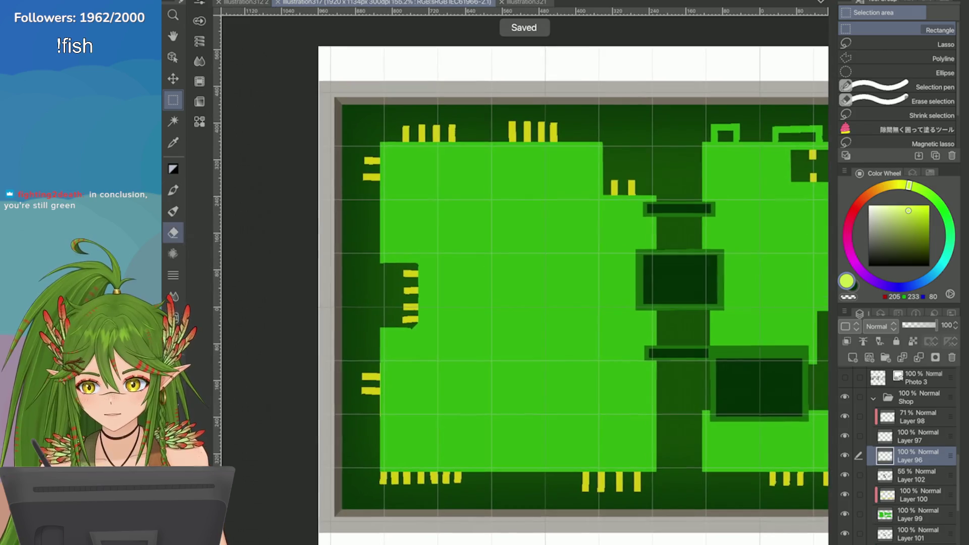
pyautogui.press('p')
pyautogui.press('.')
pyautogui.press('.')
pyautogui.press('.')
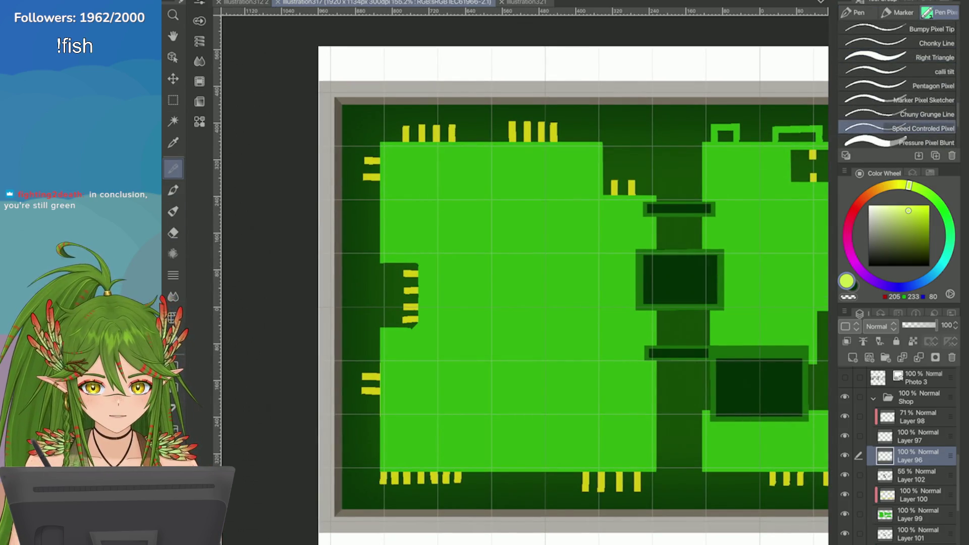
# Step: Test yellow blobs near the top-left with the default pen and Pastel Tip, undoing each
pyautogui.scroll(2, 686, 212)
pyautogui.scroll(-3, 811, 164)
pyautogui.scroll(3, 811, 164)
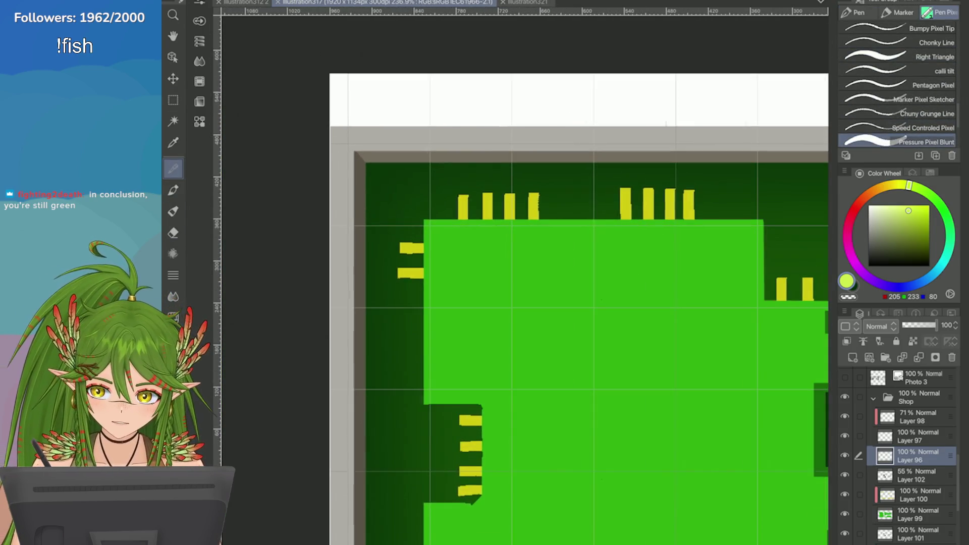
pyautogui.moveTo(454, 249); pyautogui.dragTo(454, 261)
pyautogui.hotkey('ctrl', 'z')
pyautogui.hotkey('ctrl', 'z')
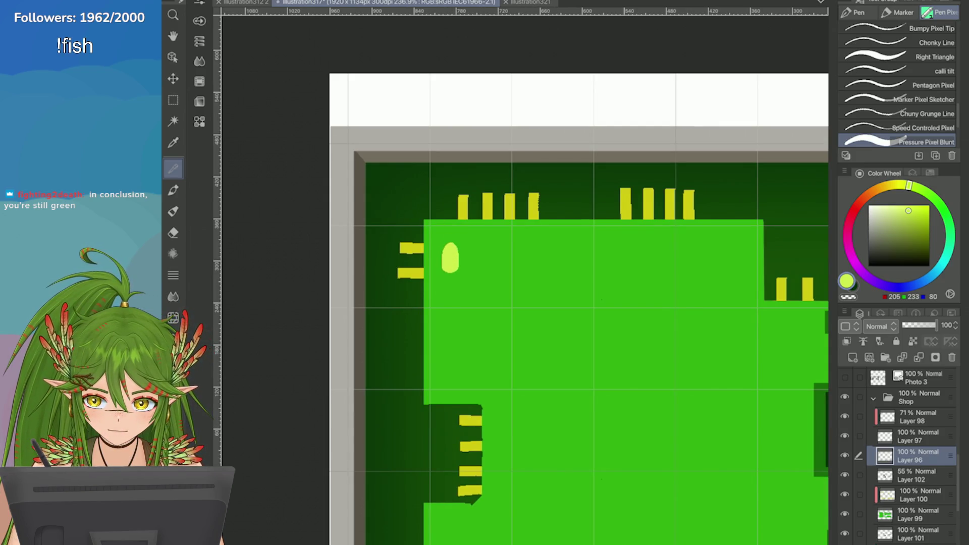
pyautogui.hotkey('ctrl', 'z')
pyautogui.scroll(2, 597, 290)
pyautogui.scroll(-2, 898, 86)
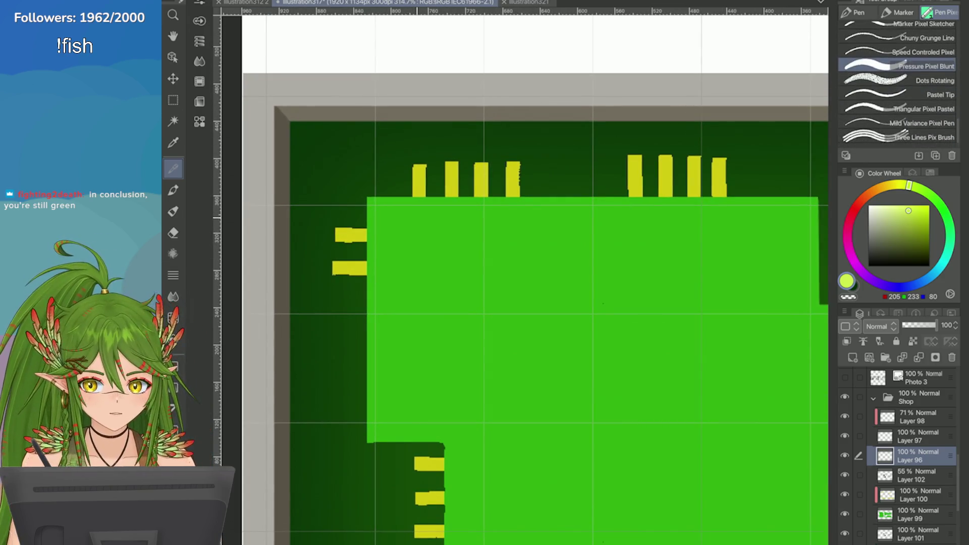
pyautogui.click(899, 95)
pyautogui.moveTo(436, 250); pyautogui.dragTo(429, 267)
pyautogui.hotkey('ctrl', 'z')
pyautogui.hotkey('ctrl', 'z')
# Step: Cycle through further pen sub-tools, testing and undoing a yellow stroke
pyautogui.press(',')
pyautogui.press(',')
pyautogui.press(',')
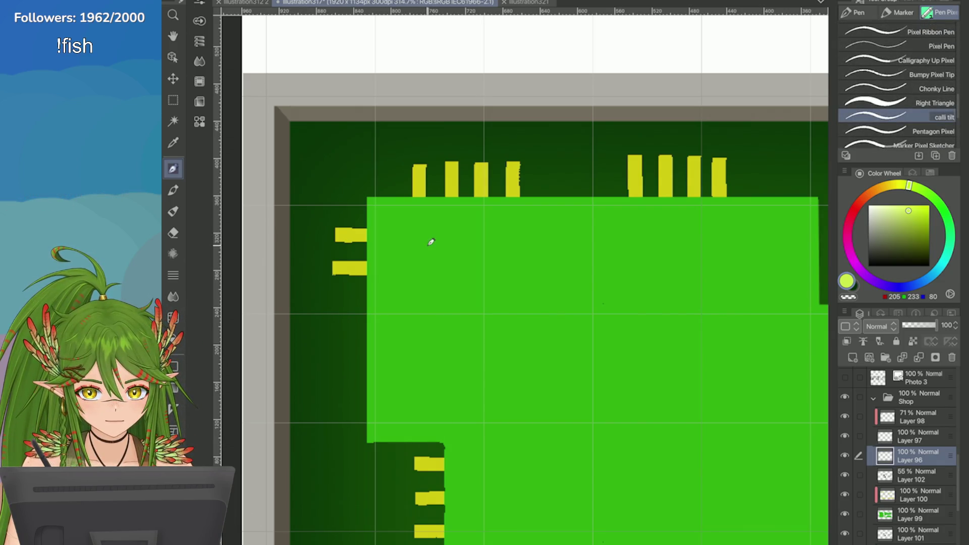
pyautogui.press(',')
pyautogui.moveTo(434, 240)
pyautogui.mouseDown()
pyautogui.moveTo(428, 267)
pyautogui.moveTo(424, 253)
pyautogui.moveTo(431, 258)
pyautogui.mouseUp()
pyautogui.hotkey('ctrl', 'z')
pyautogui.press(',')
pyautogui.press(',')
pyautogui.press(',')
pyautogui.press(',')
pyautogui.press(',')
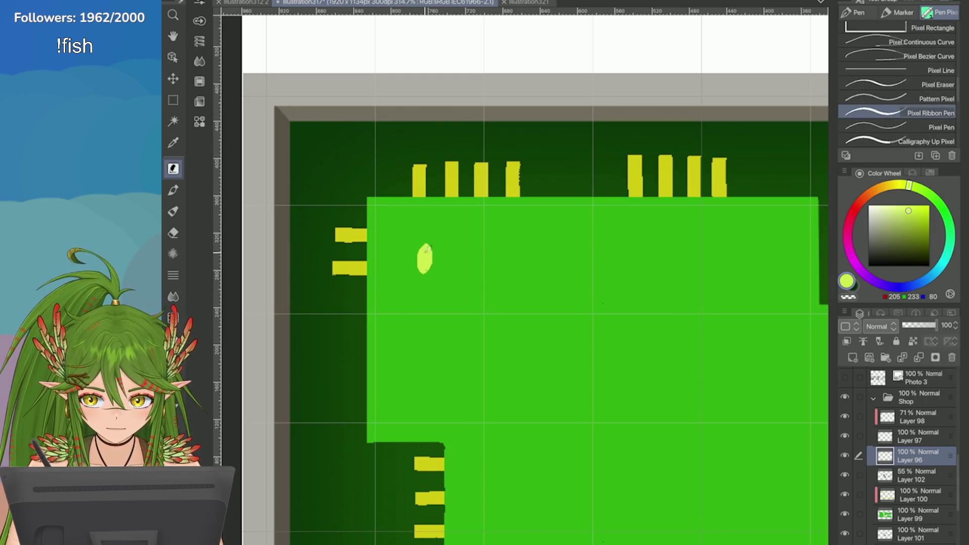
pyautogui.scroll(2, 267, 278)
# Step: Draw the pale-yellow oval pad right of the top-left side pins and confirm it
pyautogui.hotkey('ctrl', 'z')
pyautogui.moveTo(453, 197)
pyautogui.mouseDown()
pyautogui.moveTo(438, 241)
pyautogui.moveTo(456, 202)
pyautogui.moveTo(476, 238)
pyautogui.moveTo(461, 252)
pyautogui.moveTo(461, 219)
pyautogui.mouseUp()
pyautogui.hotkey('ctrl', 'z')
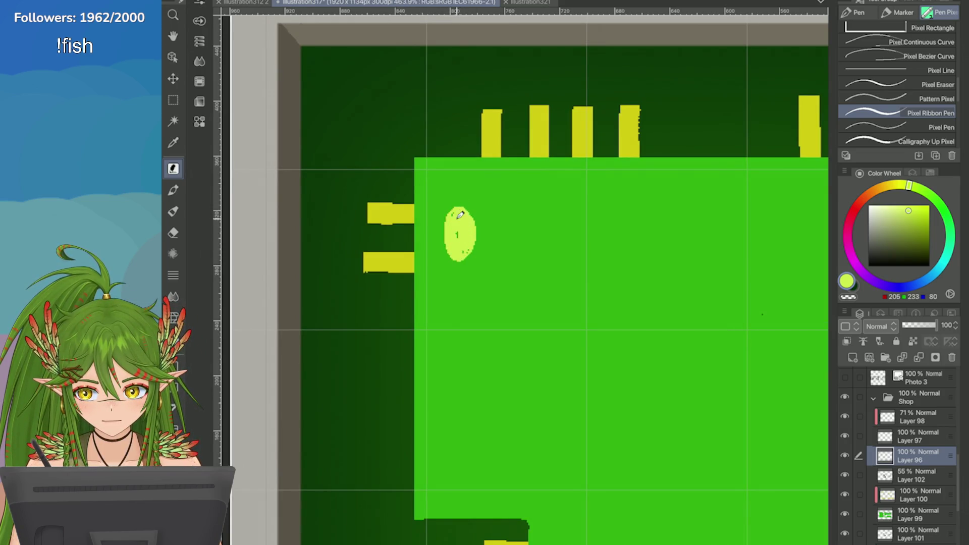
pyautogui.scroll(2, 462, 231)
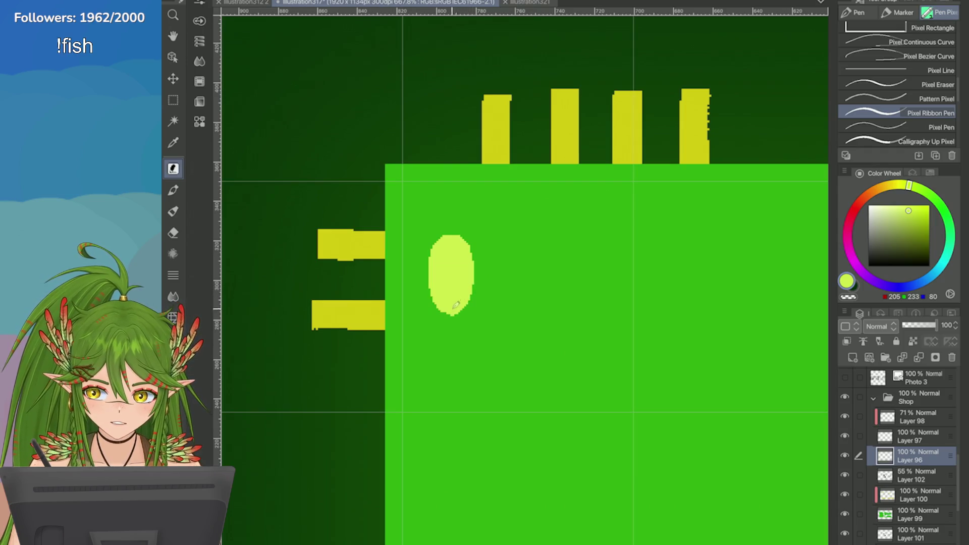
pyautogui.scroll(-6, 462, 296)
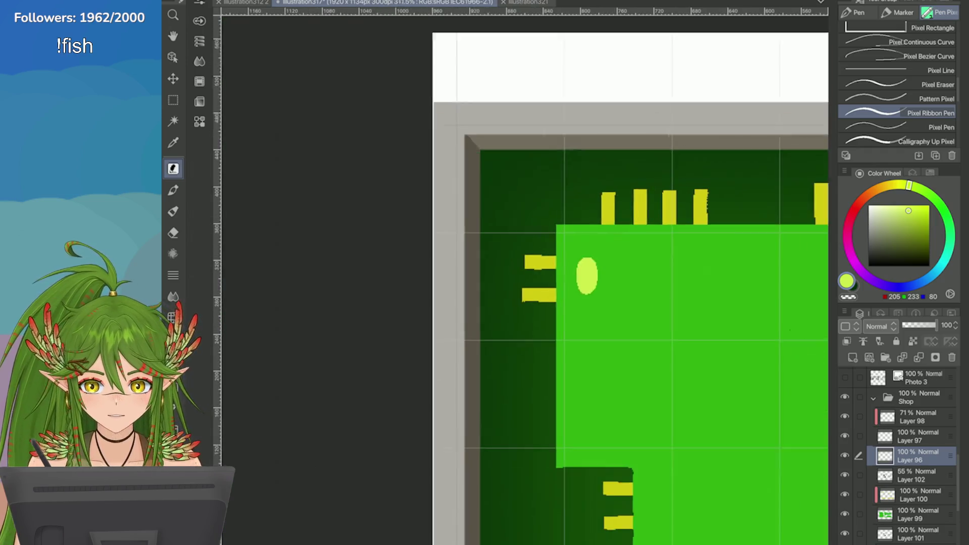
pyautogui.scroll(6, 616, 235)
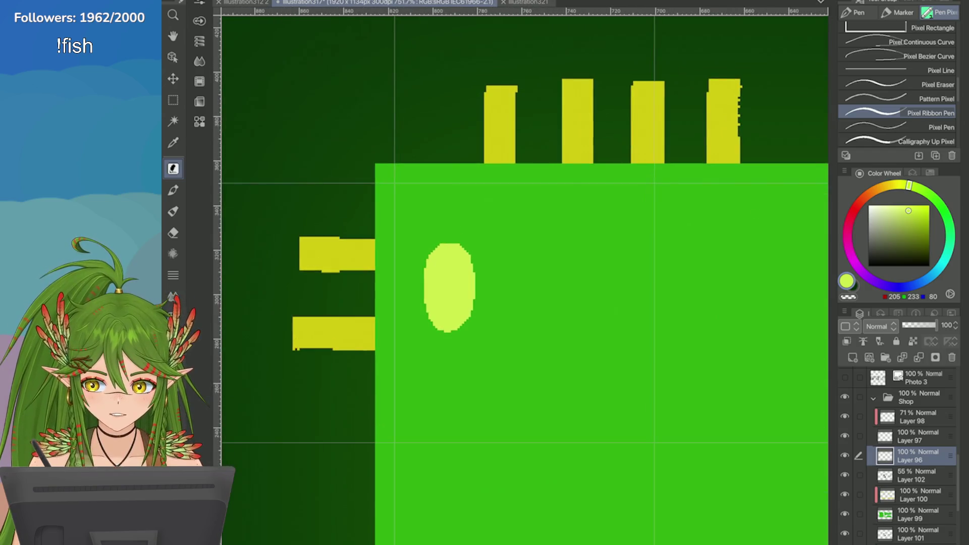
pyautogui.scroll(-8, 465, 287)
pyautogui.scroll(2, 501, 284)
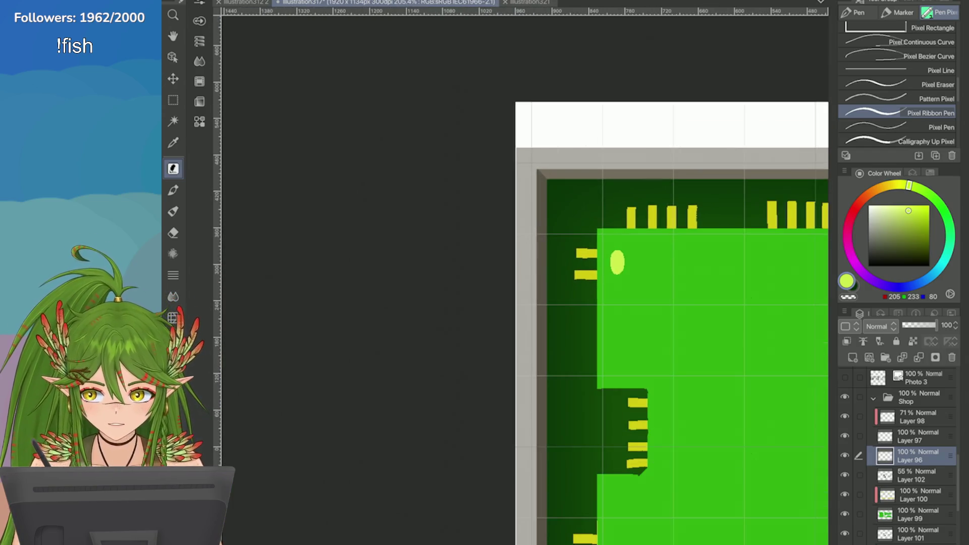
pyautogui.scroll(2, 751, 298)
pyautogui.scroll(3, 649, 262)
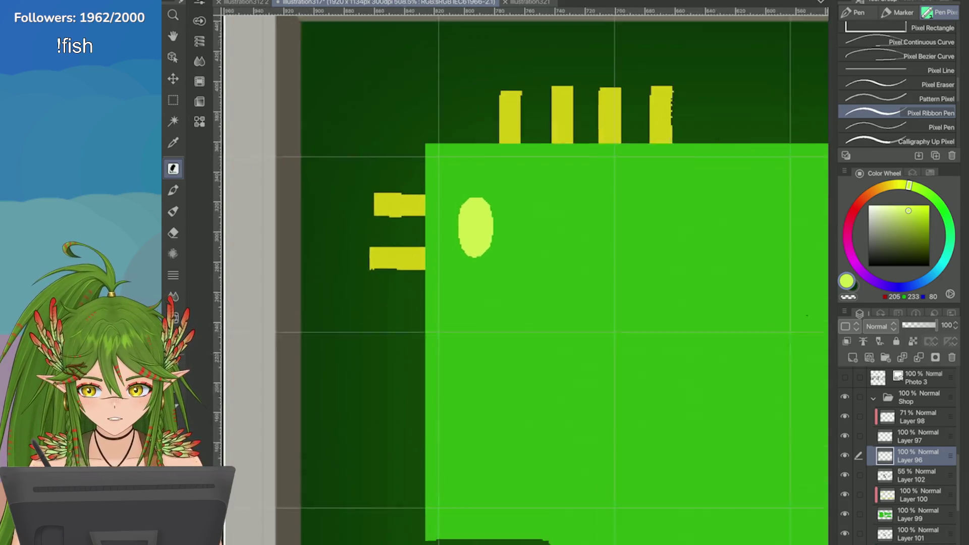
pyautogui.scroll(-3, 486, 252)
pyautogui.scroll(1, 742, 326)
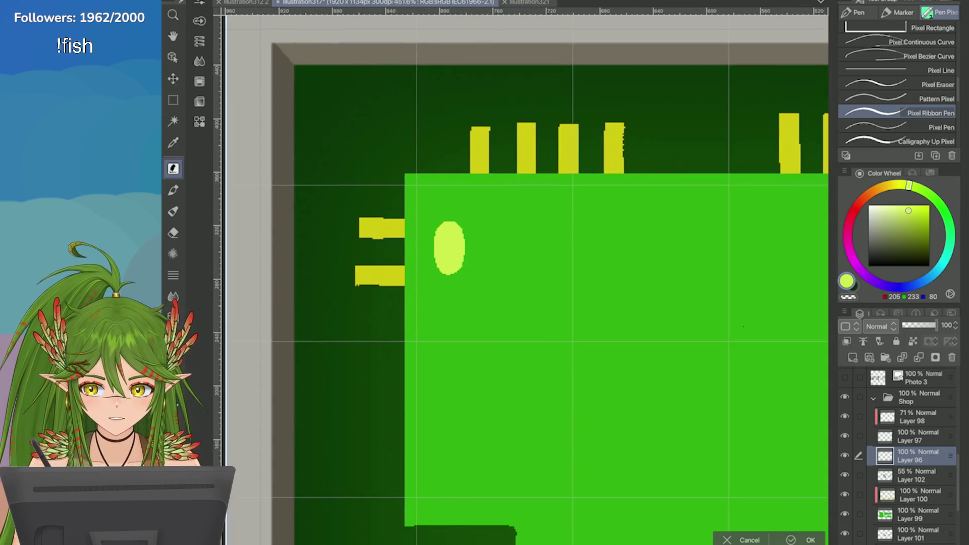
pyautogui.scroll(-10, 614, 348)
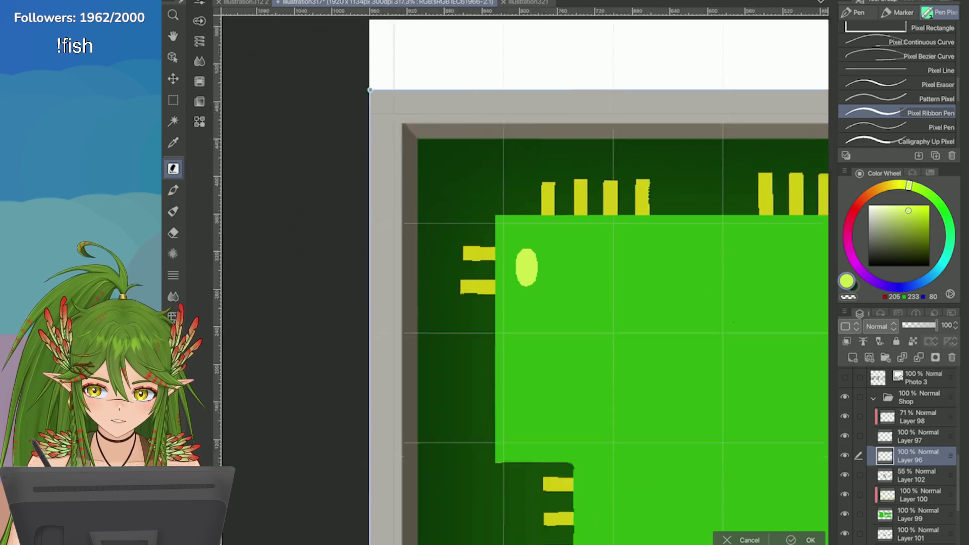
pyautogui.press('Return')
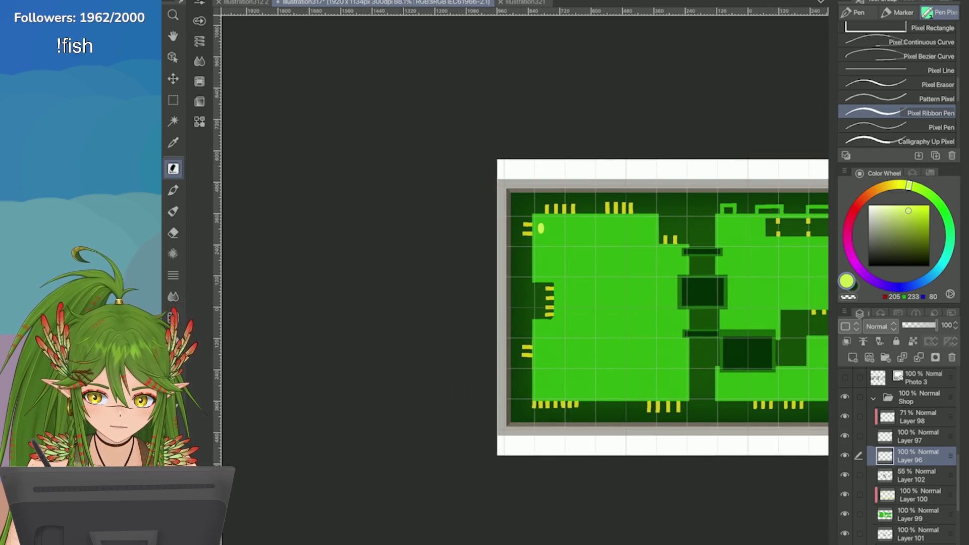
# Step: Undo a test trace, then put the selected oval pad on its own new layer
pyautogui.scroll(6, 535, 215)
pyautogui.moveTo(483, 205); pyautogui.dragTo(532, 270)
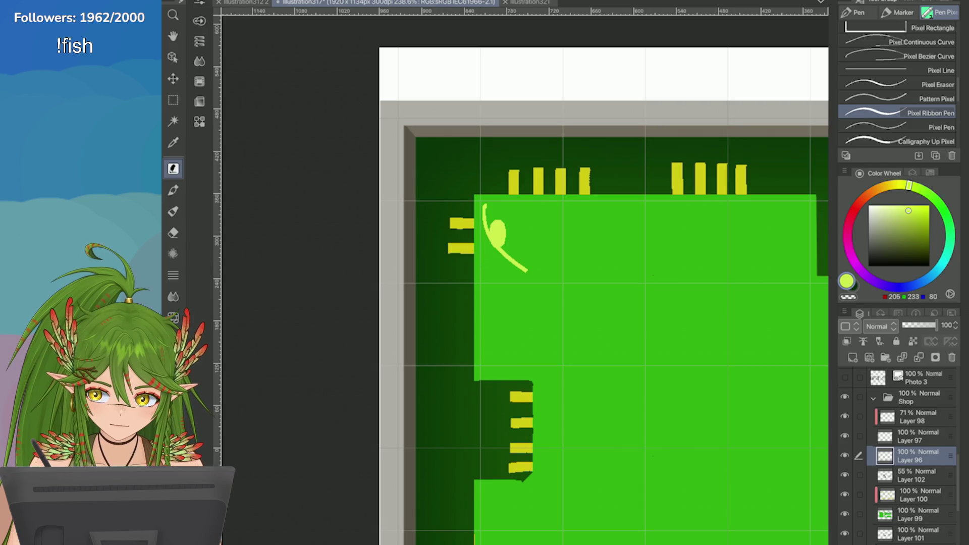
pyautogui.hotkey('ctrl', 'z')
pyautogui.press('m')
pyautogui.moveTo(479, 185); pyautogui.dragTo(555, 332)
pyautogui.click(529, 351)
pyautogui.hotkey('ctrl', 'd')
# Step: Zoom out and try a thin trace down from the pad, then undo it
pyautogui.hotkey('ctrl', '-')
pyautogui.hotkey('ctrl', '-')
pyautogui.hotkey('ctrl', '-')
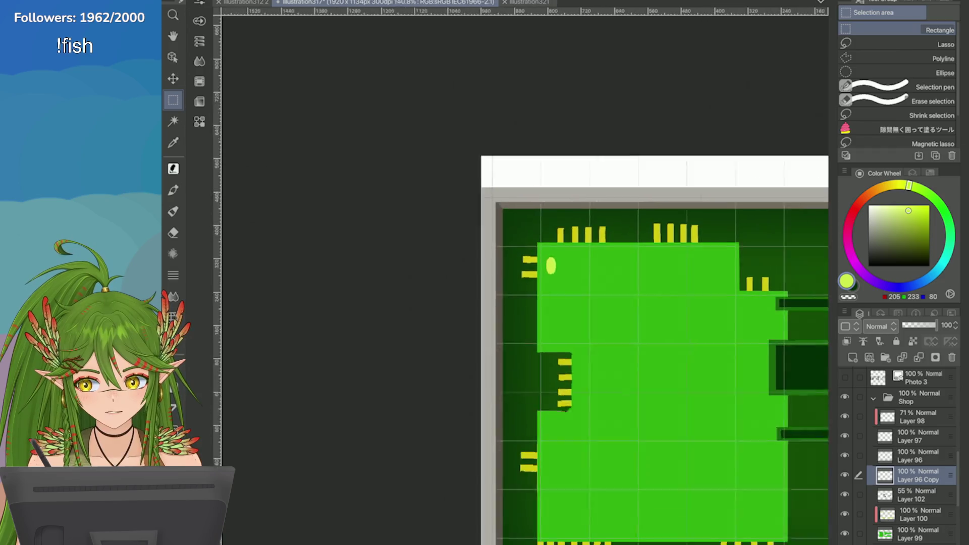
pyautogui.press('p')
pyautogui.scroll(2, 699, 316)
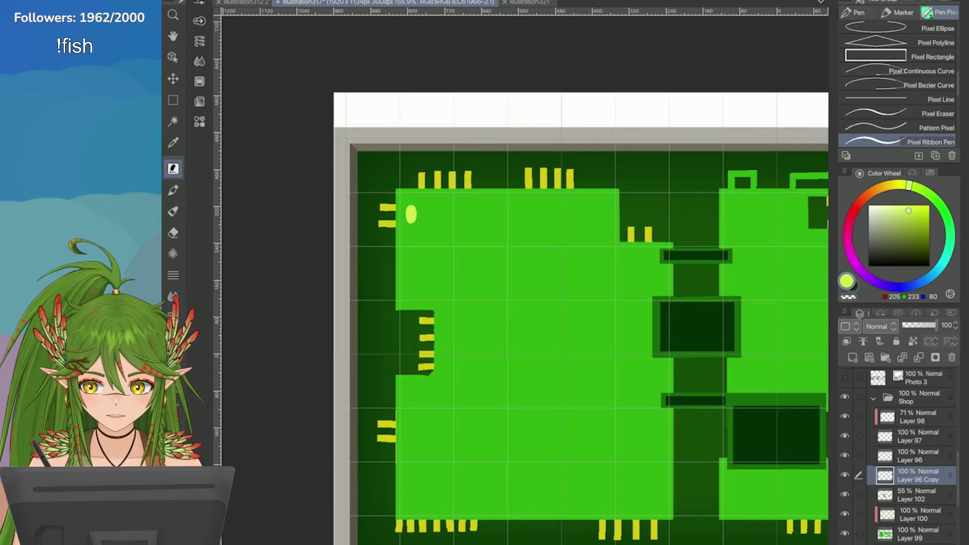
pyautogui.moveTo(416, 218)
pyautogui.mouseDown()
pyautogui.moveTo(413, 267)
pyautogui.moveTo(415, 257)
pyautogui.mouseUp()
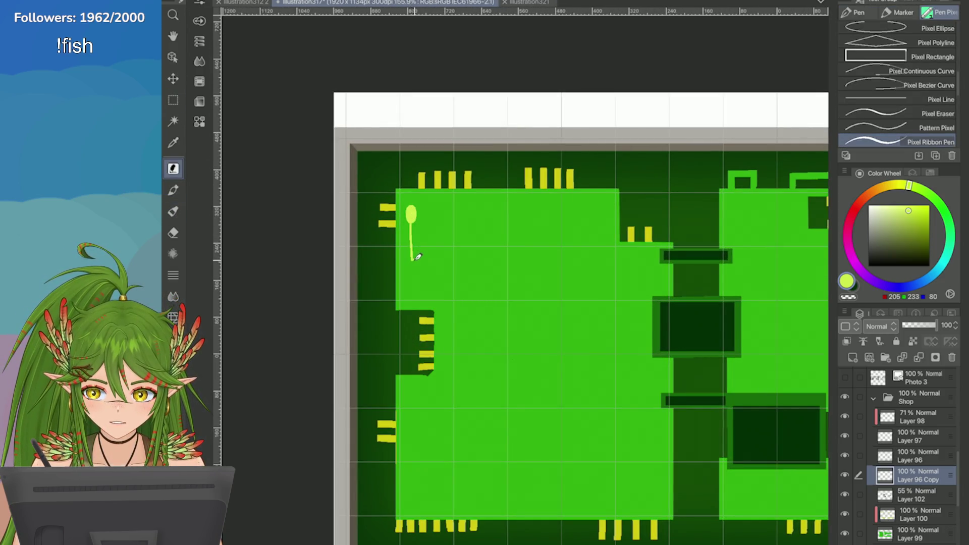
pyautogui.hotkey('ctrl', 'z')
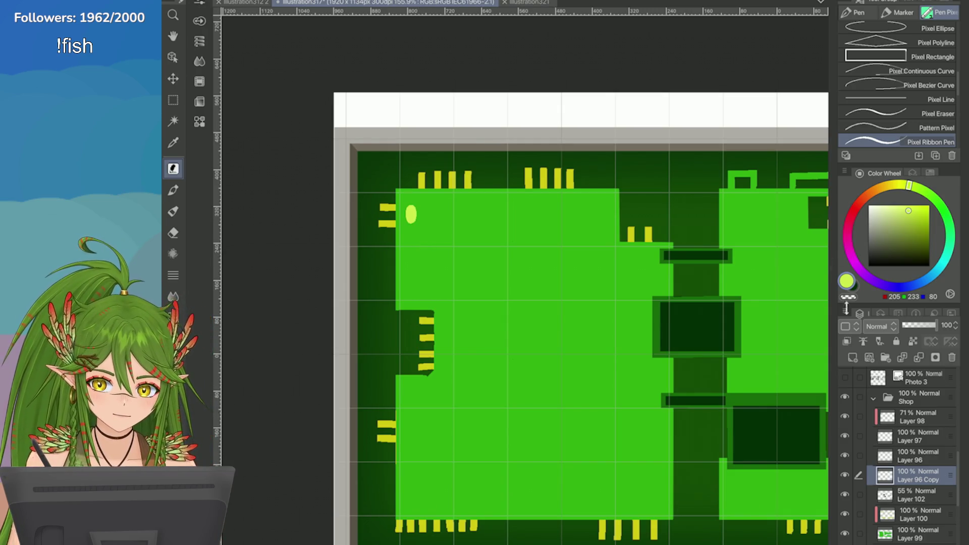
# Step: Duplicate the pad layer, move the copy right and merge it, making two ovals
pyautogui.click(845, 310)
pyautogui.click(732, 167)
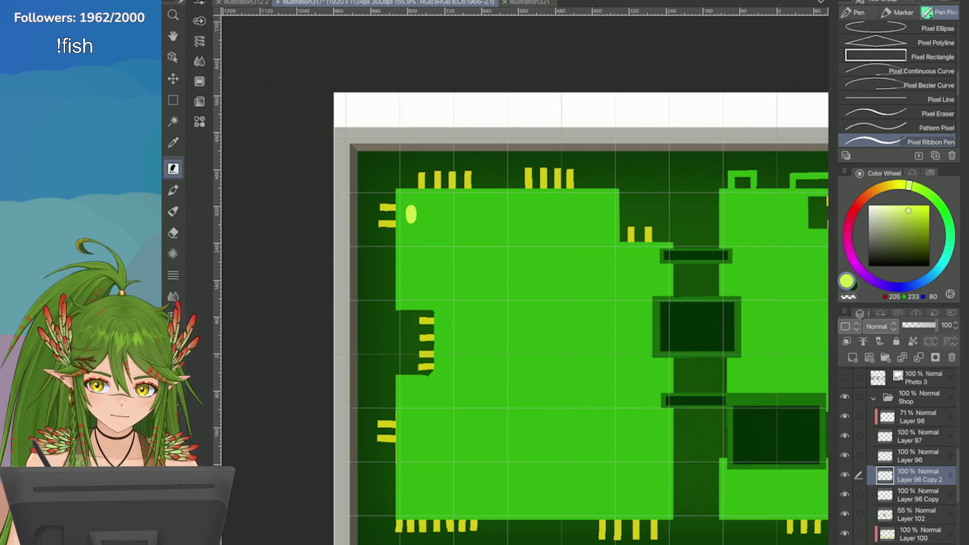
pyautogui.scroll(4, 422, 221)
pyautogui.press('m')
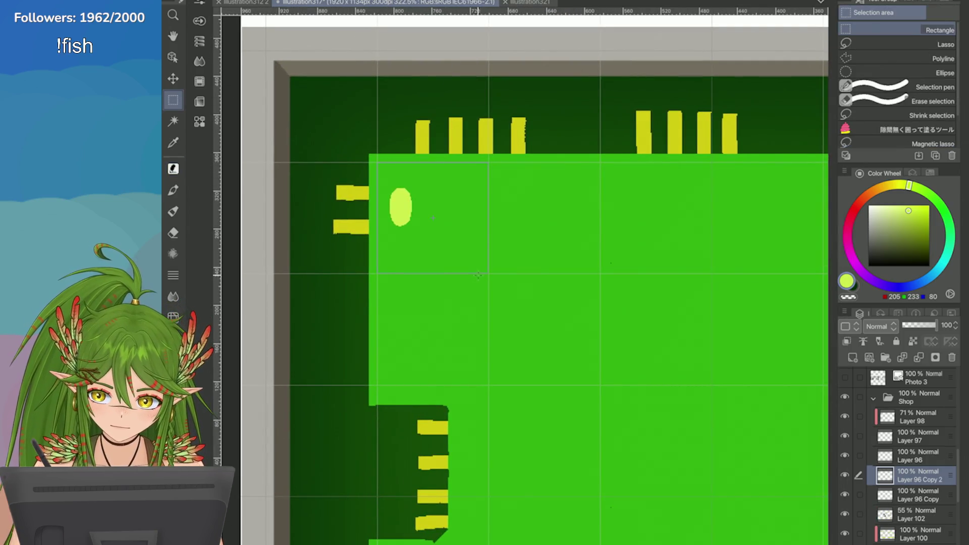
pyautogui.click(496, 291)
pyautogui.hotkey('ctrl', 'z')
pyautogui.click(480, 291)
pyautogui.moveTo(410, 254)
pyautogui.mouseDown()
pyautogui.moveTo(440, 249)
pyautogui.moveTo(442, 258)
pyautogui.mouseUp()
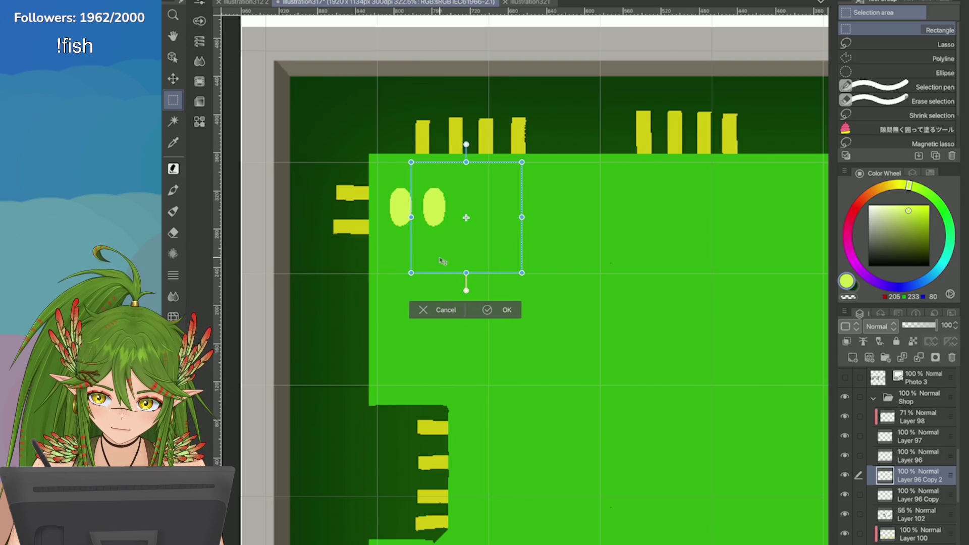
pyautogui.press('Return')
pyautogui.click(919, 357)
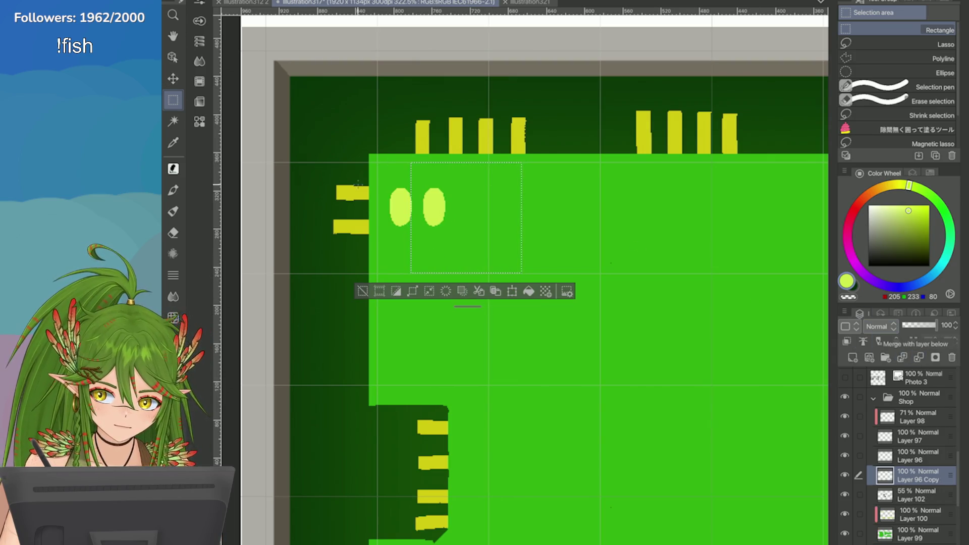
# Step: Duplicate the two-oval layer, shift it right and merge, giving four ovals
pyautogui.click(495, 290)
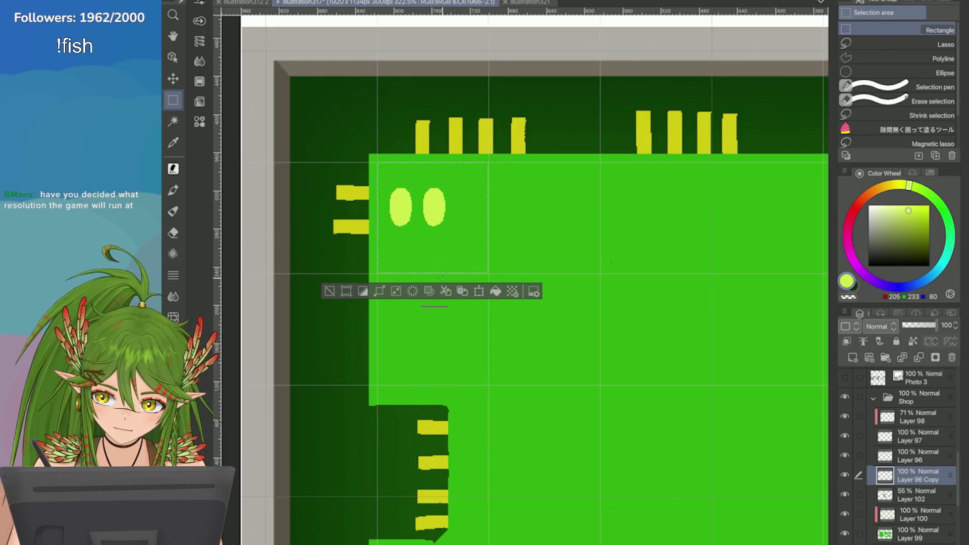
pyautogui.moveTo(417, 253); pyautogui.dragTo(466, 253)
pyautogui.press('Right')
pyautogui.press('Right')
pyautogui.press('Right')
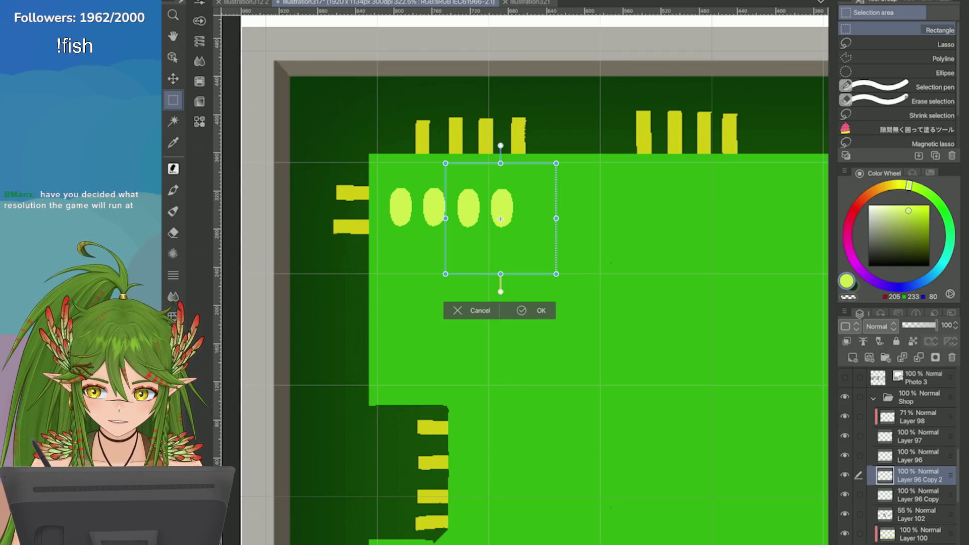
pyautogui.scroll(3, 569, 190)
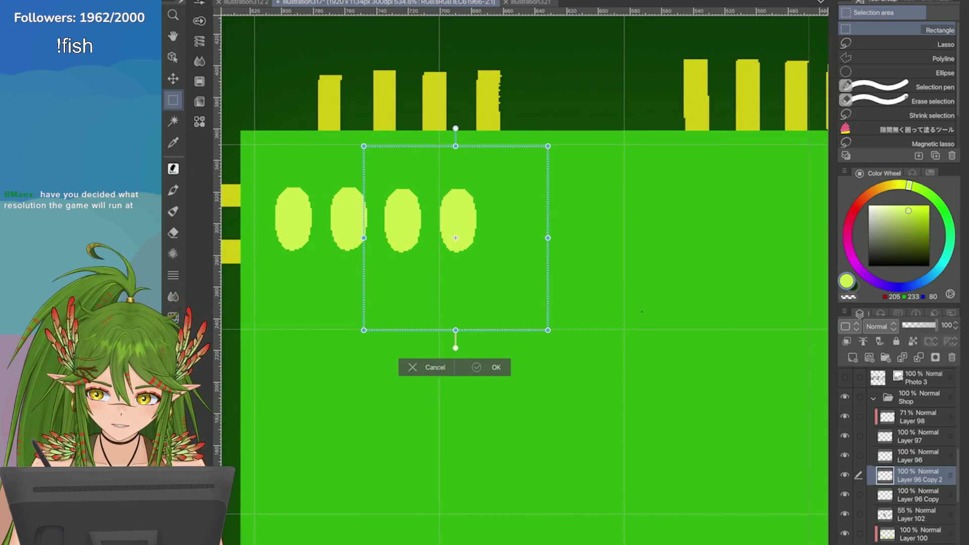
pyautogui.press('Return')
pyautogui.scroll(-2, 631, 305)
pyautogui.hotkey('ctrl', 'd')
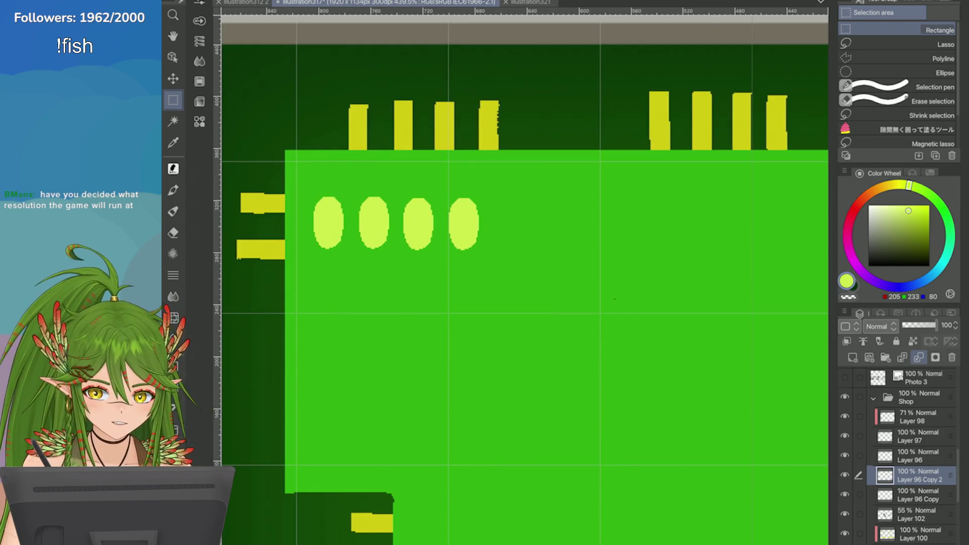
pyautogui.click(919, 358)
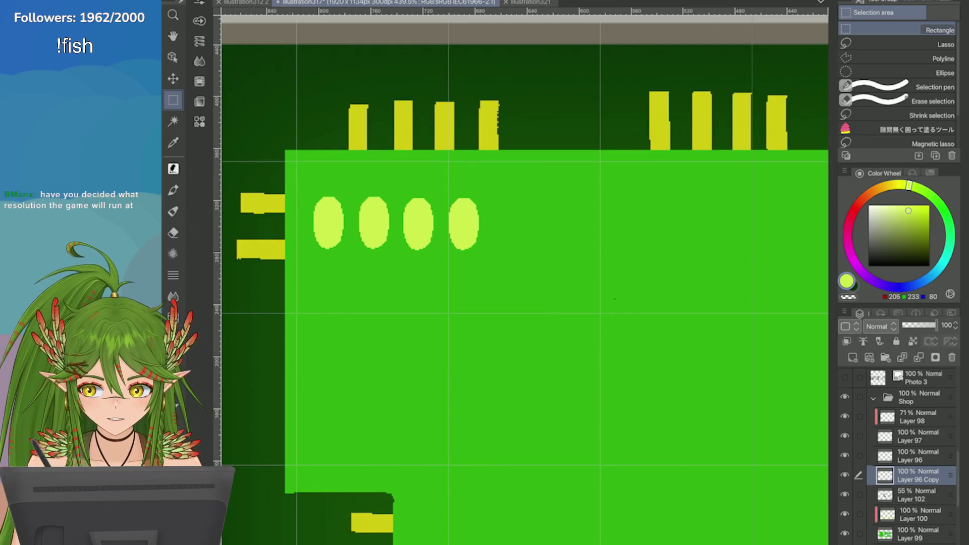
# Step: Duplicate the four ovals and slide the copy right to extend the row to eight
pyautogui.click(844, 313)
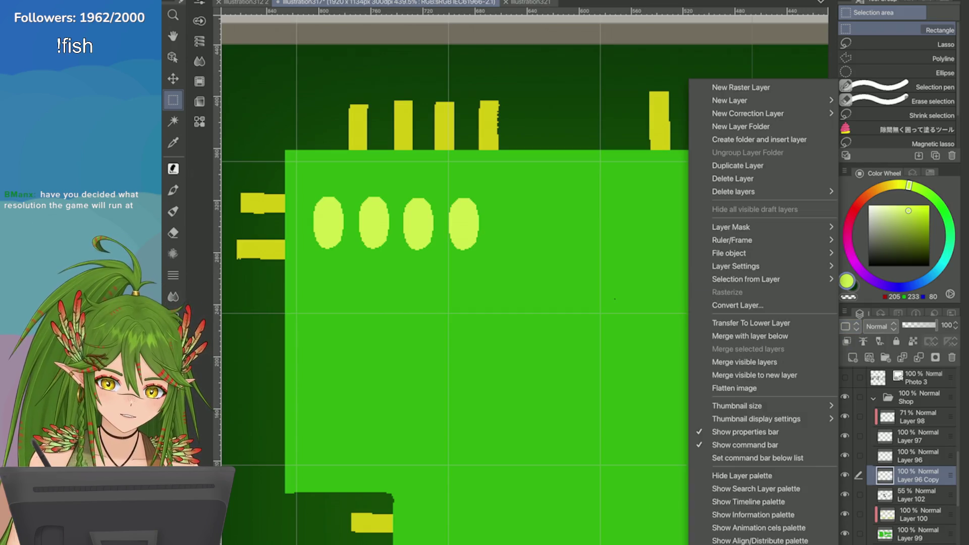
pyautogui.click(737, 162)
pyautogui.hotkey('ctrl', 't')
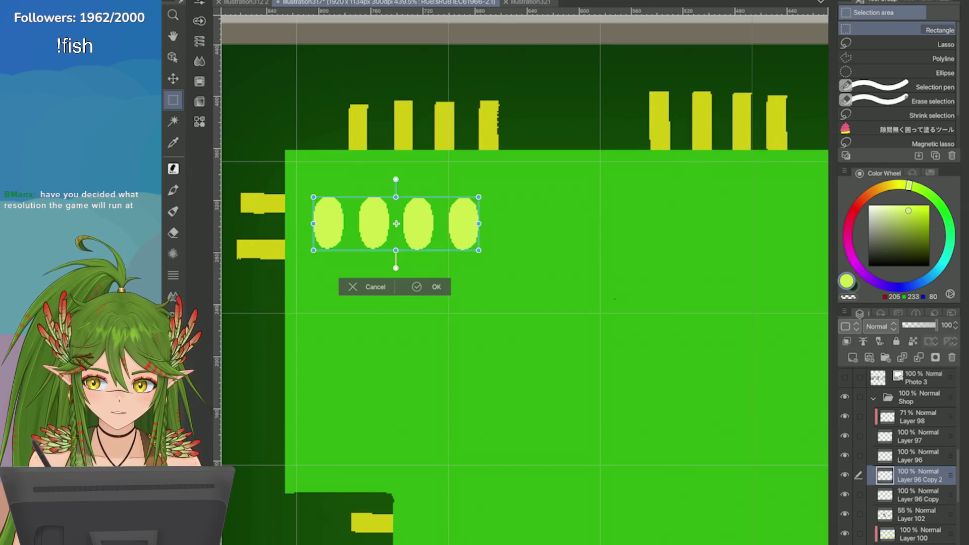
pyautogui.press('Return')
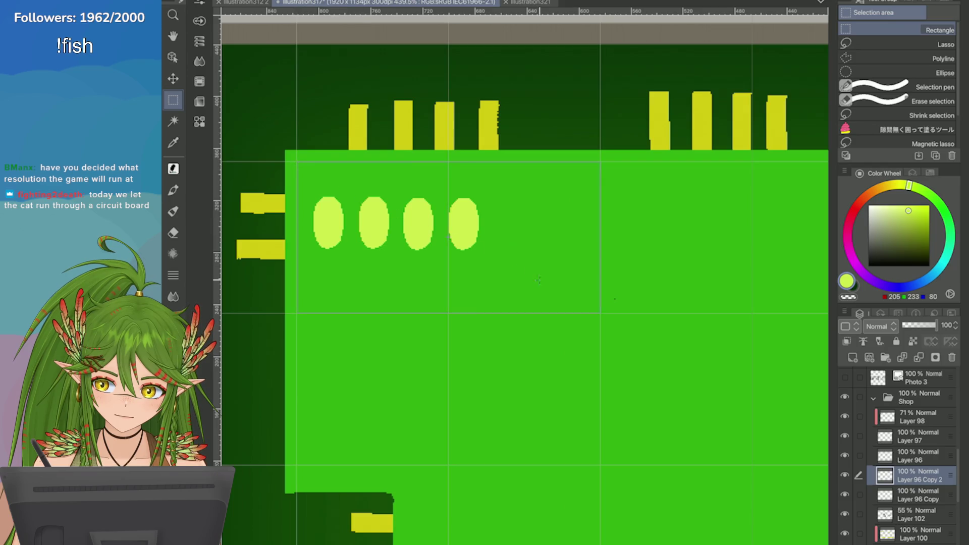
pyautogui.moveTo(597, 306); pyautogui.dragTo(599, 313)
pyautogui.hotkey('ctrl', 't')
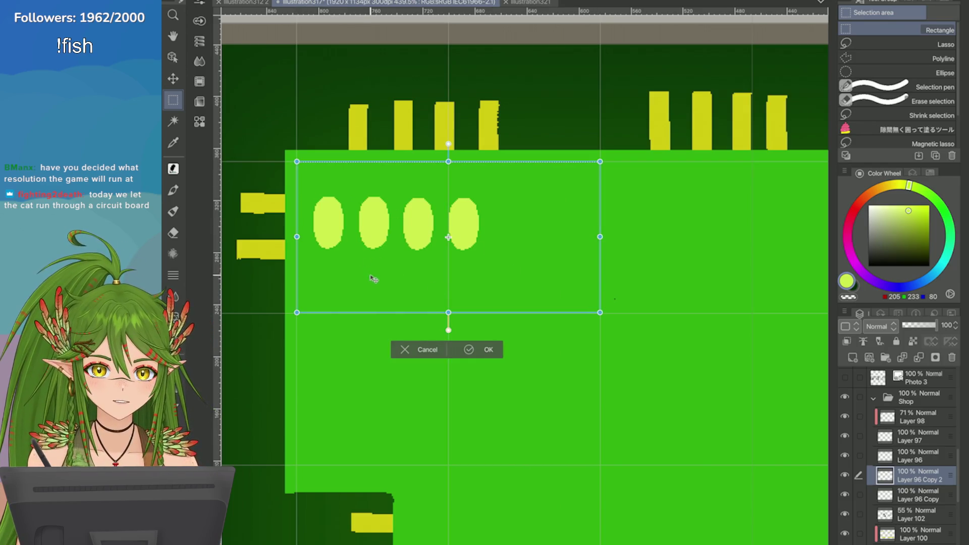
pyautogui.scroll(-2, 381, 280)
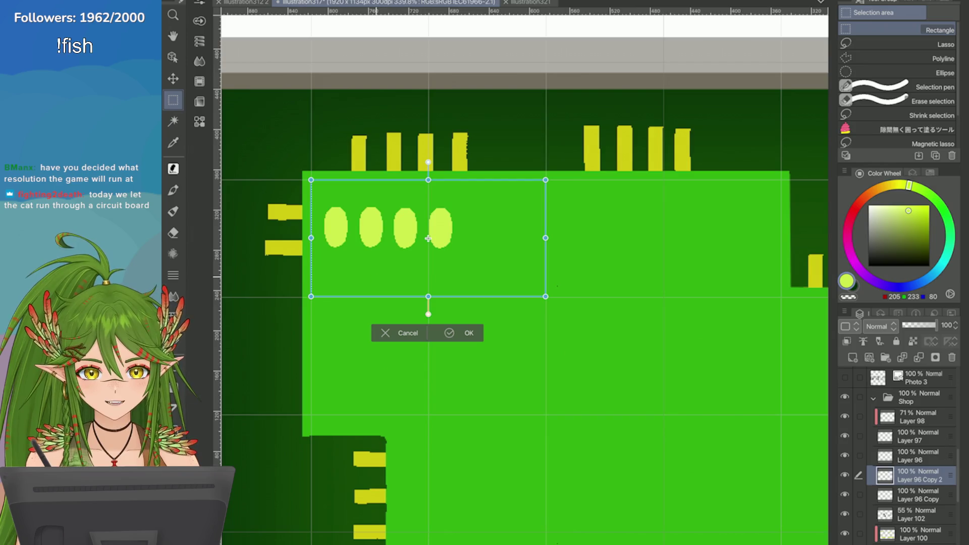
pyautogui.scroll(2, 310, 255)
pyautogui.moveTo(397, 265); pyautogui.dragTo(421, 266)
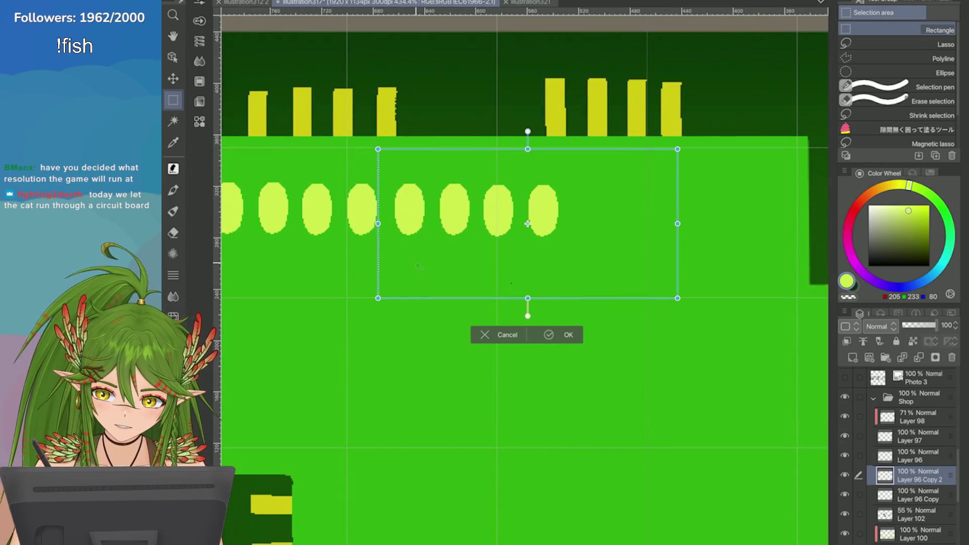
pyautogui.press('Return')
pyautogui.scroll(-3, 414, 267)
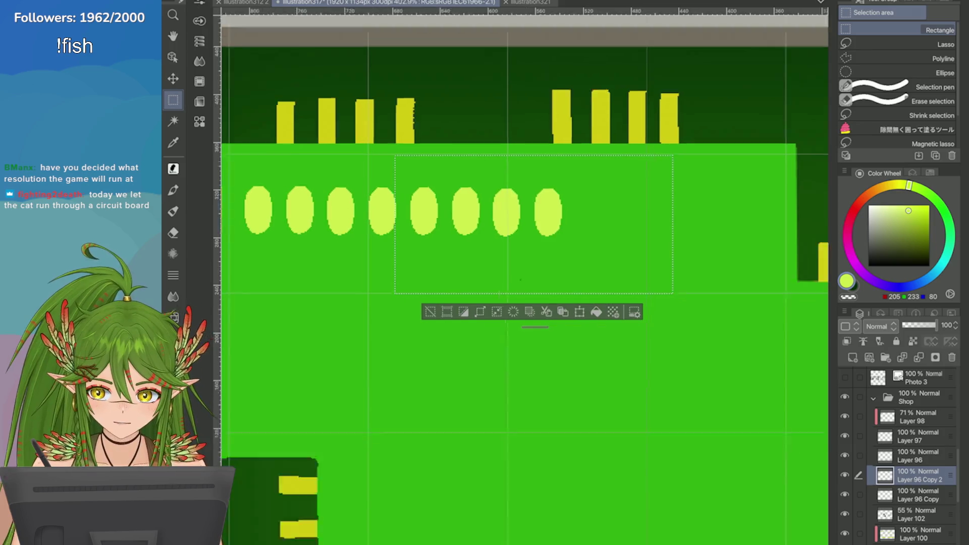
pyautogui.hotkey('ctrl', 'd')
pyautogui.scroll(-5, 555, 303)
pyautogui.scroll(5, 555, 303)
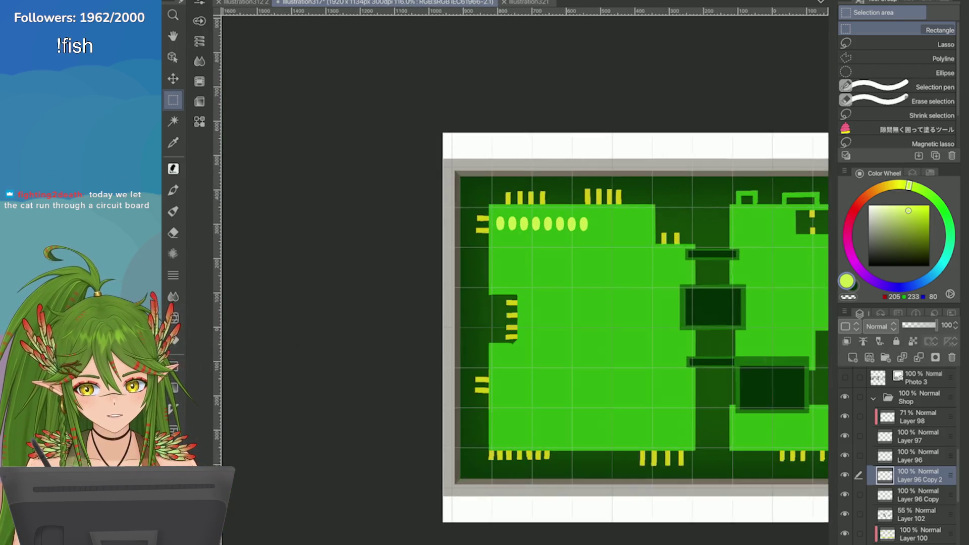
pyautogui.scroll(1, 561, 369)
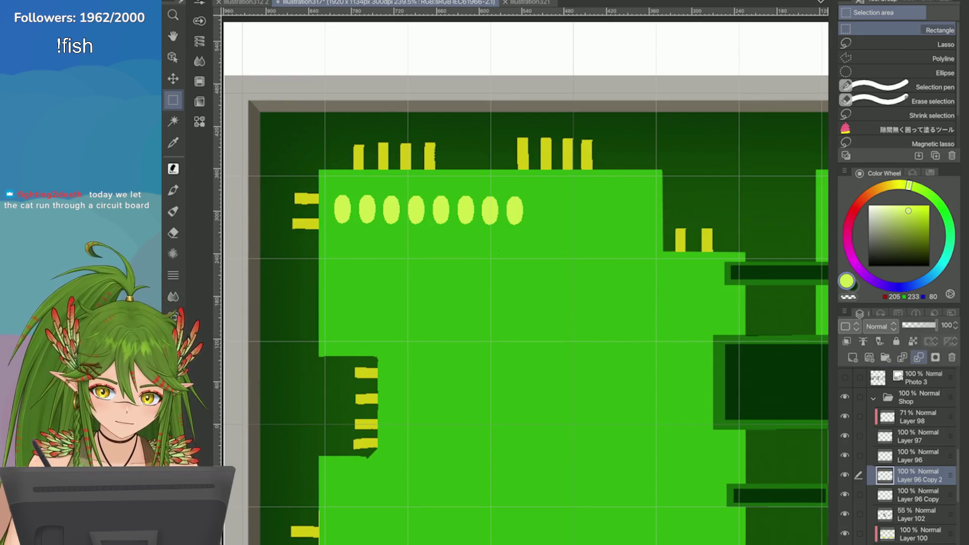
# Step: Copy the eight-oval row down into the board's middle, merge the layers, and save
pyautogui.click(879, 341)
pyautogui.rightClick(888, 475)
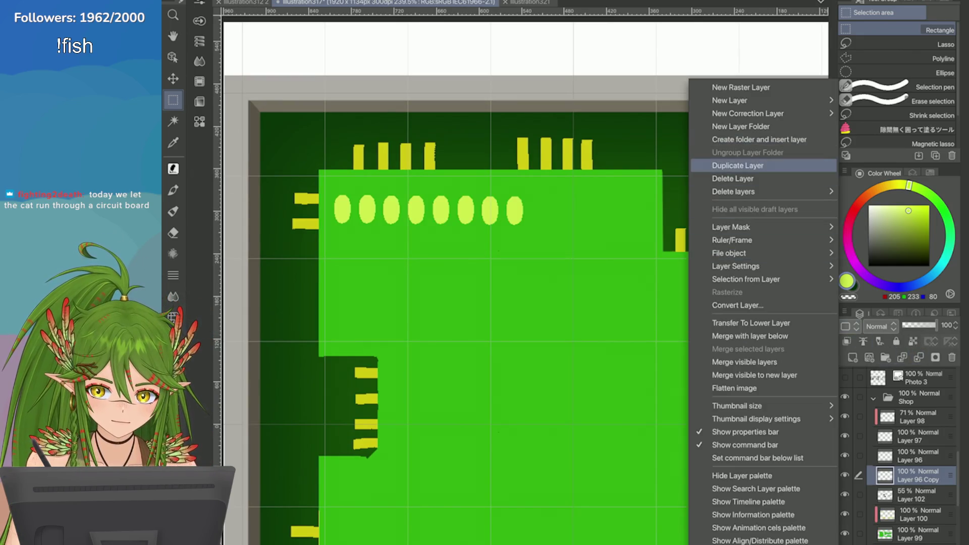
pyautogui.click(707, 162)
pyautogui.hotkey('ctrl', 't')
pyautogui.moveTo(364, 213)
pyautogui.mouseDown()
pyautogui.moveTo(434, 280)
pyautogui.moveTo(495, 275)
pyautogui.moveTo(480, 285)
pyautogui.moveTo(500, 331)
pyautogui.moveTo(530, 350)
pyautogui.mouseUp()
pyautogui.click(582, 377)
pyautogui.hotkey('ctrl', '-')
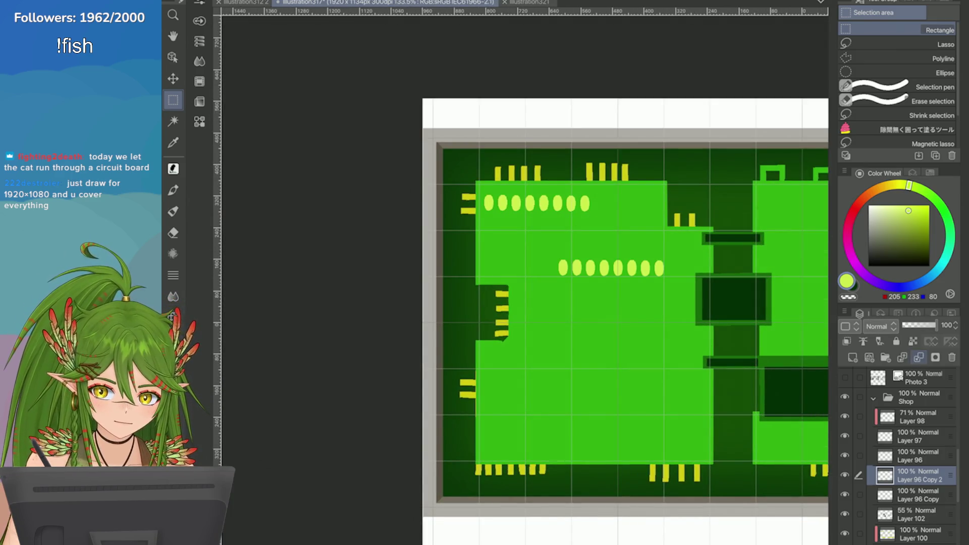
pyautogui.click(913, 342)
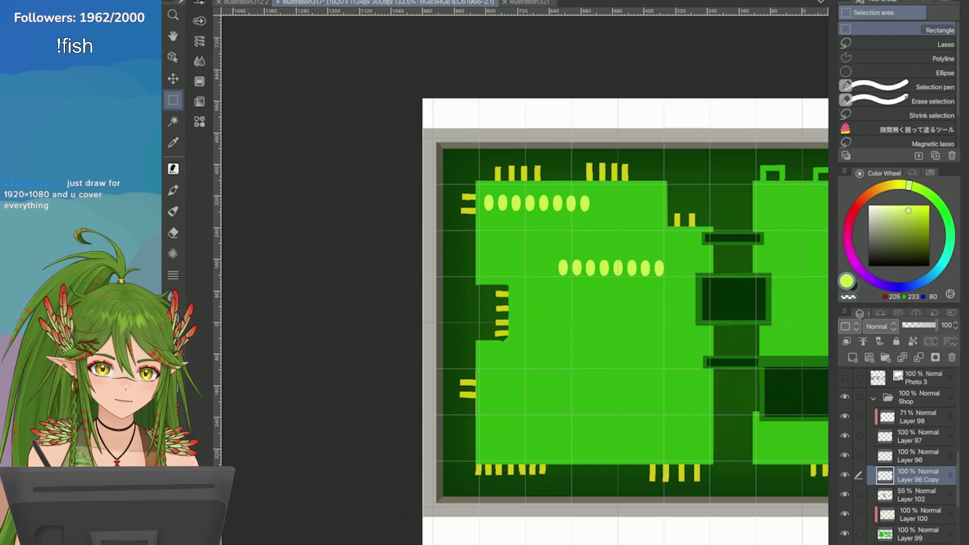
pyautogui.hotkey('ctrl', 's')
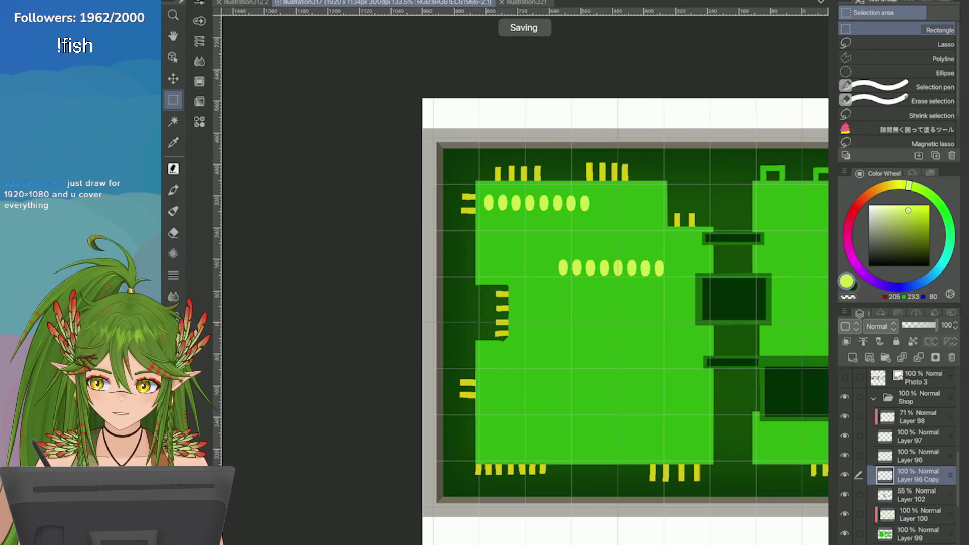
pyautogui.press('p')
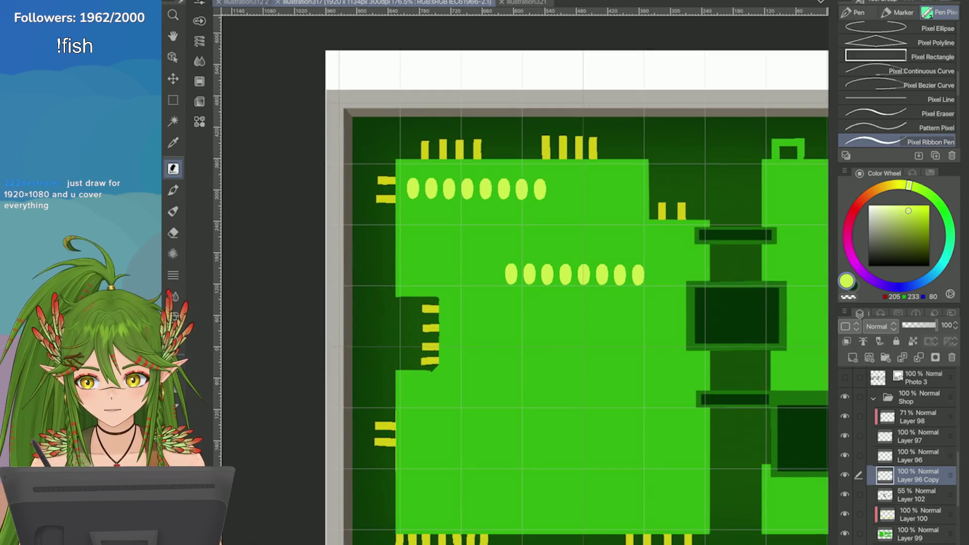
# Step: Look over the other open illustrations, including the forest map, then return to the circuit board
pyautogui.click(245, 2)
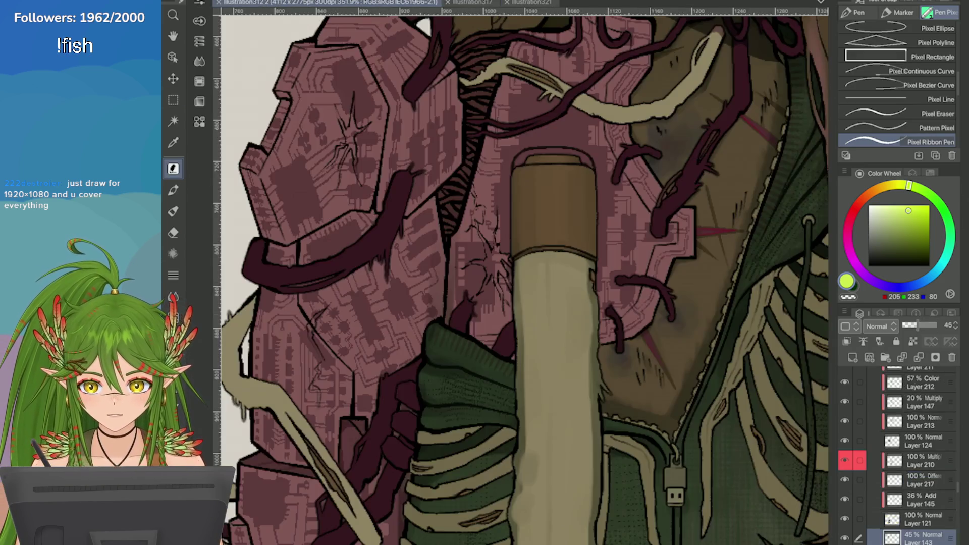
pyautogui.click(530, 2)
pyautogui.scroll(-4, 525, 237)
pyautogui.scroll(3, 525, 237)
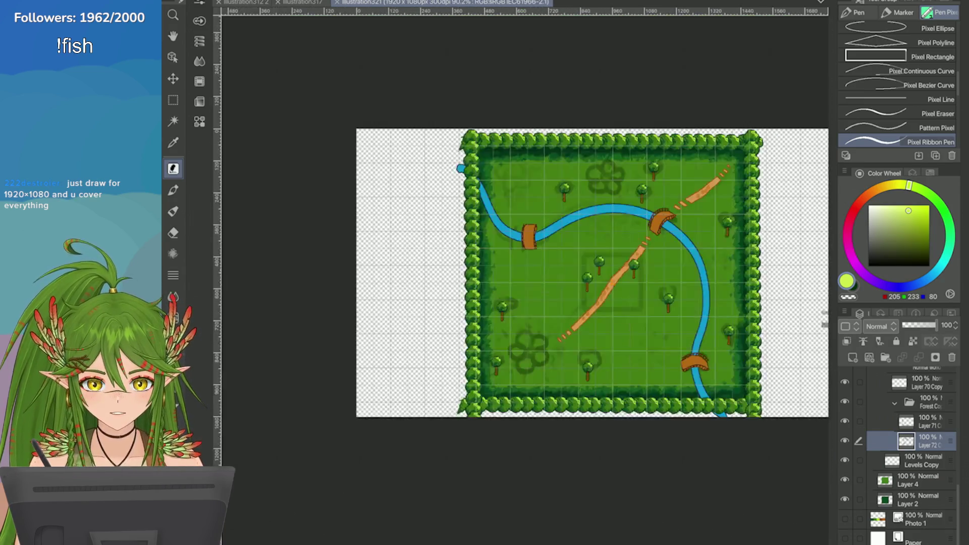
pyautogui.scroll(2, 525, 252)
pyautogui.click(329, 3)
pyautogui.scroll(-3, 361, 204)
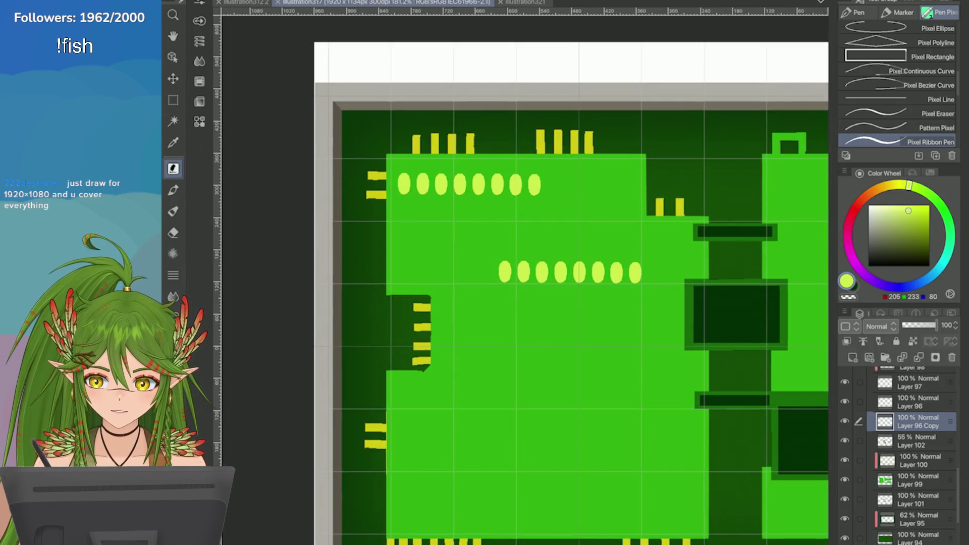
pyautogui.scroll(4, 361, 204)
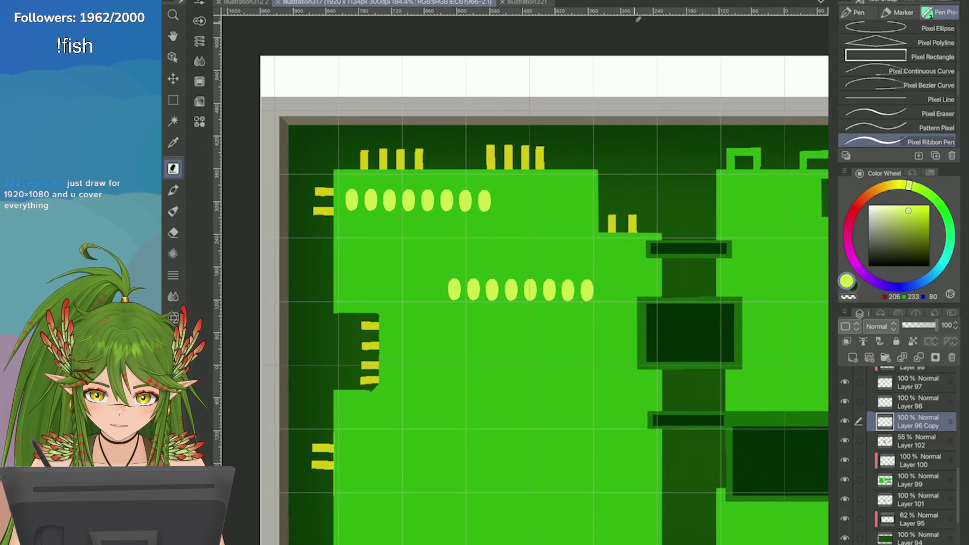
# Step: Try three short traces down from the first upper oval, undoing each one
pyautogui.moveTo(351, 191); pyautogui.dragTo(353, 237)
pyautogui.hotkey('ctrl', 'z')
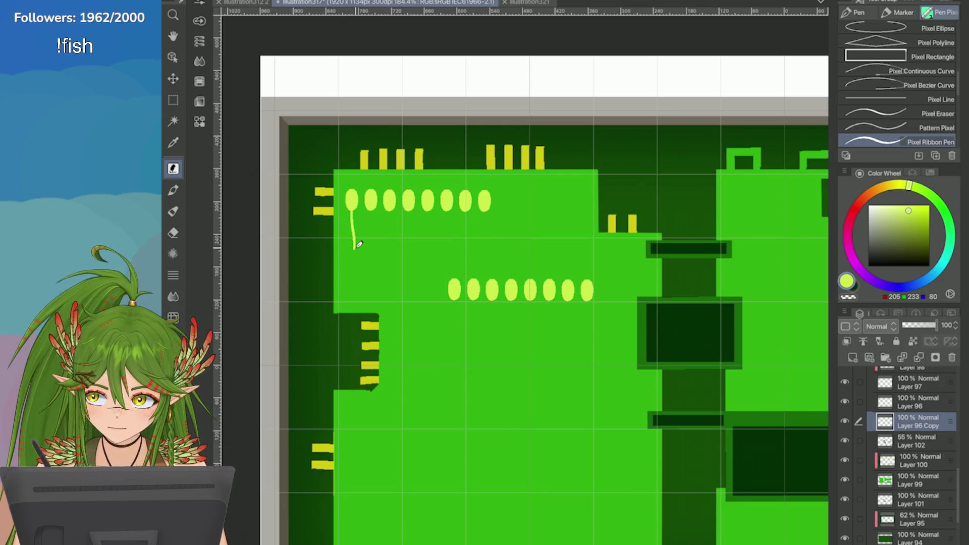
pyautogui.moveTo(355, 245); pyautogui.dragTo(354, 248)
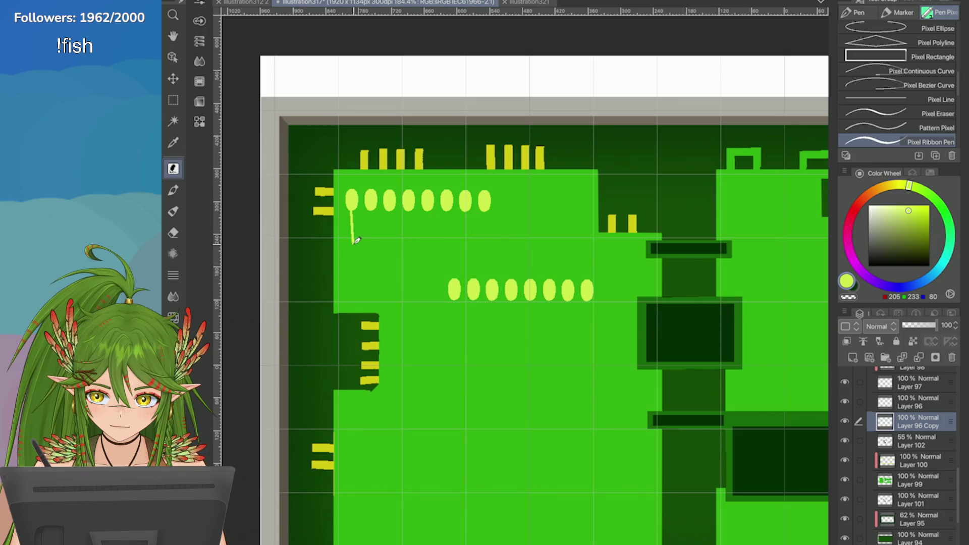
pyautogui.hotkey('ctrl', 'z')
pyautogui.moveTo(355, 197); pyautogui.dragTo(354, 240)
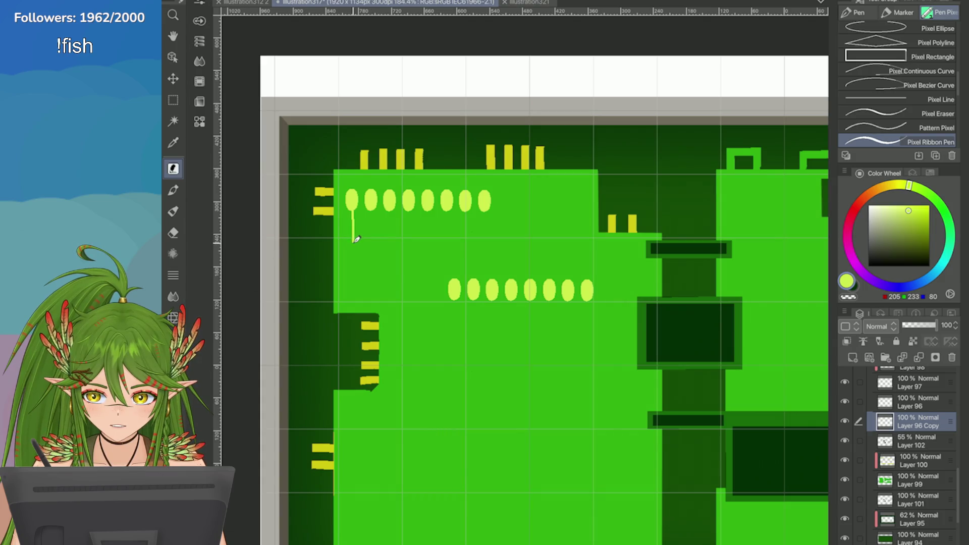
pyautogui.hotkey('ctrl', 'z')
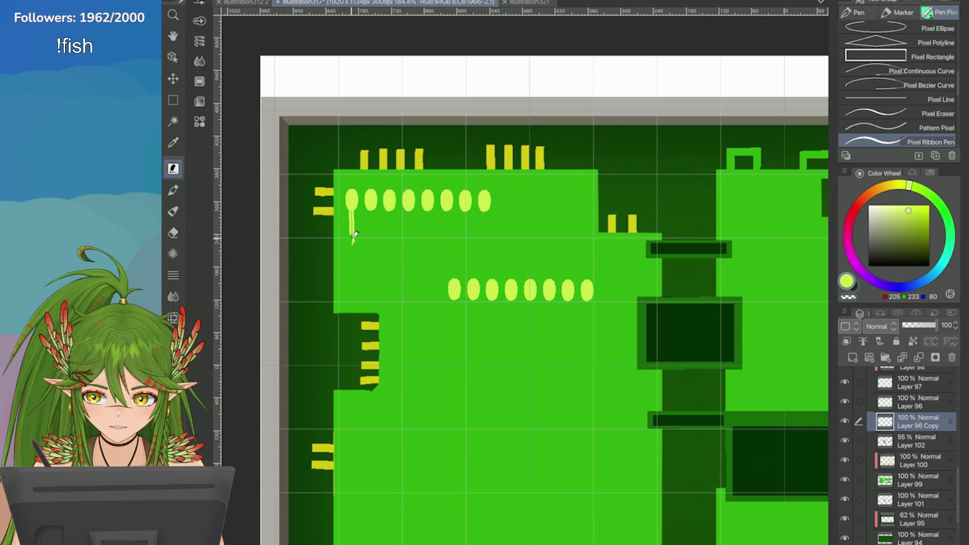
# Step: Try an L-shaped trace from the first oval to the lower row, then undo it
pyautogui.press('m')
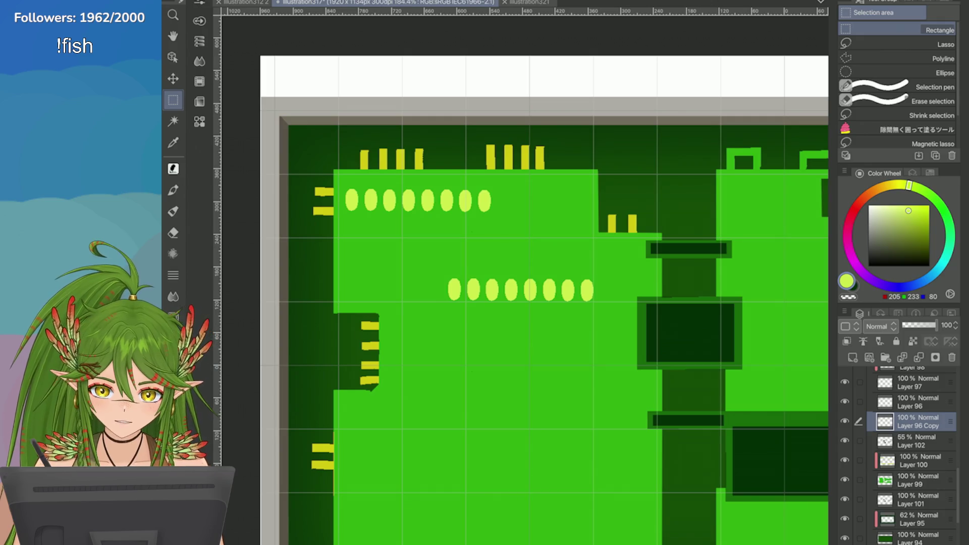
pyautogui.press('b')
pyautogui.scroll(2, 404, 269)
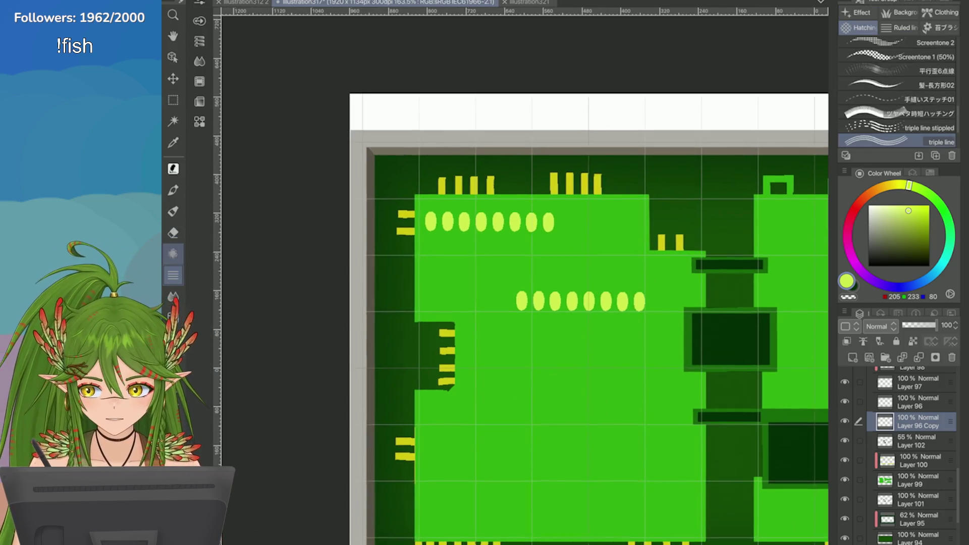
pyautogui.hotkey('ctrl', 'z')
pyautogui.moveTo(345, 201)
pyautogui.mouseDown()
pyautogui.moveTo(348, 267)
pyautogui.moveTo(359, 253)
pyautogui.moveTo(456, 267)
pyautogui.mouseUp()
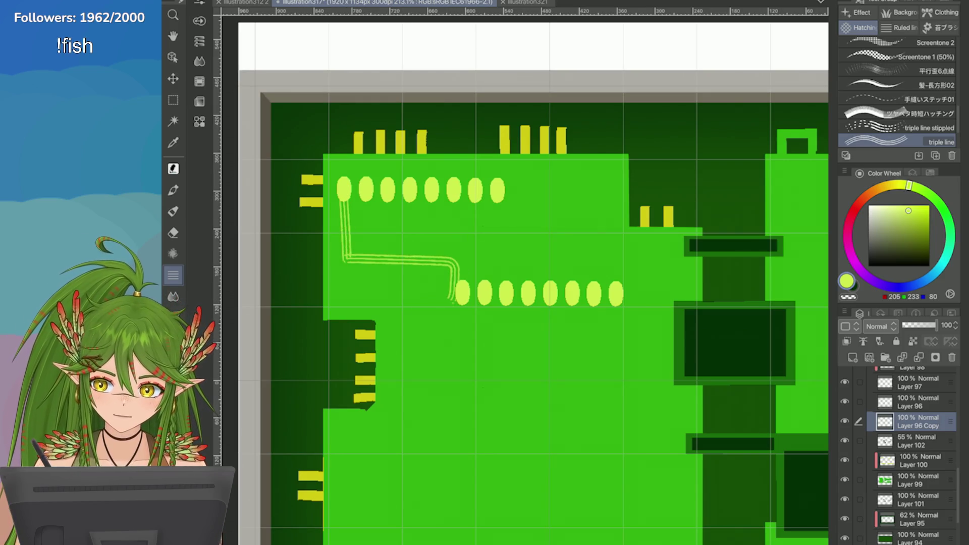
pyautogui.hotkey('ctrl', 'z')
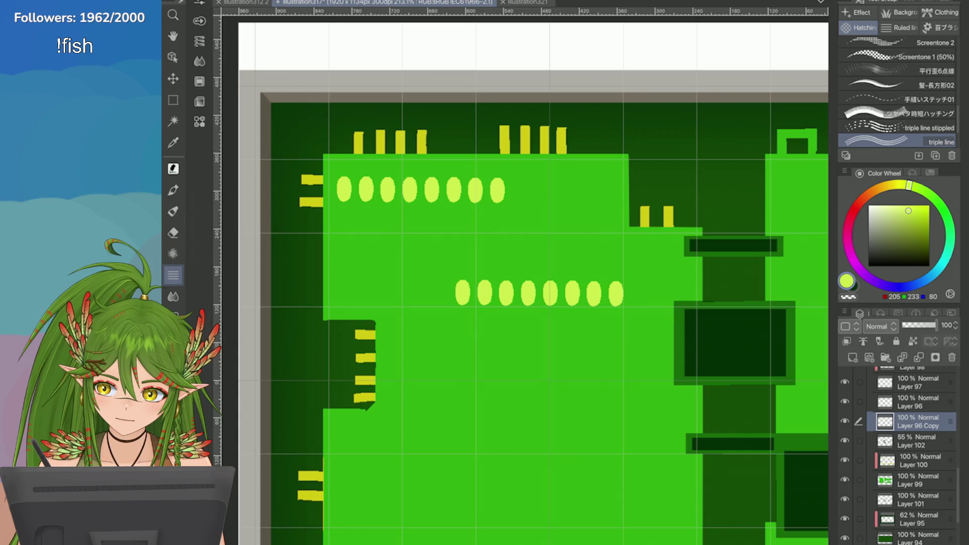
# Step: Test vertical straight lines below the first oval with the Straight line tool, undoing them
pyautogui.press('u')
pyautogui.moveTo(362, 230); pyautogui.dragTo(374, 327)
pyautogui.hotkey('ctrl', 'z')
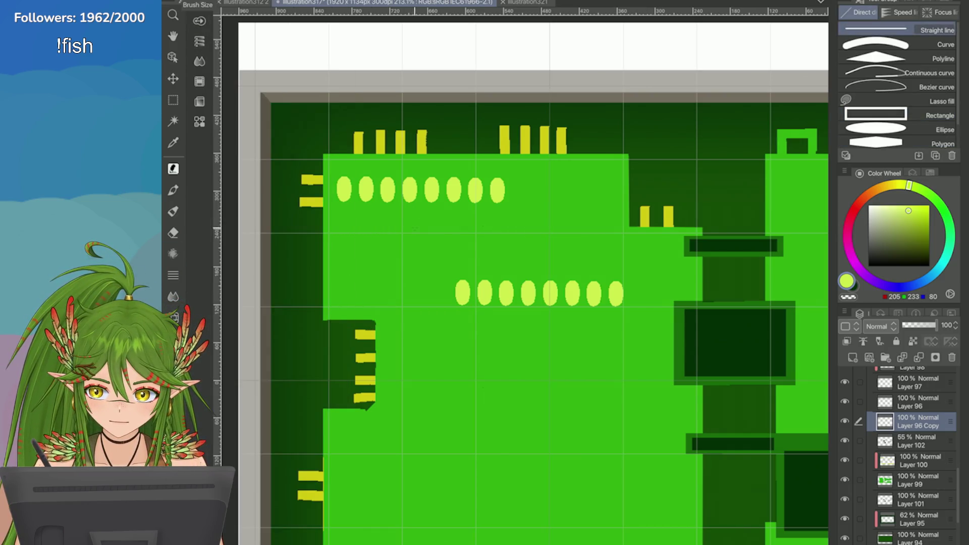
pyautogui.moveTo(410, 229); pyautogui.dragTo(412, 339)
pyautogui.hotkey('ctrl', 'z')
# Step: Pick a different line thickness from the Brush Size list and test short lines below the pad
pyautogui.click(199, 5)
pyautogui.moveTo(345, 197); pyautogui.dragTo(344, 220)
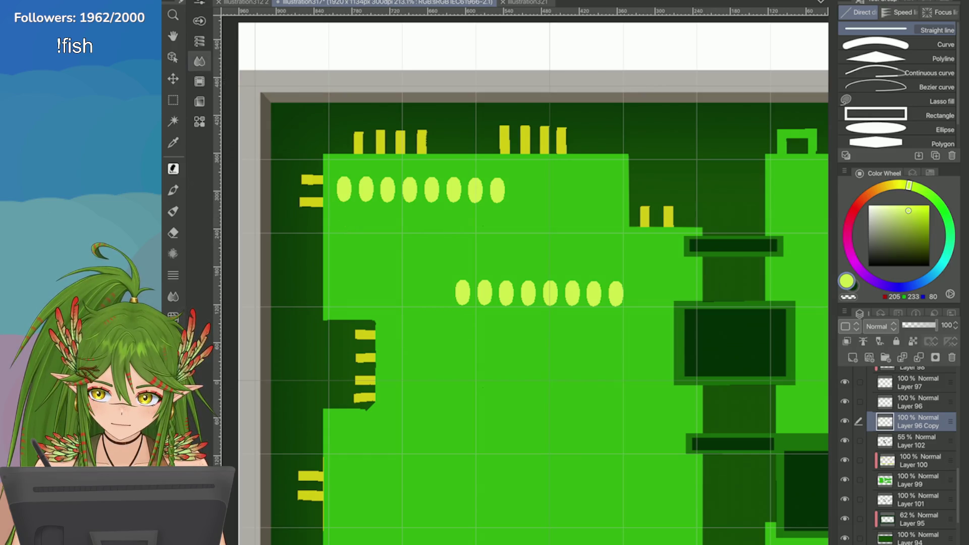
pyautogui.click(199, 6)
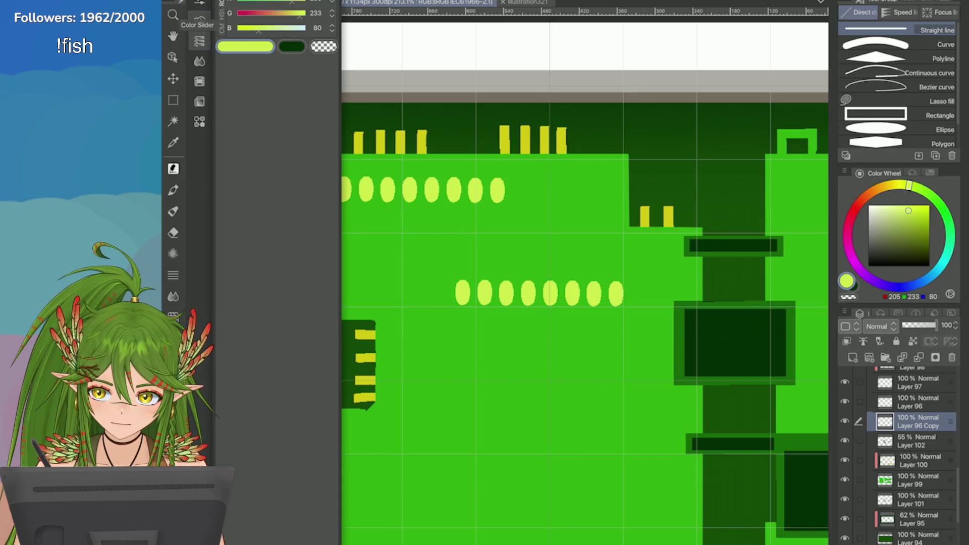
pyautogui.click(200, 21)
pyautogui.click(226, 24)
pyautogui.moveTo(344, 196)
pyautogui.mouseDown()
pyautogui.moveTo(347, 240)
pyautogui.moveTo(343, 199)
pyautogui.mouseUp()
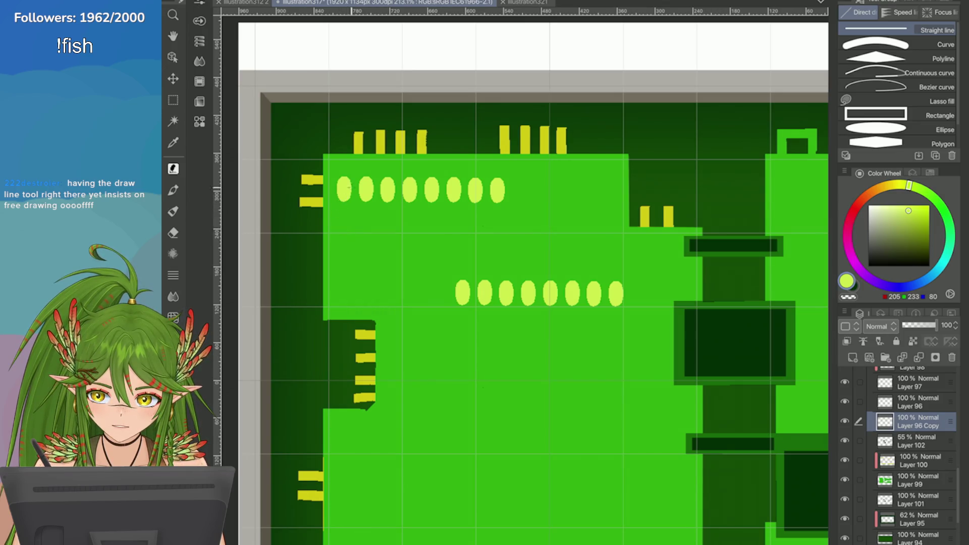
pyautogui.hotkey('ctrl', '+')
pyautogui.moveTo(409, 216)
pyautogui.mouseDown()
pyautogui.moveTo(409, 260)
pyautogui.moveTo(409, 216)
pyautogui.mouseUp()
pyautogui.click(200, 3)
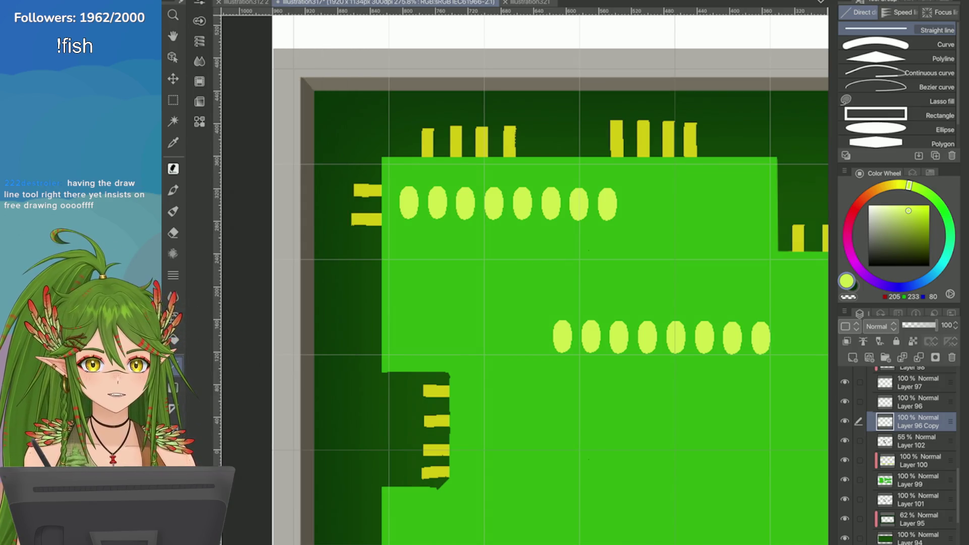
pyautogui.scroll(2, 525, 272)
# Step: Draw the vertical run below the first upper pad and the horizontal run across, with retries
pyautogui.moveTo(286, 202); pyautogui.dragTo(286, 256)
pyautogui.hotkey('ctrl', 'z')
pyautogui.moveTo(287, 201); pyautogui.dragTo(287, 256)
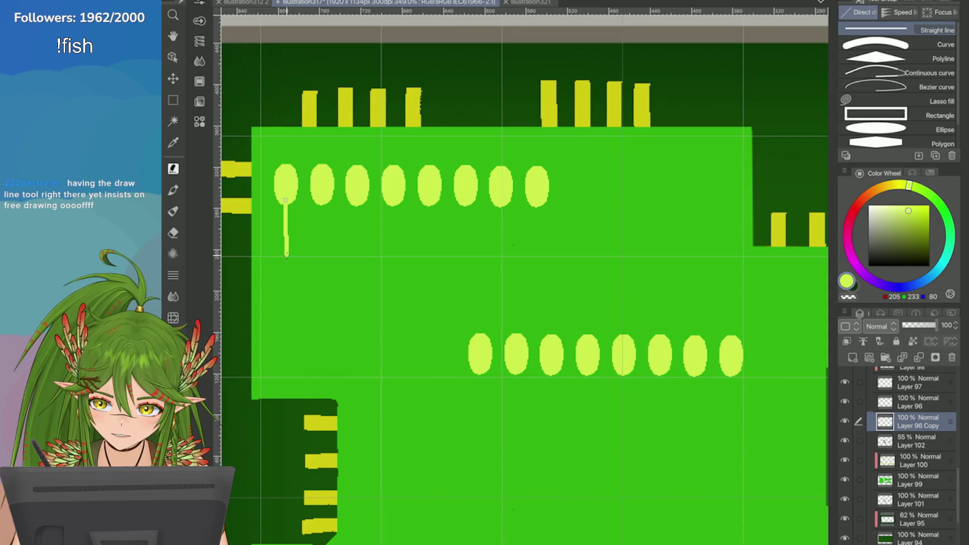
pyautogui.moveTo(286, 257)
pyautogui.mouseDown()
pyautogui.moveTo(325, 293)
pyautogui.moveTo(486, 321)
pyautogui.moveTo(477, 301)
pyautogui.moveTo(478, 346)
pyautogui.mouseUp()
pyautogui.hotkey('ctrl', 'z')
pyautogui.hotkey('ctrl', 'z')
pyautogui.moveTo(325, 292); pyautogui.dragTo(481, 294)
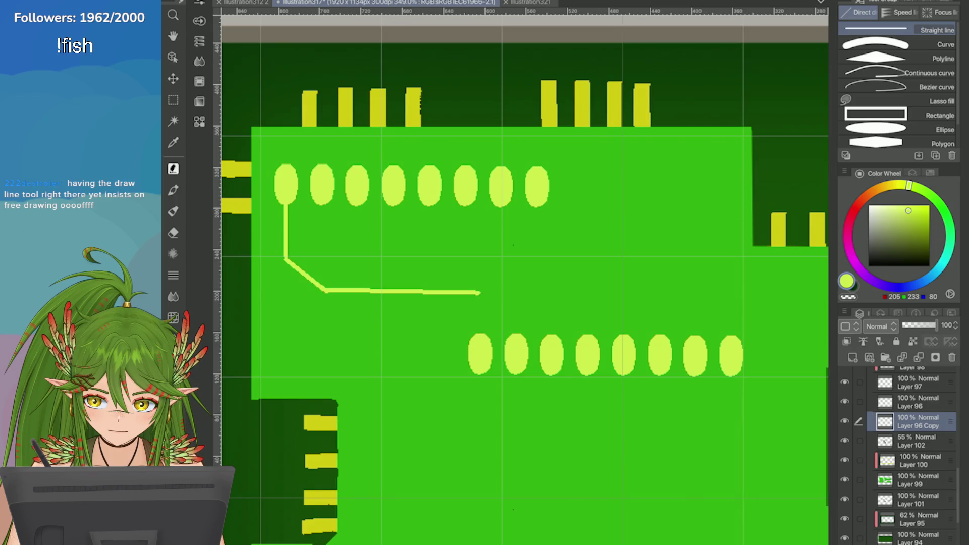
pyautogui.hotkey('ctrl', 'z')
pyautogui.moveTo(326, 291)
pyautogui.mouseDown()
pyautogui.moveTo(483, 290)
pyautogui.moveTo(479, 346)
pyautogui.mouseUp()
pyautogui.hotkey('ctrl', 'z')
pyautogui.hotkey('ctrl', 'z')
# Step: Drop the trace down into the first lower pad and fill in the corner with the pen
pyautogui.moveTo(480, 291); pyautogui.dragTo(480, 341)
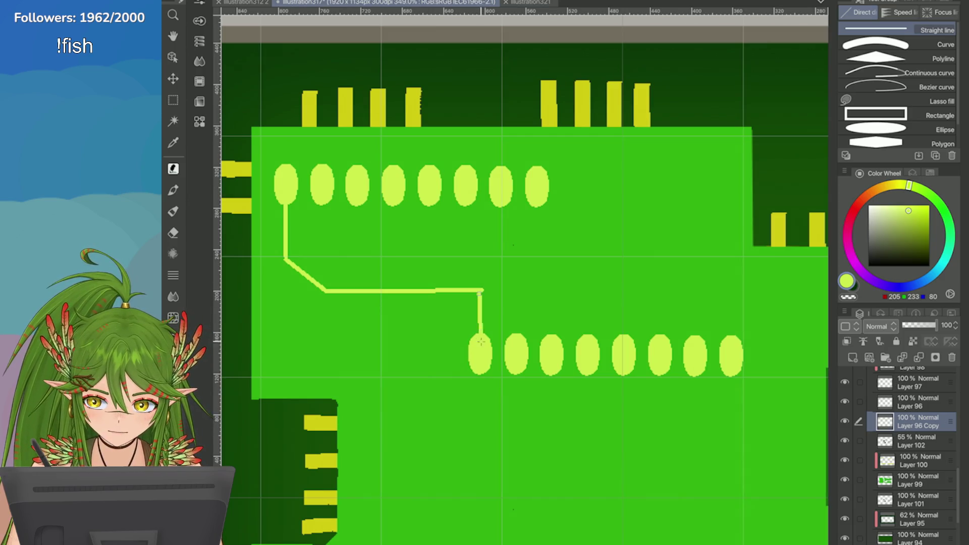
pyautogui.scroll(-5, 480, 348)
pyautogui.scroll(6, 454, 323)
pyautogui.press('e')
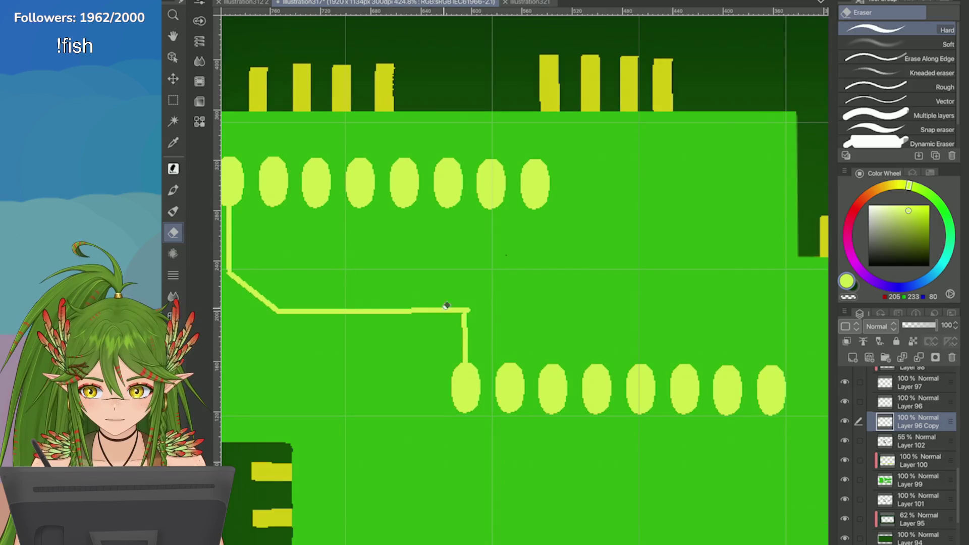
pyautogui.scroll(1, 469, 288)
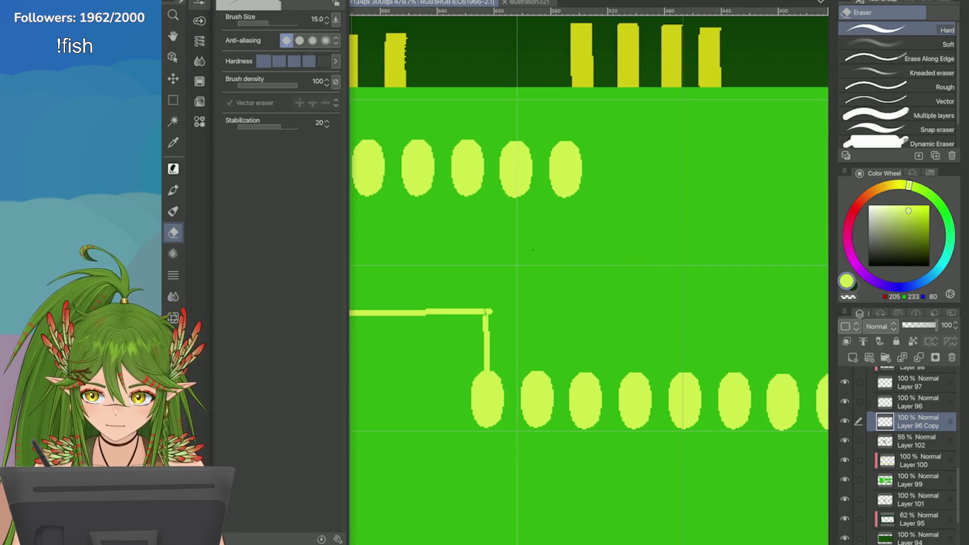
pyautogui.scroll(3, 493, 340)
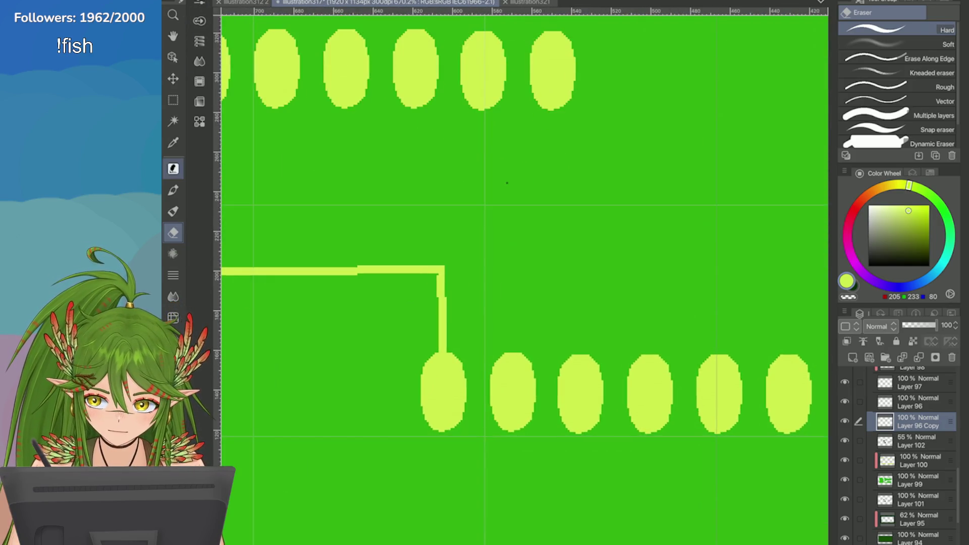
pyautogui.press('p')
pyautogui.moveTo(438, 275); pyautogui.dragTo(444, 290)
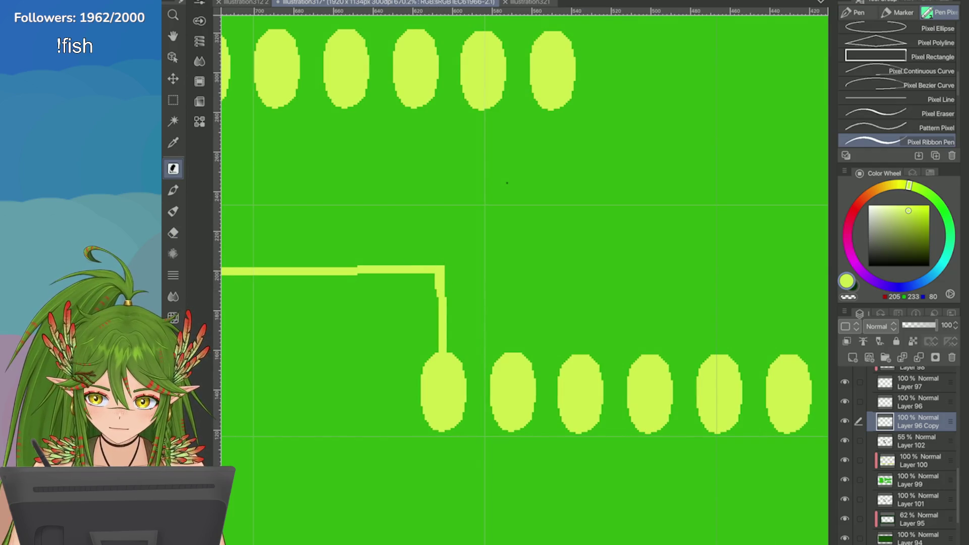
pyautogui.scroll(-3, 439, 229)
pyautogui.scroll(3, 439, 229)
pyautogui.press('u')
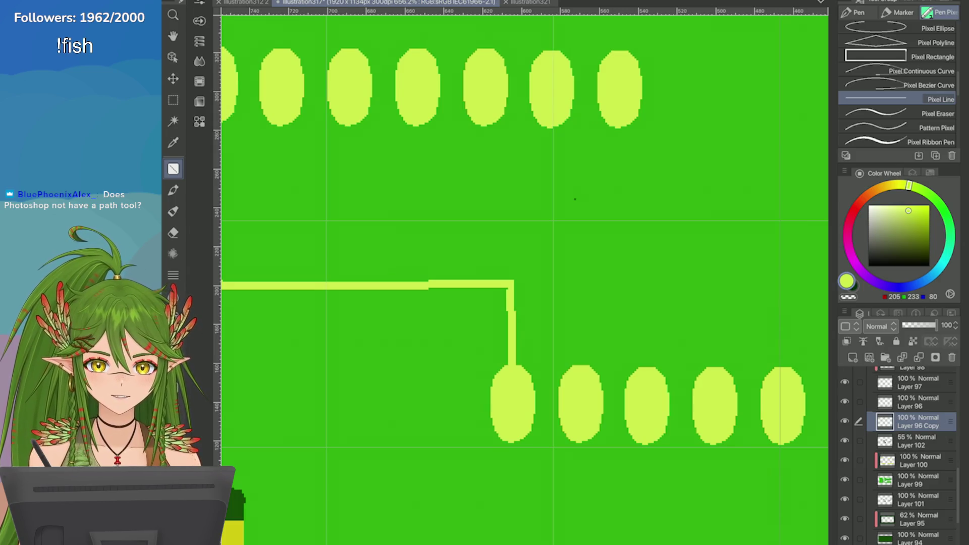
pyautogui.scroll(-6, 575, 199)
pyautogui.scroll(5, 392, 200)
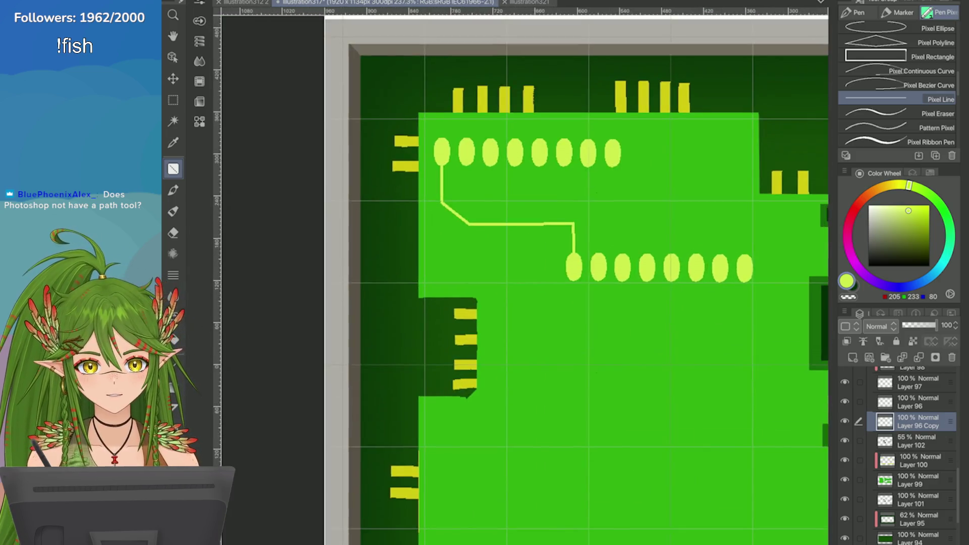
pyautogui.scroll(-3, 391, 201)
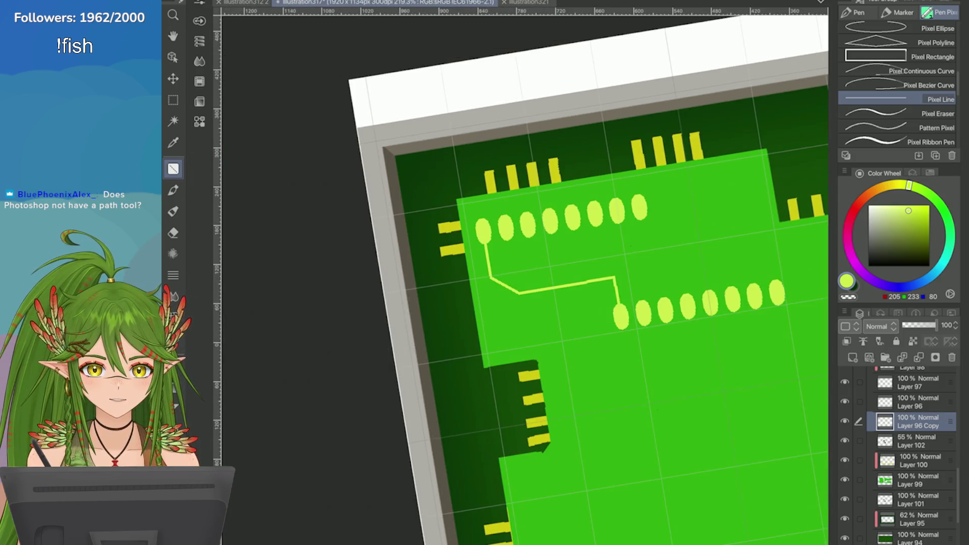
pyautogui.scroll(4, 566, 264)
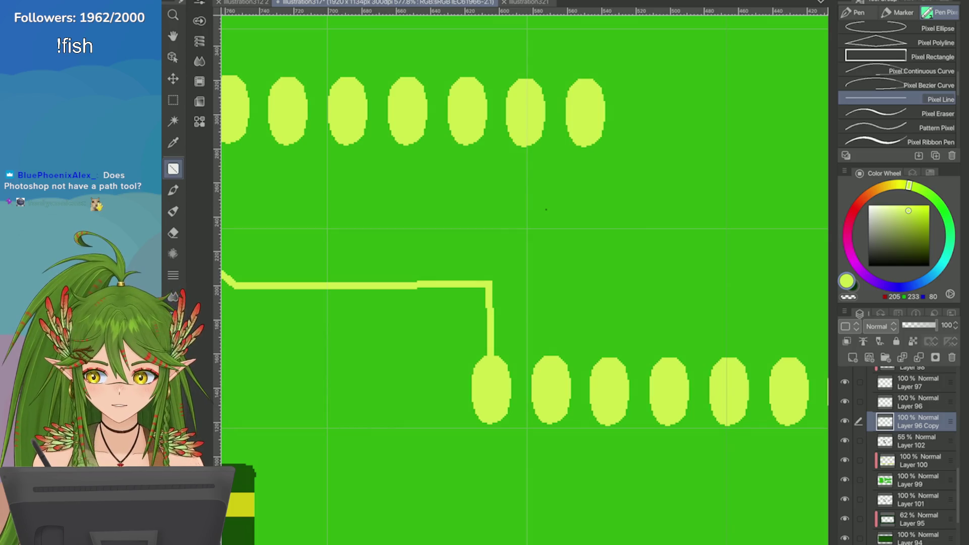
pyautogui.press('u')
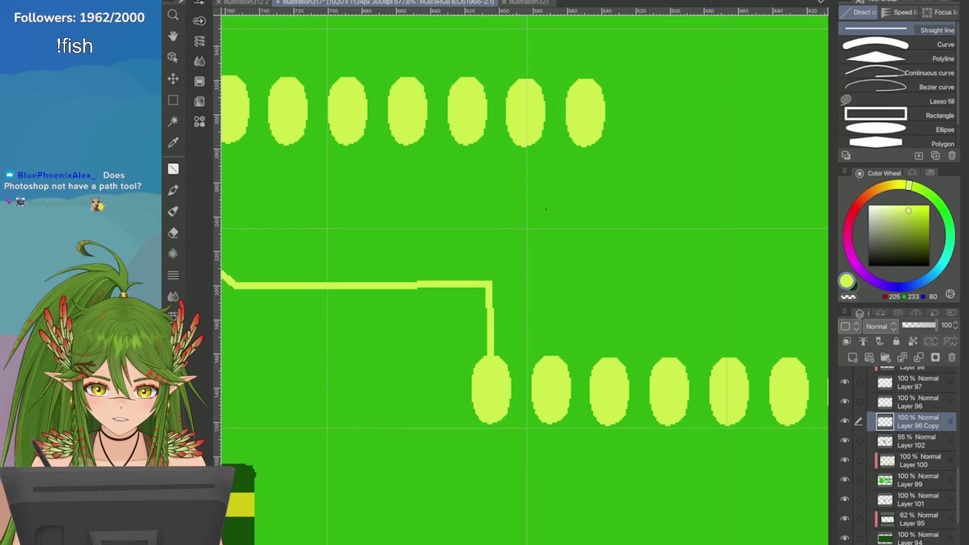
pyautogui.press('u')
pyautogui.press('u')
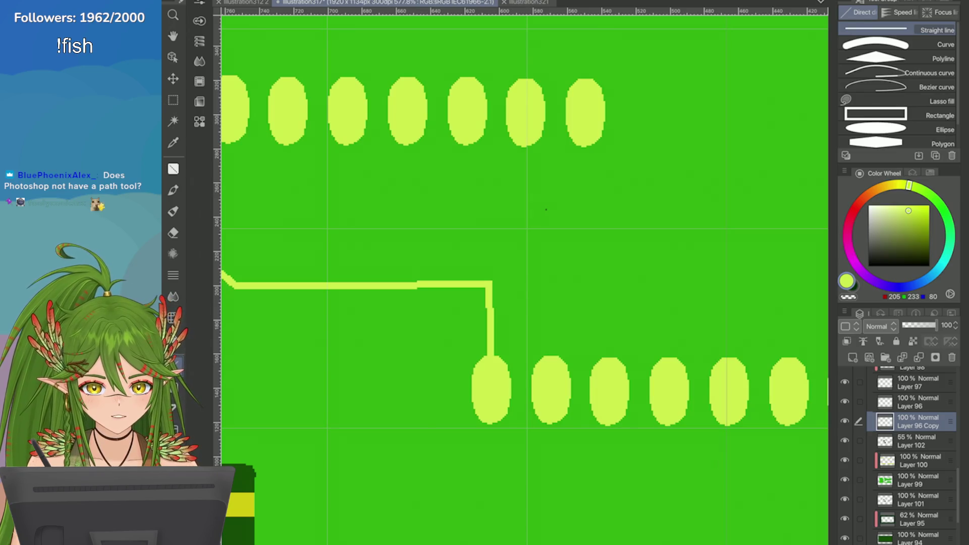
pyautogui.scroll(-3, 546, 209)
pyautogui.scroll(1, 542, 275)
pyautogui.scroll(-3, 542, 276)
pyautogui.scroll(2, 465, 269)
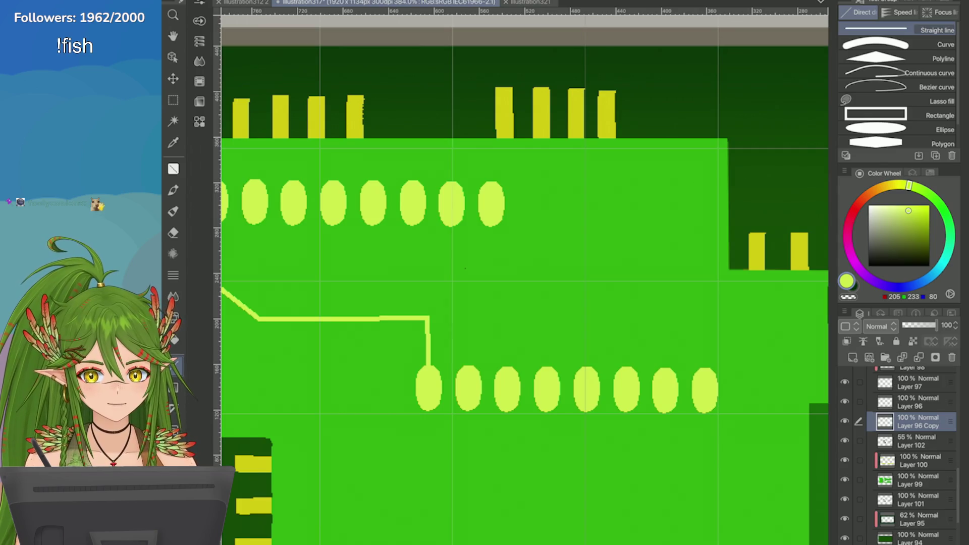
pyautogui.scroll(-3, 464, 268)
pyautogui.scroll(2, 553, 274)
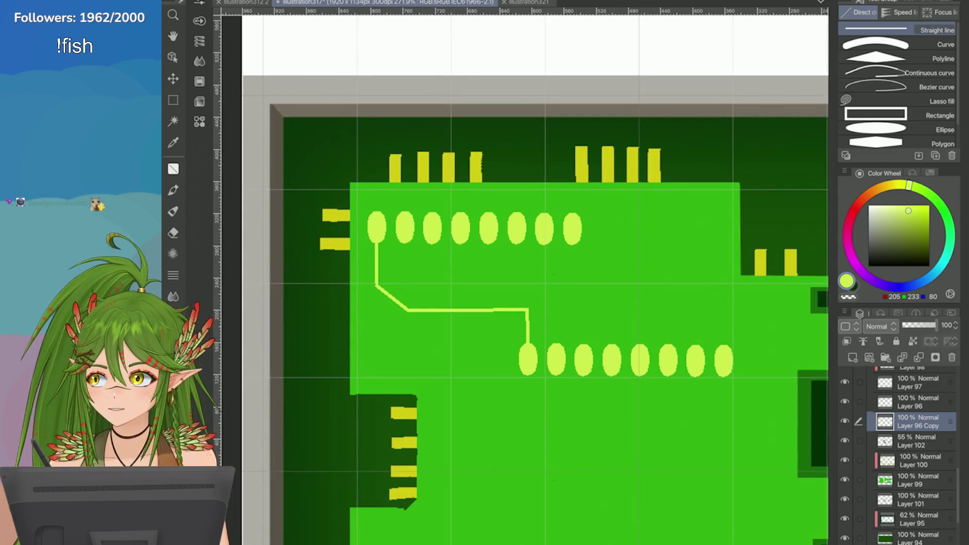
pyautogui.scroll(2, 554, 274)
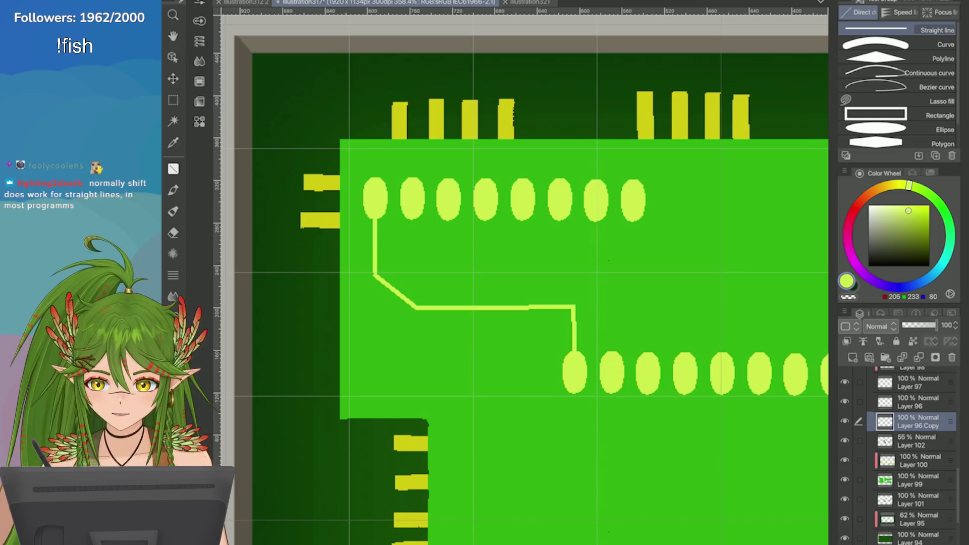
pyautogui.scroll(1, 554, 274)
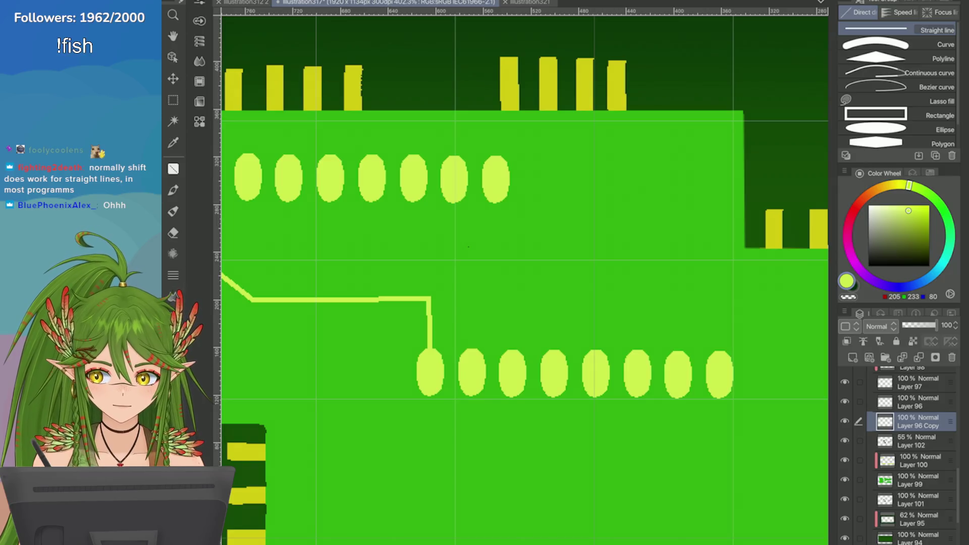
pyautogui.press('u')
pyautogui.moveTo(432, 258); pyautogui.dragTo(552, 319)
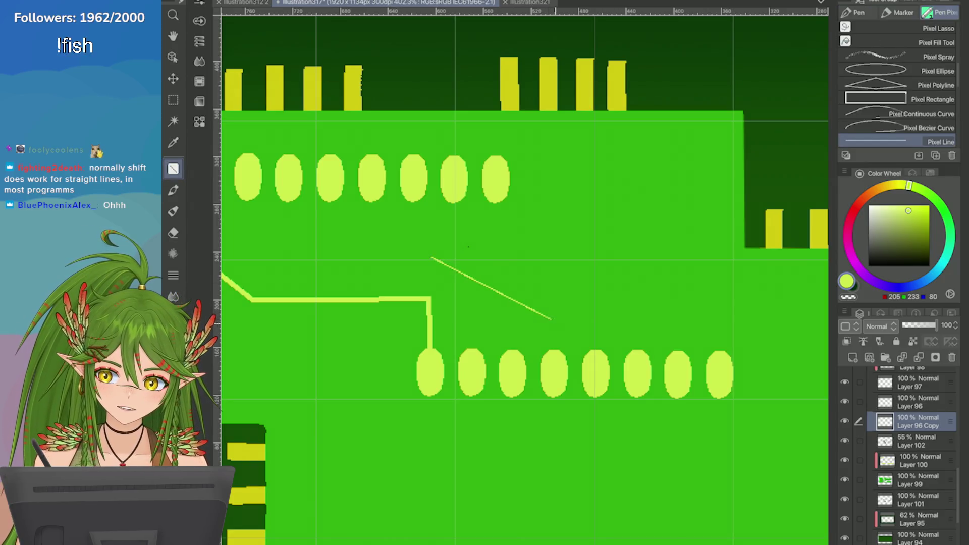
pyautogui.hotkey('ctrl', 'z')
pyautogui.scroll(-3, 899, 85)
pyautogui.click(931, 127)
pyautogui.moveTo(484, 222)
pyautogui.mouseDown()
pyautogui.moveTo(543, 226)
pyautogui.moveTo(722, 288)
pyautogui.mouseUp()
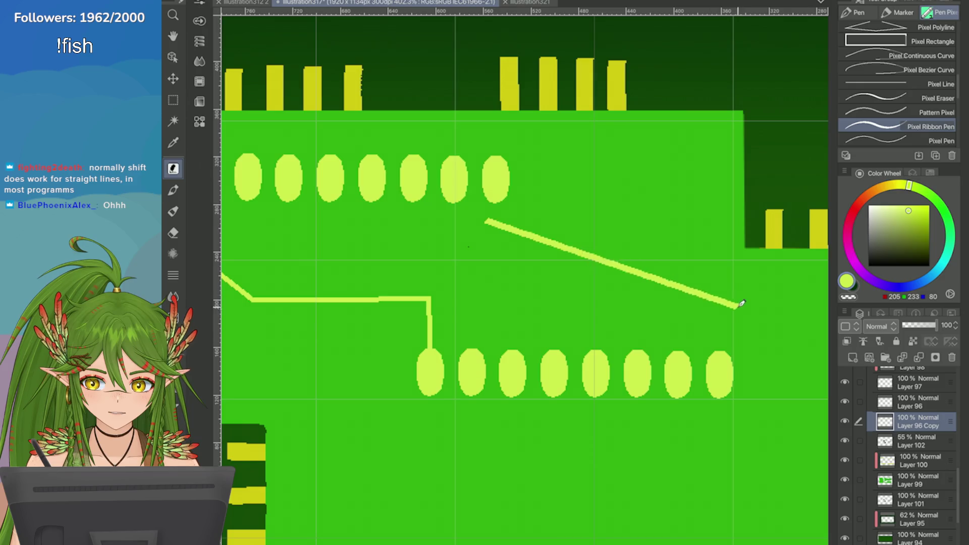
pyautogui.click(646, 356)
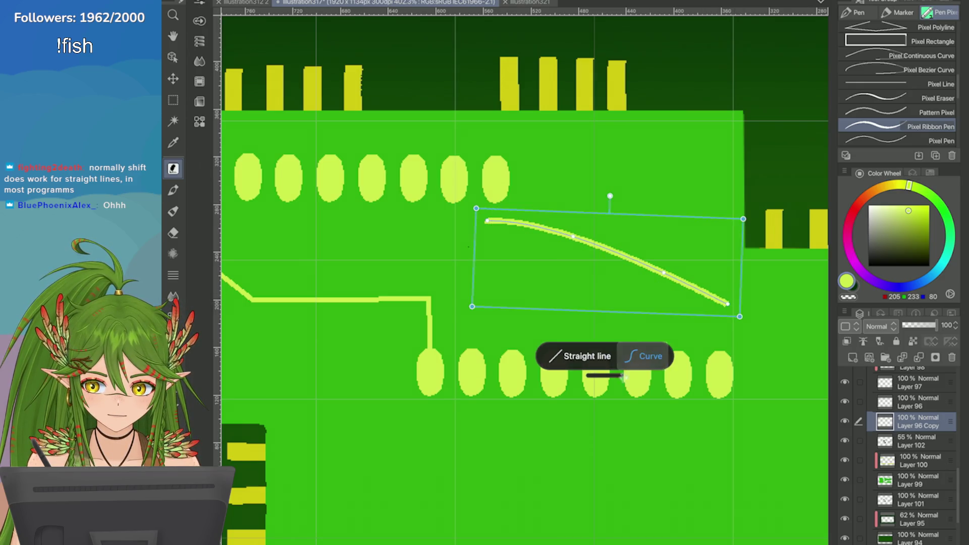
pyautogui.click(586, 356)
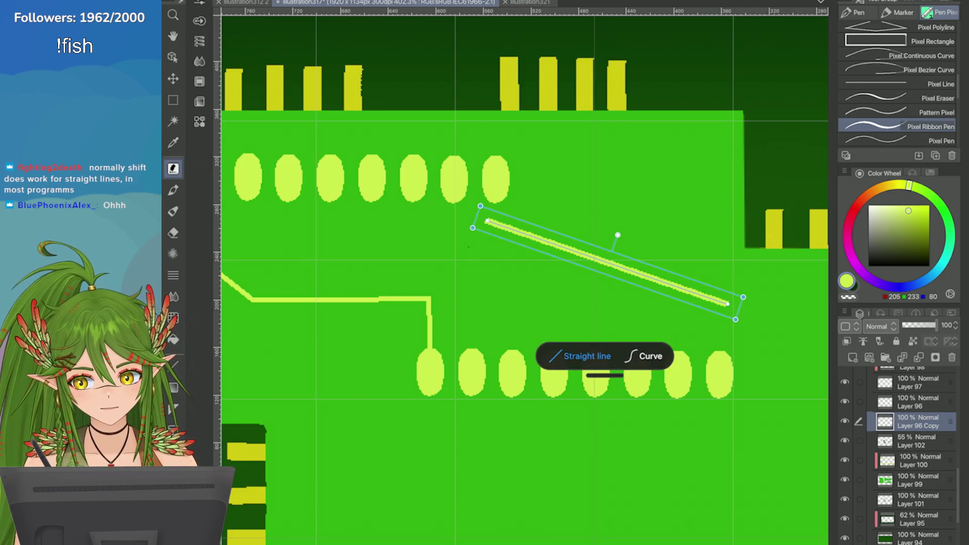
pyautogui.hotkey('ctrl', 'z')
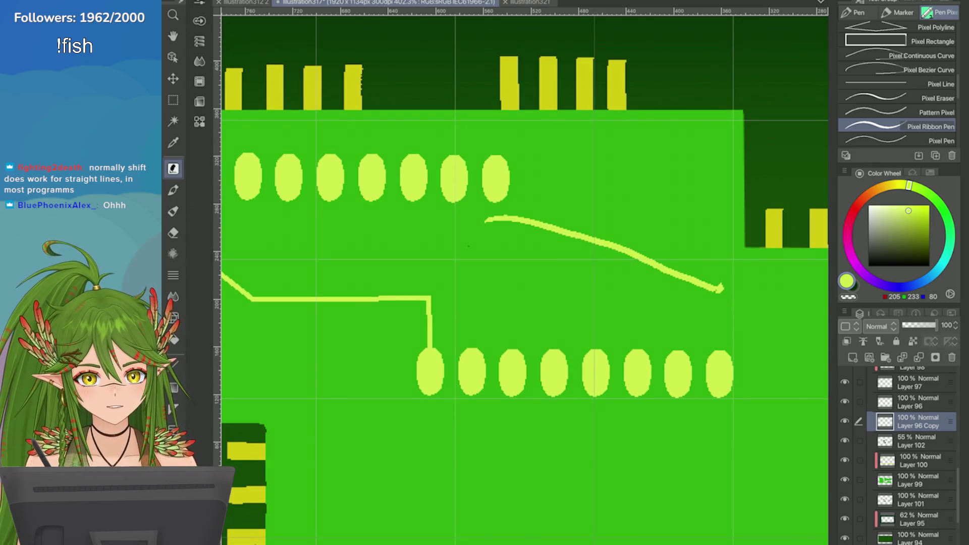
pyautogui.hotkey('ctrl', '-')
pyautogui.hotkey('ctrl', 'z')
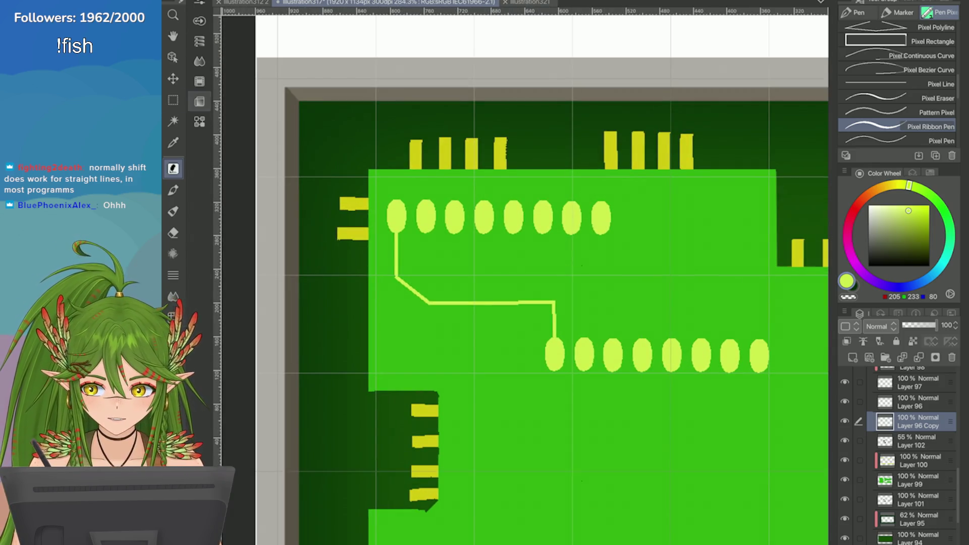
pyautogui.press('m')
pyautogui.scroll(2, 652, 364)
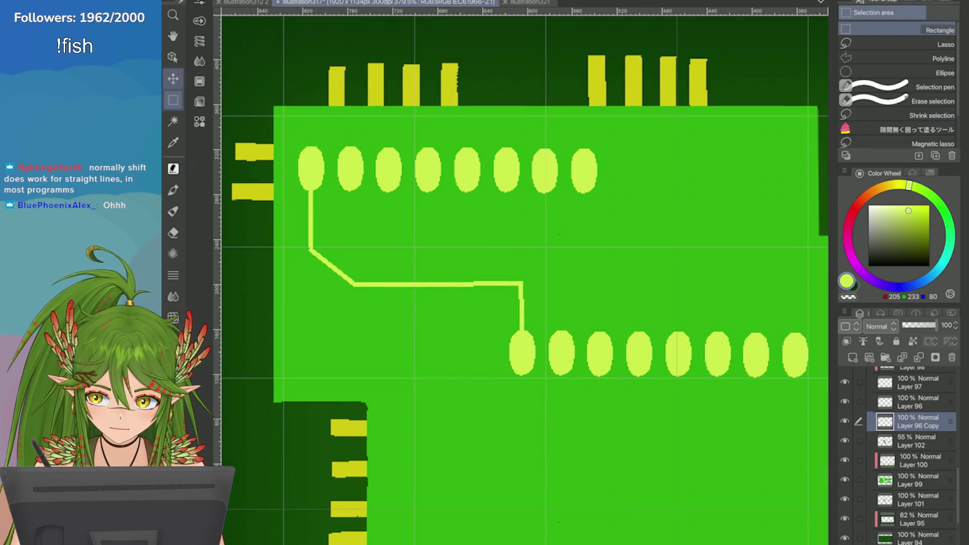
# Step: Draw a bent trace from the second upper pad down into the second lower pad
pyautogui.press('m')
pyautogui.moveTo(315, 186)
pyautogui.mouseDown()
pyautogui.moveTo(424, 316)
pyautogui.moveTo(522, 325)
pyautogui.moveTo(526, 251)
pyautogui.moveTo(467, 253)
pyautogui.mouseUp()
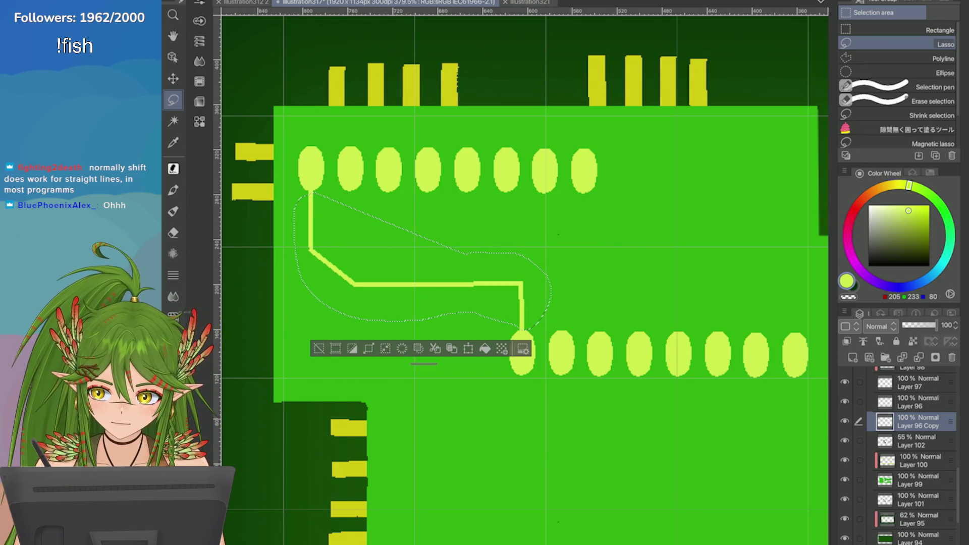
pyautogui.click(317, 349)
pyautogui.press('u')
pyautogui.hotkey('ctrl', 'z')
pyautogui.moveTo(348, 198)
pyautogui.mouseDown()
pyautogui.moveTo(352, 232)
pyautogui.moveTo(444, 230)
pyautogui.moveTo(352, 232)
pyautogui.moveTo(400, 268)
pyautogui.moveTo(352, 232)
pyautogui.moveTo(384, 259)
pyautogui.moveTo(558, 258)
pyautogui.moveTo(559, 332)
pyautogui.mouseUp()
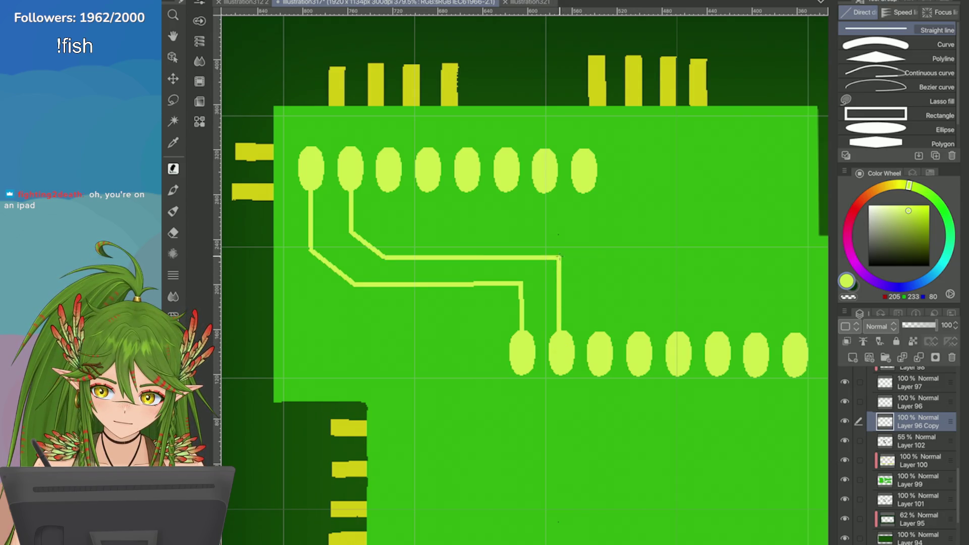
pyautogui.moveTo(561, 258); pyautogui.dragTo(562, 347)
# Step: Draw a vertical trace down from the rightmost lower pad
pyautogui.scroll(-5, 520, 277)
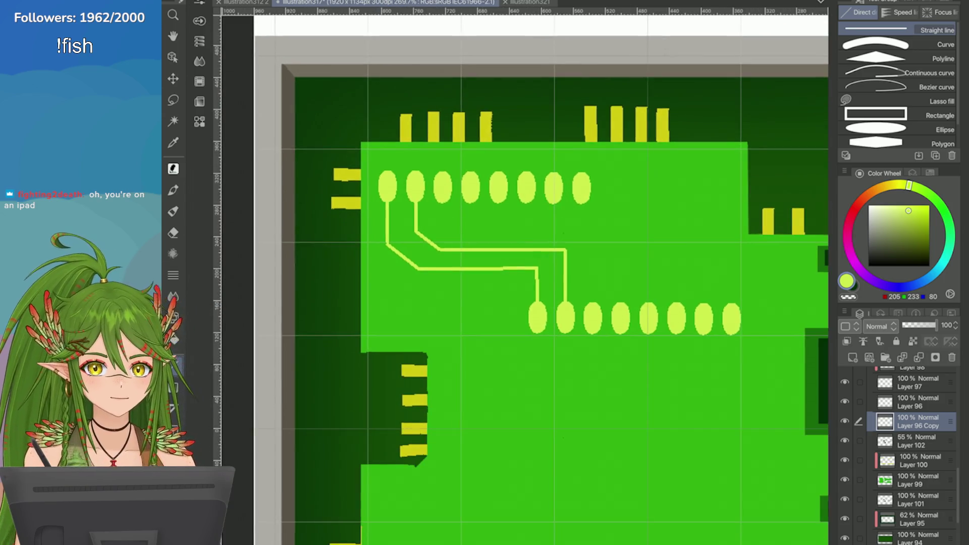
pyautogui.scroll(4, 520, 278)
pyautogui.scroll(-3, 751, 307)
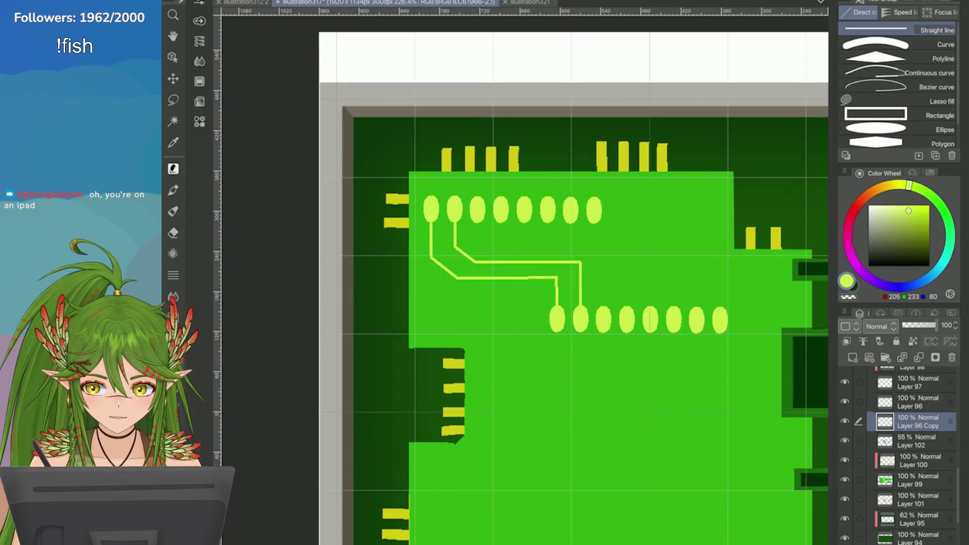
pyautogui.scroll(3, 821, 320)
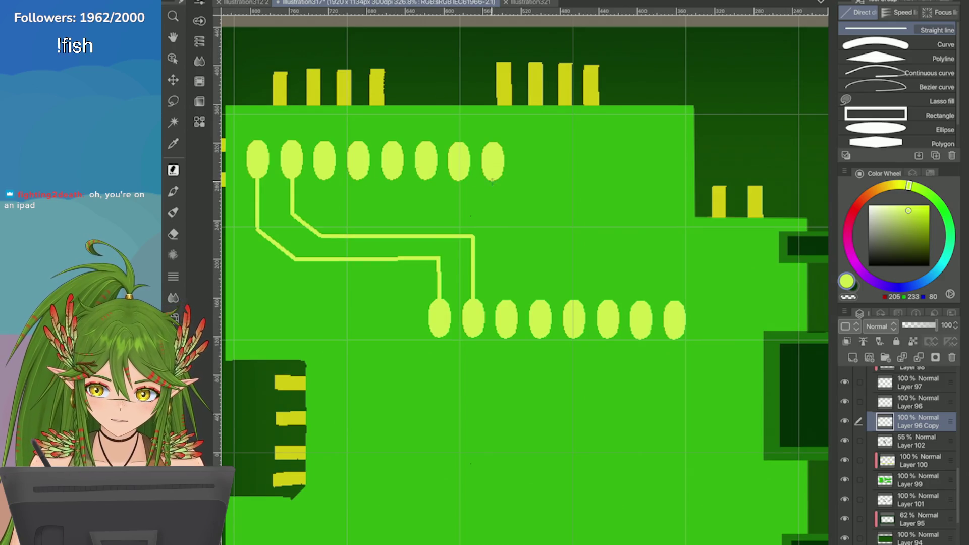
pyautogui.moveTo(676, 333); pyautogui.dragTo(677, 472)
# Step: Draw the vertical trace under the second-to-last lower pad, redrawing until its length fits
pyautogui.moveTo(641, 329); pyautogui.dragTo(641, 412)
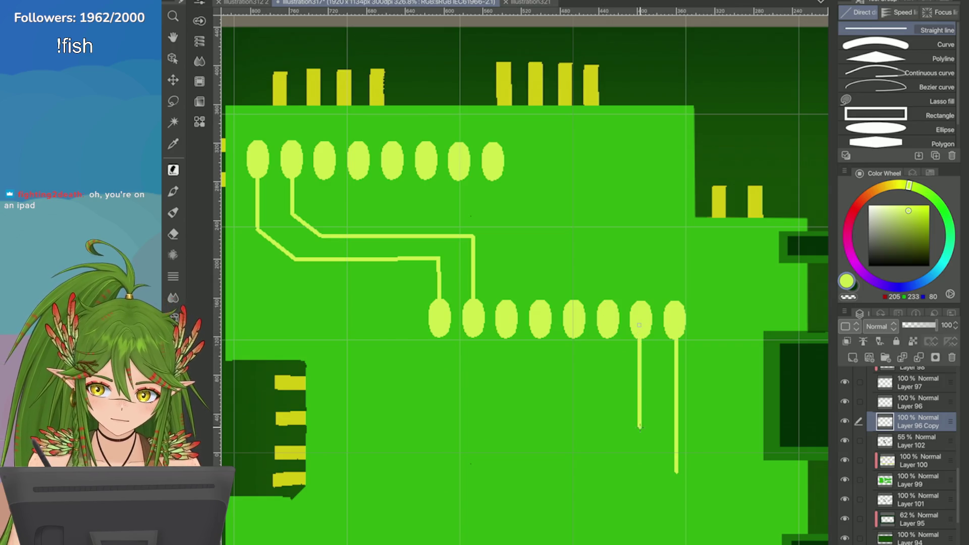
pyautogui.hotkey('ctrl', 'z')
pyautogui.moveTo(641, 329); pyautogui.dragTo(641, 439)
pyautogui.scroll(1, 505, 303)
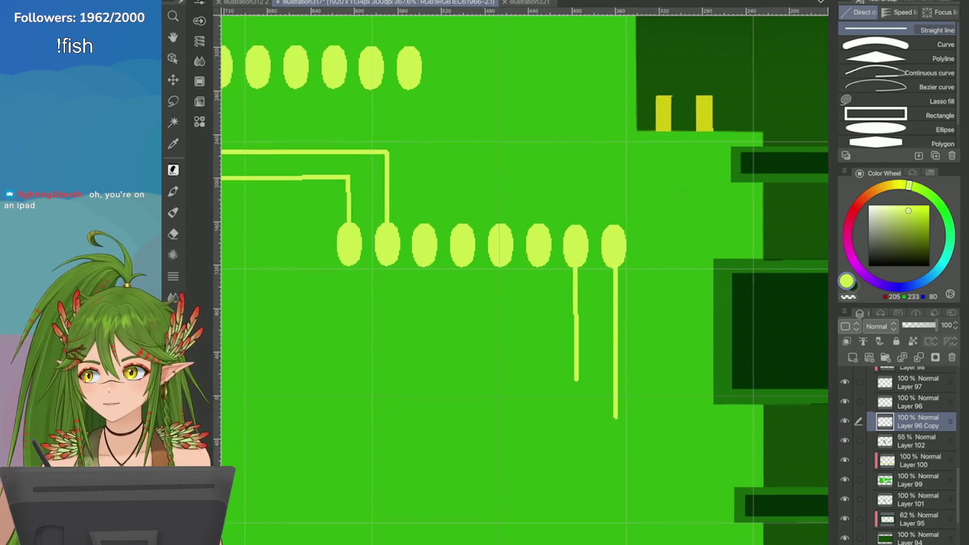
pyautogui.hotkey('ctrl', 'z')
pyautogui.moveTo(572, 371)
pyautogui.mouseDown()
pyautogui.moveTo(573, 256)
pyautogui.moveTo(574, 381)
pyautogui.mouseUp()
pyautogui.hotkey('ctrl', 'z')
pyautogui.hotkey('ctrl', 'z')
pyautogui.moveTo(573, 255); pyautogui.dragTo(574, 384)
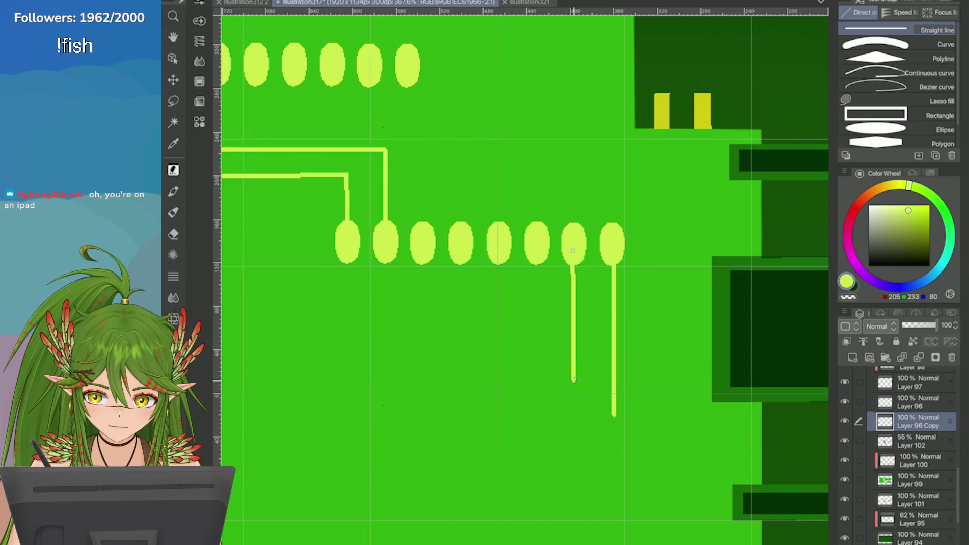
pyautogui.hotkey('ctrl', 'z')
pyautogui.moveTo(574, 257); pyautogui.dragTo(574, 383)
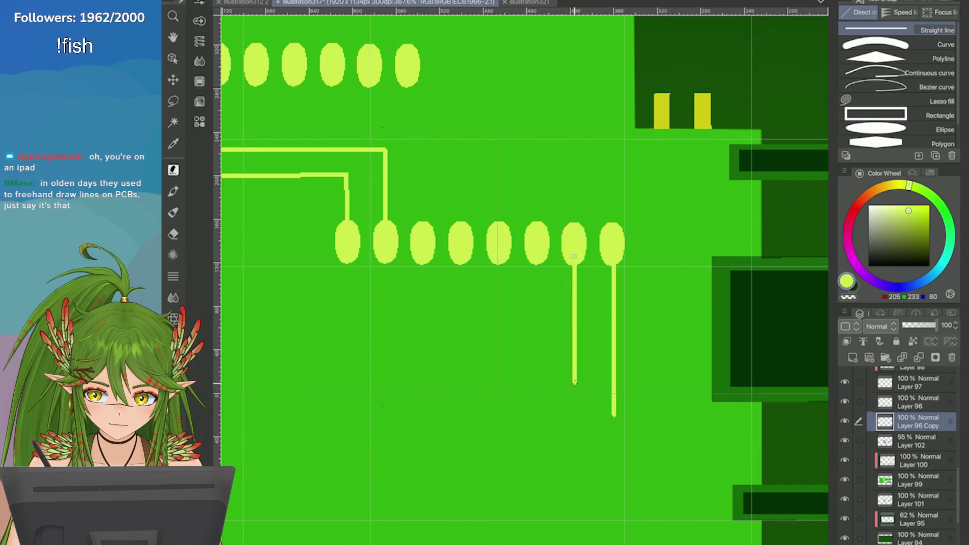
pyautogui.scroll(-5, 525, 278)
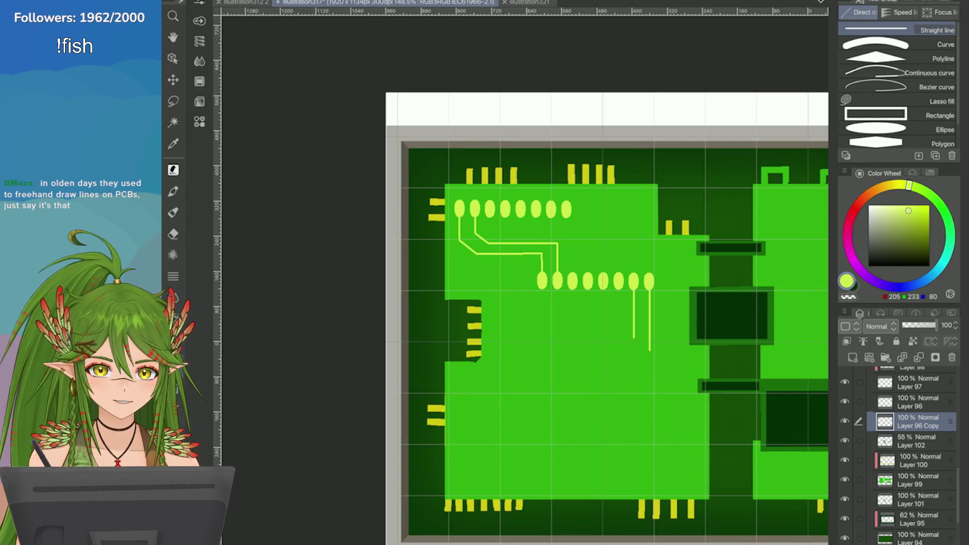
pyautogui.scroll(2, 617, 336)
# Step: Draw a vertical Straight line trace down from the first lower pad, redoing it at a shorter length
pyautogui.moveTo(503, 260)
pyautogui.mouseDown()
pyautogui.moveTo(504, 444)
pyautogui.moveTo(503, 260)
pyautogui.moveTo(503, 296)
pyautogui.moveTo(457, 352)
pyautogui.moveTo(466, 497)
pyautogui.mouseUp()
pyautogui.hotkey('ctrl', 'z')
pyautogui.hotkey('ctrl', 'z')
pyautogui.moveTo(463, 351); pyautogui.dragTo(465, 484)
pyautogui.hotkey('ctrl', '-')
pyautogui.scroll(2, 656, 253)
pyautogui.hotkey('ctrl', 'z')
pyautogui.moveTo(447, 262); pyautogui.dragTo(447, 397)
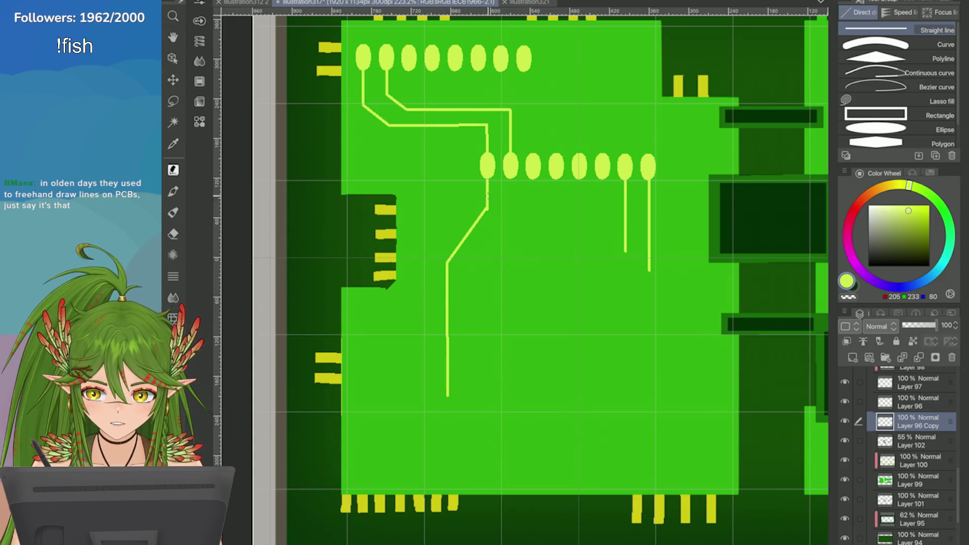
pyautogui.scroll(1, 555, 252)
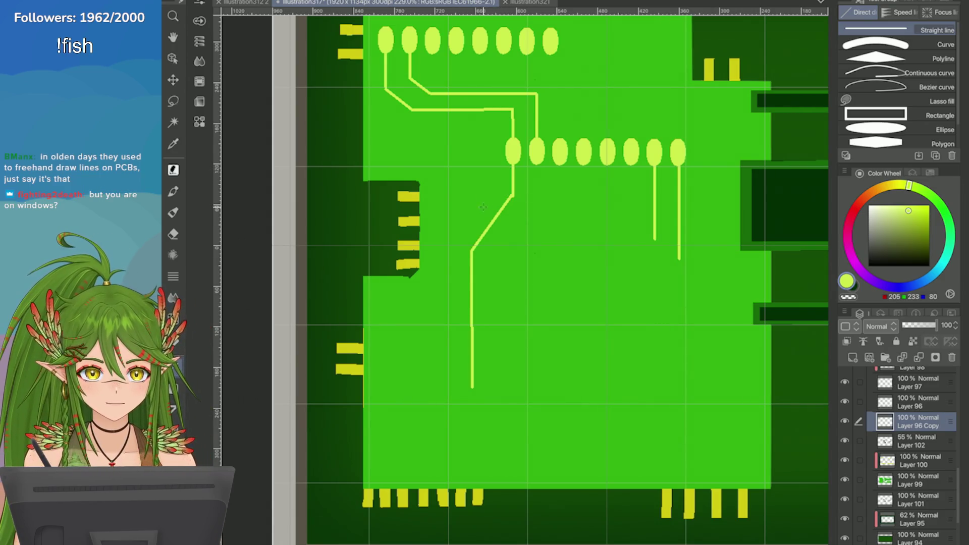
# Step: Add a parallel diagonal trace beside it and bend both trace ends down-left
pyautogui.moveTo(506, 192)
pyautogui.mouseDown()
pyautogui.moveTo(456, 256)
pyautogui.moveTo(463, 250)
pyautogui.moveTo(463, 404)
pyautogui.moveTo(464, 388)
pyautogui.mouseUp()
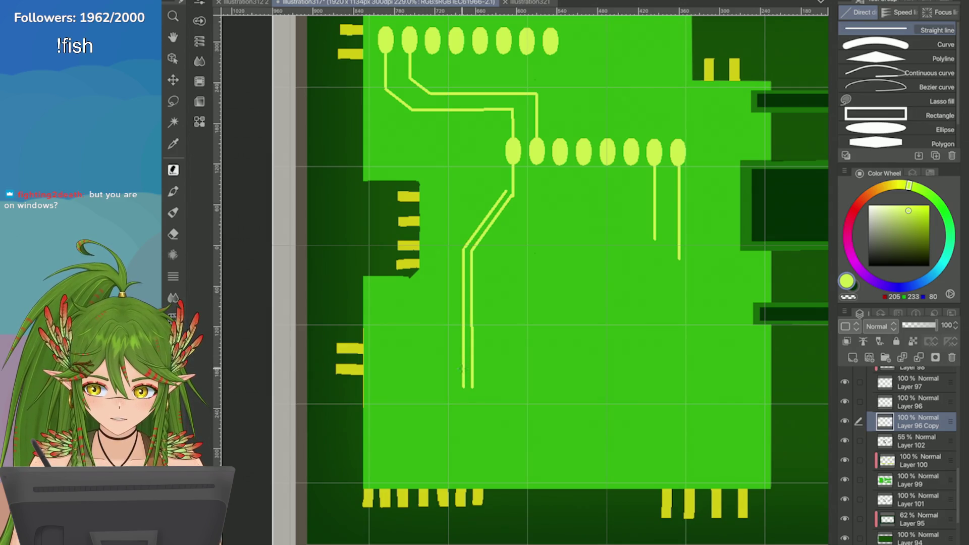
pyautogui.moveTo(464, 387); pyautogui.dragTo(439, 438)
pyautogui.moveTo(473, 390); pyautogui.dragTo(450, 438)
pyautogui.hotkey('ctrl', 'z')
pyautogui.hotkey('ctrl', 'z')
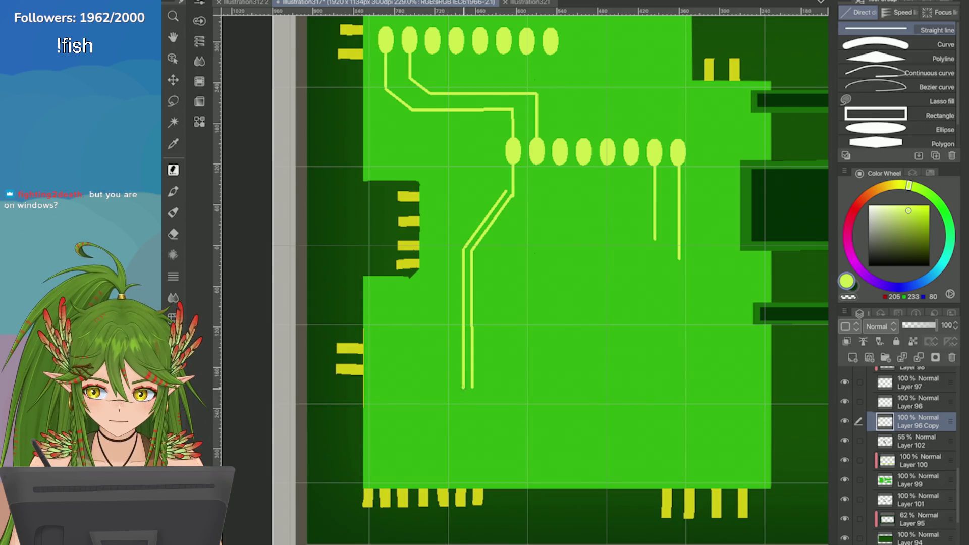
pyautogui.moveTo(463, 388)
pyautogui.mouseDown()
pyautogui.moveTo(449, 415)
pyautogui.moveTo(457, 419)
pyautogui.mouseUp()
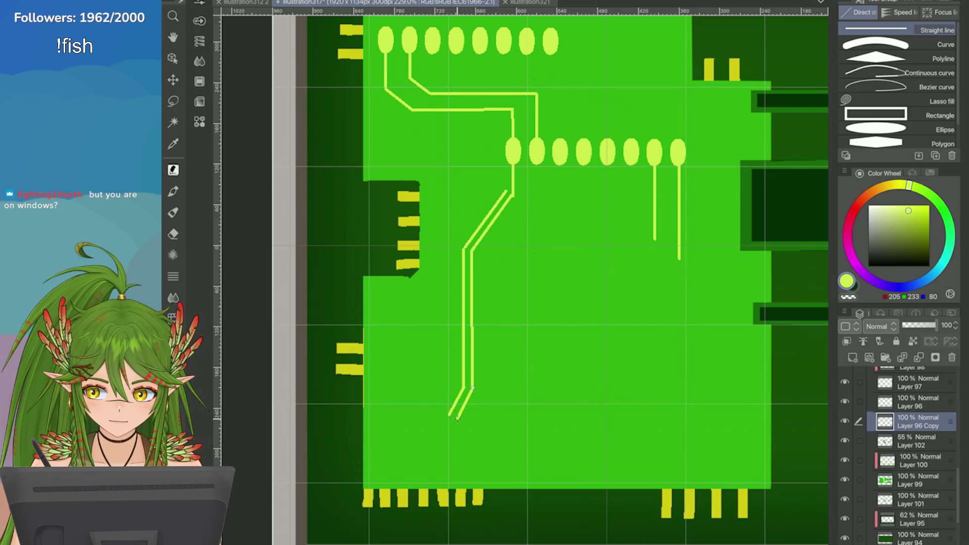
# Step: Draw a thin vertical trace beside the right-hand traces
pyautogui.moveTo(661, 207); pyautogui.dragTo(660, 357)
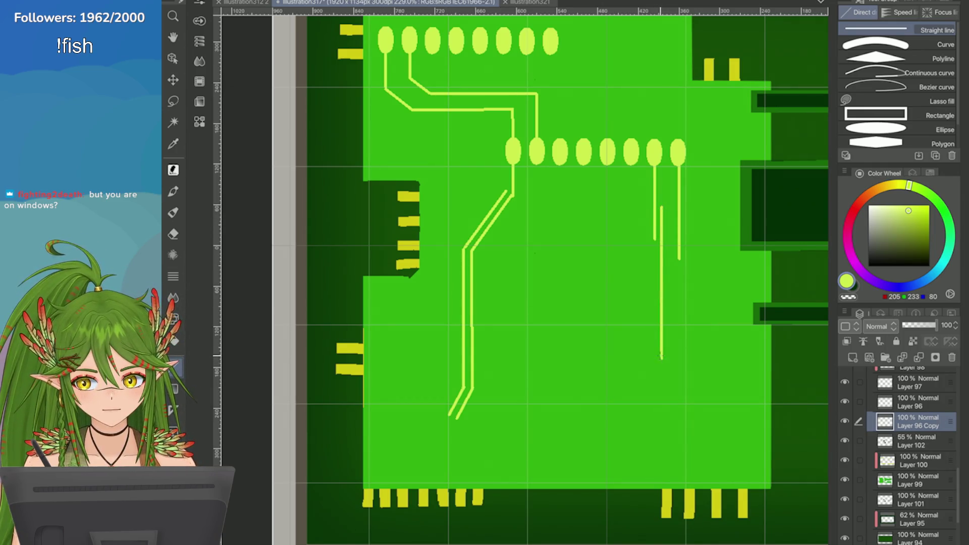
pyautogui.scroll(-5, 656, 343)
pyautogui.scroll(2, 766, 286)
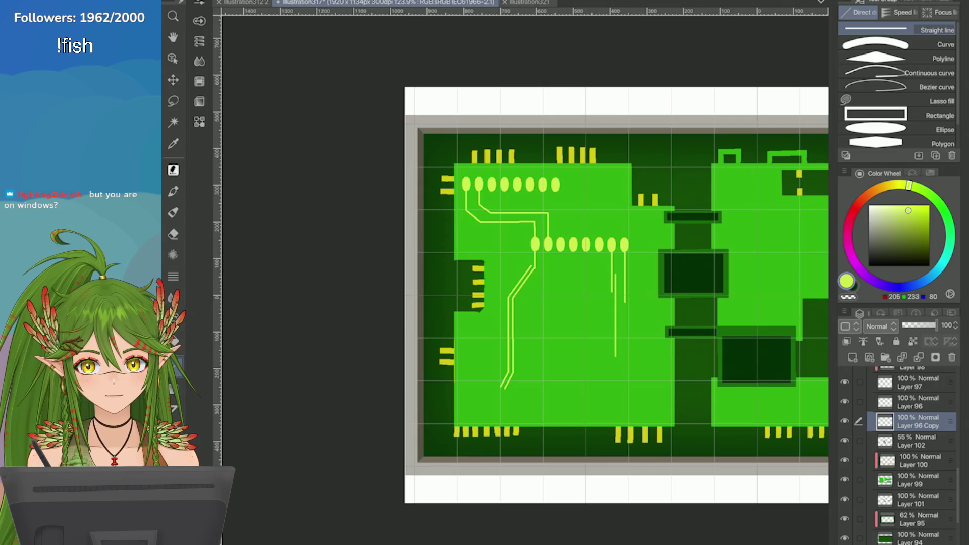
# Step: Transform the pads and traces to shift them slightly right and down, then confirm
pyautogui.moveTo(766, 286); pyautogui.dragTo(698, 246)
pyautogui.scroll(-1, 706, 317)
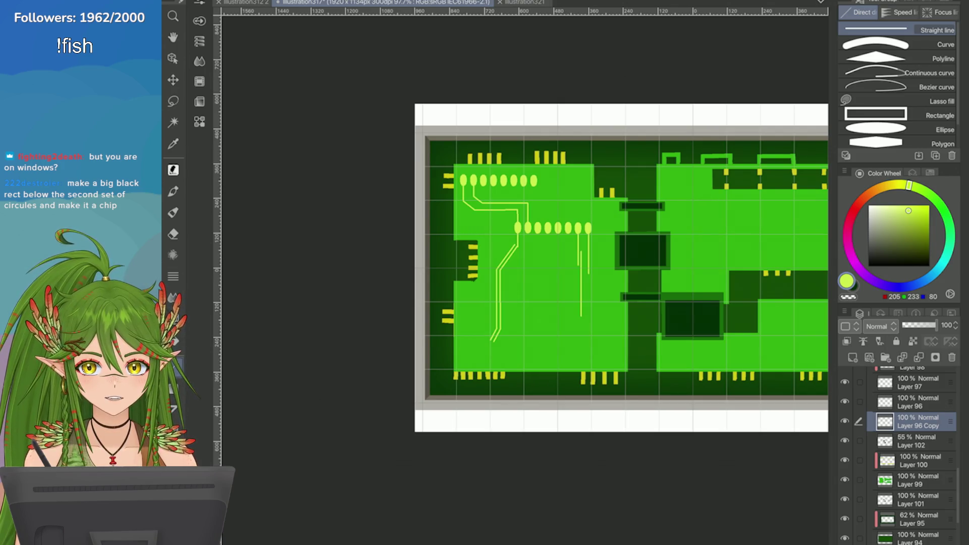
pyautogui.scroll(5, 746, 325)
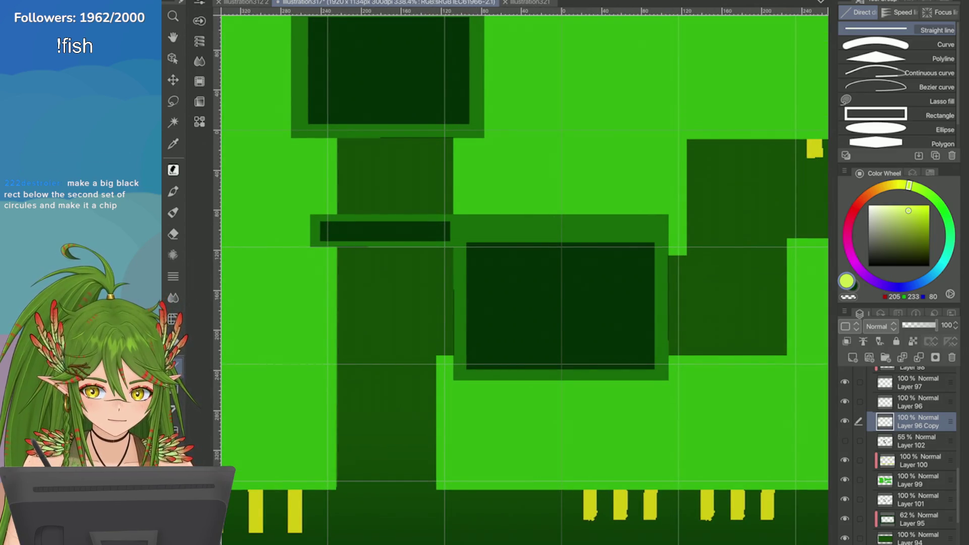
pyautogui.scroll(-5, 525, 273)
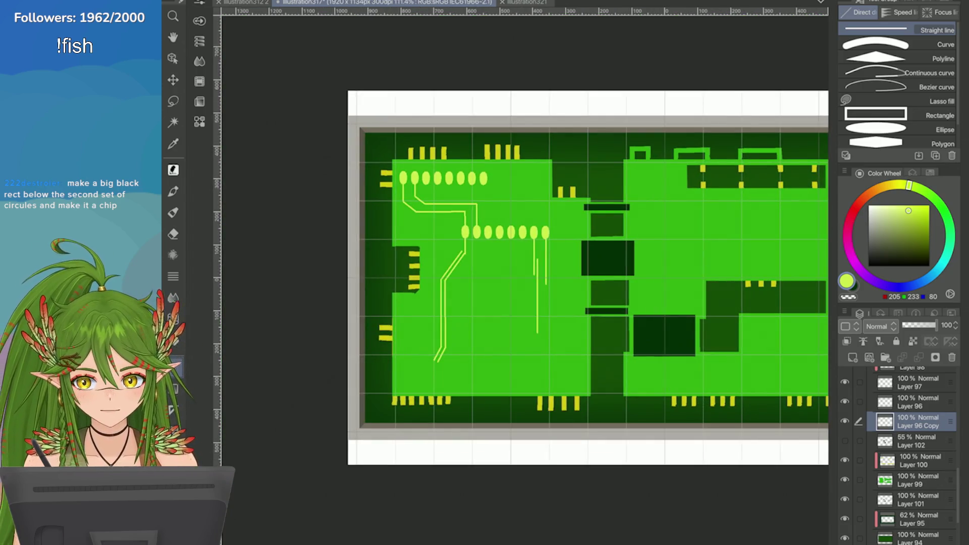
pyautogui.hotkey('ctrl', 't')
pyautogui.moveTo(447, 286); pyautogui.dragTo(455, 301)
pyautogui.moveTo(465, 343); pyautogui.dragTo(470, 349)
pyautogui.click(501, 415)
# Step: Save the circuit-board drawing with Ctrl+S
pyautogui.scroll(-3, 530, 238)
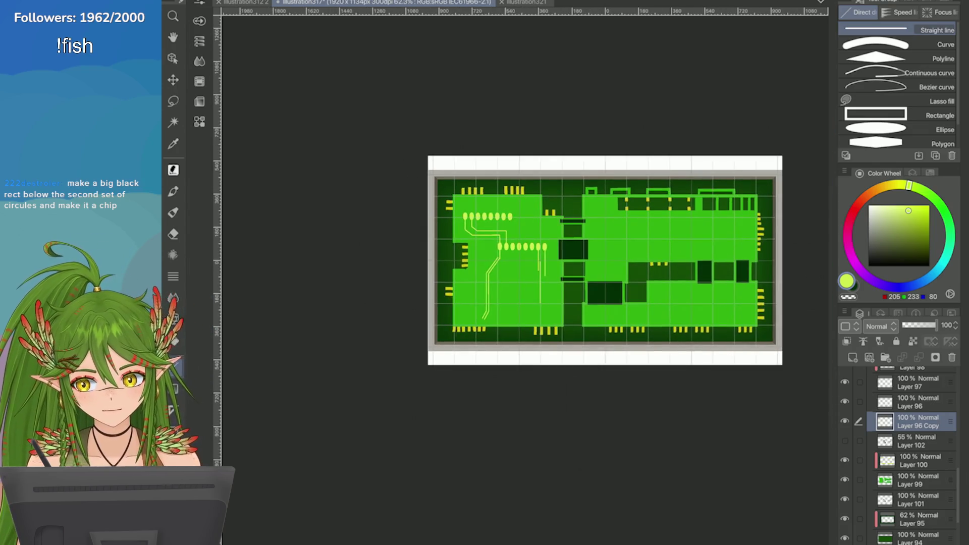
pyautogui.hotkey('ctrl', 's')
pyautogui.scroll(4, 556, 262)
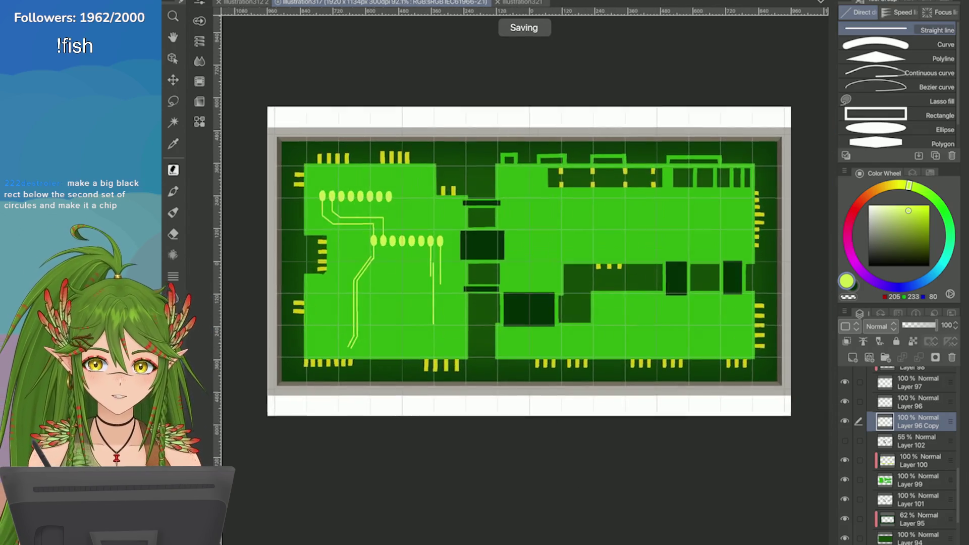
pyautogui.scroll(-4, 555, 263)
pyautogui.scroll(1, 772, 262)
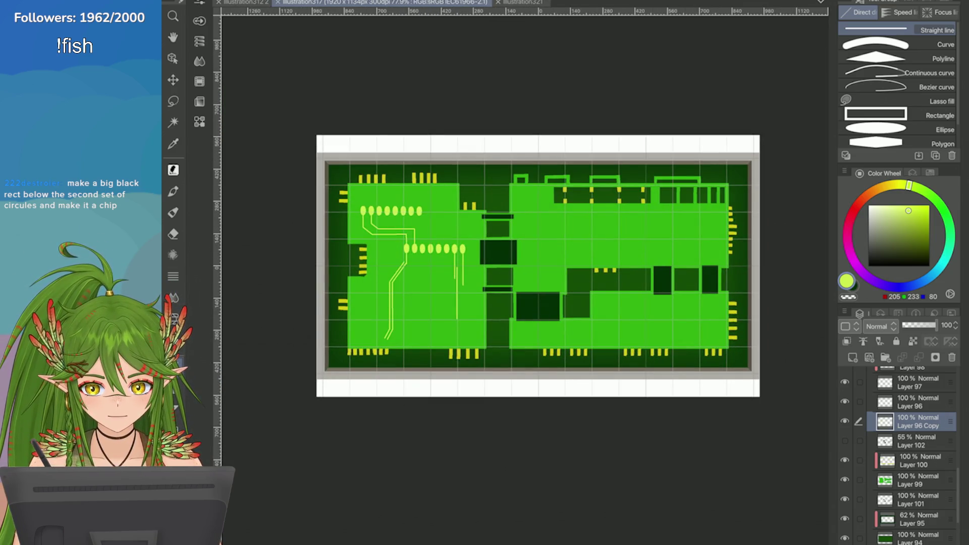
pyautogui.scroll(2, 517, 197)
pyautogui.scroll(-1, 517, 198)
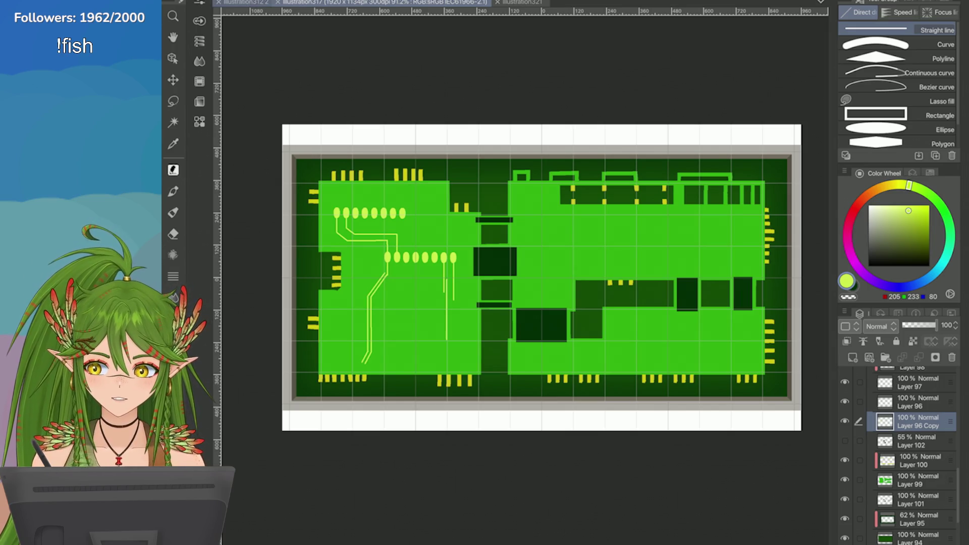
pyautogui.scroll(-3, 900, 456)
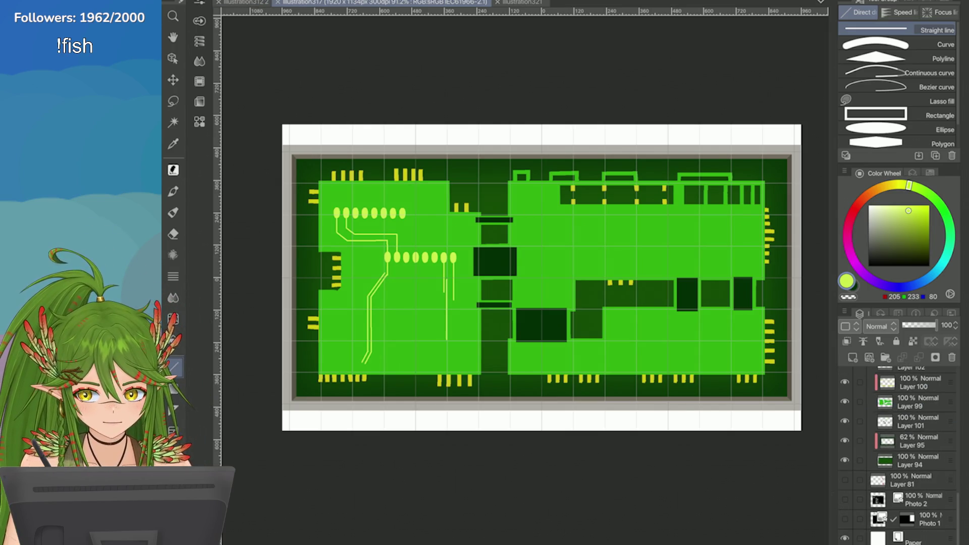
# Step: Hide the white Paper background layer and save the drawing
pyautogui.click(845, 537)
pyautogui.hotkey('ctrl', 's')
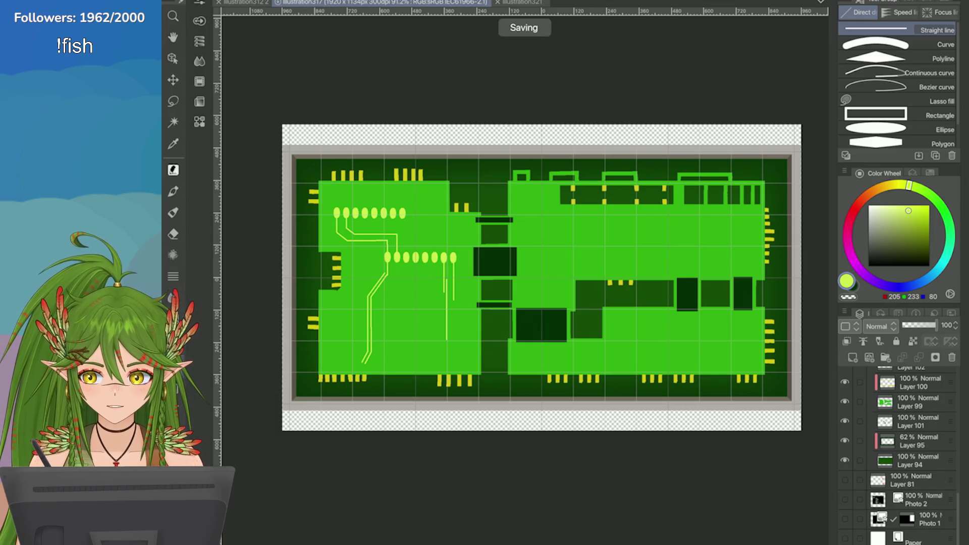
pyautogui.click(914, 402)
pyautogui.click(924, 325)
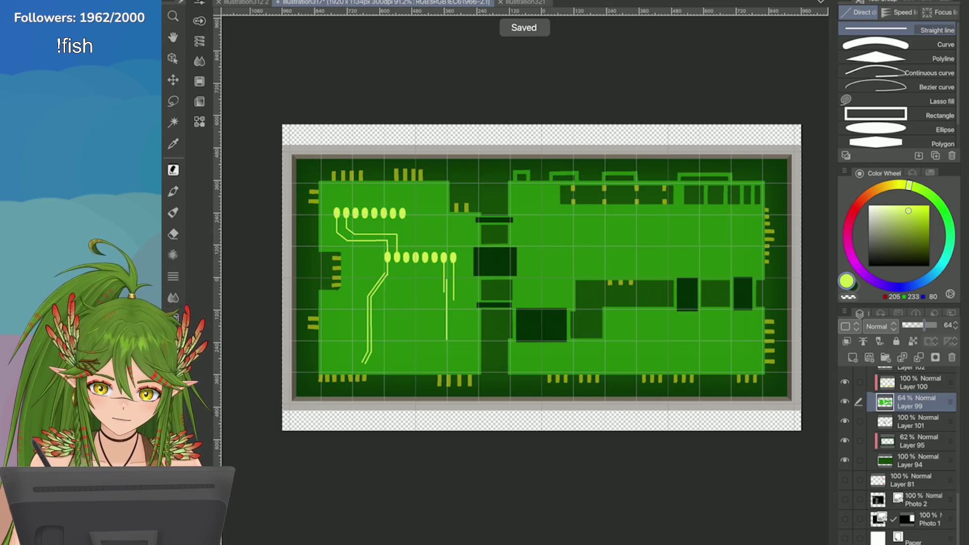
pyautogui.hotkey('ctrl', 'z')
pyautogui.hotkey('ctrl', 'z')
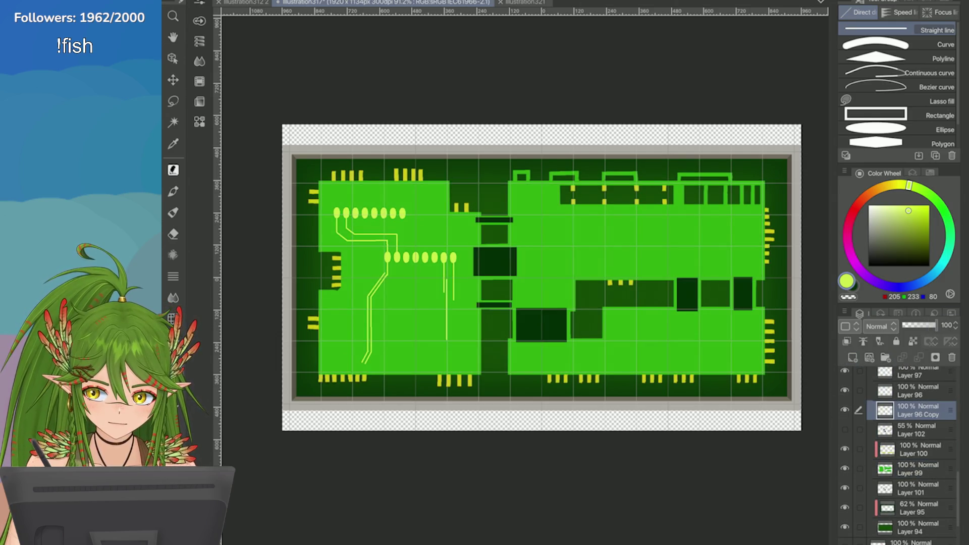
# Step: Set the green board Layer 99 to 78% opacity, save, and switch to the character artwork
pyautogui.click(858, 429)
pyautogui.click(914, 469)
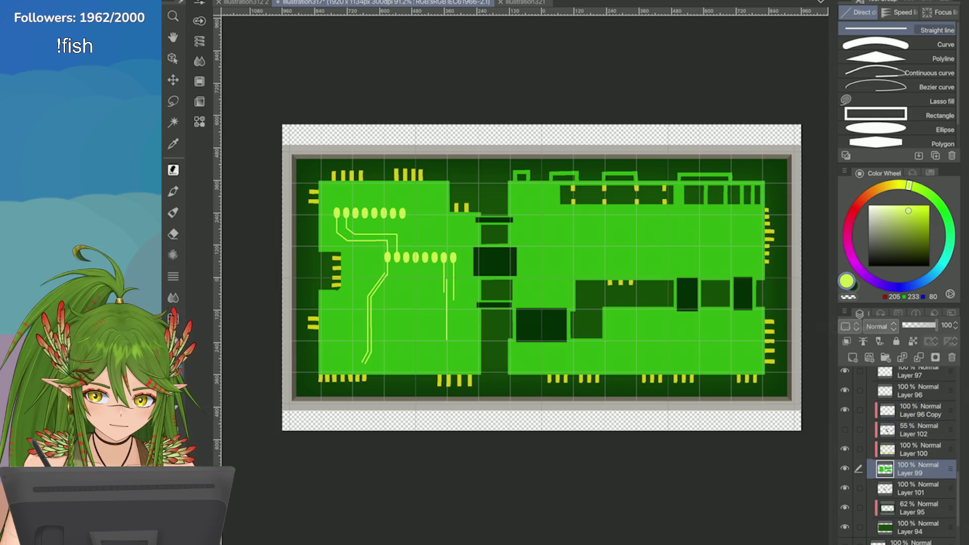
pyautogui.click(922, 325)
pyautogui.click(931, 325)
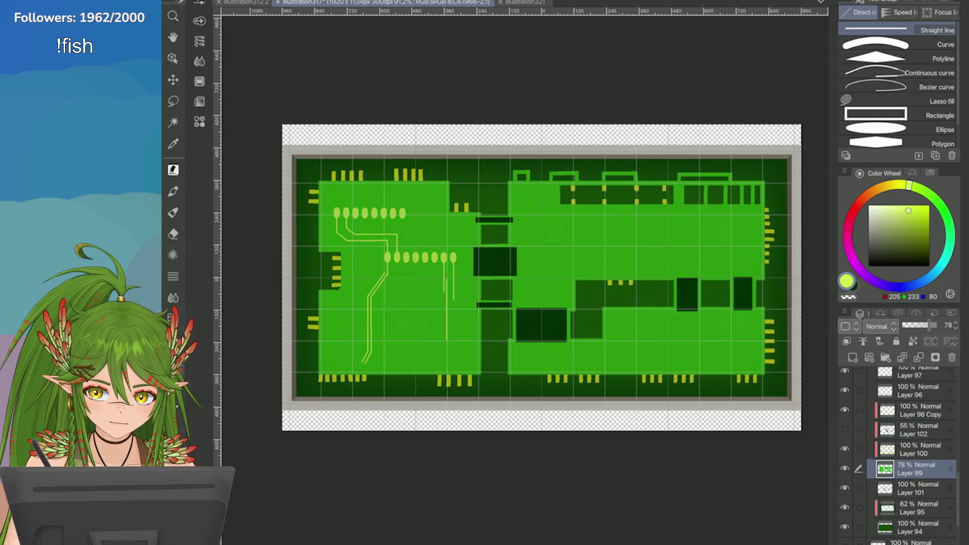
pyautogui.scroll(2, 454, 200)
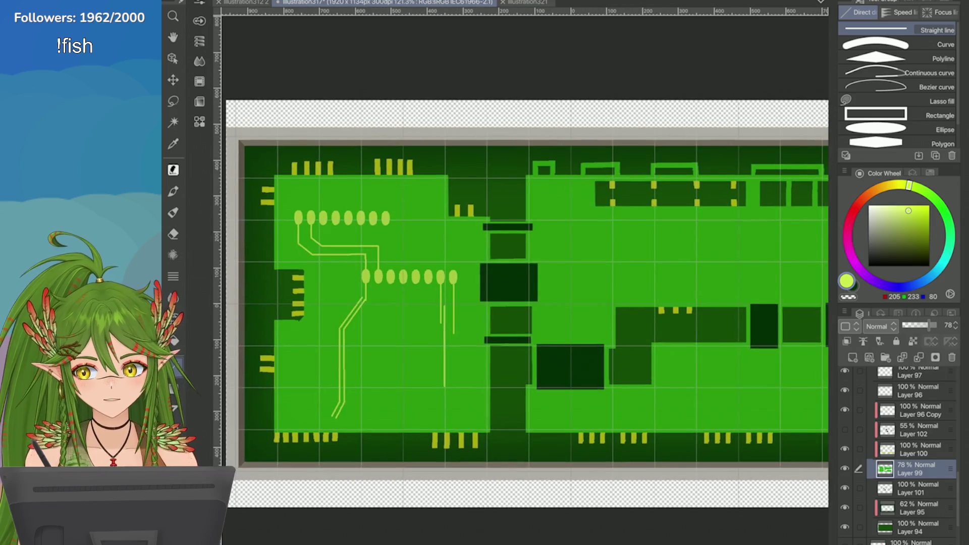
pyautogui.hotkey('ctrl', 's')
pyautogui.hotkey('ctrl', 'Tab')
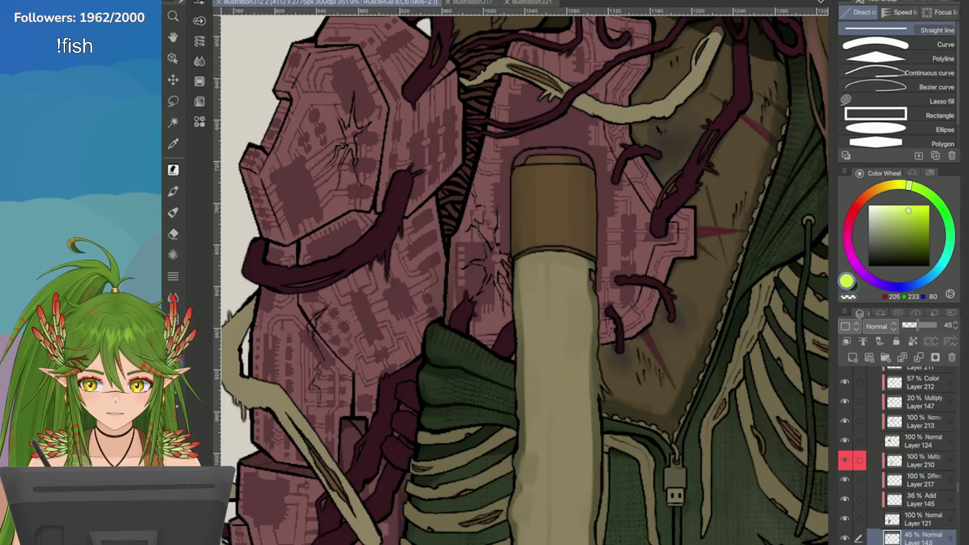
# Step: Switch to the illustration321 forest map with the blue river and wooden bridges
pyautogui.hotkey('ctrl', 'Tab')
pyautogui.hotkey('ctrl', 'Tab')
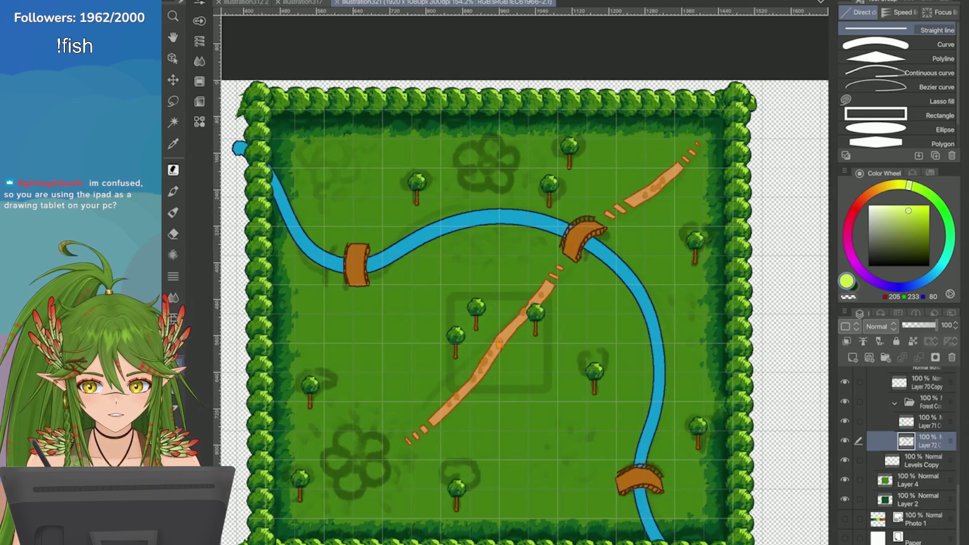
pyautogui.scroll(-3, 505, 302)
pyautogui.scroll(2, 504, 302)
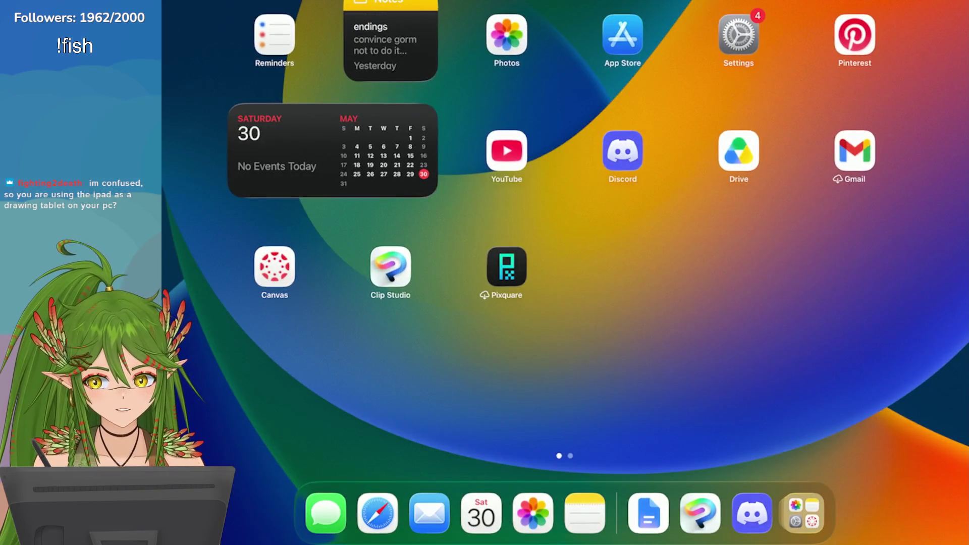
pyautogui.click(390, 266)
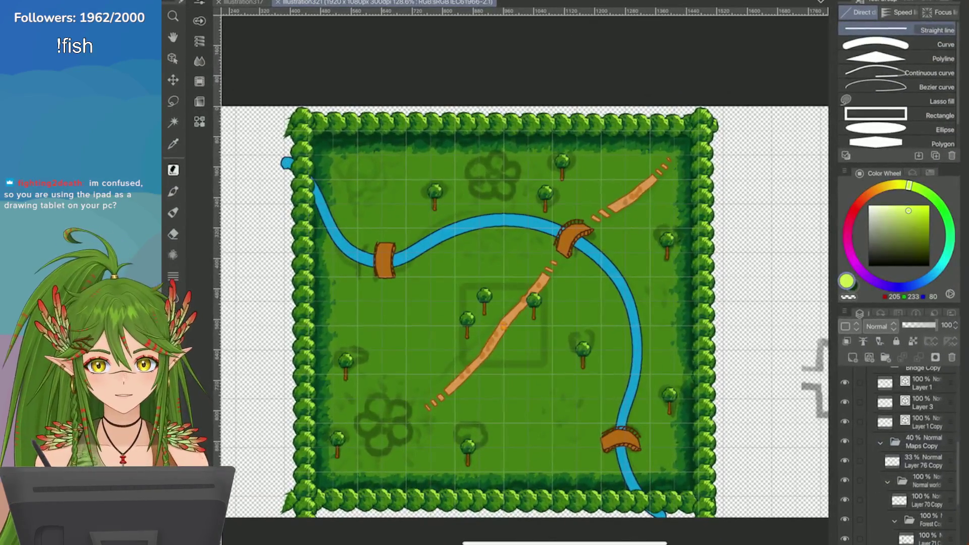
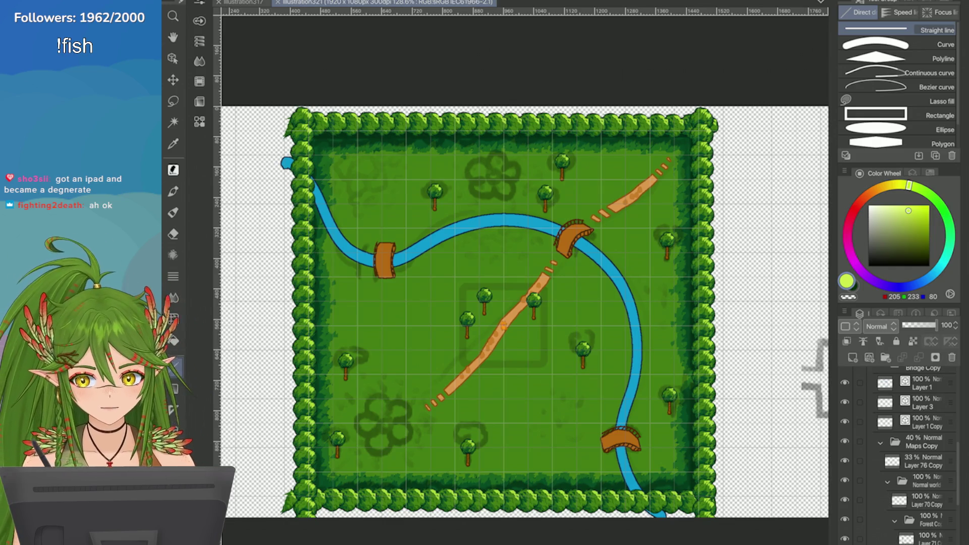
# Step: Inspect the brown stroke at the bottom-right corner with the Operation tool and undo the stray move
pyautogui.press('o')
pyautogui.scroll(5, 603, 353)
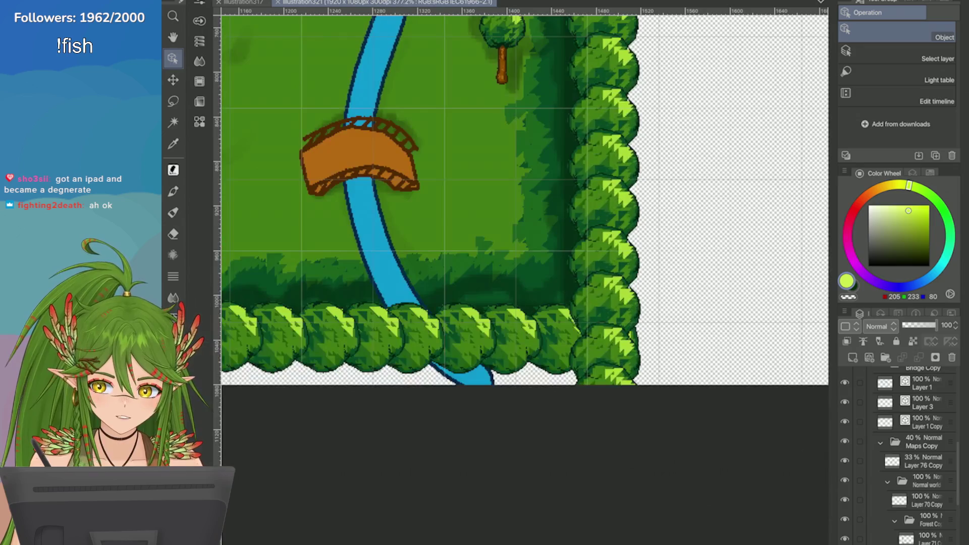
pyautogui.click(603, 354)
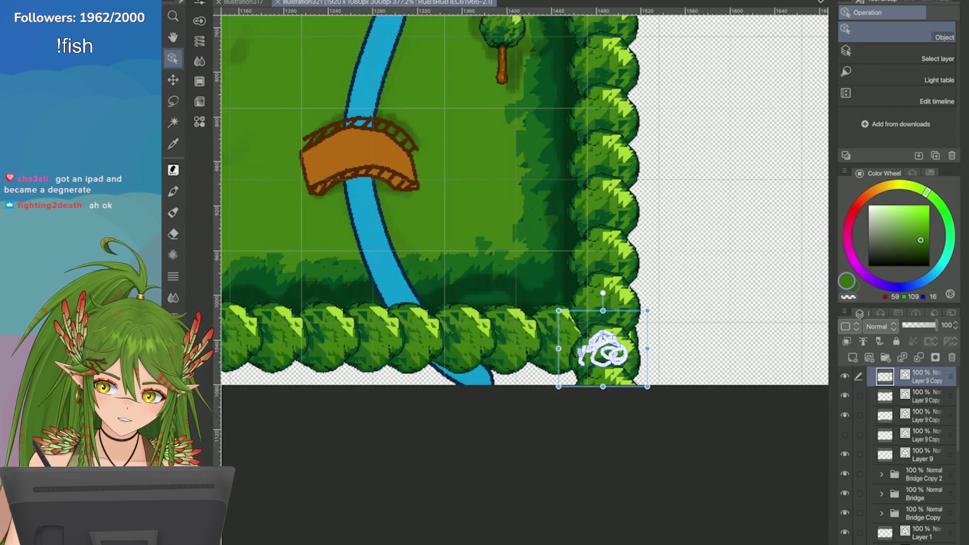
pyautogui.hotkey('ctrl', 'z')
pyautogui.hotkey('ctrl', 'y')
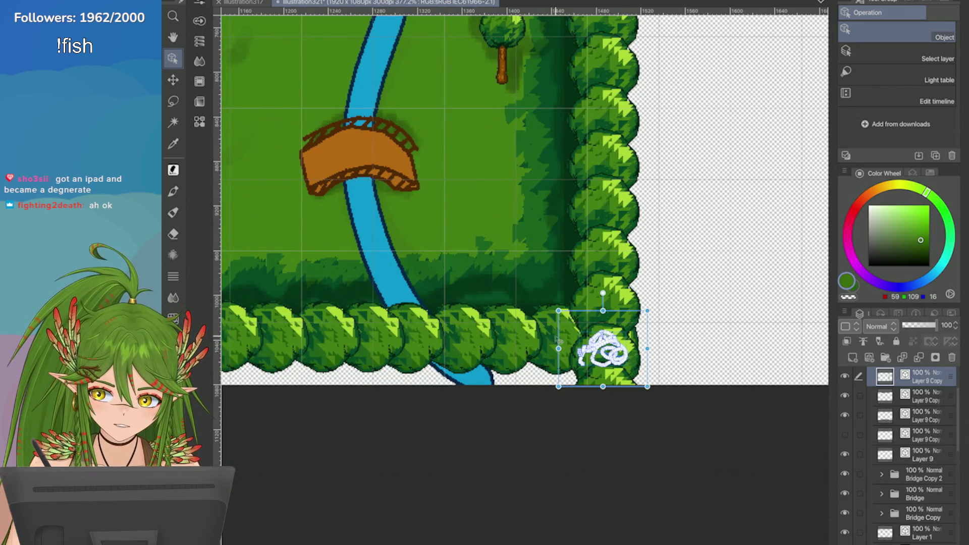
pyautogui.press('Delete')
pyautogui.click(608, 356)
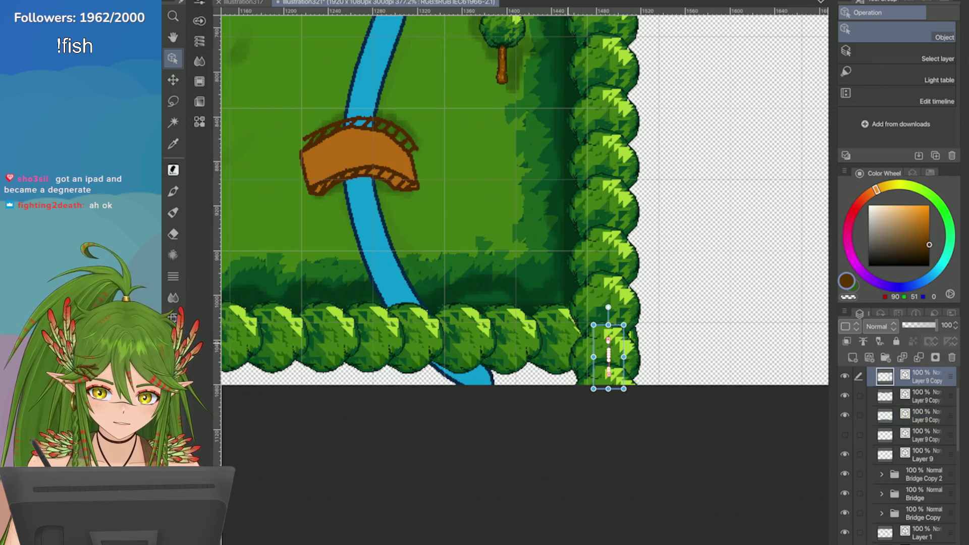
pyautogui.moveTo(608, 355); pyautogui.dragTo(694, 349)
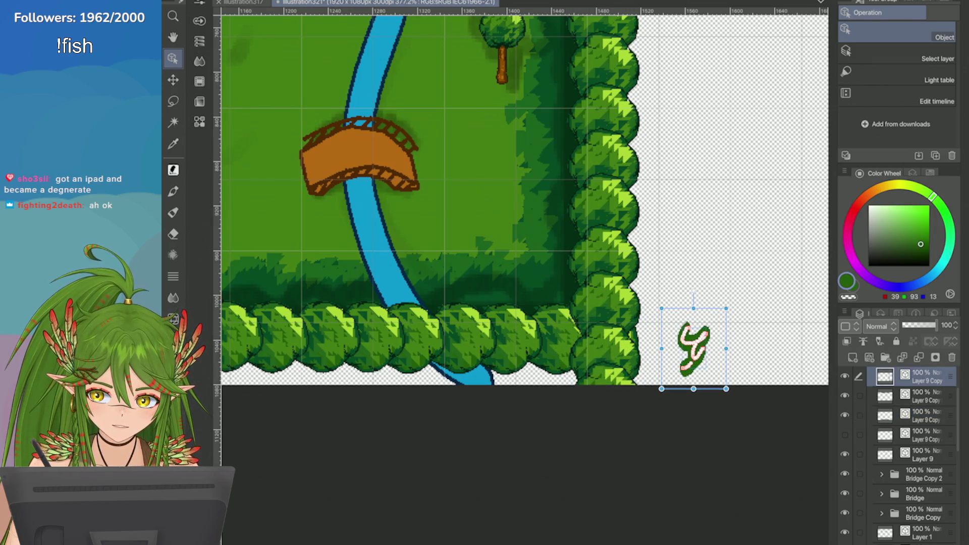
pyautogui.hotkey('ctrl', 'z')
pyautogui.scroll(-3, 520, 199)
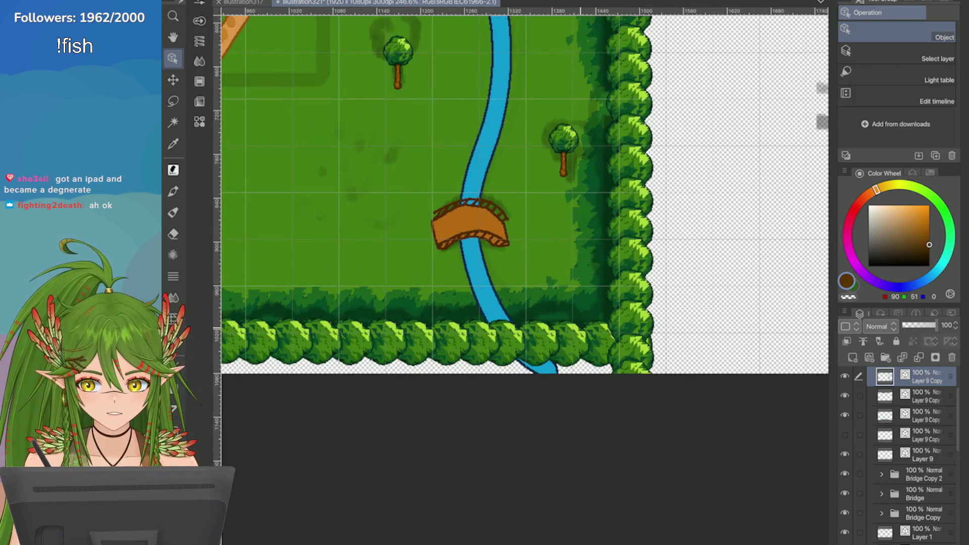
pyautogui.scroll(3, 520, 199)
# Step: Lasso and delete the overlapping corner trees, deselect, and hide the right hedge border
pyautogui.press('m')
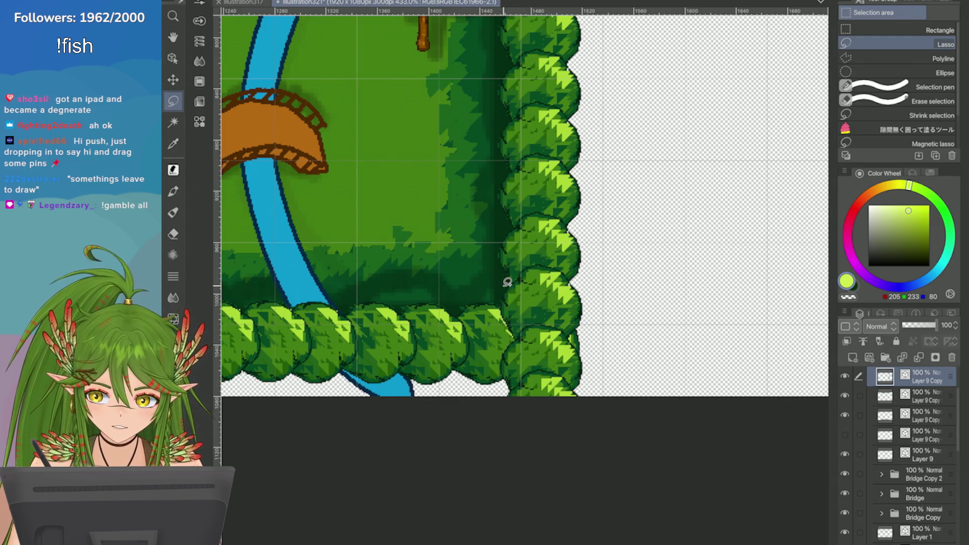
pyautogui.moveTo(494, 290)
pyautogui.mouseDown()
pyautogui.moveTo(510, 338)
pyautogui.moveTo(613, 336)
pyautogui.moveTo(500, 326)
pyautogui.mouseUp()
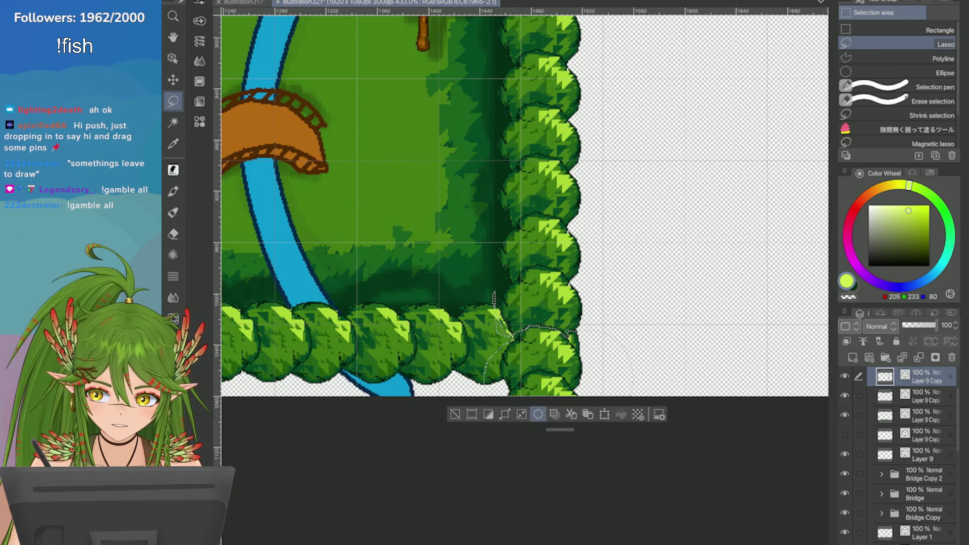
pyautogui.click(538, 414)
pyautogui.moveTo(514, 372)
pyautogui.mouseDown()
pyautogui.moveTo(585, 437)
pyautogui.moveTo(525, 404)
pyautogui.mouseUp()
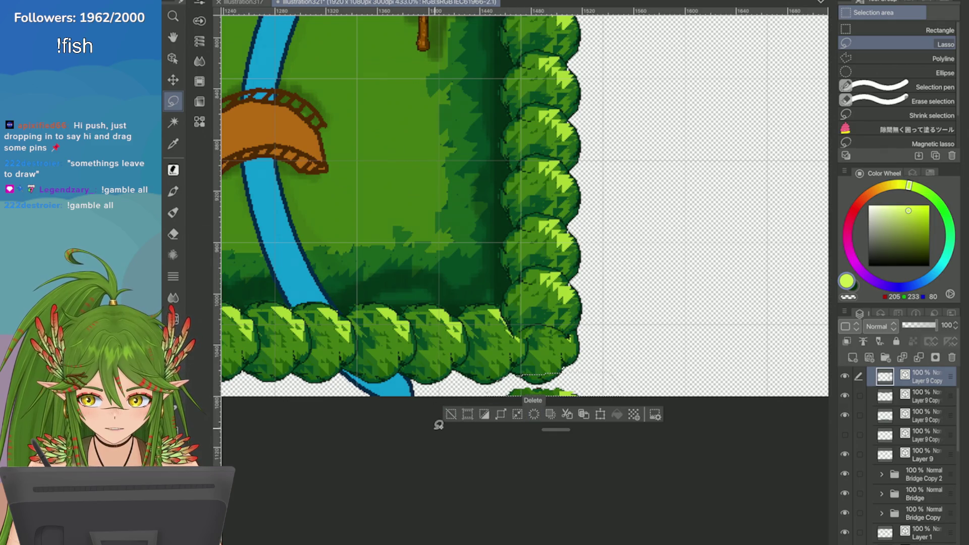
pyautogui.hotkey('ctrl', 'd')
pyautogui.scroll(-3, 439, 398)
pyautogui.scroll(-6, 519, 177)
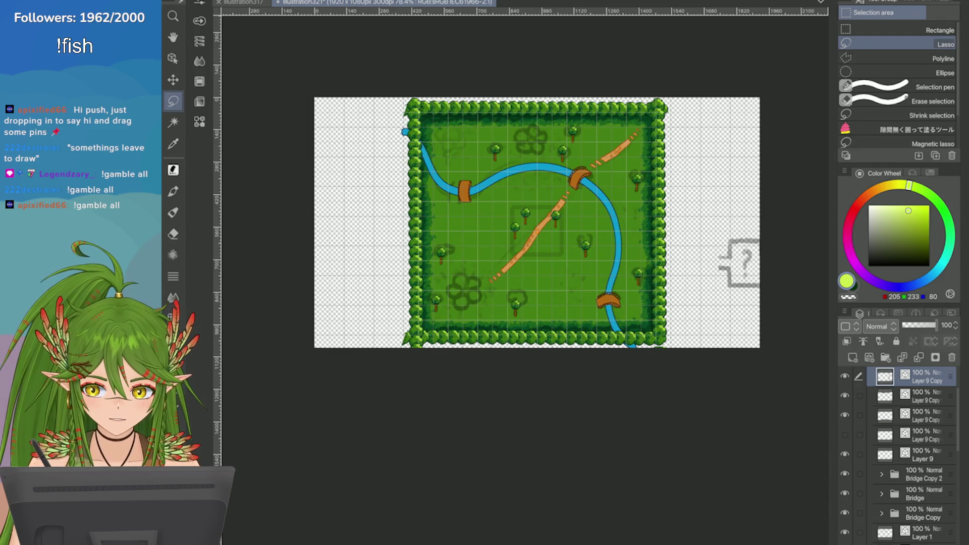
pyautogui.click(845, 376)
# Step: Hide the left and top hedge layers and make the bottom hedge layer active
pyautogui.click(845, 395)
pyautogui.click(845, 396)
pyautogui.click(845, 415)
pyautogui.click(844, 415)
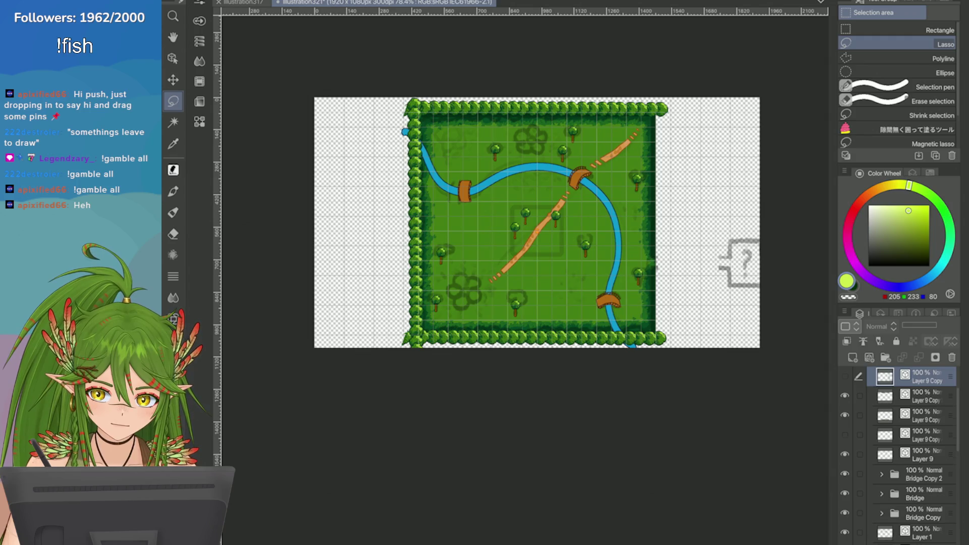
pyautogui.scroll(2, 898, 454)
pyautogui.click(845, 397)
pyautogui.click(844, 436)
pyautogui.click(844, 437)
pyautogui.click(844, 436)
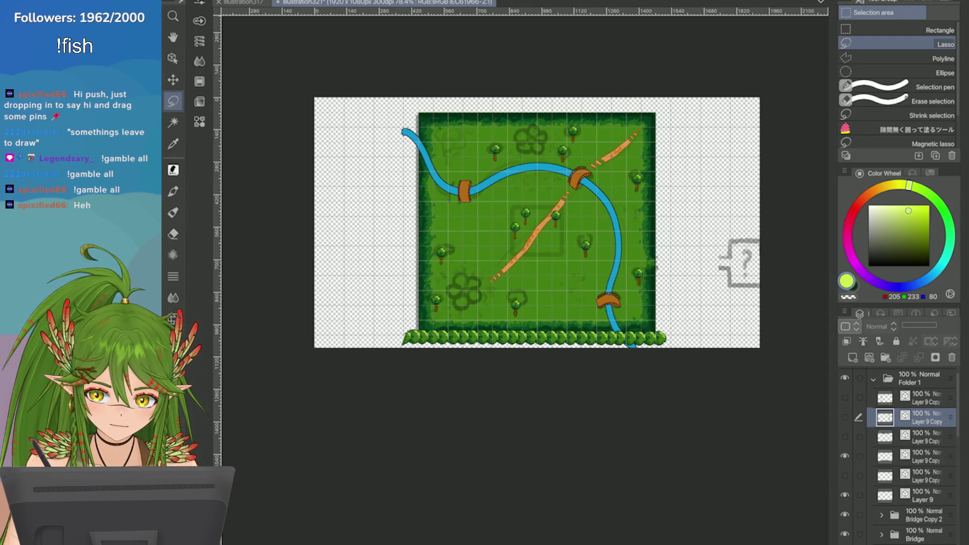
pyautogui.click(929, 457)
pyautogui.scroll(5, 681, 342)
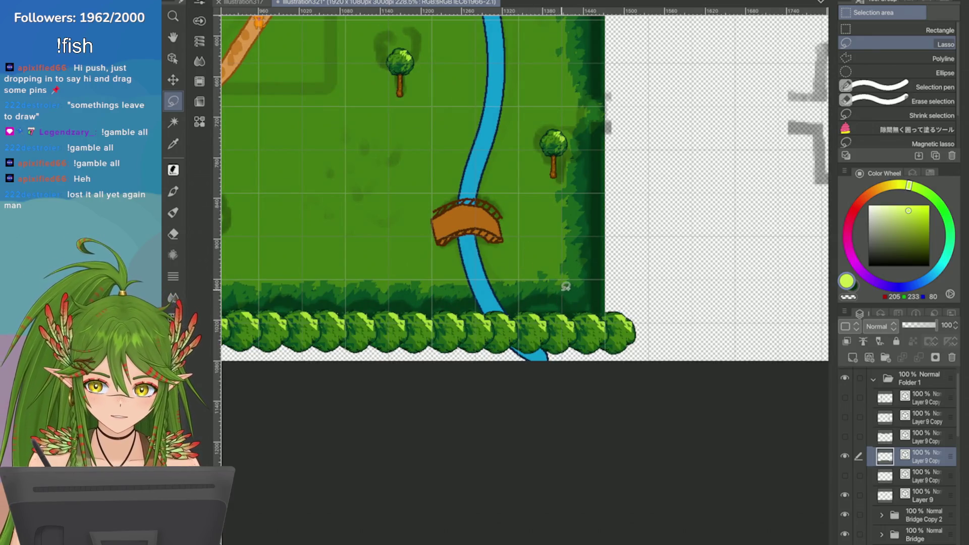
# Step: Lasso and delete the bush overhang past the right edge and the stray bottom-left bush
pyautogui.moveTo(603, 305)
pyautogui.mouseDown()
pyautogui.moveTo(610, 340)
pyautogui.moveTo(601, 314)
pyautogui.mouseUp()
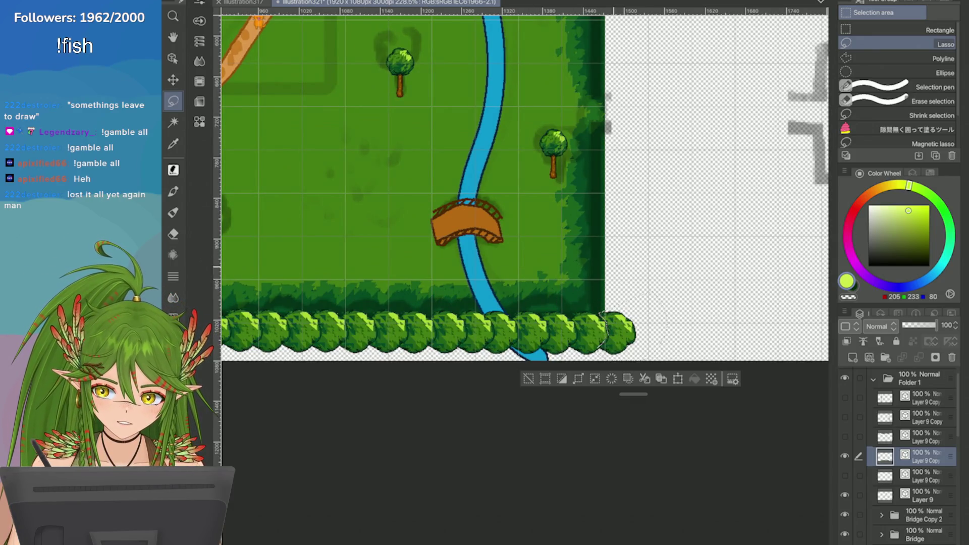
pyautogui.click(611, 379)
pyautogui.scroll(5, 532, 377)
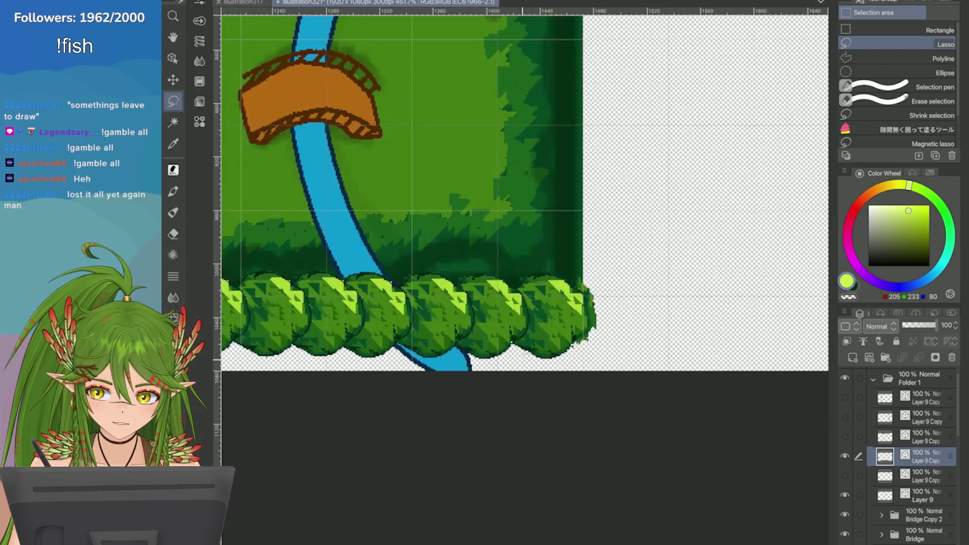
pyautogui.scroll(-5, 505, 354)
pyautogui.scroll(4, 480, 364)
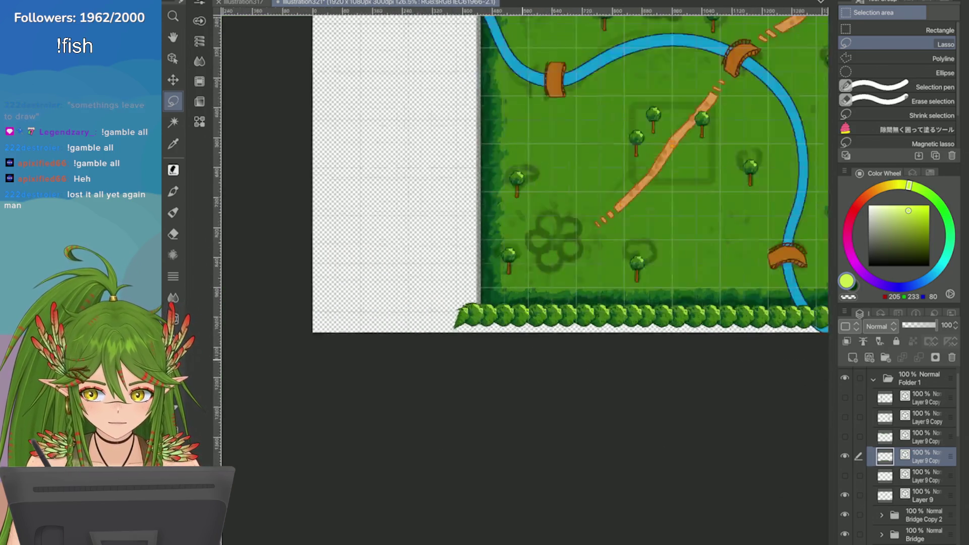
pyautogui.moveTo(475, 291)
pyautogui.mouseDown()
pyautogui.moveTo(518, 403)
pyautogui.moveTo(537, 363)
pyautogui.moveTo(524, 336)
pyautogui.mouseUp()
pyautogui.click(450, 431)
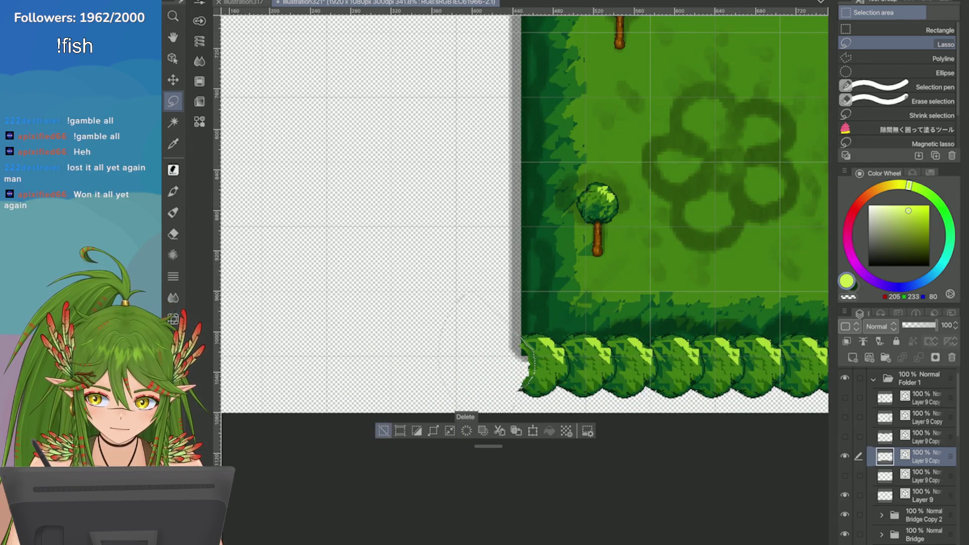
pyautogui.click(384, 430)
pyautogui.scroll(-6, 391, 410)
pyautogui.scroll(7, 392, 409)
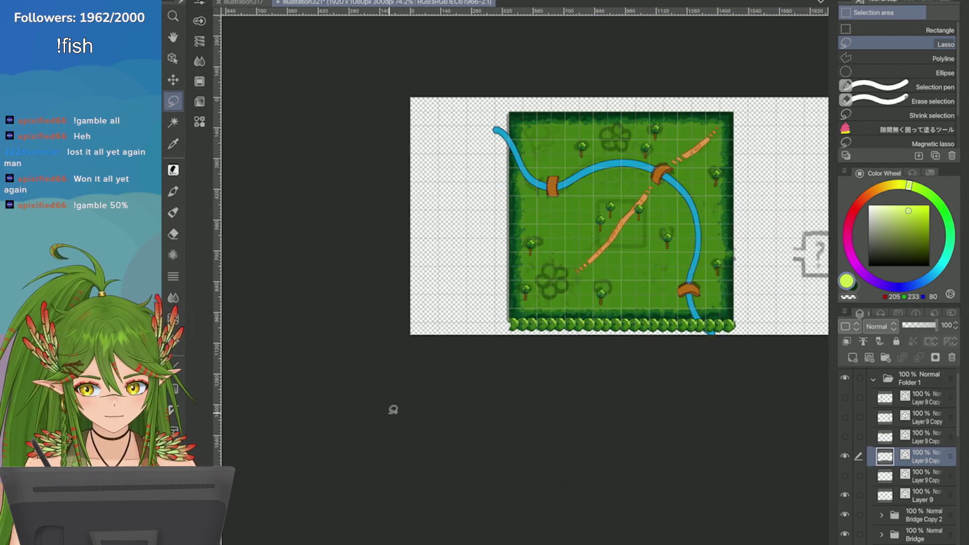
pyautogui.scroll(1, 772, 274)
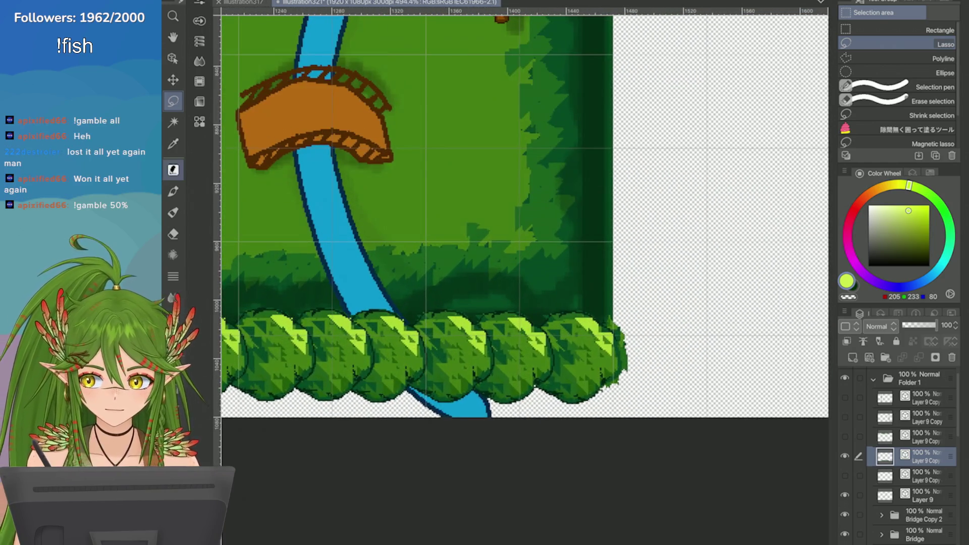
# Step: Erase stray pixels and tidy the outline of the rightmost end bush with the pixel pen
pyautogui.press('p')
pyautogui.scroll(2, 742, 353)
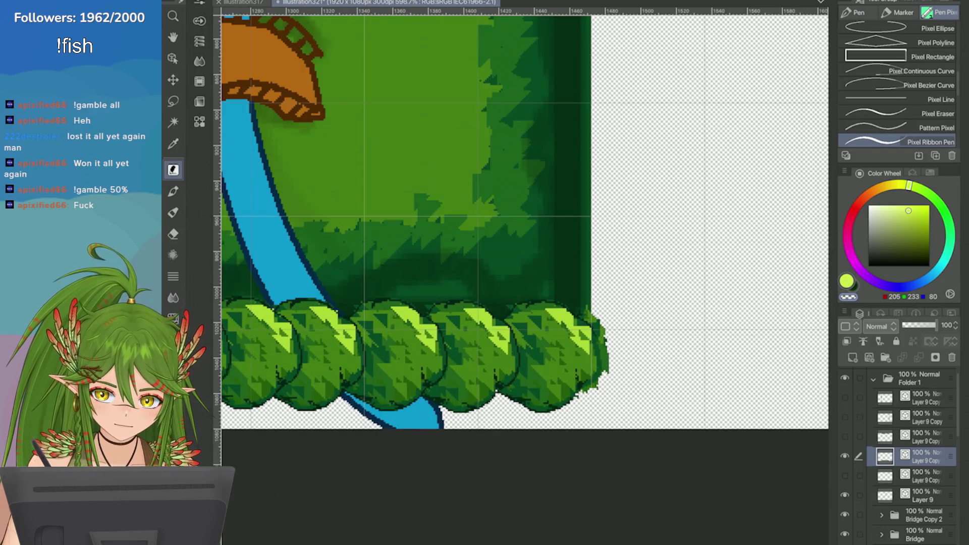
pyautogui.moveTo(552, 302)
pyautogui.mouseDown()
pyautogui.moveTo(543, 299)
pyautogui.moveTo(576, 327)
pyautogui.moveTo(580, 356)
pyautogui.mouseUp()
pyautogui.moveTo(542, 411)
pyautogui.mouseDown()
pyautogui.moveTo(560, 396)
pyautogui.moveTo(567, 359)
pyautogui.moveTo(561, 292)
pyautogui.mouseUp()
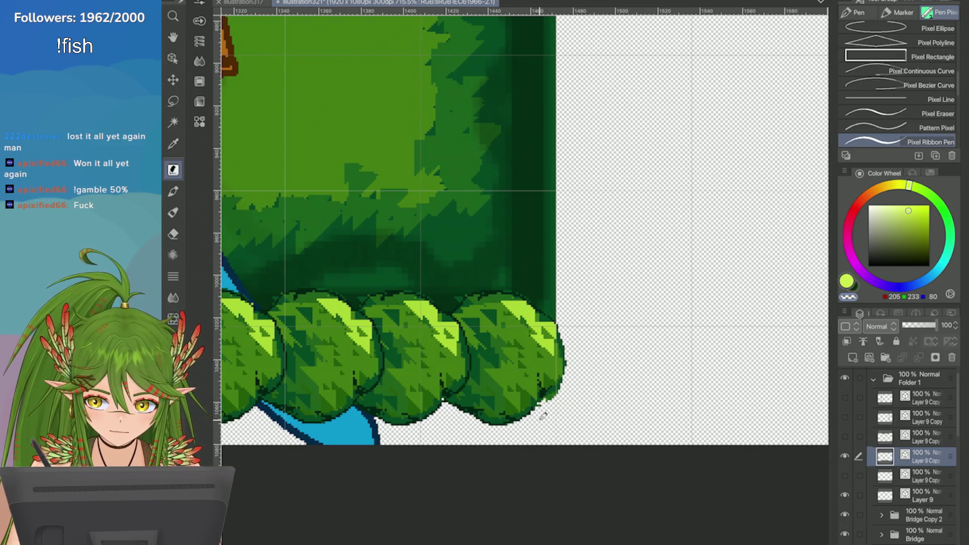
pyautogui.moveTo(540, 404); pyautogui.dragTo(537, 412)
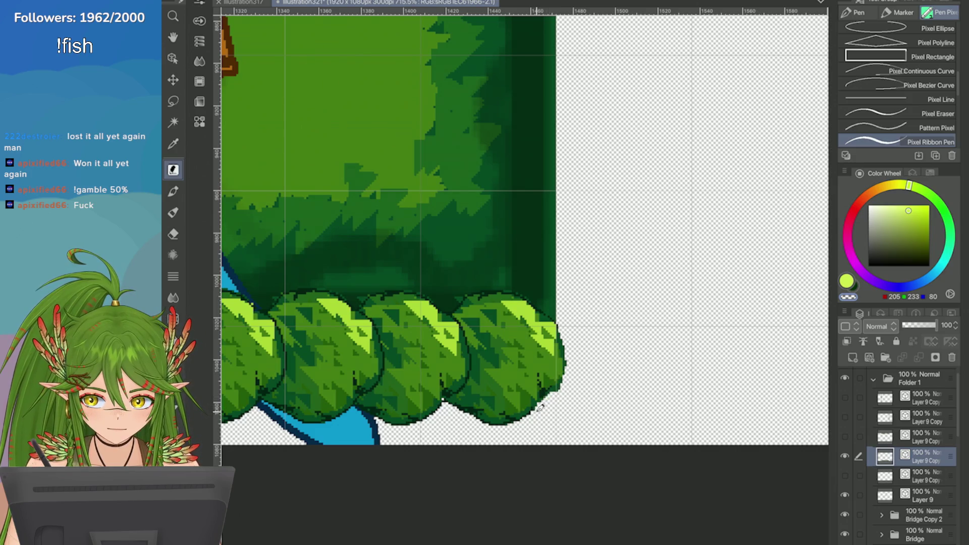
pyautogui.scroll(-10, 727, 403)
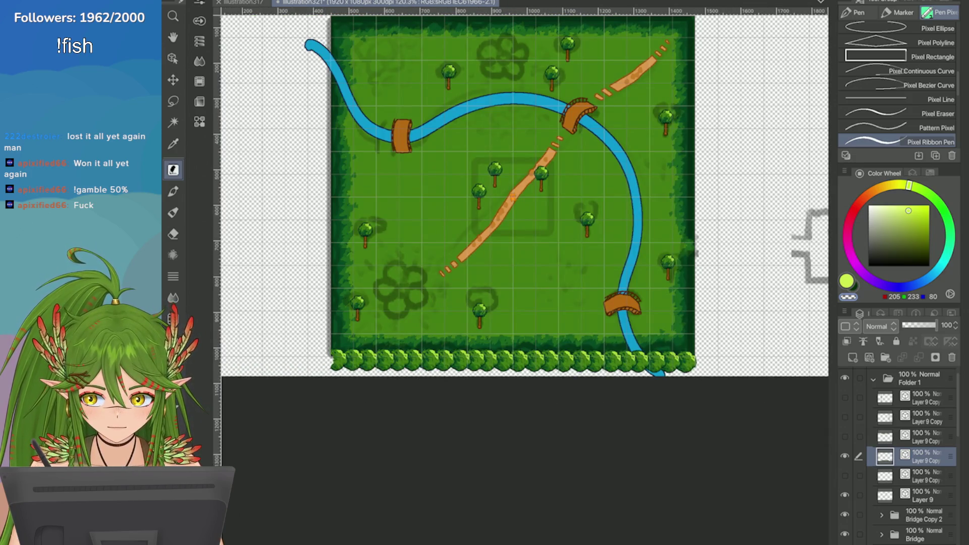
pyautogui.scroll(3, 278, 355)
pyautogui.scroll(-3, 545, 281)
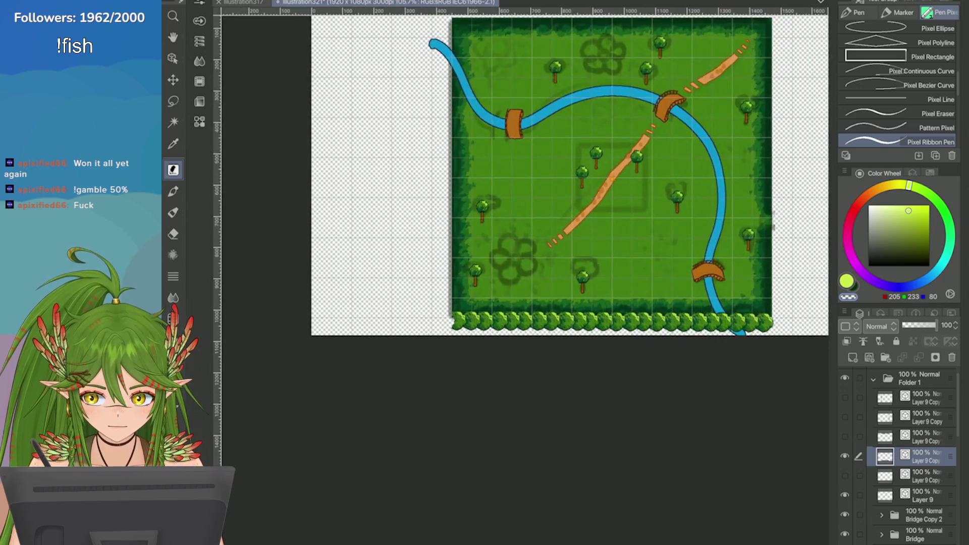
pyautogui.scroll(1, 595, 177)
pyautogui.scroll(-2, 595, 176)
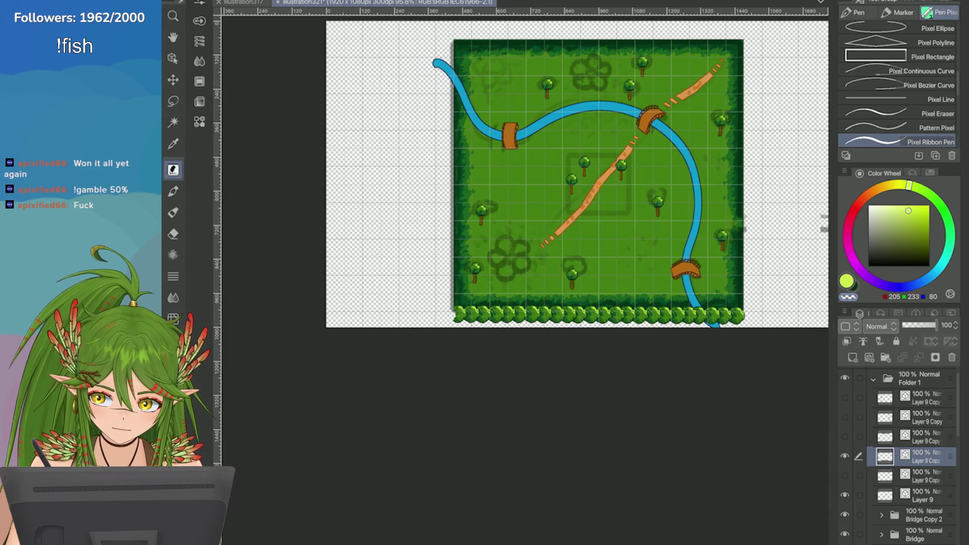
pyautogui.click(926, 496)
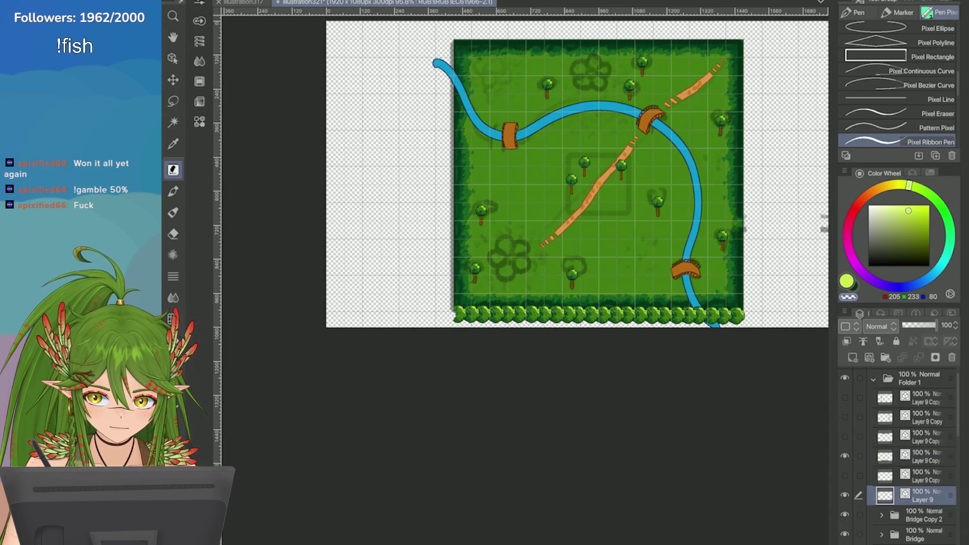
# Step: Copy one of the map trees to the bottom-left corner and raise its layer
pyautogui.press('m')
pyautogui.scroll(6, 704, 173)
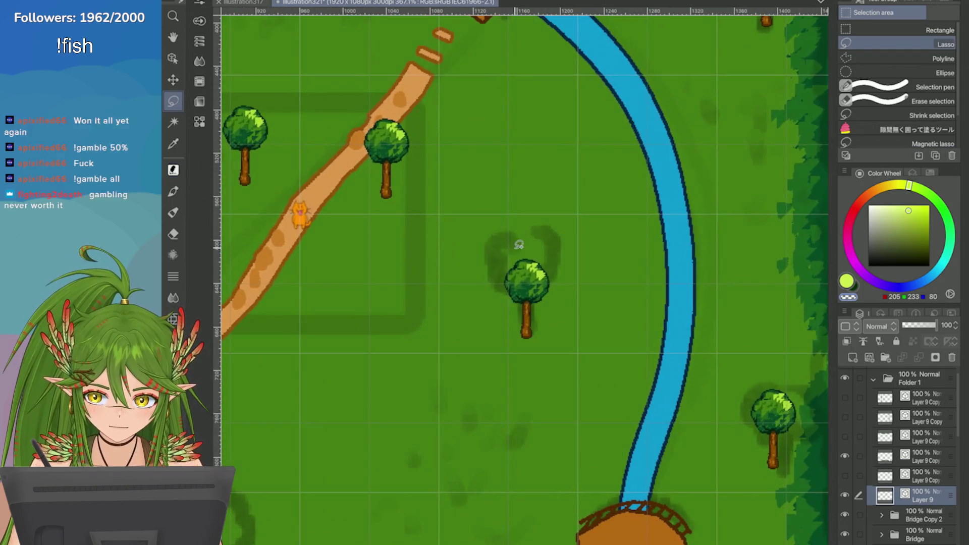
pyautogui.moveTo(505, 302)
pyautogui.mouseDown()
pyautogui.moveTo(535, 303)
pyautogui.moveTo(527, 231)
pyautogui.mouseUp()
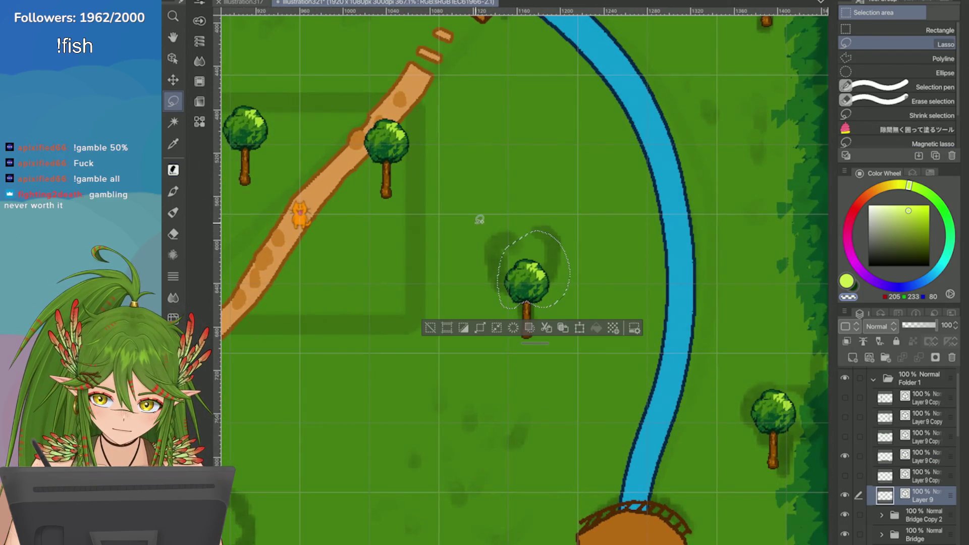
pyautogui.click(562, 328)
pyautogui.scroll(-4, 751, 278)
pyautogui.moveTo(648, 284); pyautogui.dragTo(354, 422)
pyautogui.scroll(2, 355, 422)
pyautogui.press('Return')
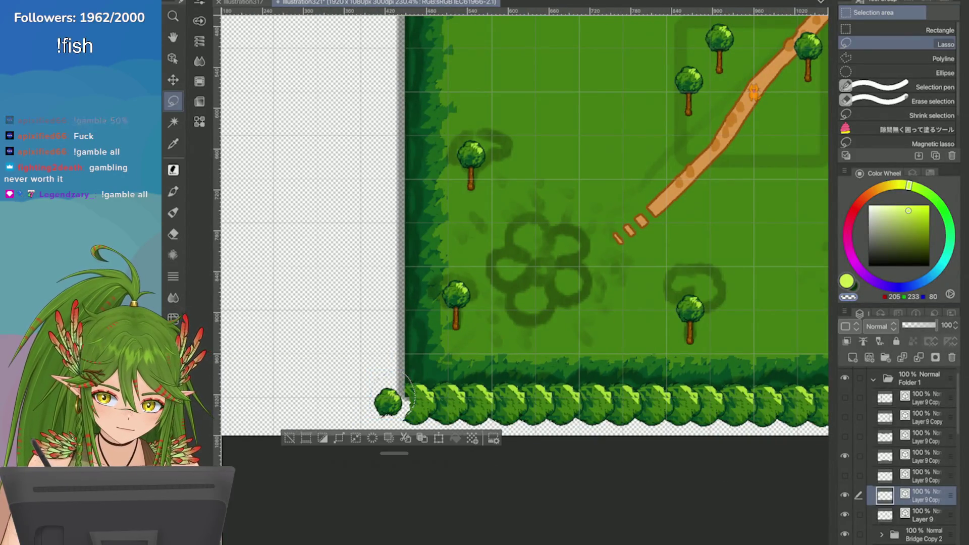
pyautogui.moveTo(908, 428); pyautogui.dragTo(909, 454)
# Step: Stretch and slightly enlarge the copied tree into an end bush, without rotation
pyautogui.hotkey('ctrl', 't')
pyautogui.moveTo(373, 394)
pyautogui.mouseDown()
pyautogui.moveTo(331, 384)
pyautogui.moveTo(402, 387)
pyautogui.mouseUp()
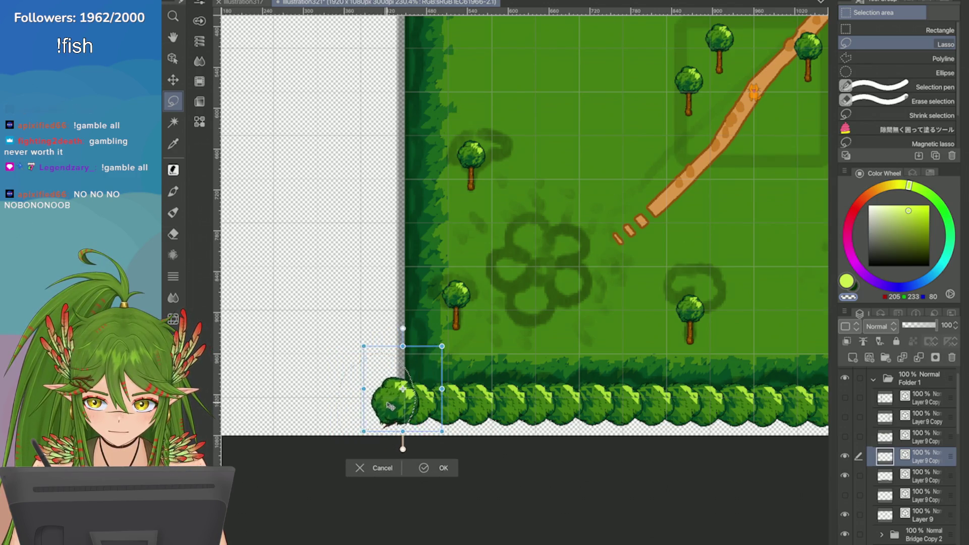
pyautogui.moveTo(331, 380); pyautogui.dragTo(383, 338)
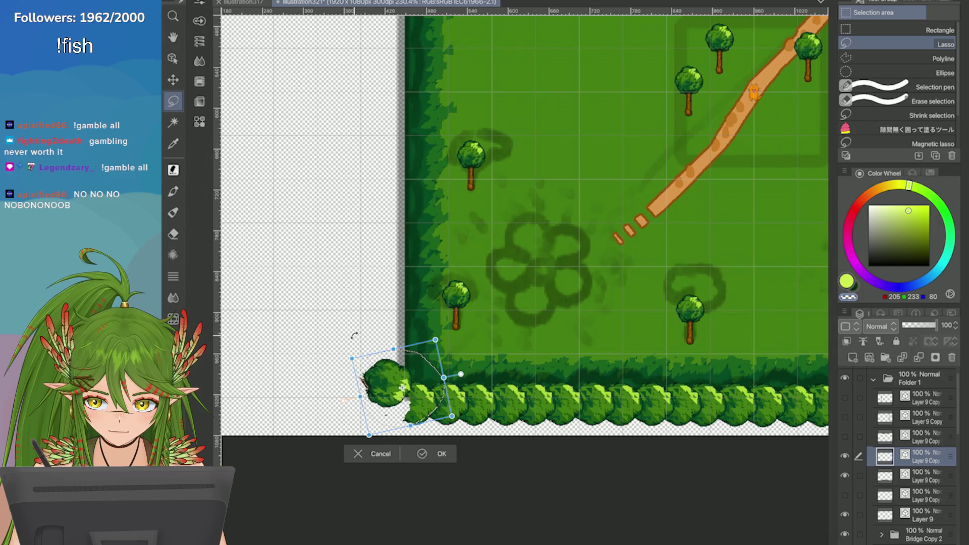
pyautogui.hotkey('ctrl', 'z')
pyautogui.moveTo(358, 392); pyautogui.dragTo(388, 415)
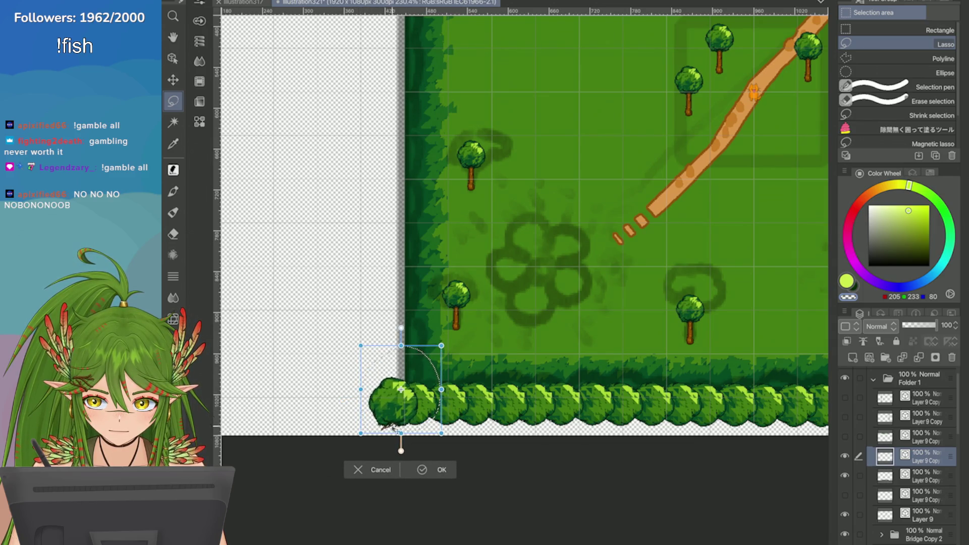
pyautogui.press('Return')
# Step: Remove stray pixels from the new bush's left edge with the pixel pen
pyautogui.scroll(3, 524, 273)
pyautogui.press('p')
pyautogui.scroll(2, 427, 299)
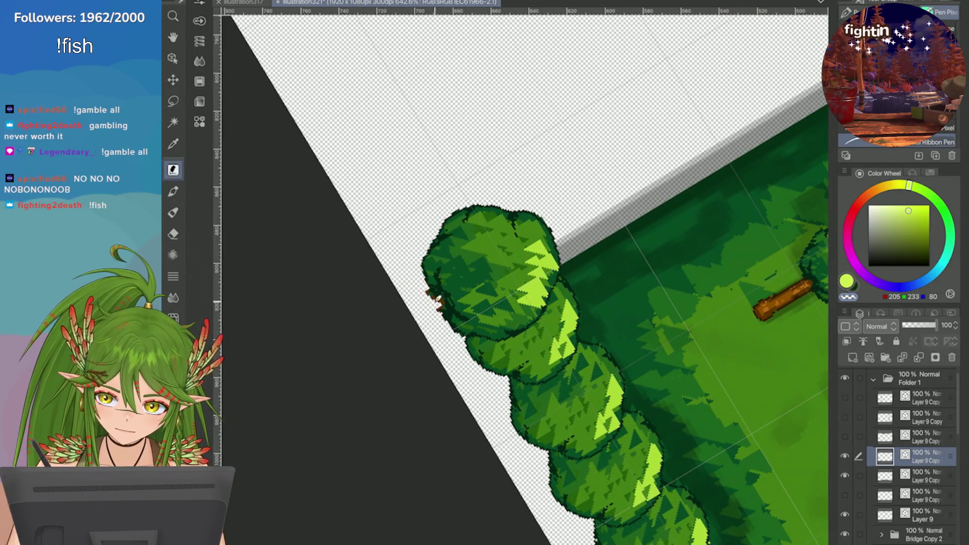
pyautogui.hotkey('ctrl', 'z')
pyautogui.scroll(-10, 417, 249)
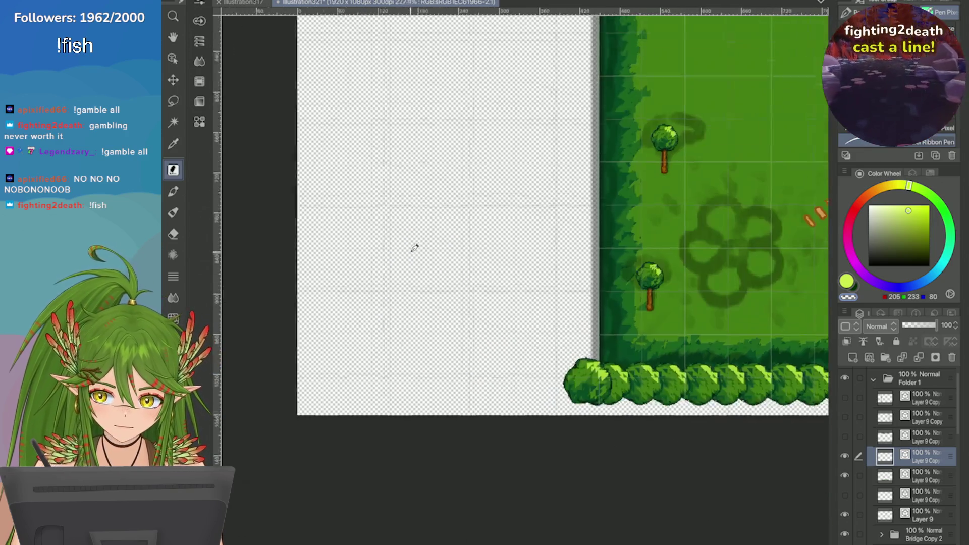
pyautogui.scroll(1, 524, 189)
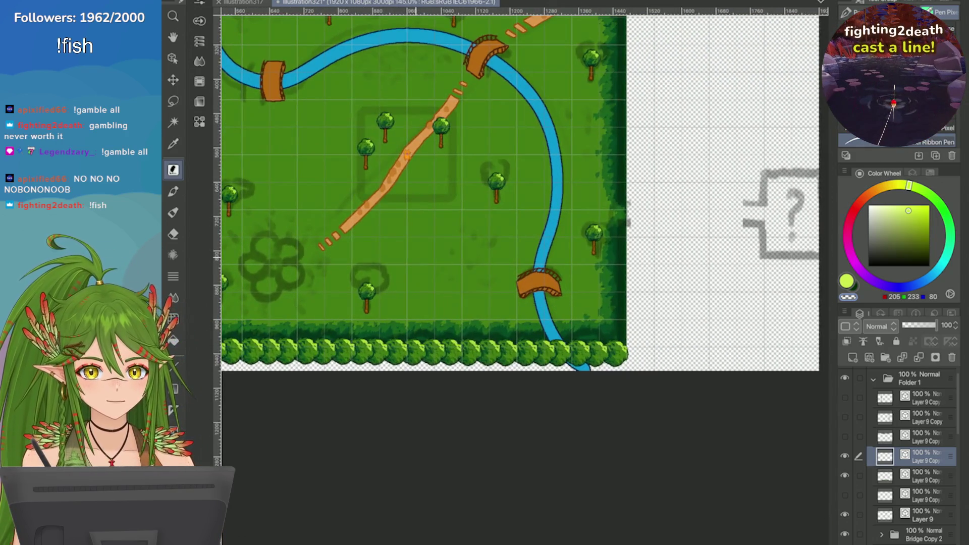
# Step: Duplicate the bush layer and place the copy at the map's bottom-right corner
pyautogui.click(844, 312)
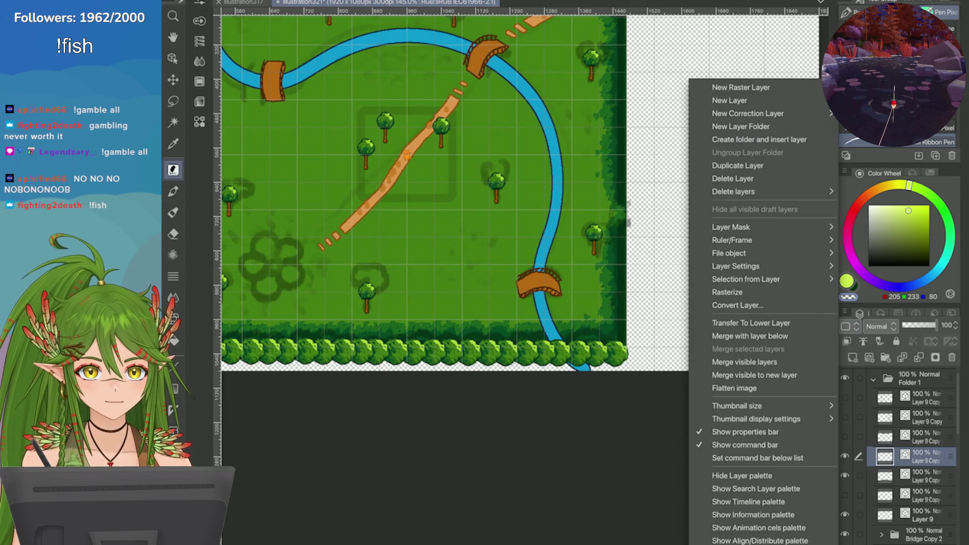
pyautogui.click(740, 165)
pyautogui.hotkey('ctrl', 't')
pyautogui.scroll(-2, 509, 192)
pyautogui.moveTo(456, 291); pyautogui.dragTo(578, 280)
pyautogui.scroll(2, 487, 308)
pyautogui.scroll(2, 487, 308)
pyautogui.moveTo(488, 308); pyautogui.dragTo(583, 320)
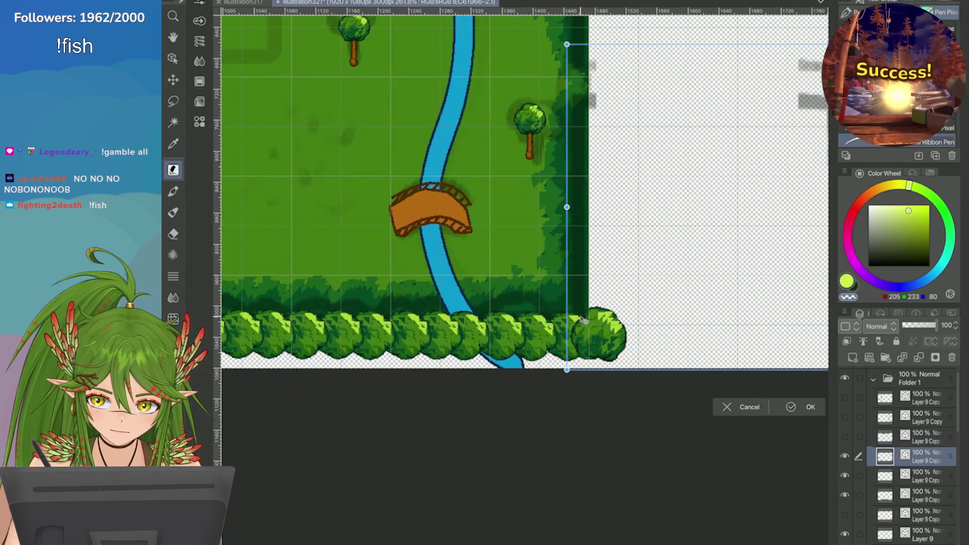
pyautogui.click(791, 407)
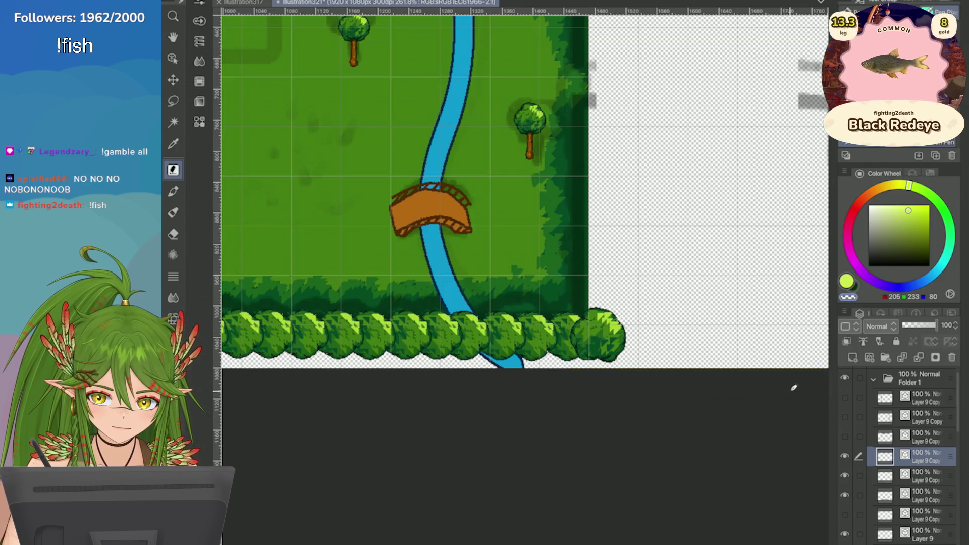
# Step: Duplicate the bush layer again, zoom out, and cancel the unneeded transform
pyautogui.click(844, 313)
pyautogui.click(717, 166)
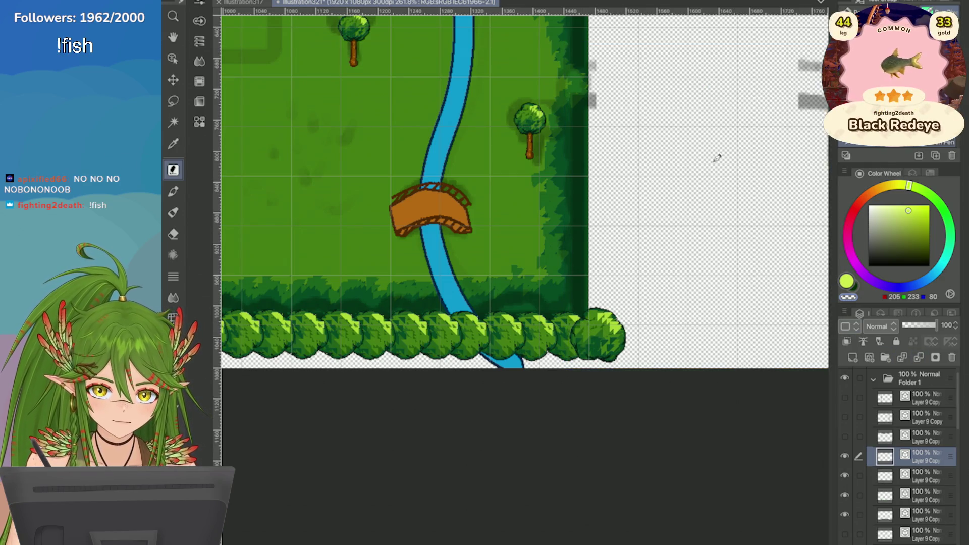
pyautogui.hotkey('ctrl', '-')
pyautogui.hotkey('ctrl', '-')
pyautogui.hotkey('ctrl', '-')
pyautogui.hotkey('ctrl', 't')
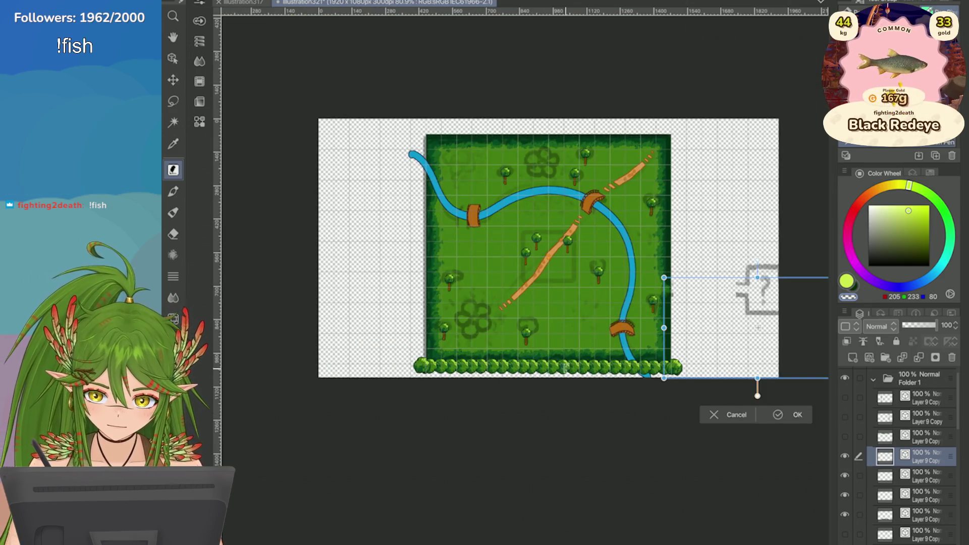
pyautogui.press('Escape')
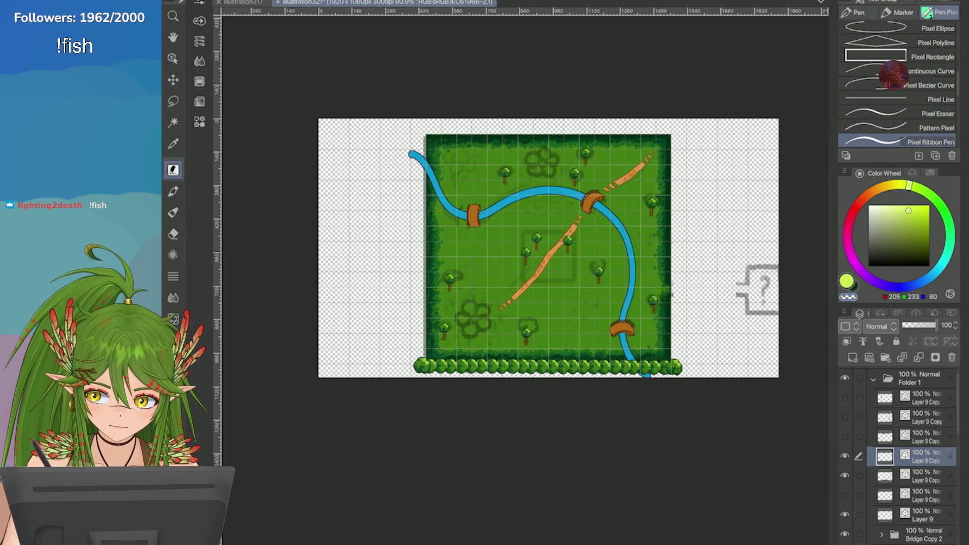
# Step: Duplicate the bush layer and move the copy up to the map's top edge
pyautogui.rightClick(908, 456)
pyautogui.click(717, 166)
pyautogui.hotkey('ctrl', 't')
pyautogui.moveTo(632, 327)
pyautogui.mouseDown()
pyautogui.moveTo(632, 259)
pyautogui.moveTo(498, 253)
pyautogui.moveTo(632, 160)
pyautogui.mouseUp()
pyautogui.scroll(2, 637, 202)
pyautogui.moveTo(637, 127)
pyautogui.mouseDown()
pyautogui.moveTo(681, 158)
pyautogui.moveTo(644, 106)
pyautogui.mouseUp()
# Step: Nudge the top bushes right and down into alignment and confirm their position
pyautogui.scroll(4, 644, 106)
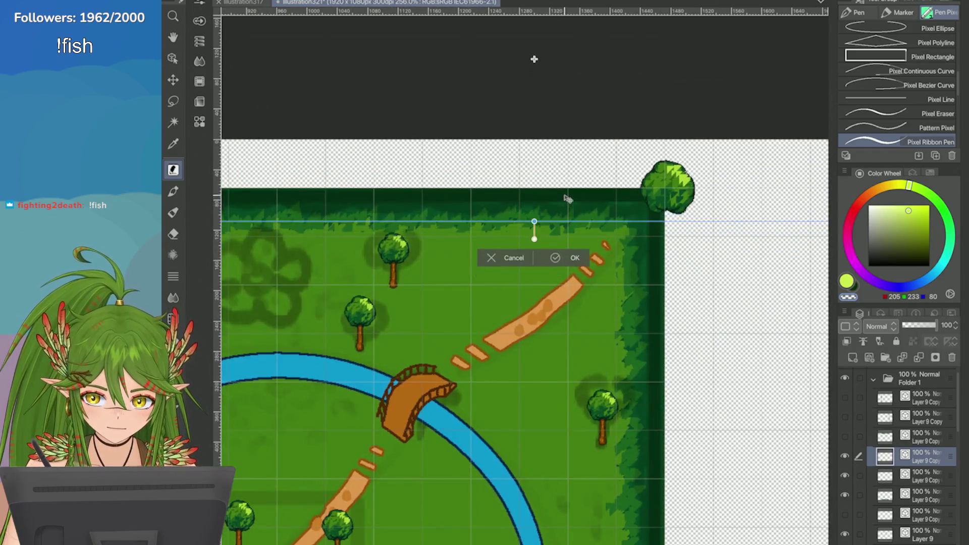
pyautogui.scroll(-1, 568, 199)
pyautogui.scroll(-3, 536, 60)
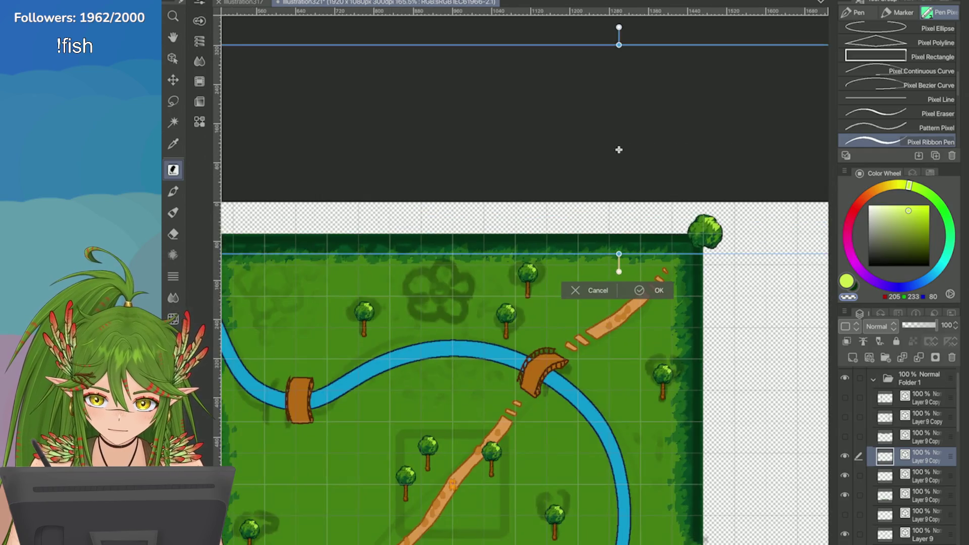
pyautogui.press('Right')
pyautogui.press('Right')
pyautogui.press('Right')
pyautogui.press('Down')
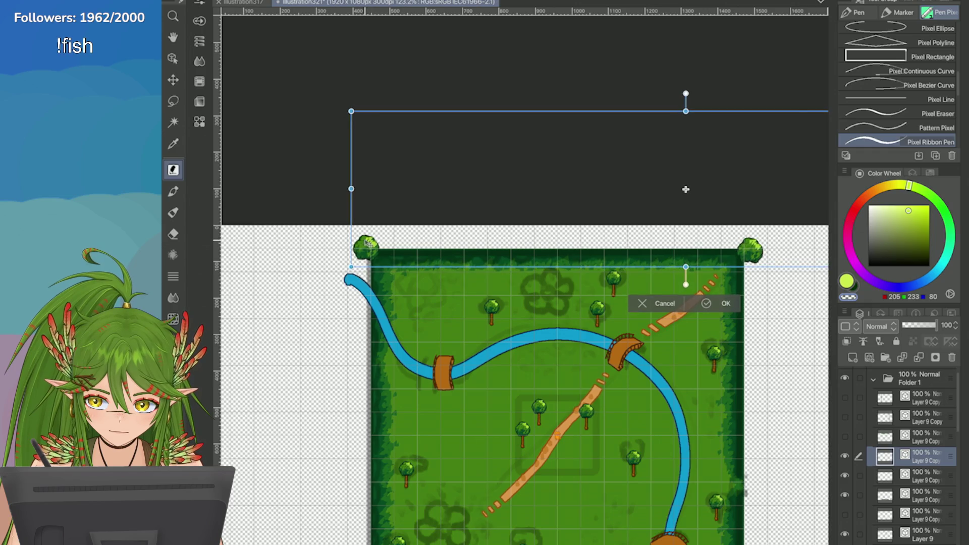
pyautogui.scroll(-3, 368, 241)
pyautogui.scroll(2, 367, 237)
pyautogui.scroll(2, 367, 236)
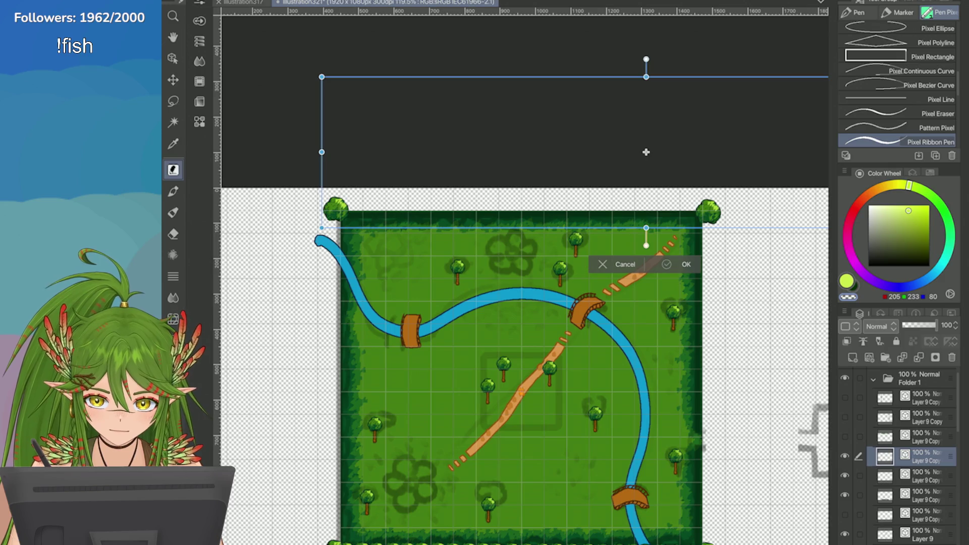
pyautogui.press('Return')
# Step: Delete the extra hedge layer copy and duplicate the remaining hedge layer
pyautogui.scroll(-3, 716, 202)
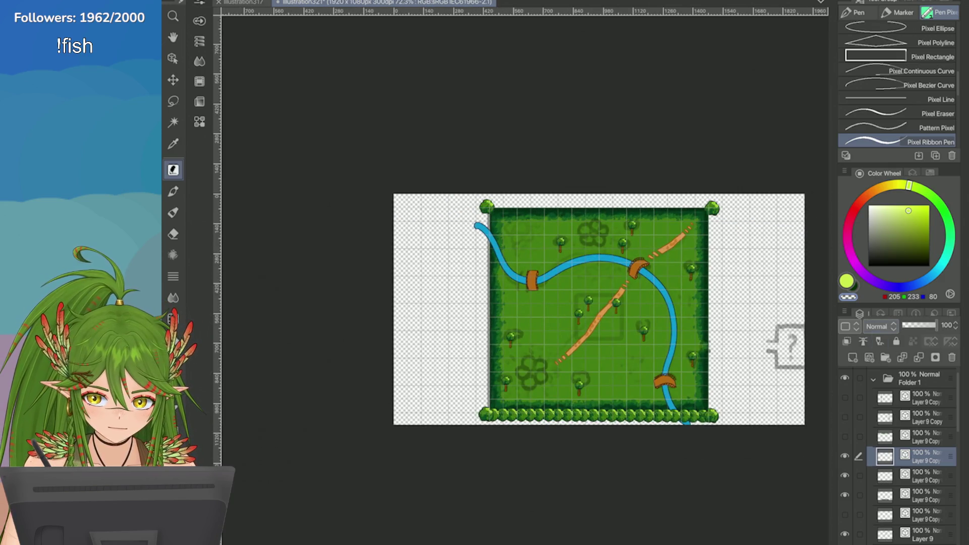
pyautogui.click(952, 358)
pyautogui.click(926, 476)
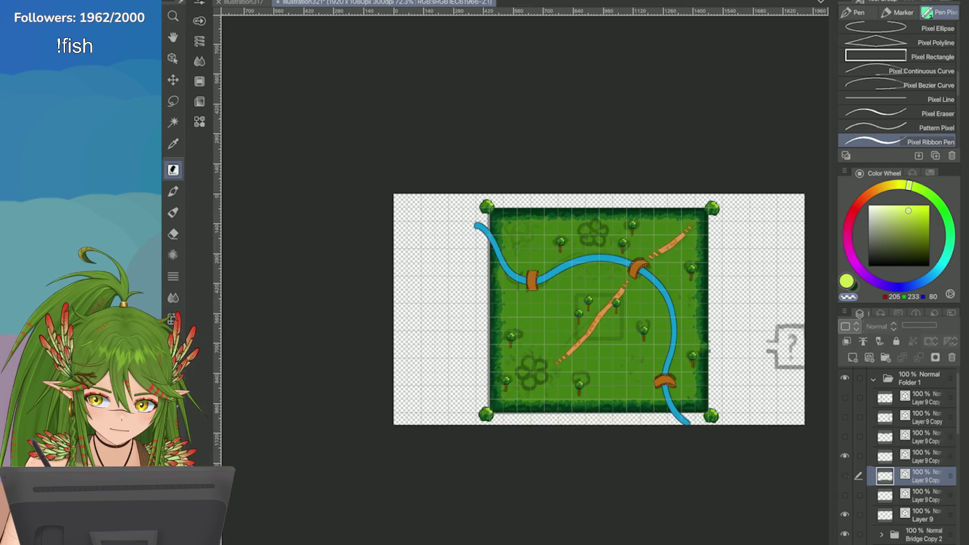
pyautogui.click(844, 312)
pyautogui.click(722, 166)
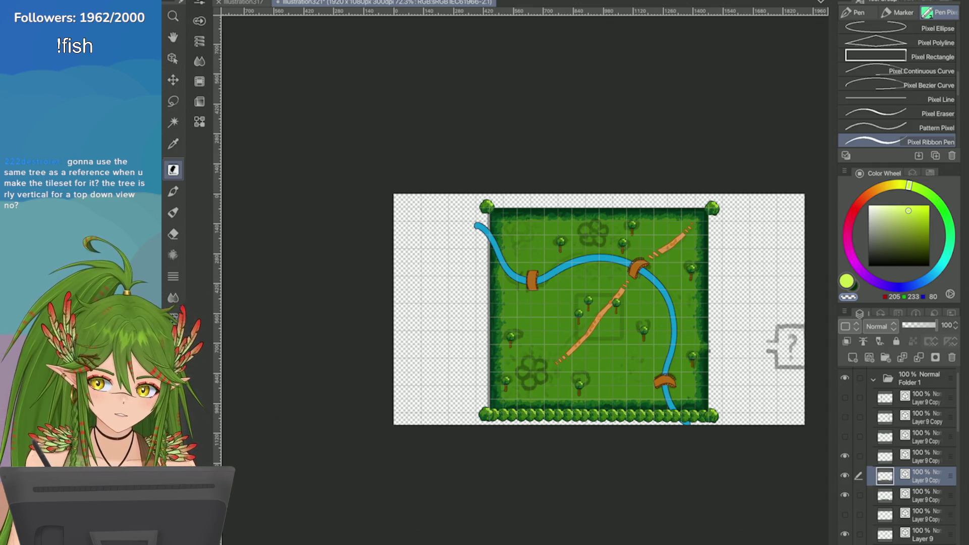
pyautogui.hotkey('ctrl', 't')
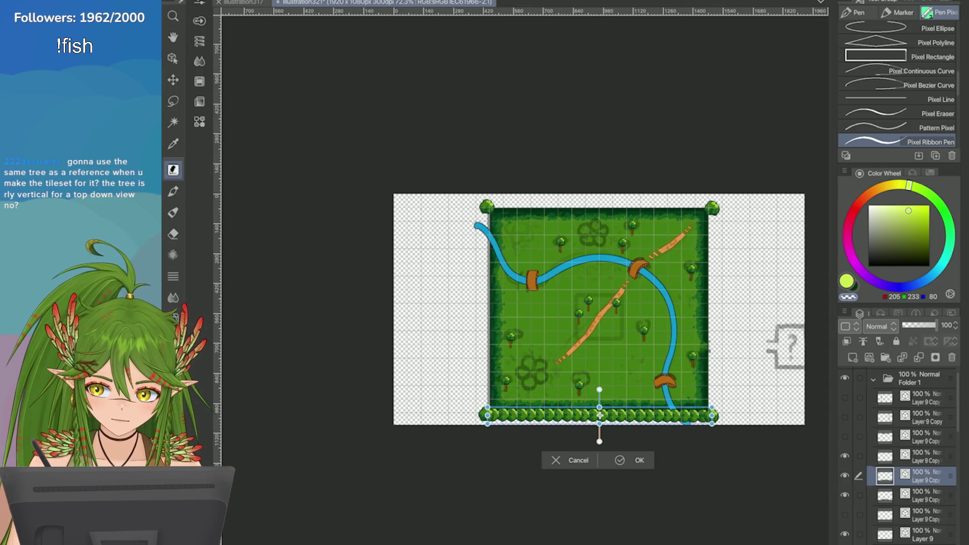
# Step: Rotate the hedge row copy to exactly vertical and move it against the map's right edge
pyautogui.moveTo(559, 419); pyautogui.dragTo(584, 370)
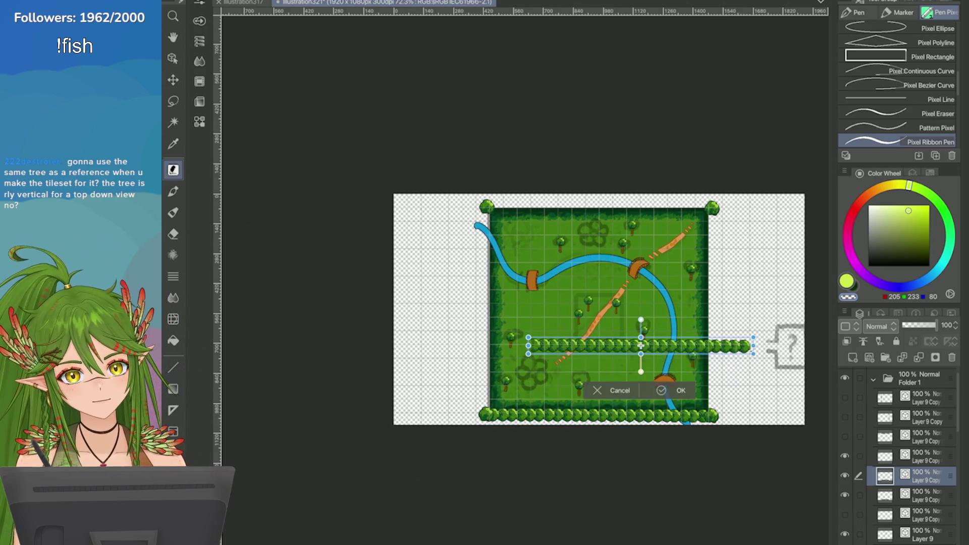
pyautogui.scroll(2, 585, 371)
pyautogui.moveTo(377, 274)
pyautogui.mouseDown()
pyautogui.moveTo(429, 414)
pyautogui.moveTo(519, 446)
pyautogui.moveTo(637, 411)
pyautogui.moveTo(656, 434)
pyautogui.mouseUp()
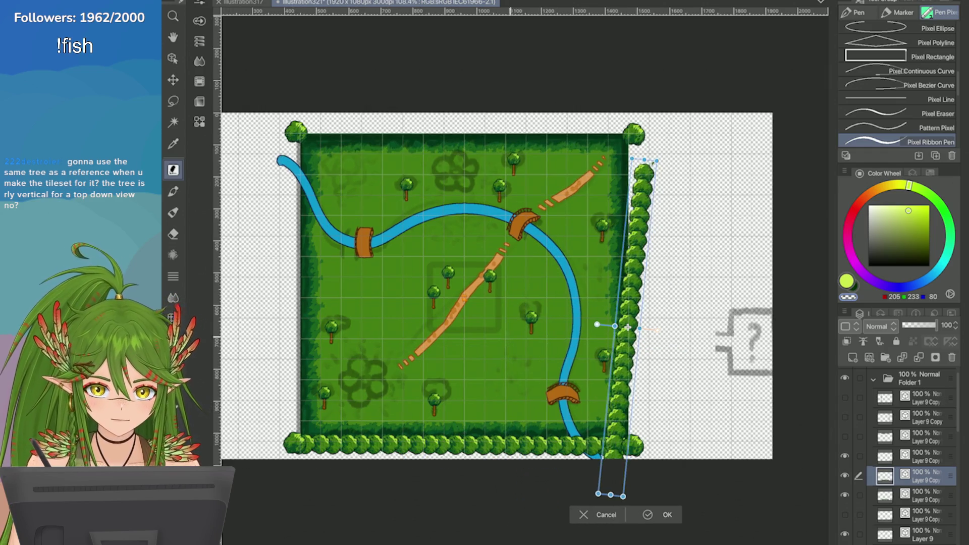
pyautogui.scroll(2, 555, 348)
pyautogui.moveTo(501, 322); pyautogui.dragTo(497, 314)
pyautogui.moveTo(562, 465)
pyautogui.mouseDown()
pyautogui.moveTo(568, 410)
pyautogui.moveTo(573, 421)
pyautogui.moveTo(605, 400)
pyautogui.moveTo(604, 414)
pyautogui.mouseUp()
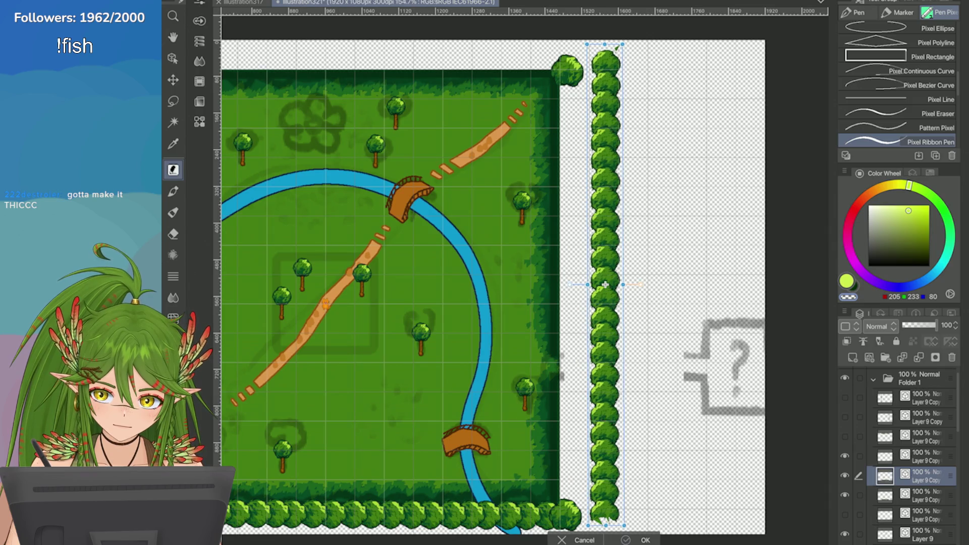
pyautogui.press('Return')
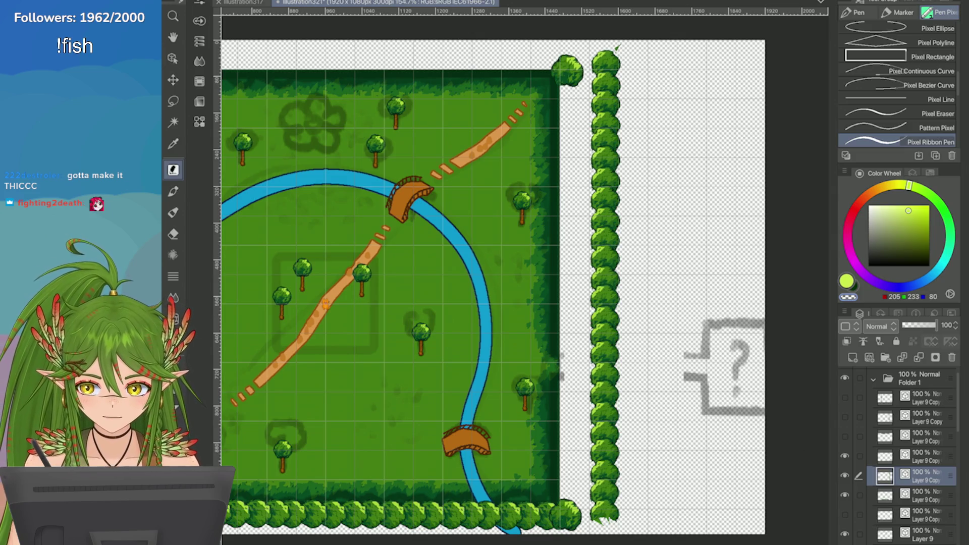
pyautogui.hotkey('ctrl', 't')
pyautogui.moveTo(594, 357); pyautogui.dragTo(572, 388)
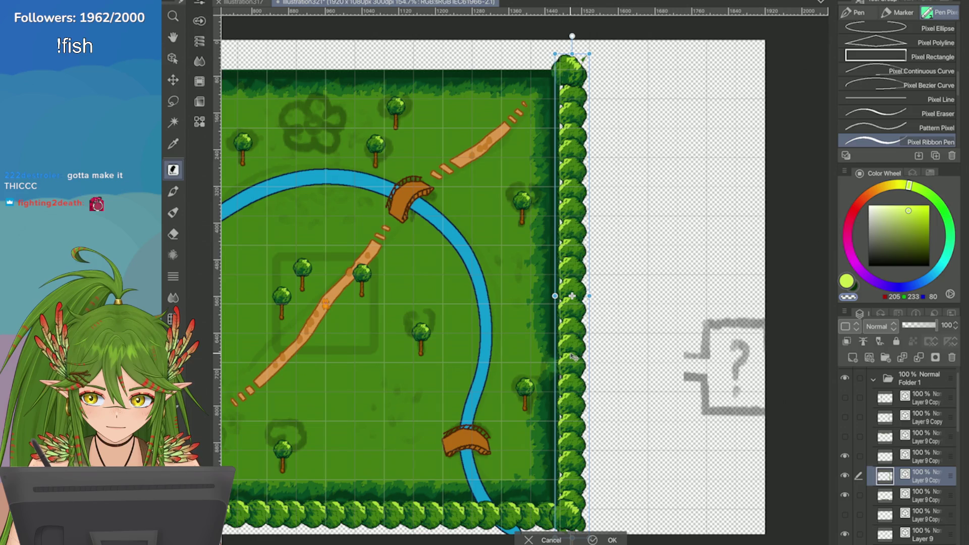
# Step: Shift the hedge column and fine-tune its rotation to stay vertical
pyautogui.moveTo(572, 357); pyautogui.dragTo(567, 352)
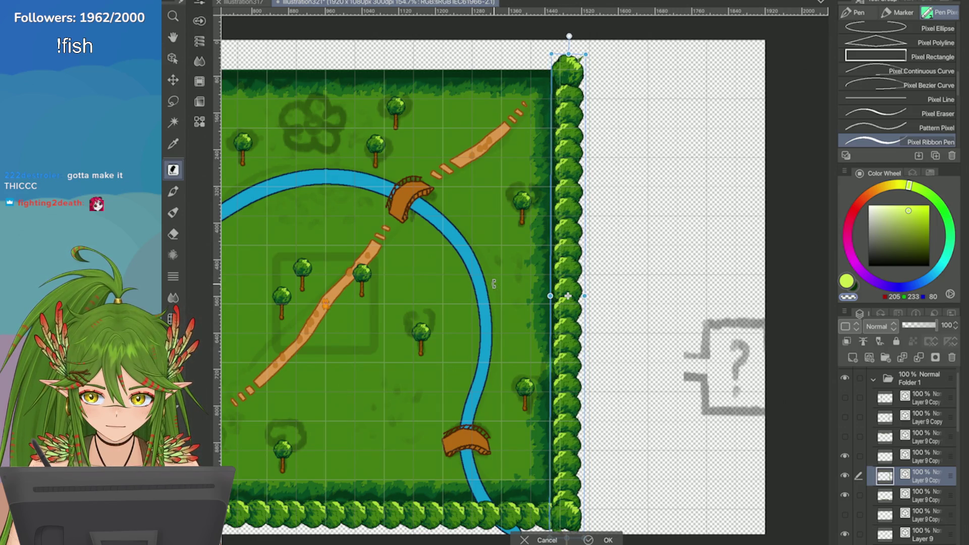
pyautogui.moveTo(568, 344)
pyautogui.mouseDown()
pyautogui.moveTo(620, 347)
pyautogui.moveTo(634, 372)
pyautogui.mouseUp()
pyautogui.moveTo(541, 292)
pyautogui.mouseDown()
pyautogui.moveTo(564, 306)
pyautogui.moveTo(532, 311)
pyautogui.mouseUp()
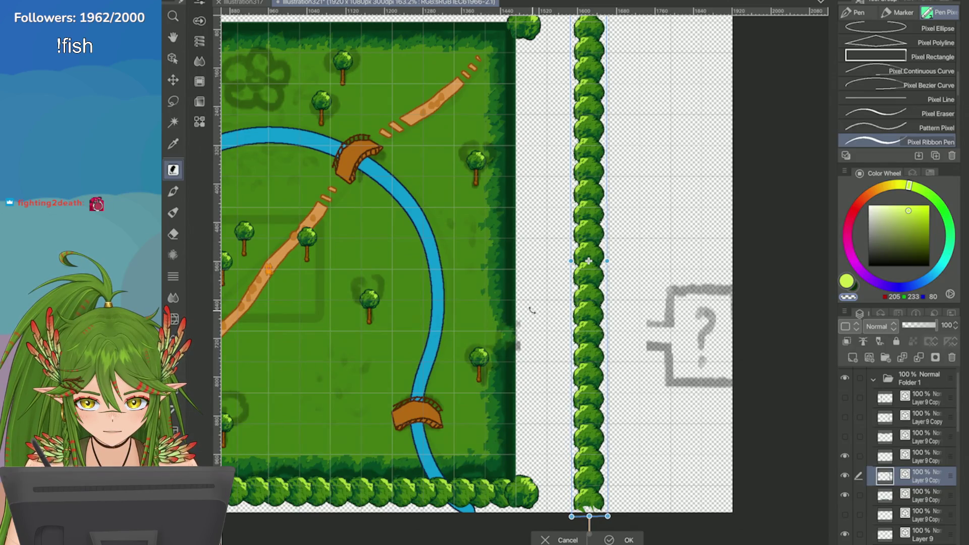
pyautogui.moveTo(573, 340)
pyautogui.mouseDown()
pyautogui.moveTo(547, 320)
pyautogui.moveTo(514, 260)
pyautogui.mouseUp()
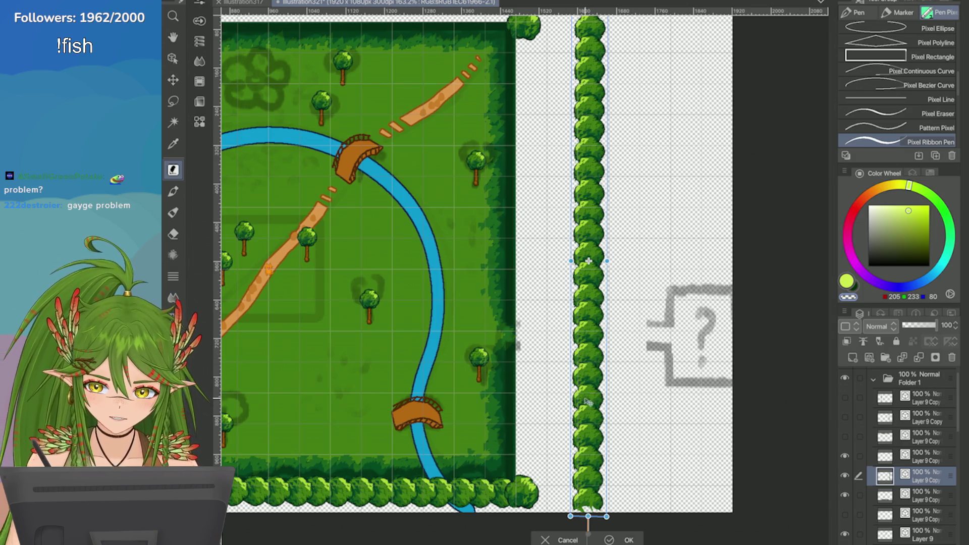
pyautogui.scroll(1, 591, 476)
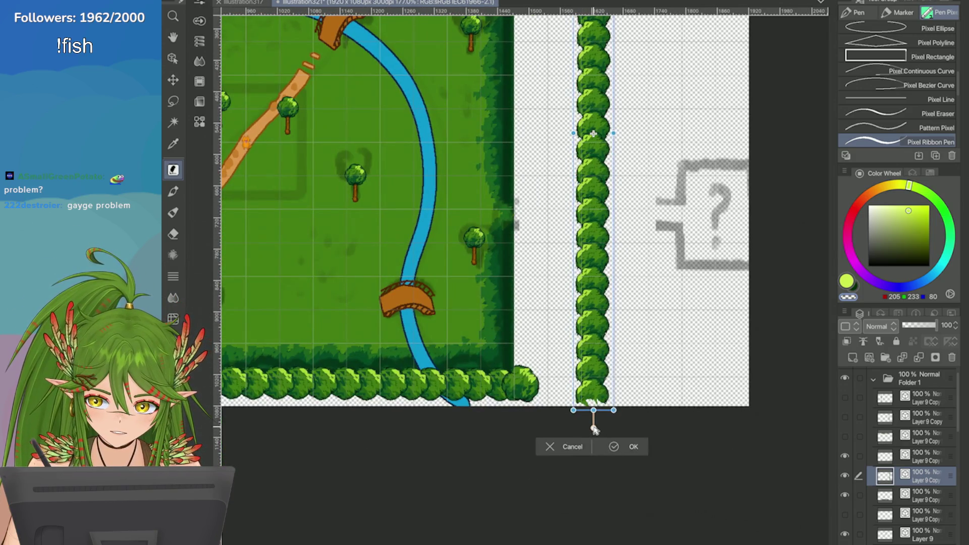
pyautogui.moveTo(593, 428); pyautogui.dragTo(594, 428)
# Step: Slide the hedge column left until it sits flush on the map's right edge
pyautogui.scroll(-3, 593, 428)
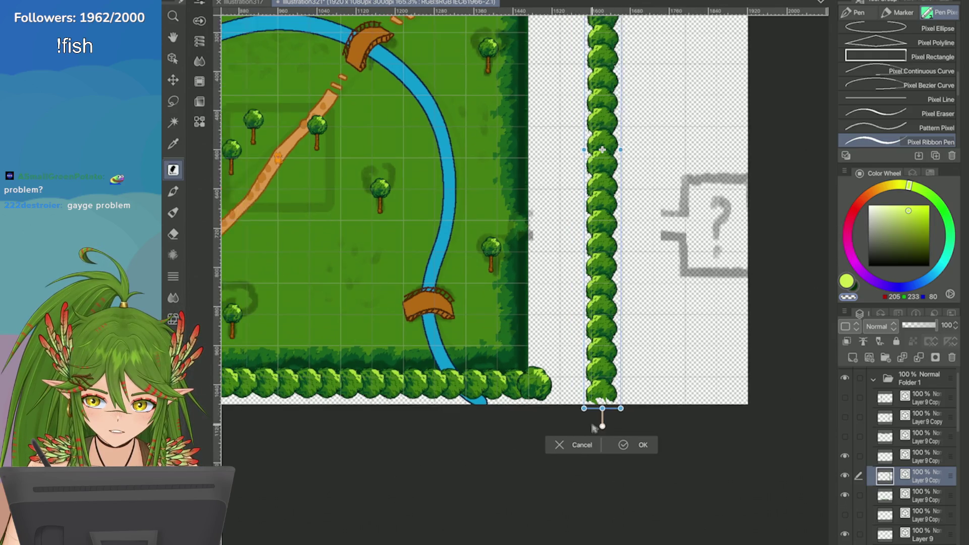
pyautogui.scroll(-1, 592, 426)
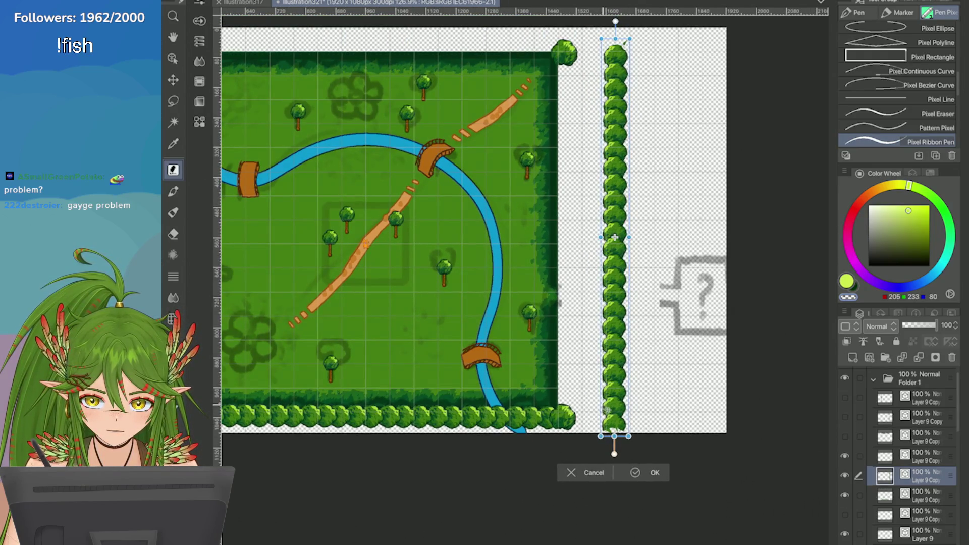
pyautogui.moveTo(614, 410); pyautogui.dragTo(565, 394)
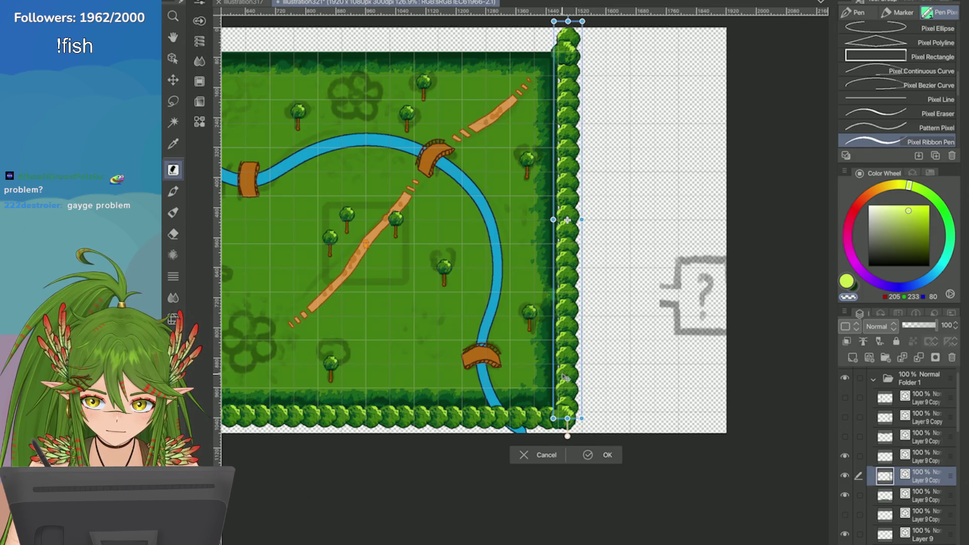
pyautogui.moveTo(562, 378); pyautogui.dragTo(564, 380)
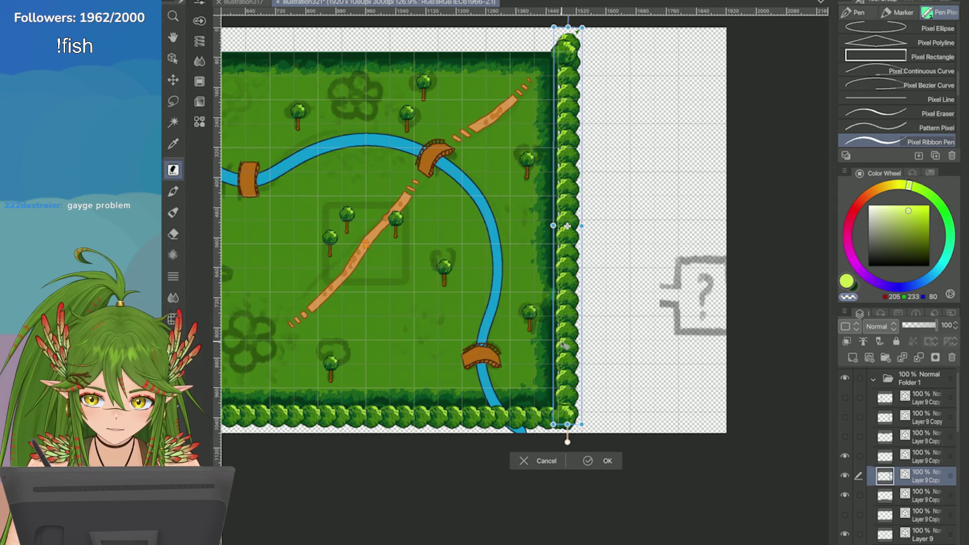
pyautogui.scroll(4, 567, 226)
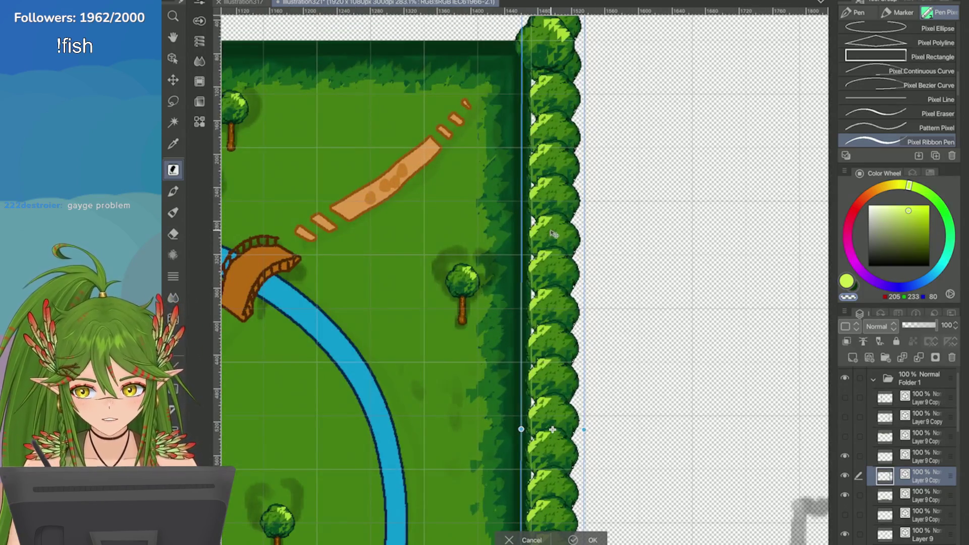
pyautogui.moveTo(551, 234); pyautogui.dragTo(544, 233)
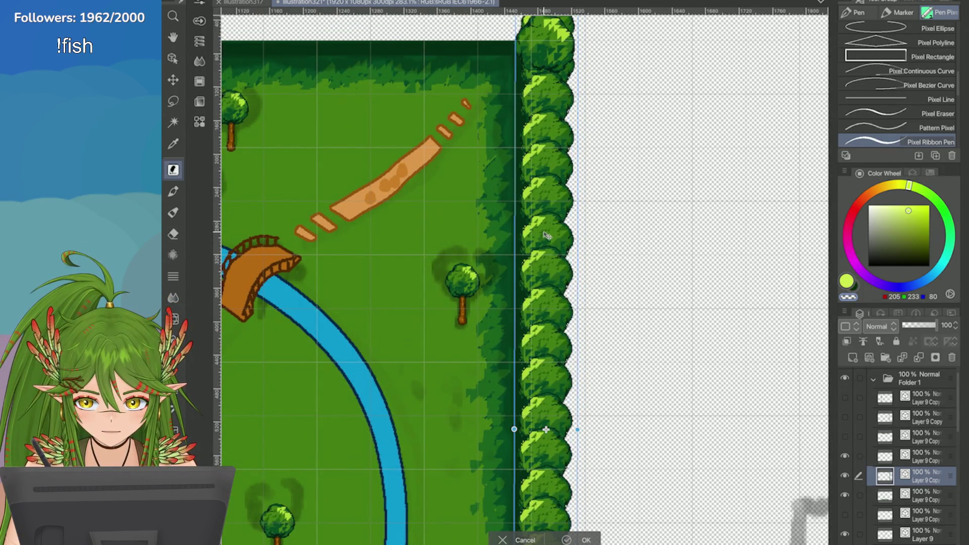
pyautogui.scroll(-1, 545, 229)
pyautogui.scroll(-3, 545, 230)
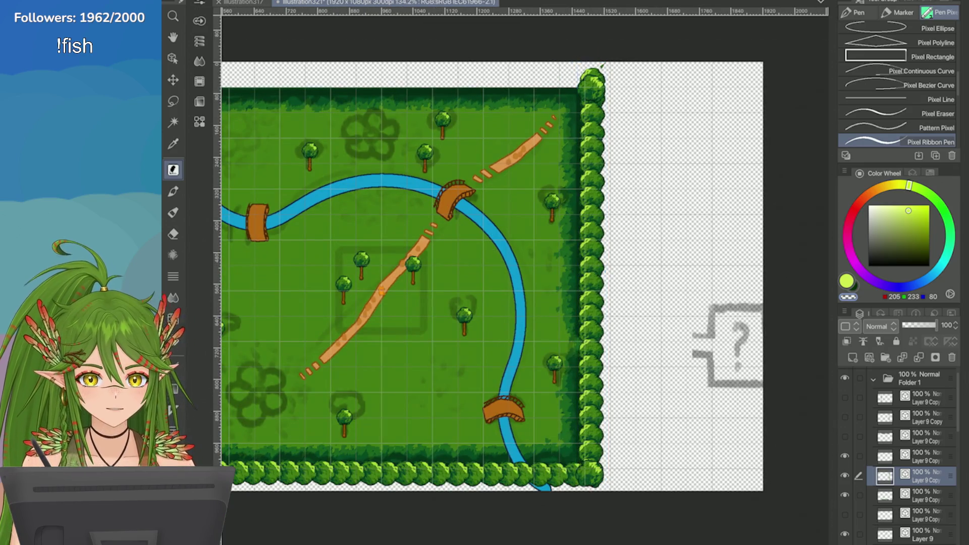
# Step: Commit the hedge column's position, then try the Right Triangle brush on the top bush, undoing strokes
pyautogui.press('Return')
pyautogui.scroll(3, 619, 54)
pyautogui.scroll(-2, 899, 85)
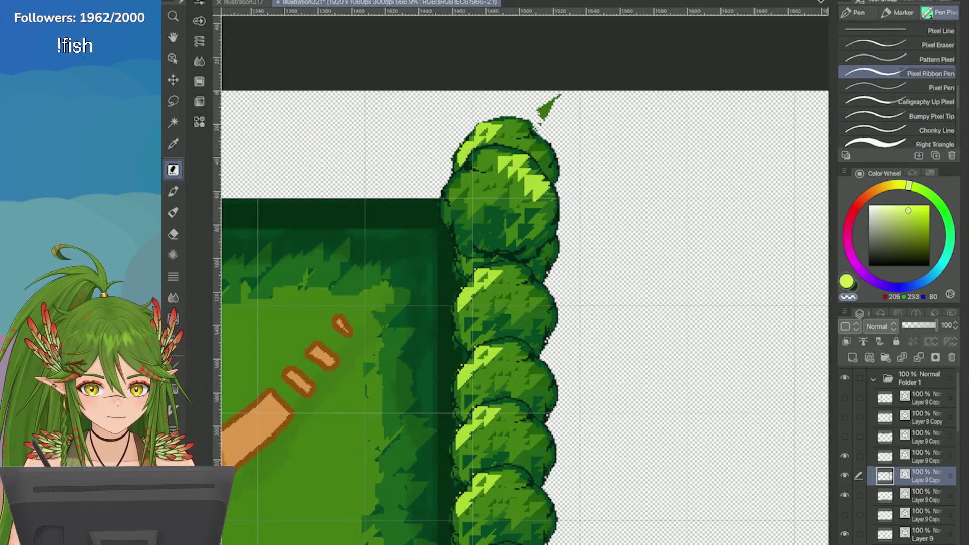
pyautogui.click(899, 142)
pyautogui.hotkey('ctrl', 'z')
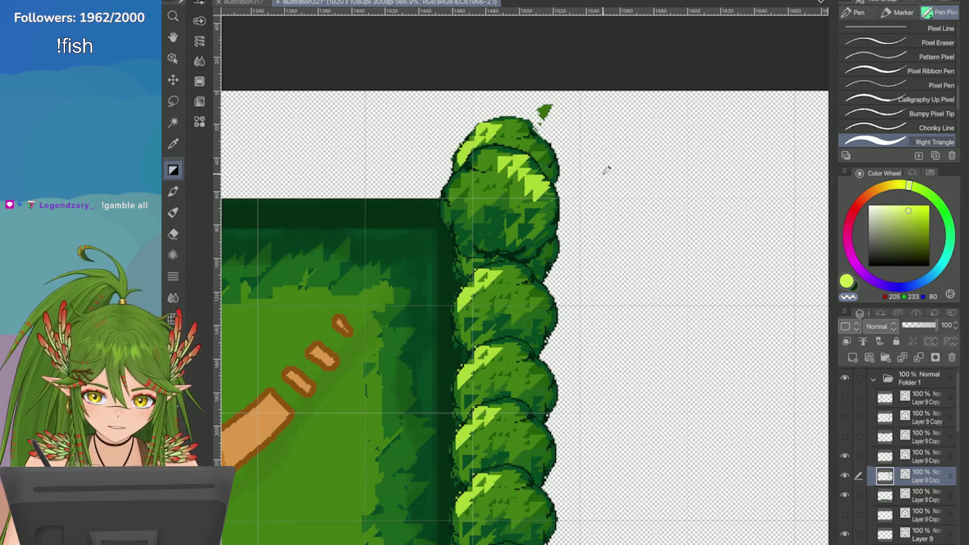
pyautogui.hotkey('ctrl', 'z')
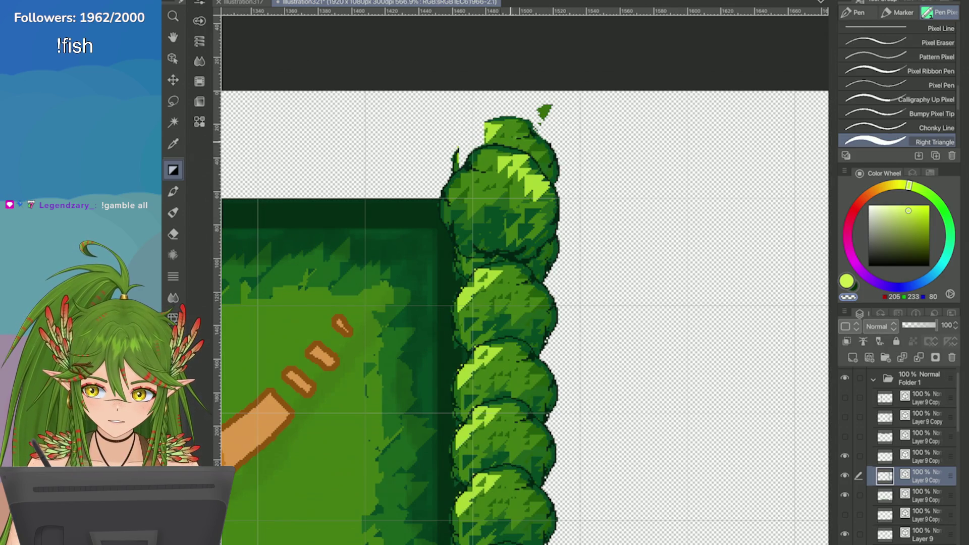
# Step: Touch up the top bush with the Pressure Pixel Blunt brush, undoing stray strokes until it looks clean
pyautogui.scroll(-1, 729, 337)
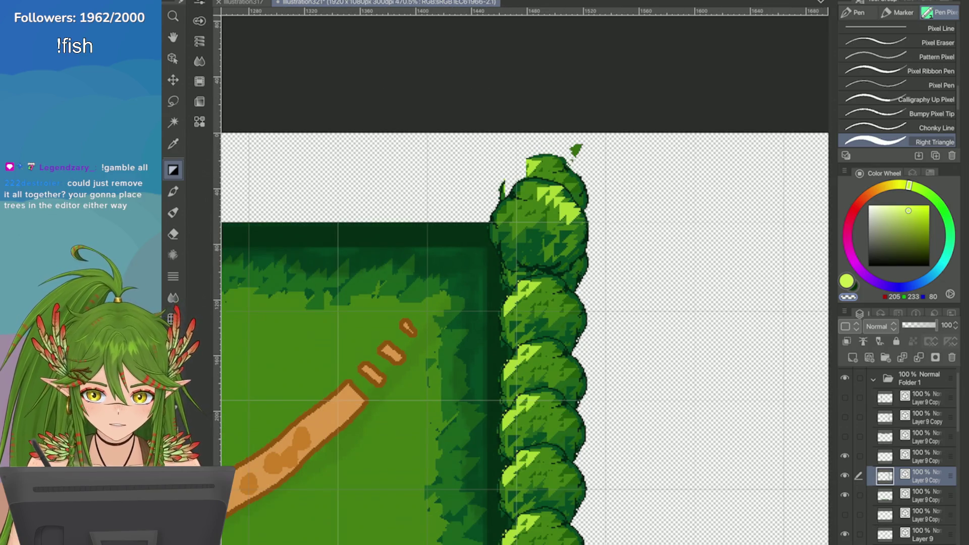
pyautogui.scroll(2, 647, 62)
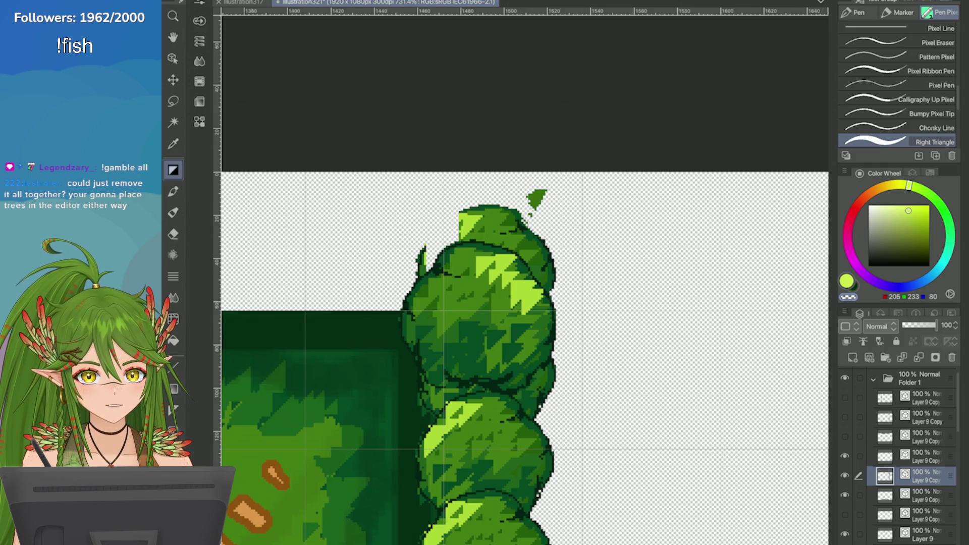
pyautogui.scroll(-5, 899, 86)
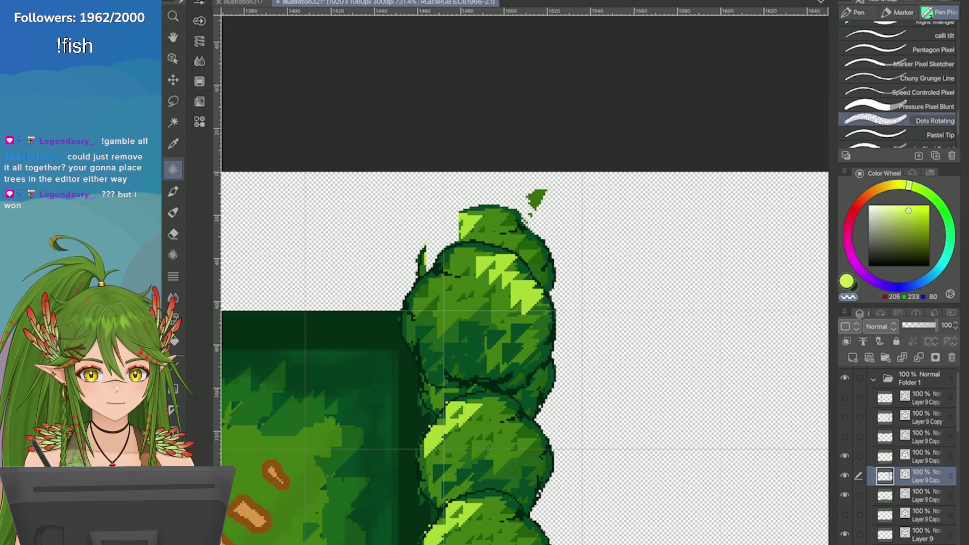
pyautogui.click(926, 107)
pyautogui.hotkey('ctrl', 'z')
pyautogui.hotkey('ctrl', 'z')
pyautogui.hotkey('ctrl', 'z')
pyautogui.hotkey('ctrl', 'z')
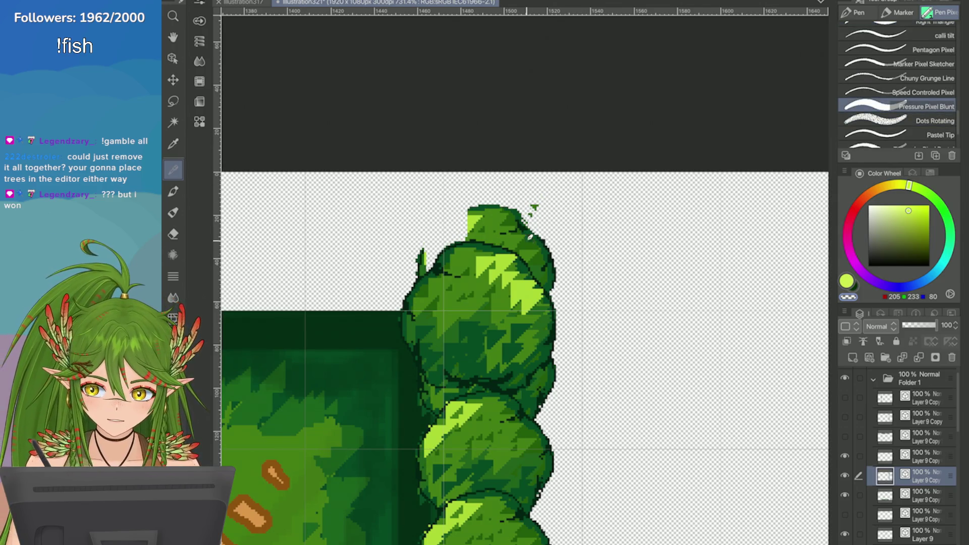
pyautogui.hotkey('ctrl', 'z')
pyautogui.hotkey('ctrl', 'z')
pyautogui.hotkey('ctrl', 'z')
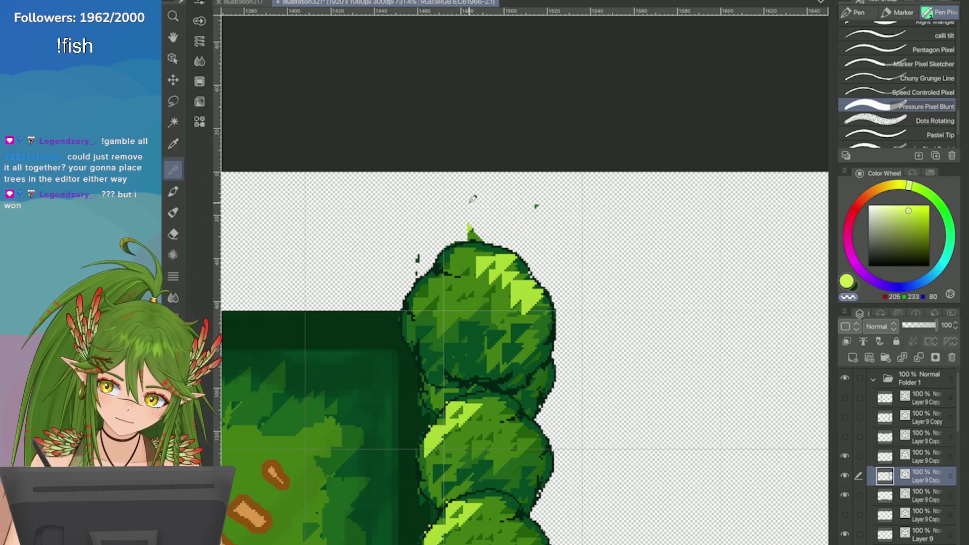
pyautogui.scroll(-5, 399, 282)
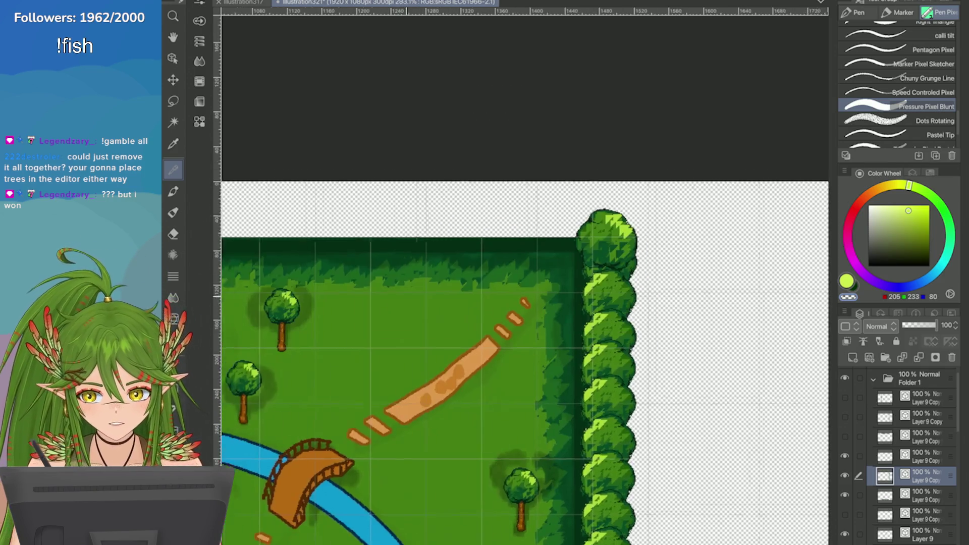
pyautogui.scroll(3, 555, 395)
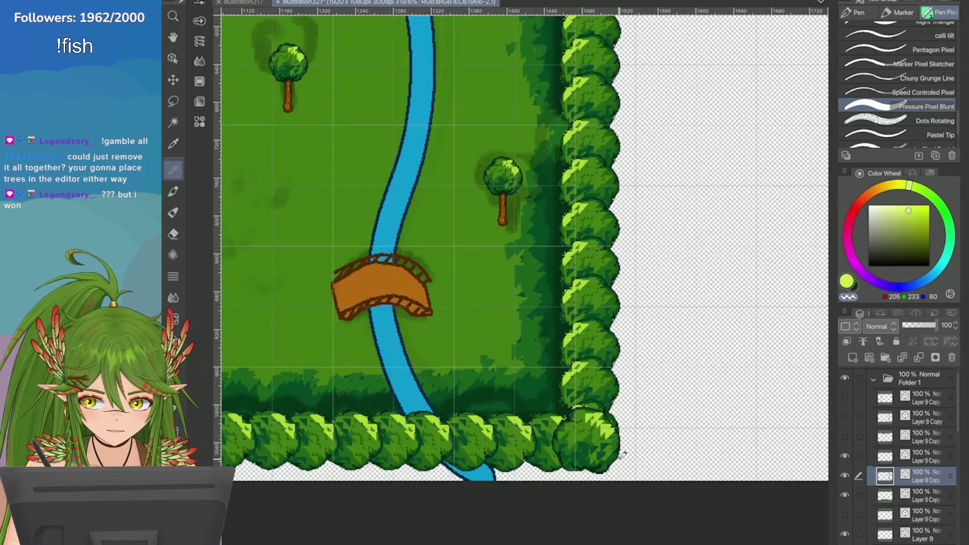
pyautogui.scroll(-5, 626, 454)
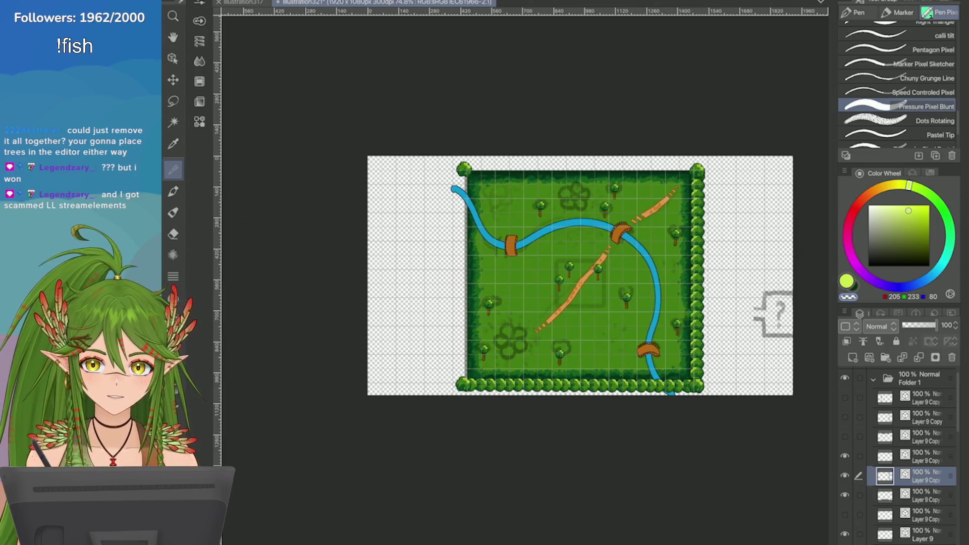
# Step: Toggle layer visibility to find which layers hold the bottom hedge, right hedge and corner trees
pyautogui.click(859, 495)
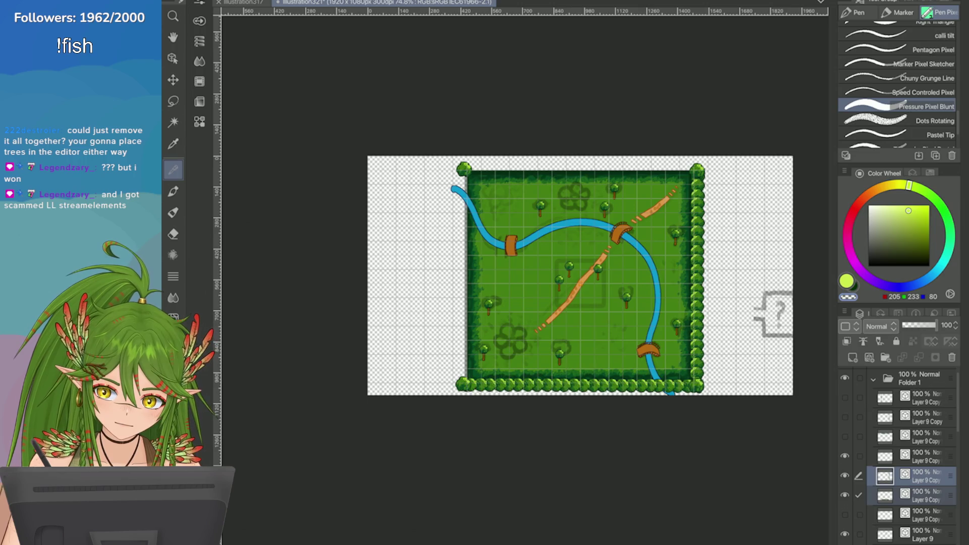
pyautogui.click(845, 514)
pyautogui.click(845, 514)
pyautogui.click(845, 515)
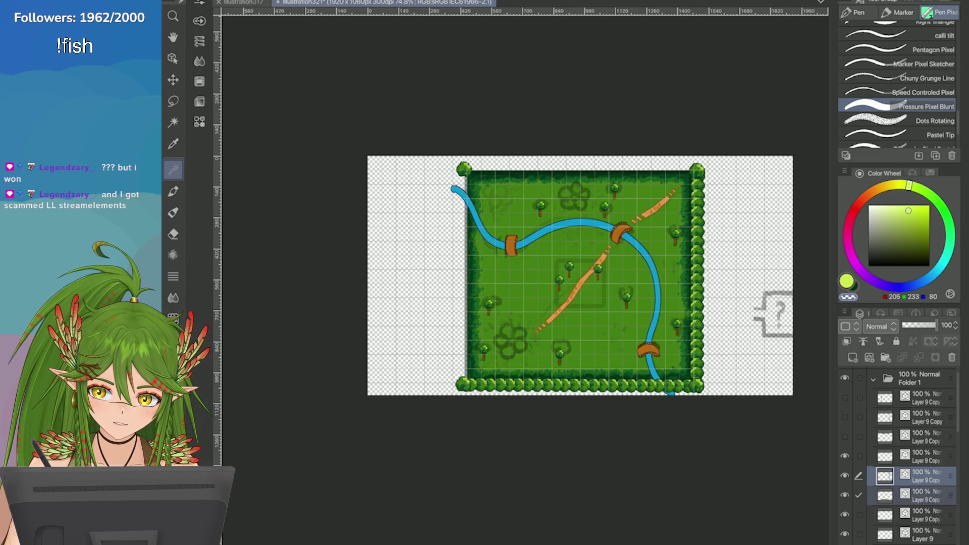
pyautogui.click(844, 495)
pyautogui.click(845, 514)
pyautogui.click(845, 495)
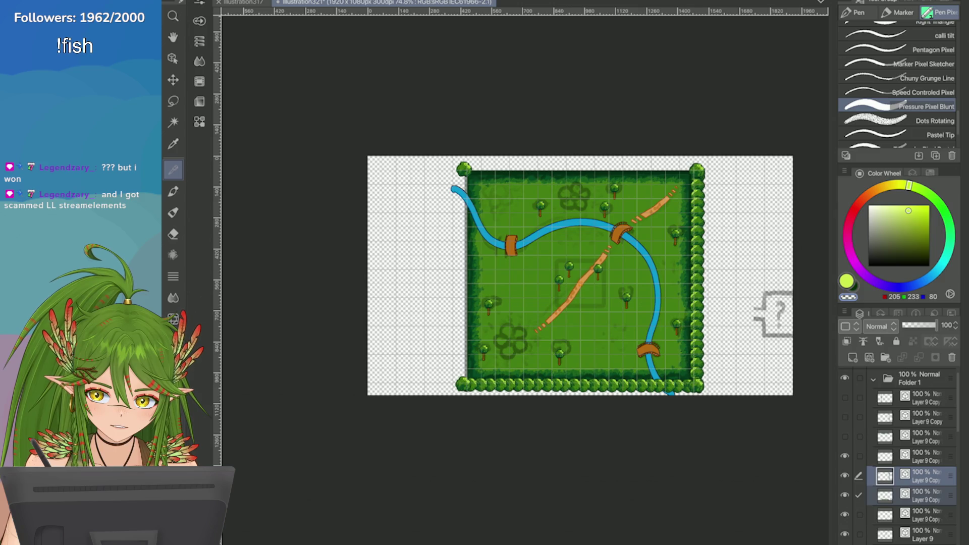
pyautogui.click(845, 476)
pyautogui.click(845, 495)
pyautogui.click(845, 495)
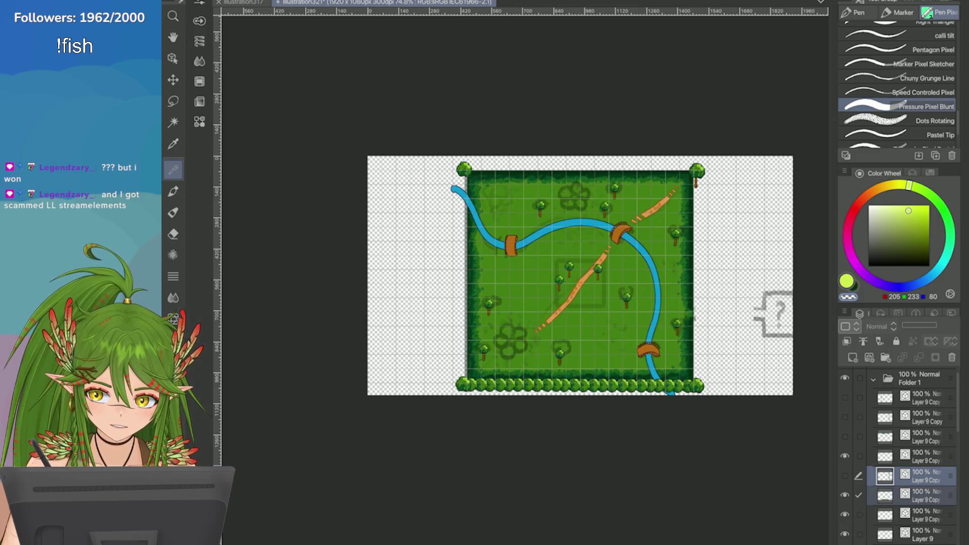
pyautogui.click(845, 476)
pyautogui.click(845, 476)
pyautogui.click(845, 456)
pyautogui.click(845, 456)
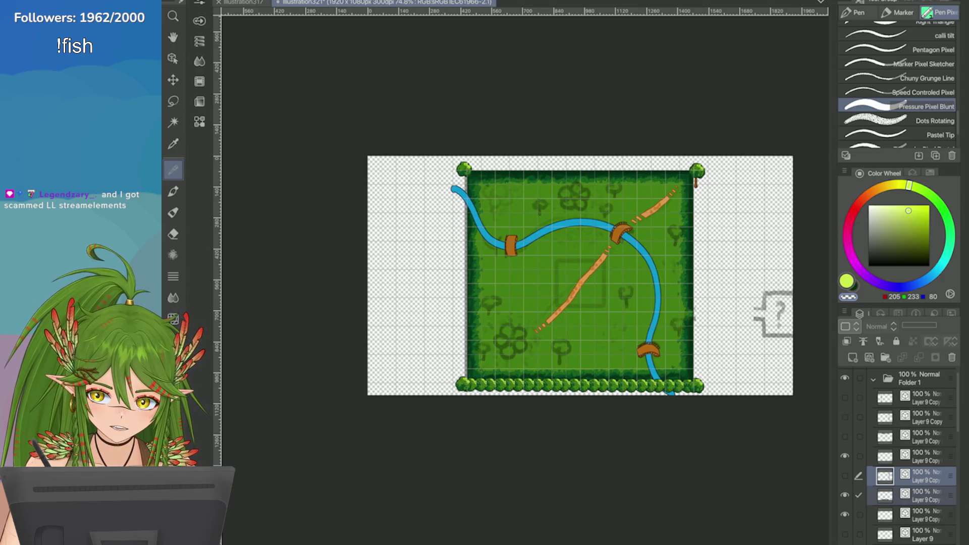
# Step: Move the top-right corner tree off the map so it stands alone to the right
pyautogui.click(926, 515)
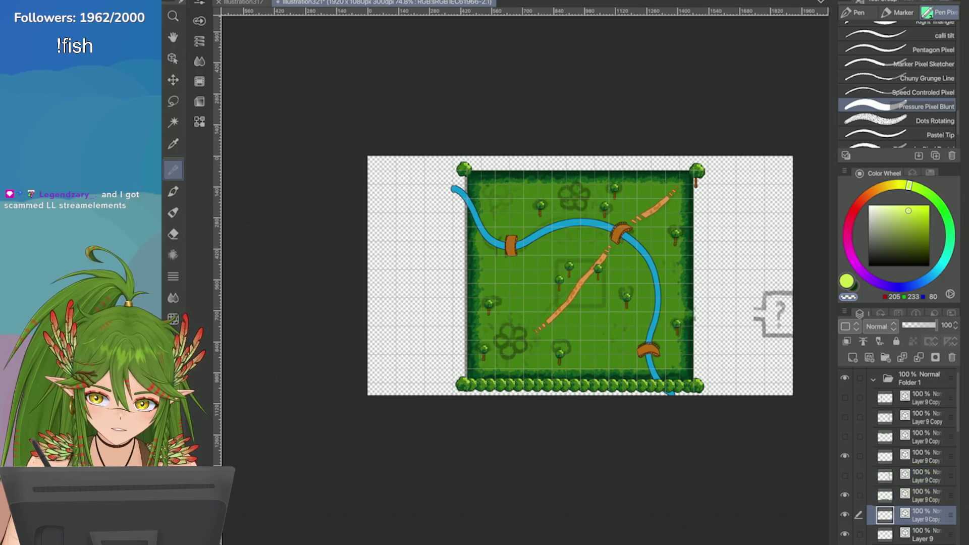
pyautogui.hotkey('ctrl', 't')
pyautogui.scroll(5, 696, 175)
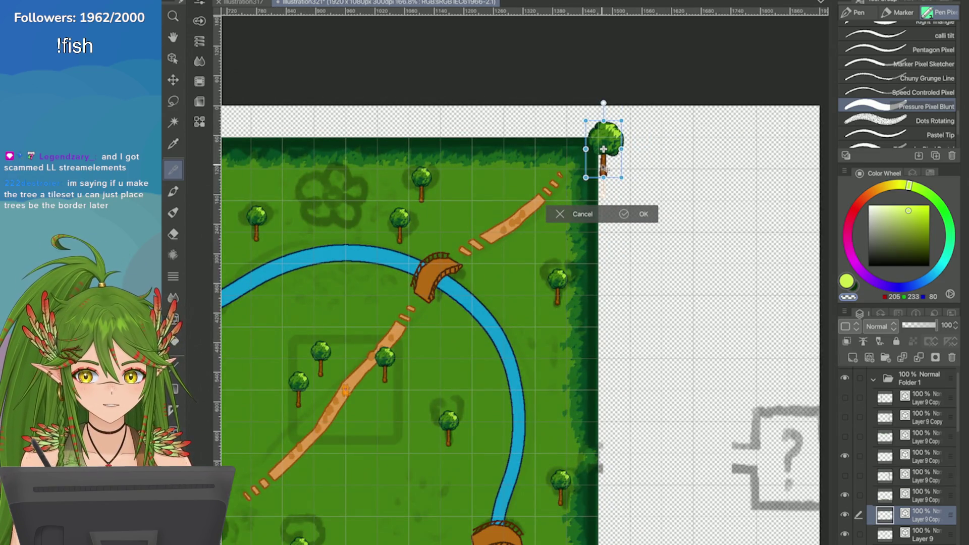
pyautogui.moveTo(603, 150); pyautogui.dragTo(676, 207)
pyautogui.press('Return')
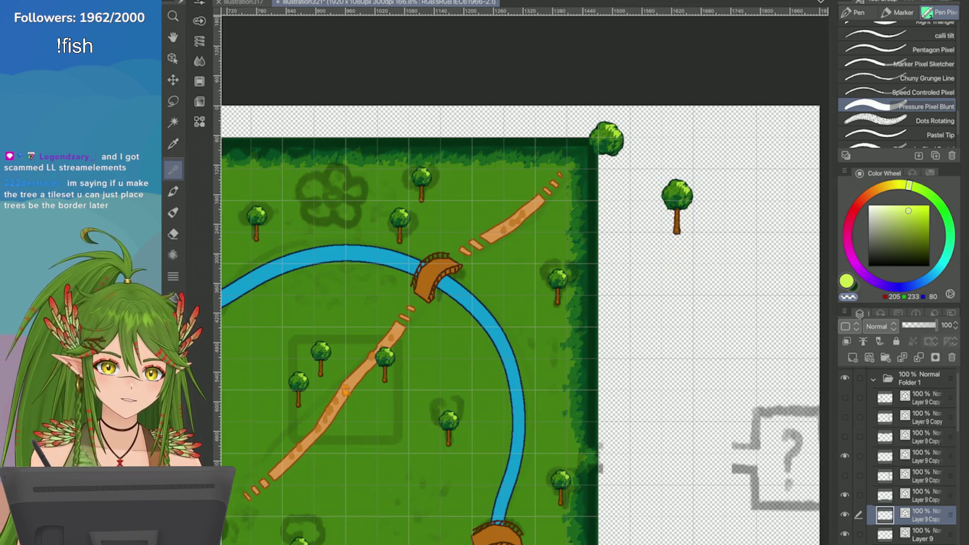
# Step: Save the illustration and hide the lone tree beside the map
pyautogui.scroll(3, 580, 166)
pyautogui.hotkey('ctrl', 's')
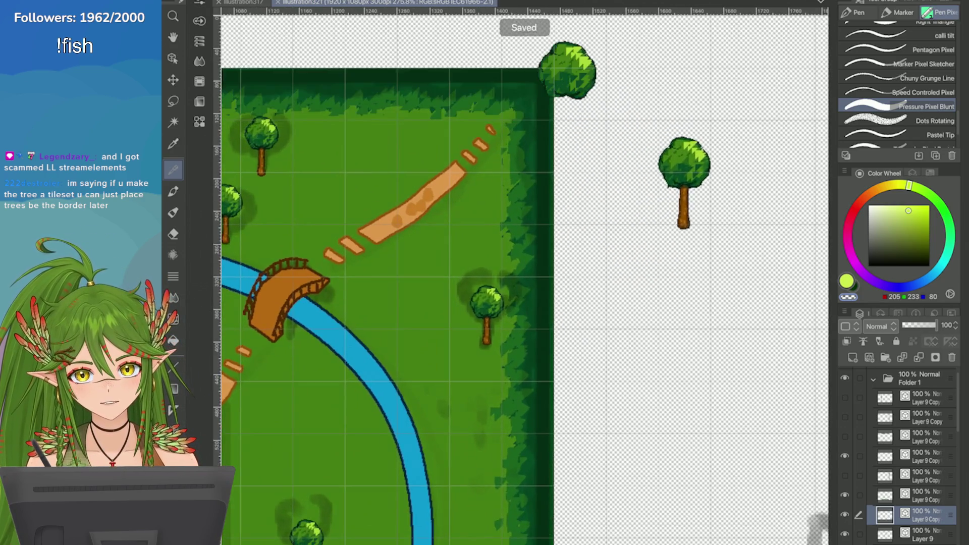
pyautogui.scroll(-3, 606, 202)
pyautogui.scroll(3, 606, 202)
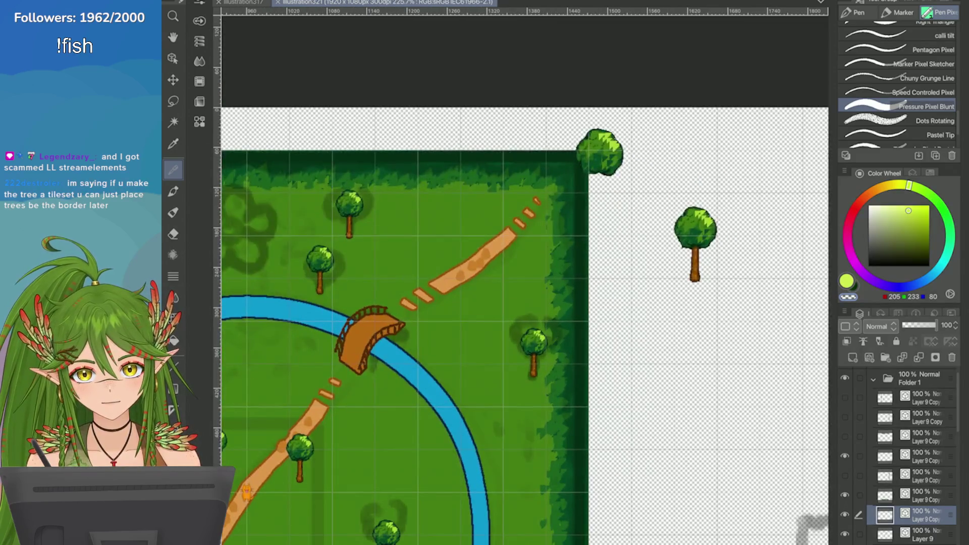
pyautogui.scroll(-5, 525, 323)
pyautogui.scroll(2, 525, 323)
pyautogui.scroll(2, 525, 354)
pyautogui.scroll(-4, 525, 353)
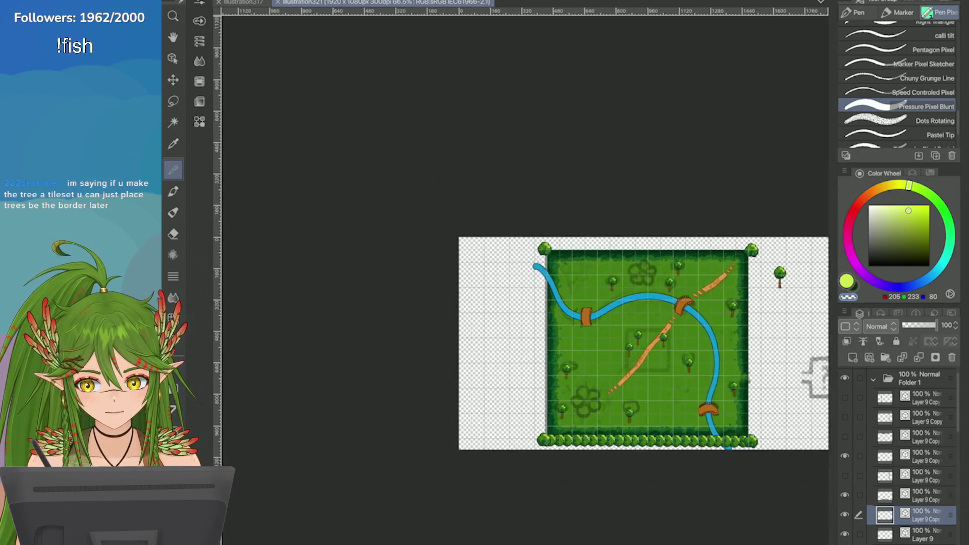
pyautogui.scroll(3, 524, 353)
pyautogui.scroll(2, 807, 330)
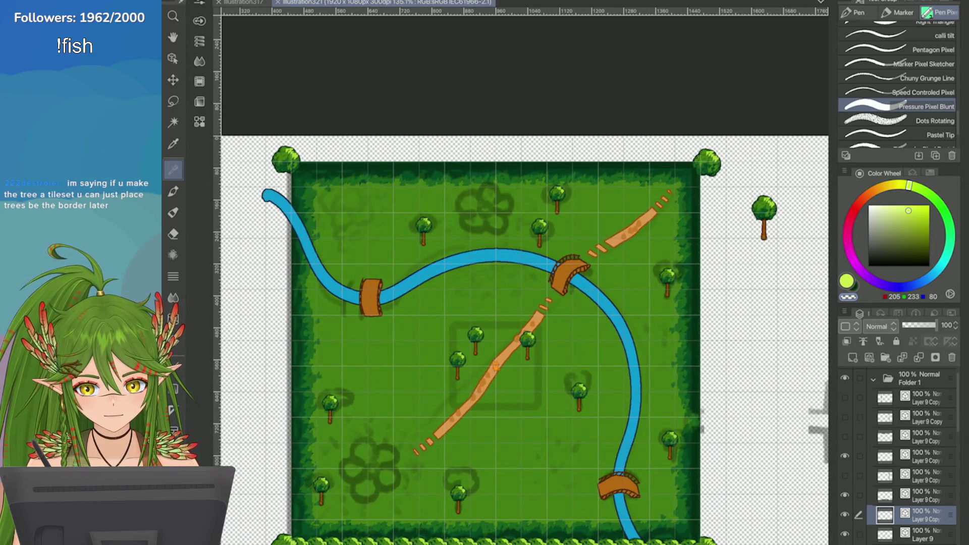
pyautogui.scroll(-3, 525, 323)
pyautogui.scroll(4, 525, 323)
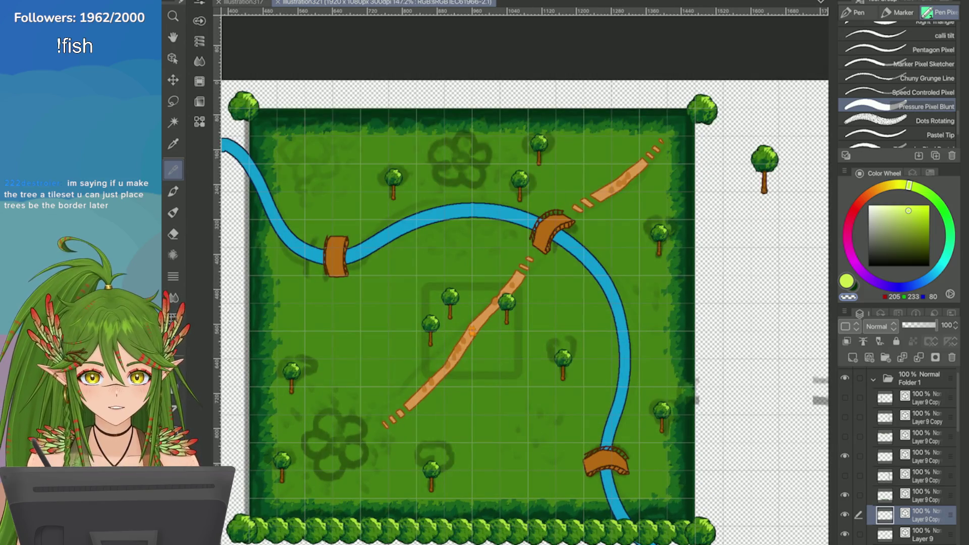
pyautogui.scroll(-2, 530, 308)
pyautogui.scroll(-1, 530, 308)
pyautogui.scroll(1, 530, 308)
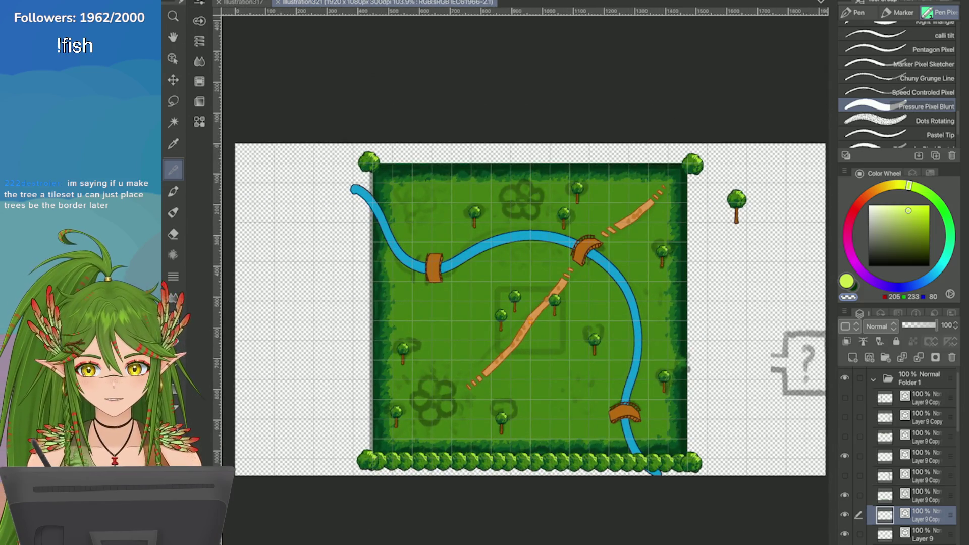
pyautogui.click(845, 515)
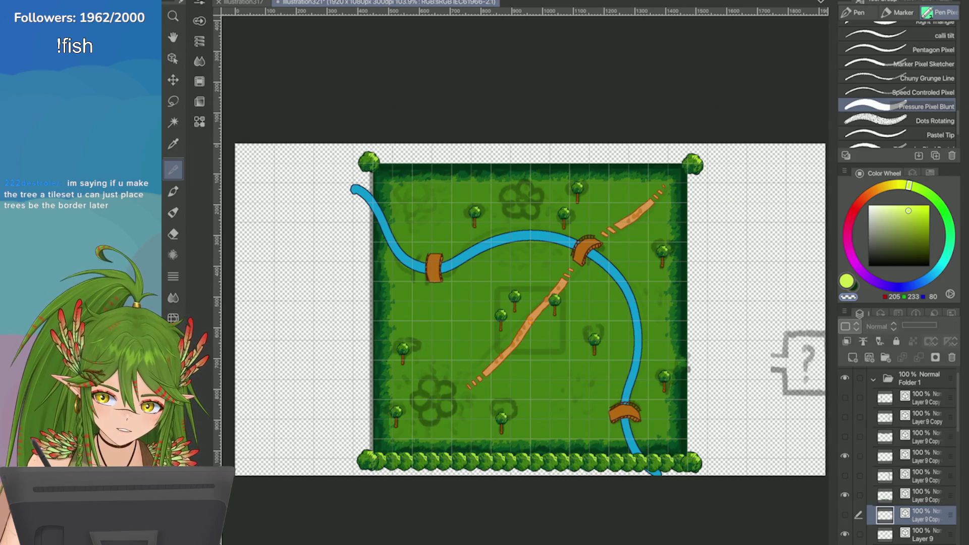
# Step: Show the right hedge column again and duplicate its layer with Duplicate Layer
pyautogui.click(845, 475)
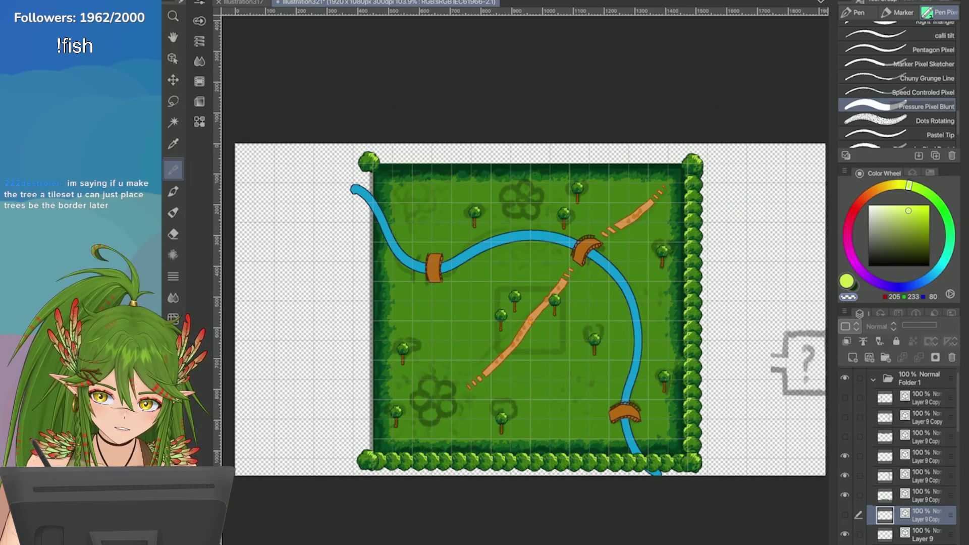
pyautogui.click(924, 476)
pyautogui.click(844, 313)
pyautogui.click(747, 165)
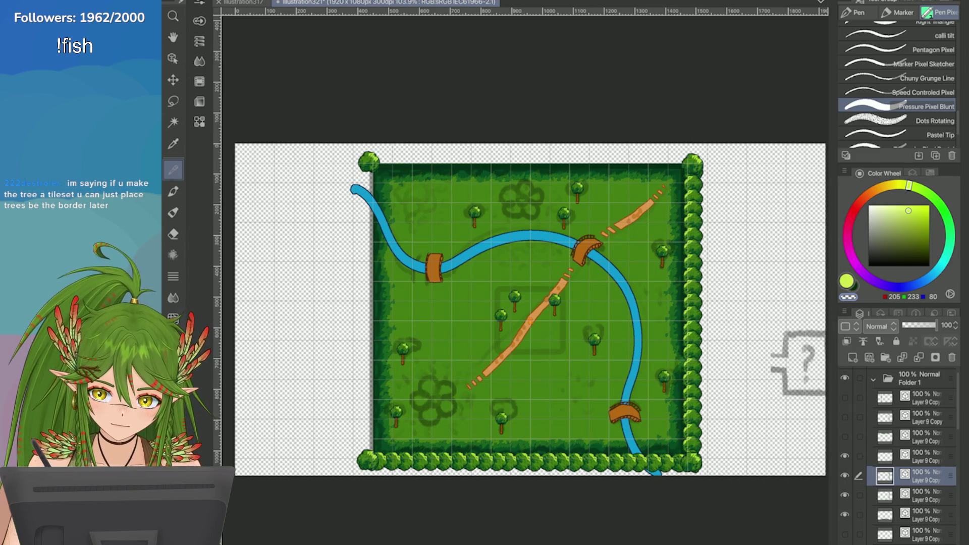
pyautogui.hotkey('ctrl', 't')
# Step: Drag the hedge copy over to the map's left edge and nudge it left and down
pyautogui.moveTo(681, 320); pyautogui.dragTo(373, 327)
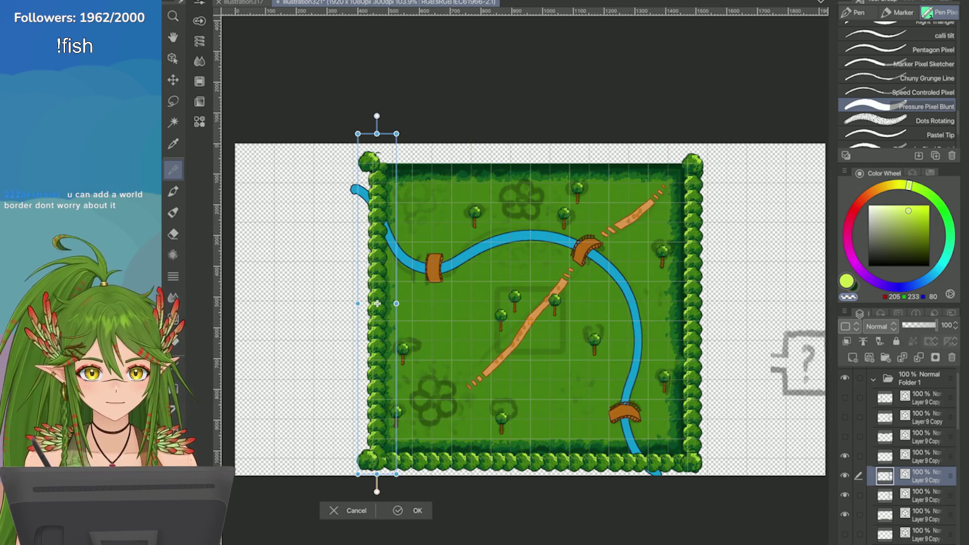
pyautogui.scroll(5, 397, 335)
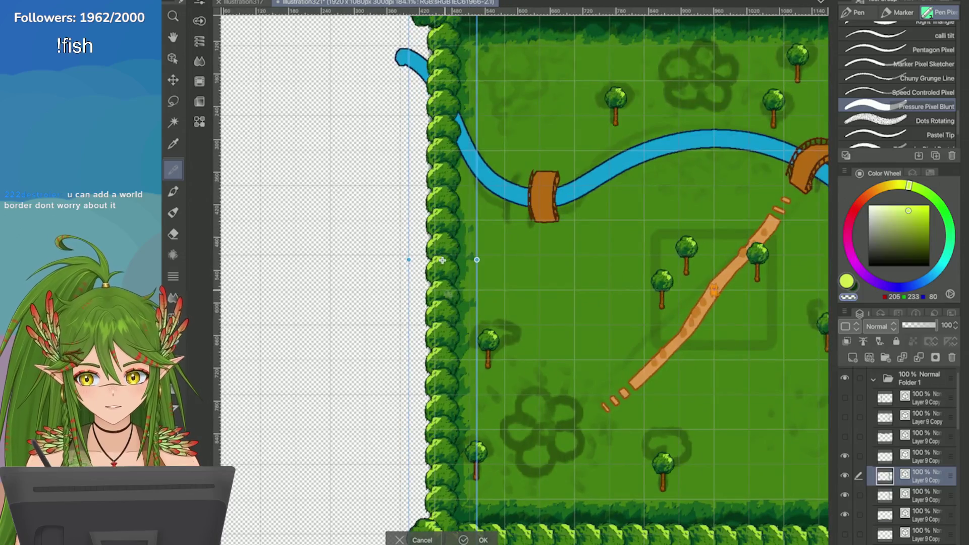
pyautogui.press('Left')
pyautogui.press('Left')
pyautogui.press('Left')
pyautogui.press('Left')
pyautogui.press('Left')
pyautogui.press('Left')
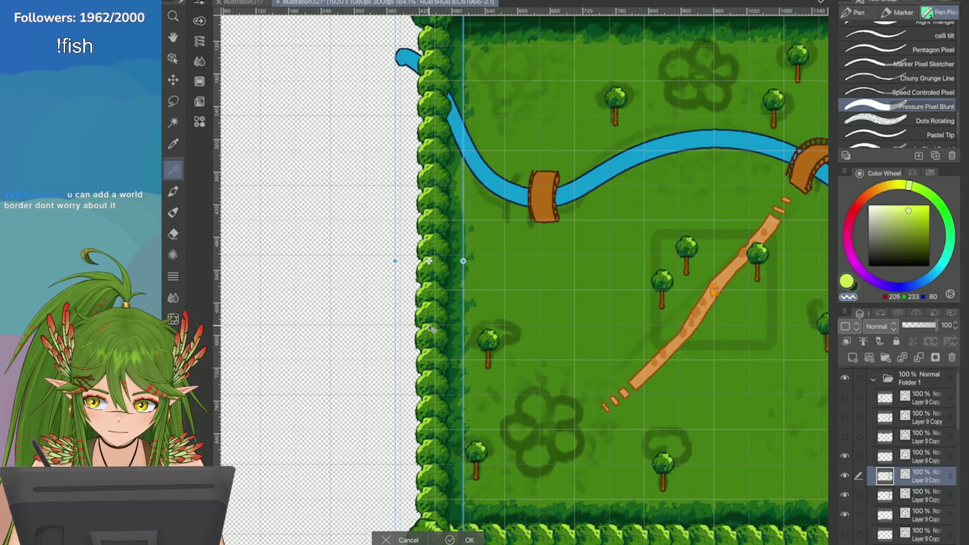
pyautogui.hscroll(2, 432, 321)
pyautogui.scroll(-2, 432, 319)
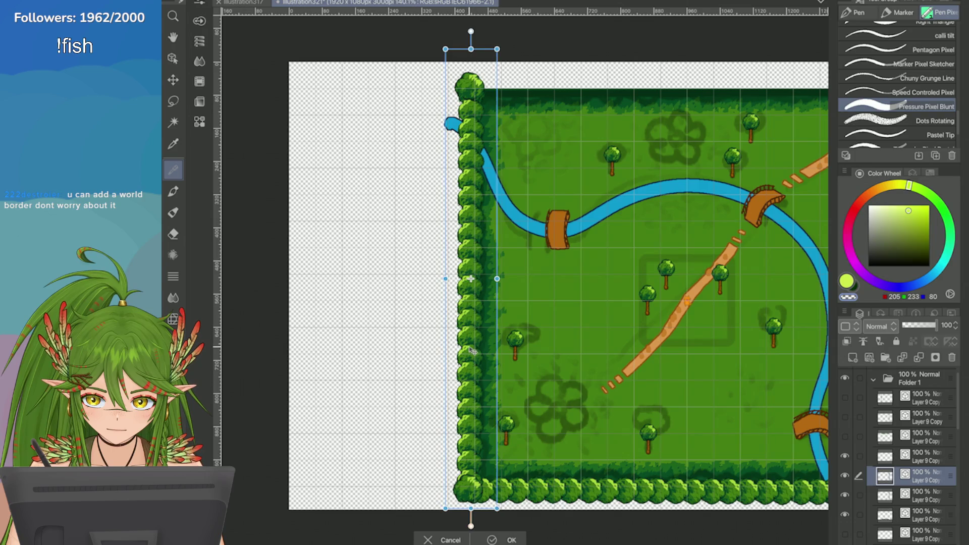
pyautogui.press('Left')
pyautogui.press('Left')
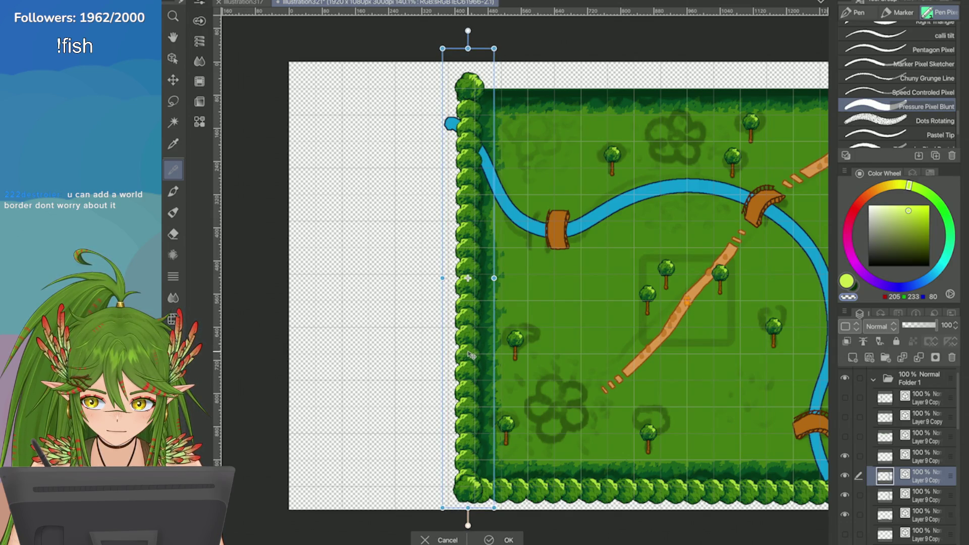
pyautogui.press('Down')
pyautogui.press('Down')
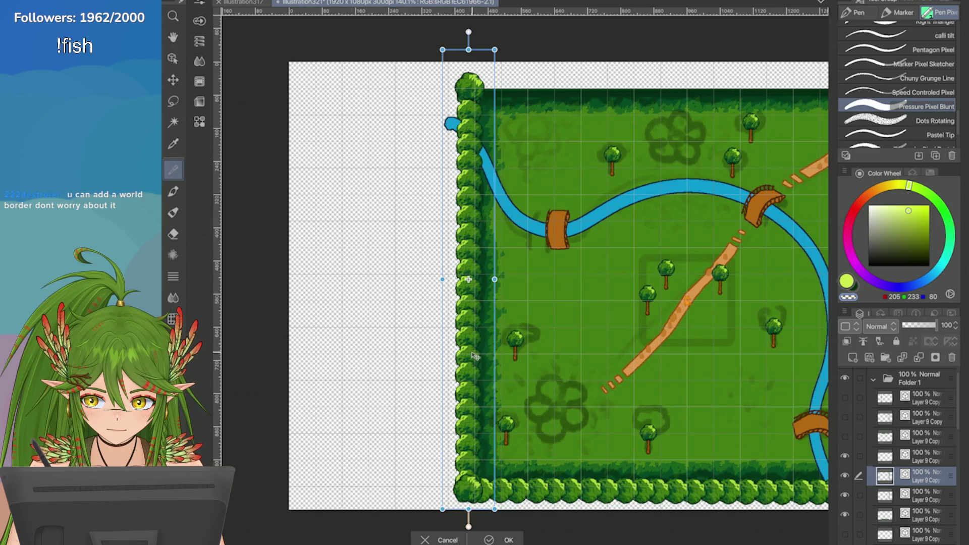
# Step: Fine-tune the left bush column flush with the edge using arrow nudges, then commit
pyautogui.scroll(5, 469, 355)
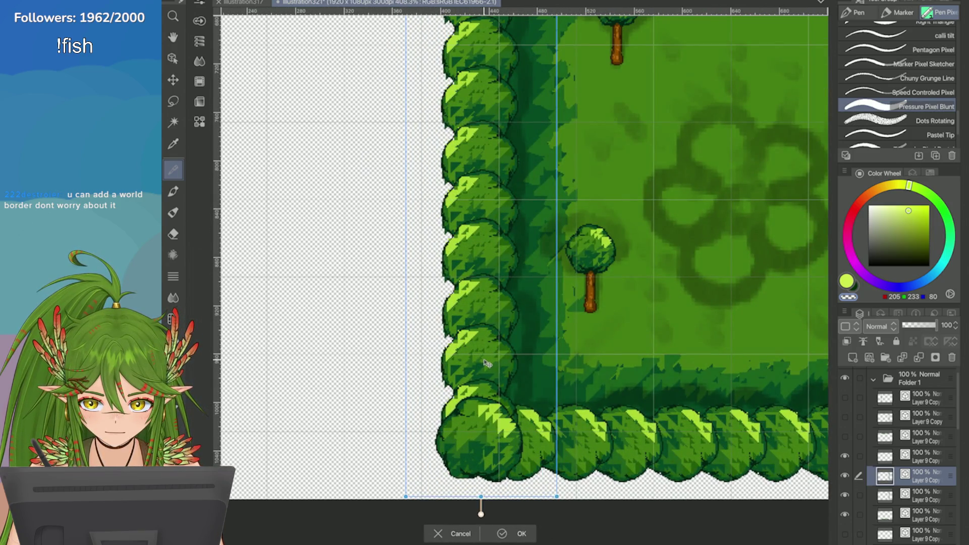
pyautogui.scroll(-5, 486, 362)
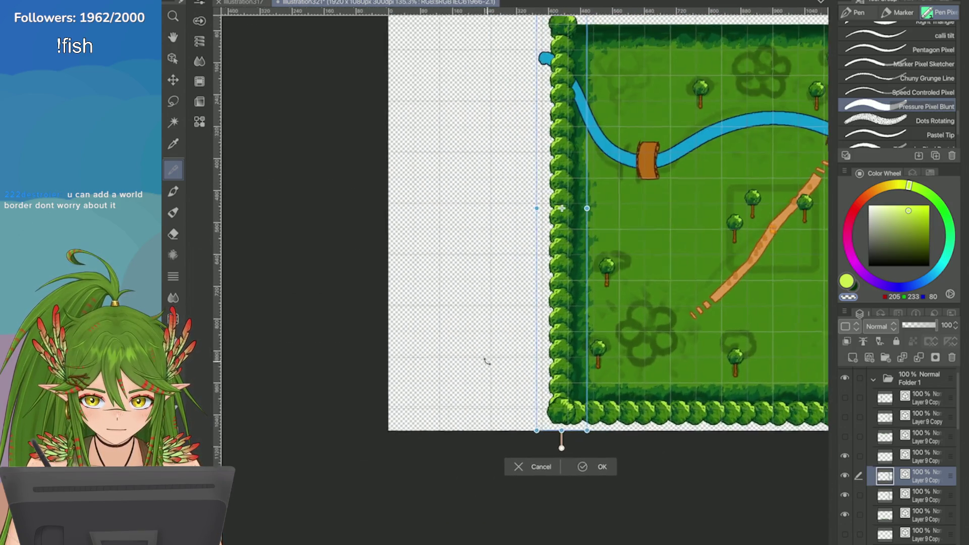
pyautogui.press('Down')
pyautogui.press('Down')
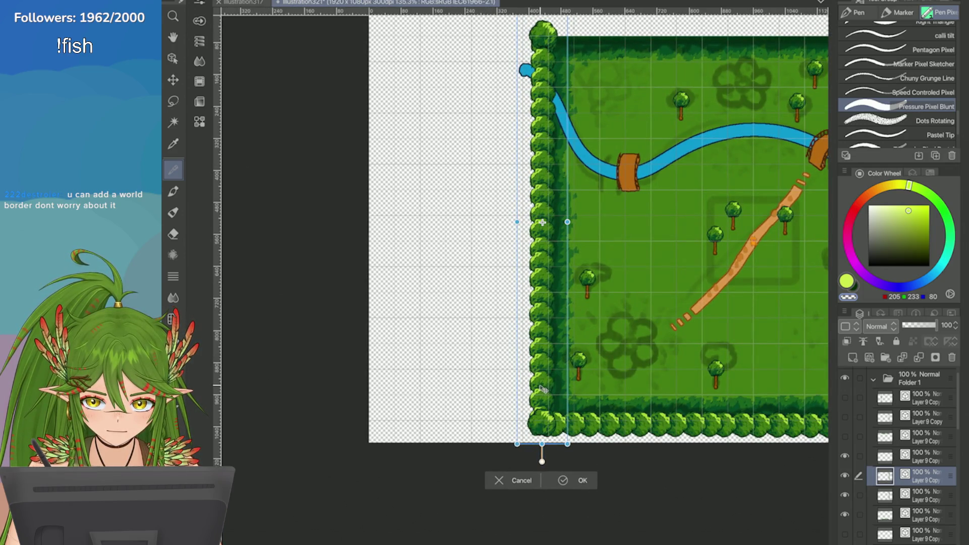
pyautogui.press('Down')
pyautogui.press('Down')
pyautogui.press('Down')
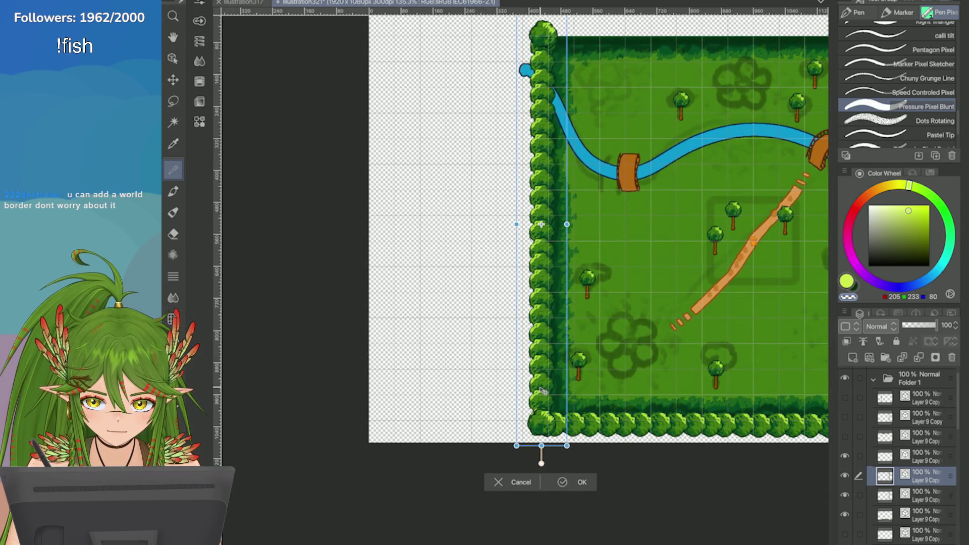
pyautogui.moveTo(543, 390); pyautogui.dragTo(544, 388)
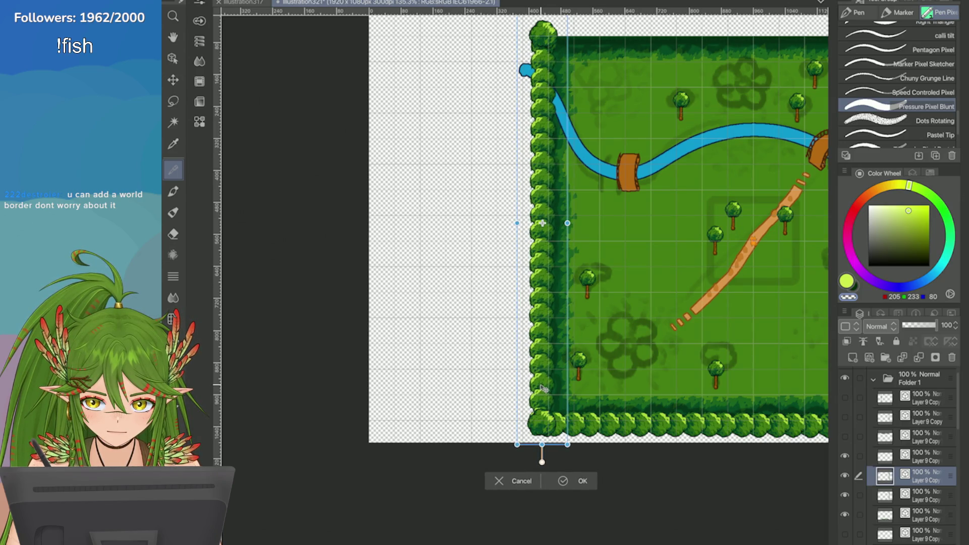
pyautogui.scroll(-5, 544, 389)
pyautogui.scroll(5, 480, 331)
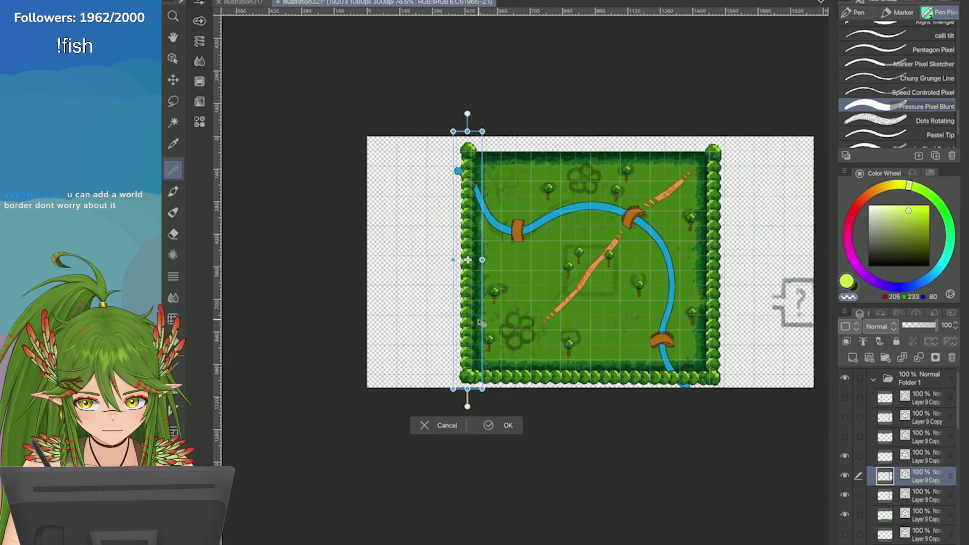
pyautogui.press('Left')
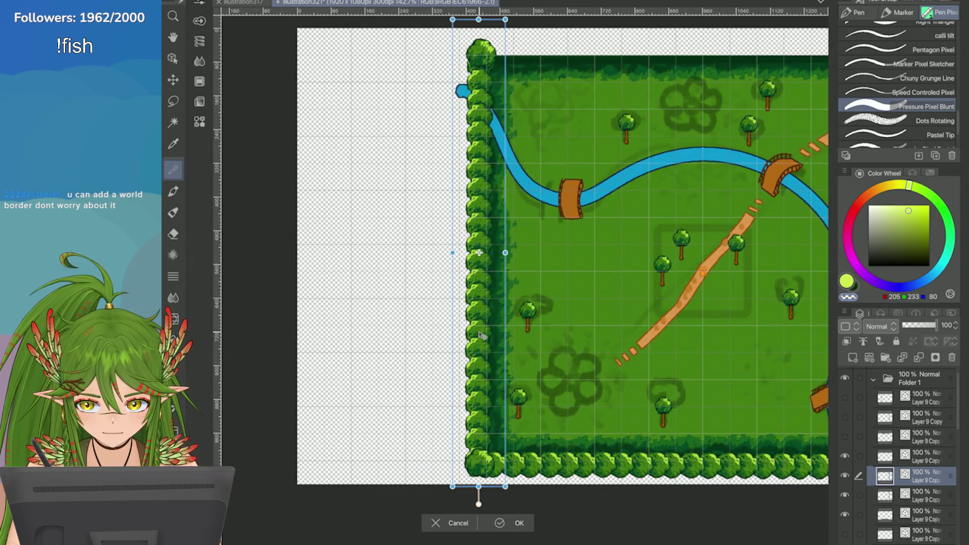
pyautogui.press('Left')
pyautogui.press('Left')
pyautogui.press('Left')
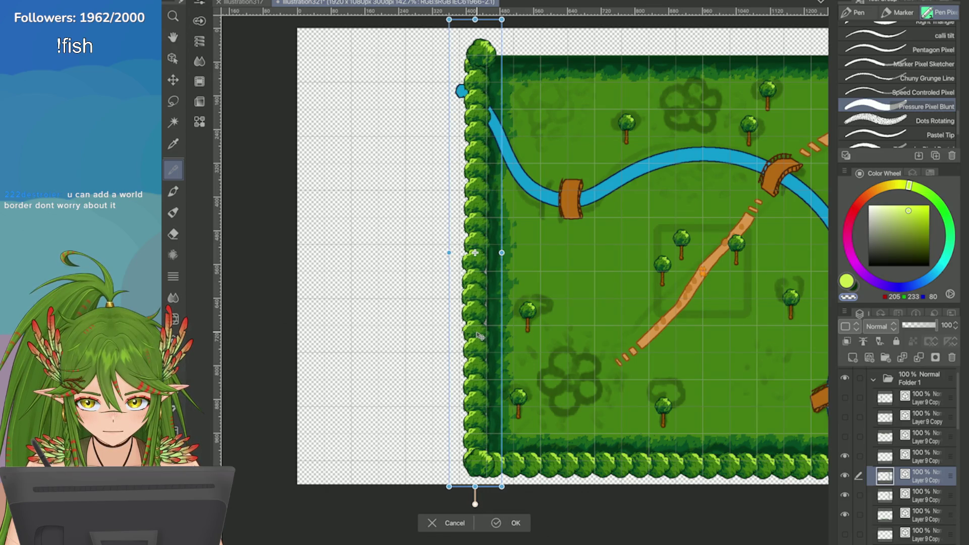
pyautogui.press('Right')
pyautogui.press('Right')
pyautogui.press('Right')
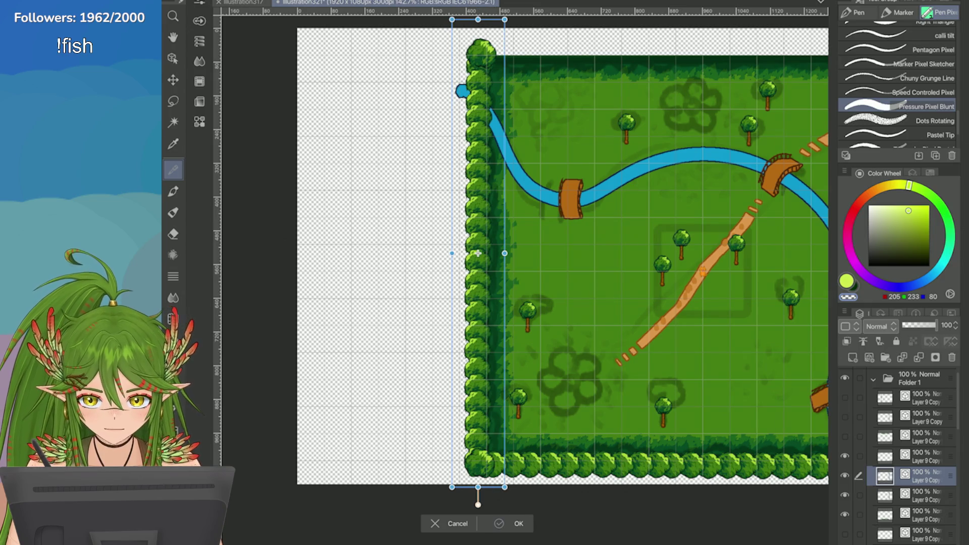
pyautogui.press('Return')
pyautogui.scroll(-5, 410, 271)
pyautogui.click(926, 515)
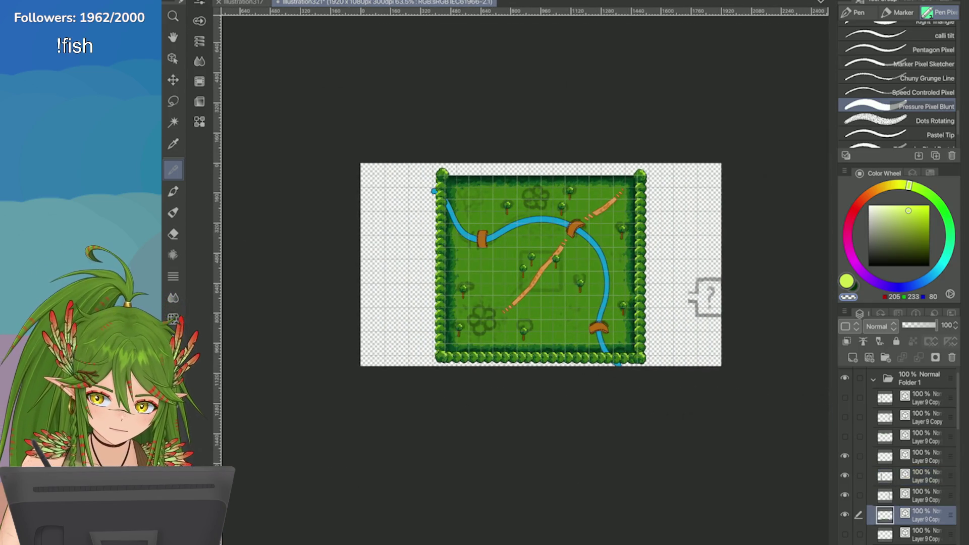
# Step: Duplicate the bottom hedge row layer and drag the copy up to the map's top edge
pyautogui.rightClick(684, 80)
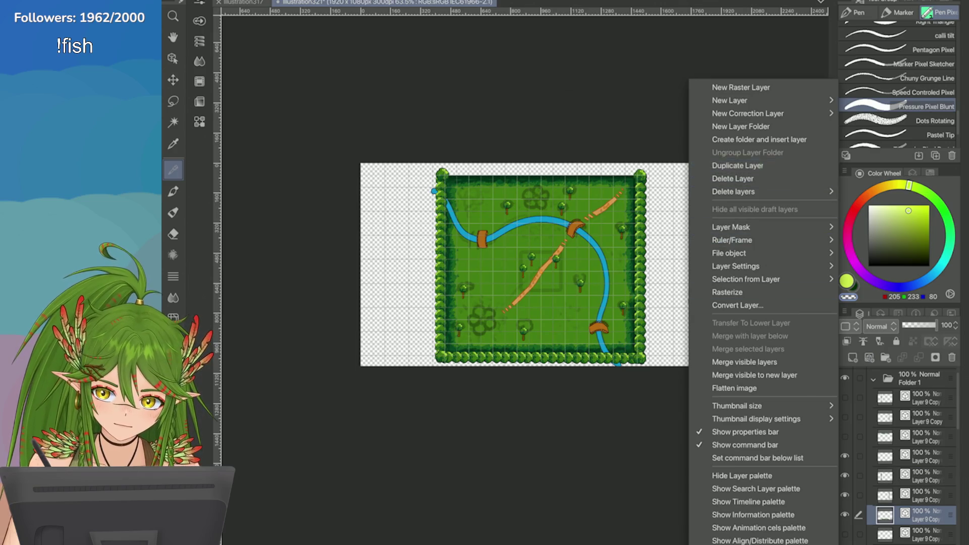
pyautogui.click(757, 165)
pyautogui.hotkey('ctrl', 't')
pyautogui.moveTo(497, 361); pyautogui.dragTo(498, 198)
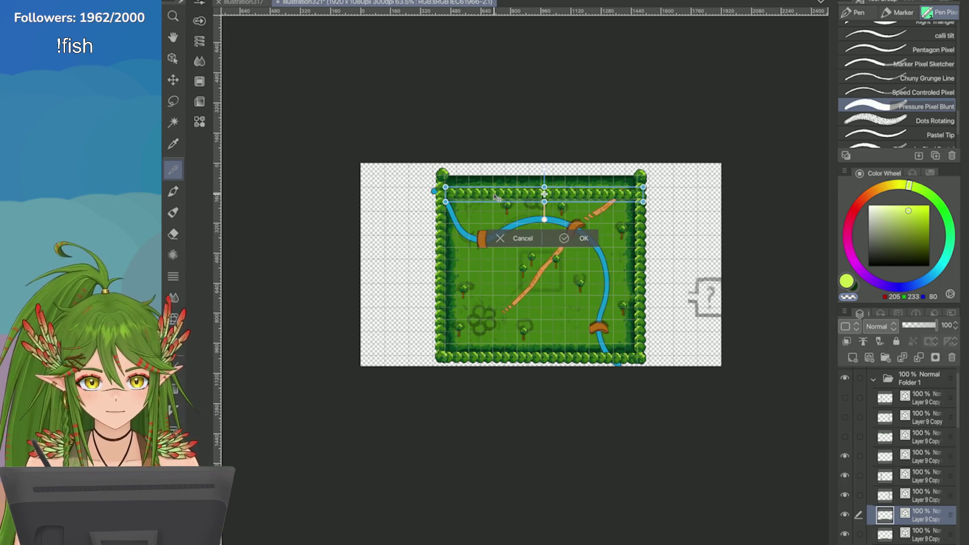
pyautogui.scroll(6, 497, 198)
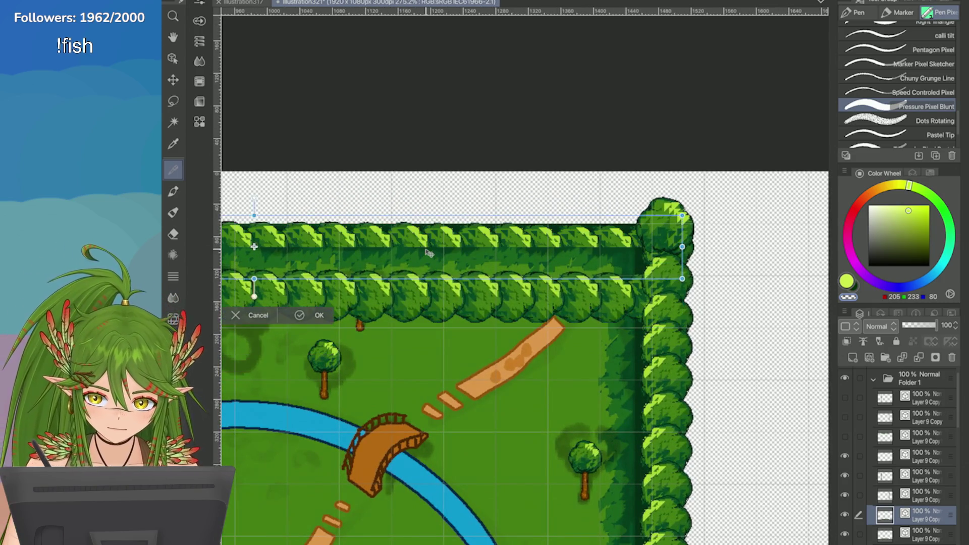
pyautogui.moveTo(429, 254); pyautogui.dragTo(423, 227)
# Step: Fine-tune the top hedge row with arrow nudges and a small drag, then commit its position
pyautogui.press('Up')
pyautogui.press('Up')
pyautogui.press('Up')
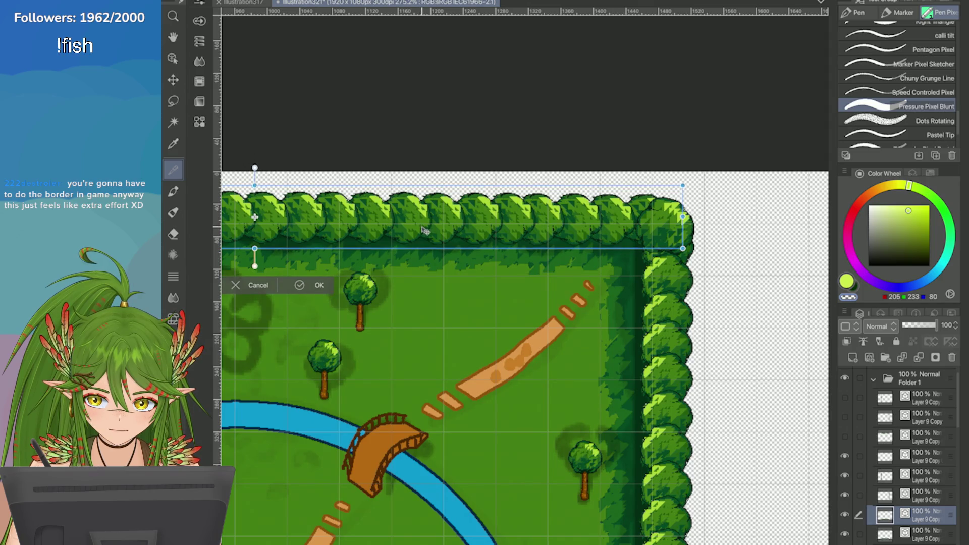
pyautogui.press('Up')
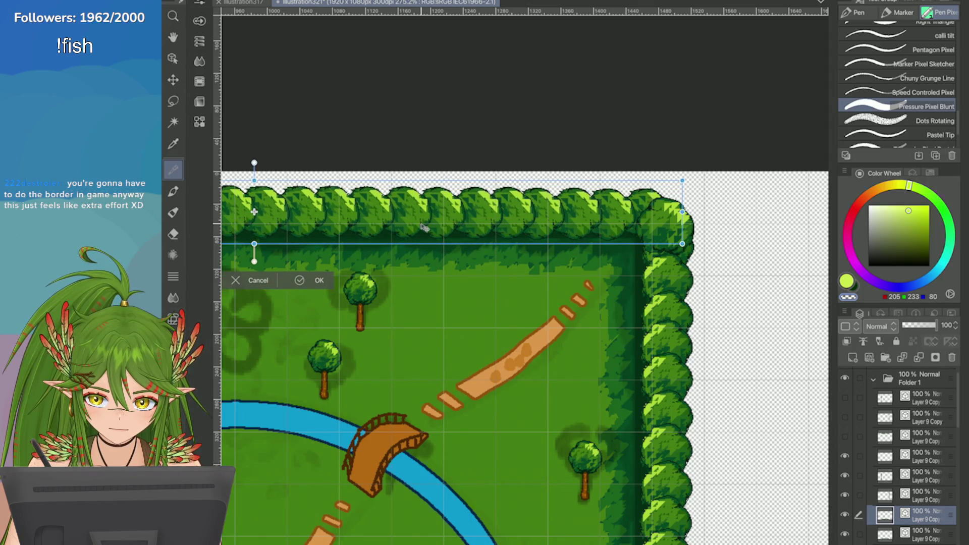
pyautogui.scroll(-3, 418, 224)
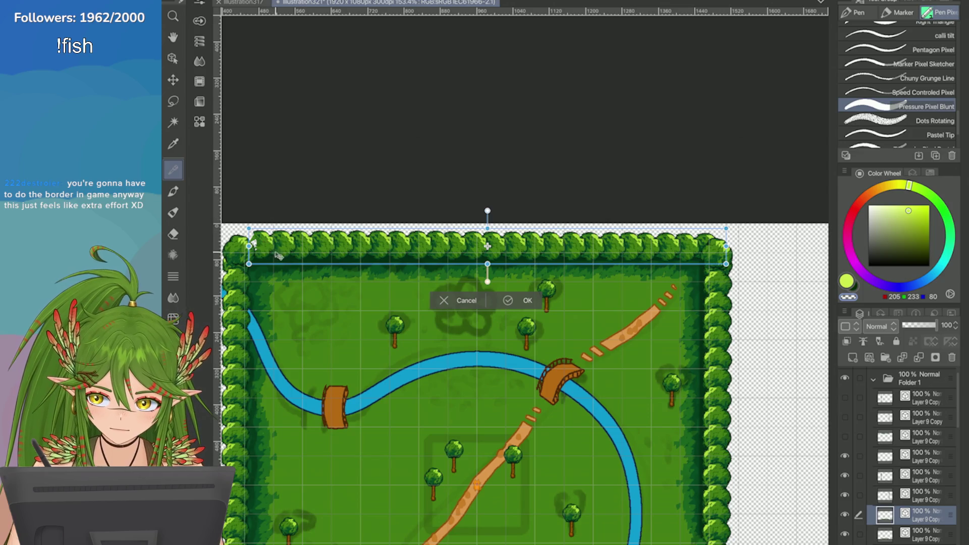
pyautogui.press('Left')
pyautogui.press('Left')
pyautogui.press('Left')
pyautogui.press('Down')
pyautogui.scroll(-4, 287, 255)
pyautogui.scroll(2, 287, 255)
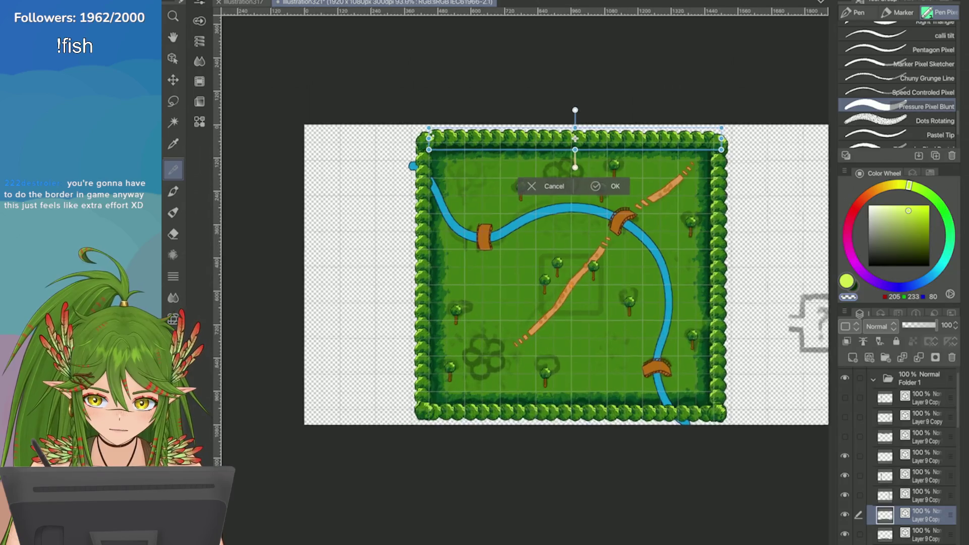
pyautogui.scroll(2, 286, 255)
pyautogui.scroll(-2, 286, 255)
pyautogui.scroll(1, 286, 255)
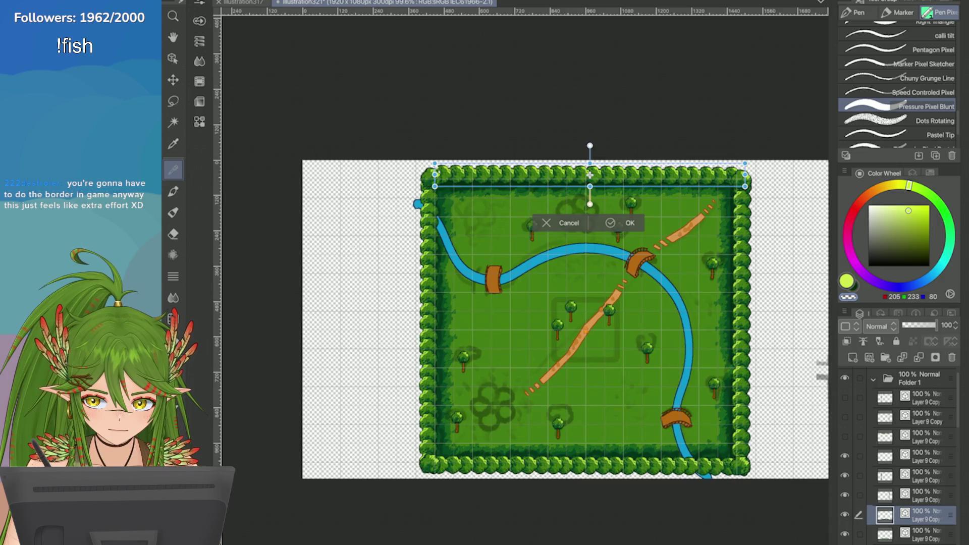
pyautogui.scroll(2, 750, 167)
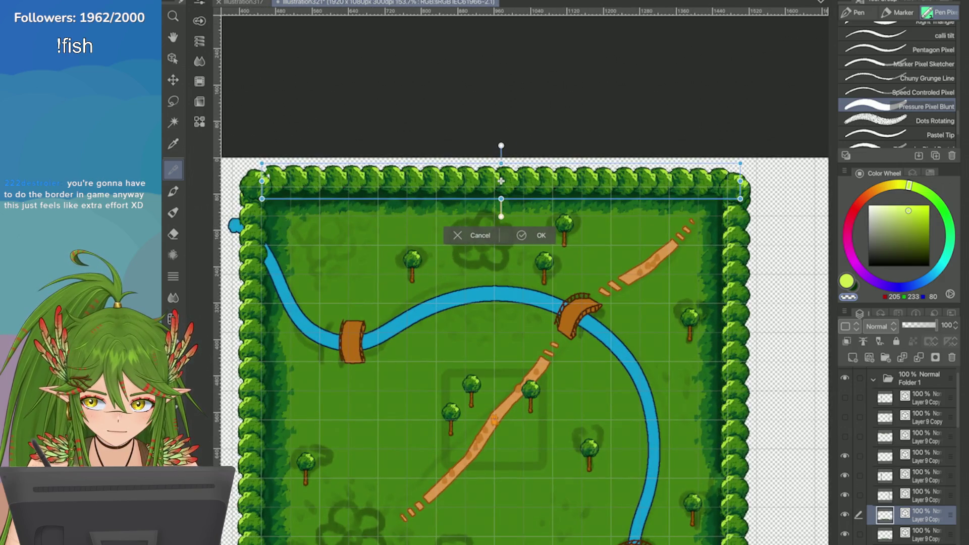
pyautogui.scroll(-3, 751, 167)
pyautogui.scroll(3, 751, 166)
pyautogui.scroll(-1, 751, 166)
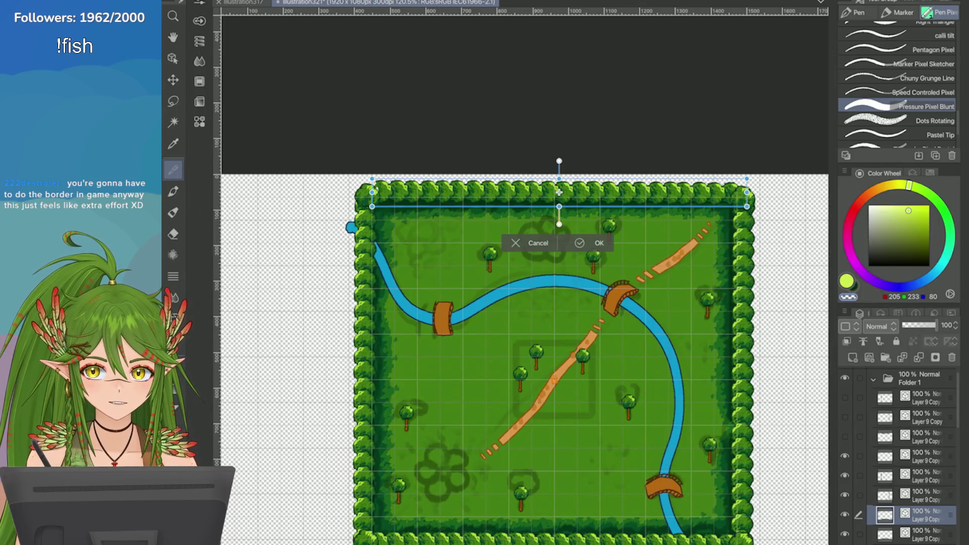
pyautogui.scroll(2, 374, 187)
pyautogui.scroll(-1, 434, 260)
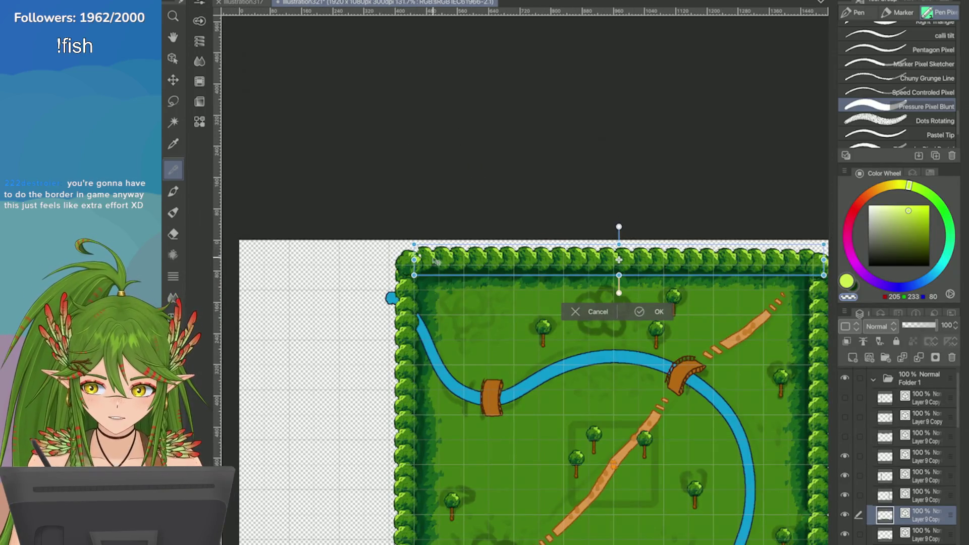
pyautogui.moveTo(439, 268); pyautogui.dragTo(434, 272)
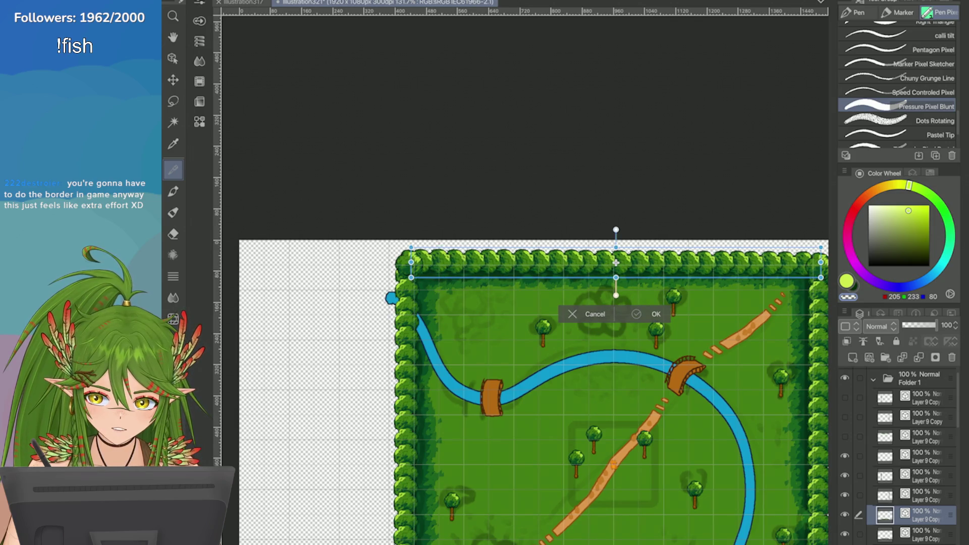
pyautogui.press('Return')
pyautogui.scroll(-5, 624, 249)
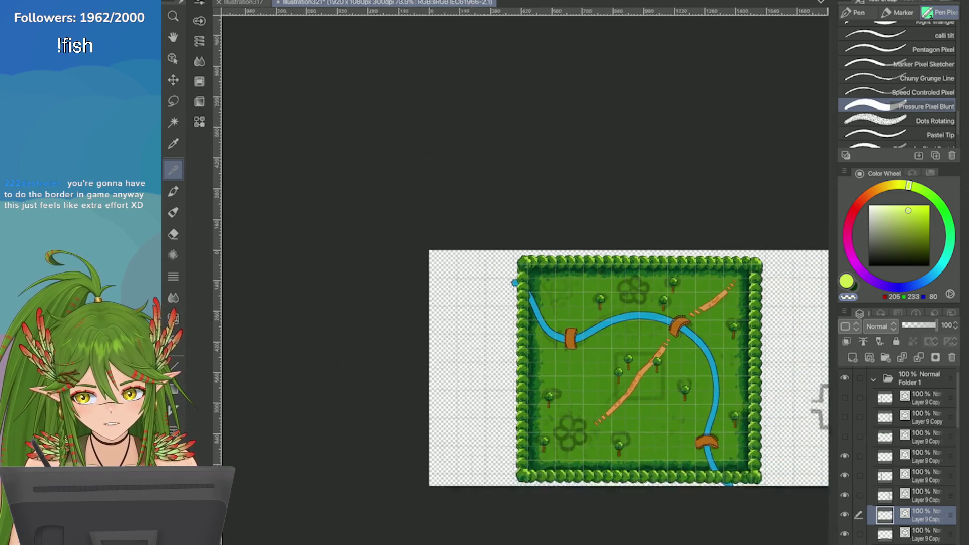
pyautogui.click(914, 495)
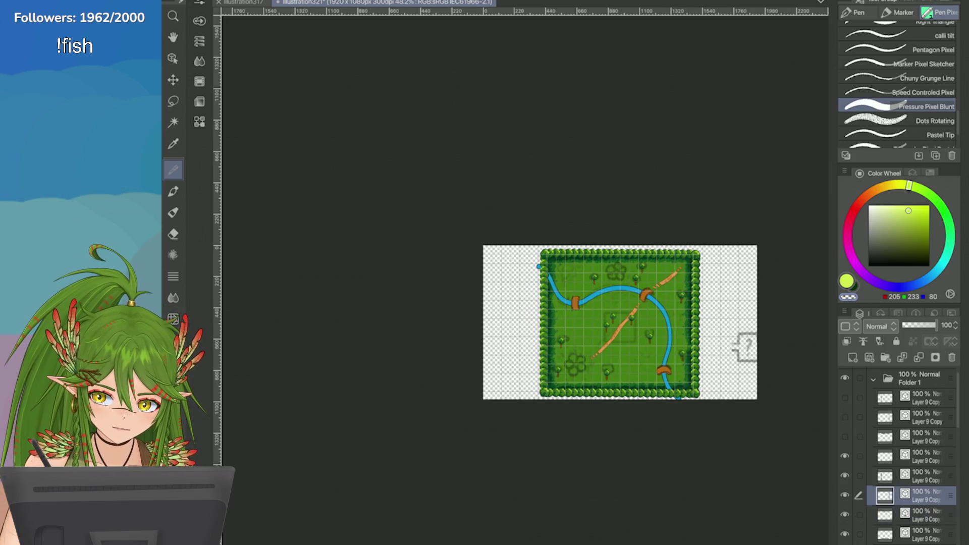
# Step: Select the hedge layers and try merging them, then undo the merge
pyautogui.click(914, 476)
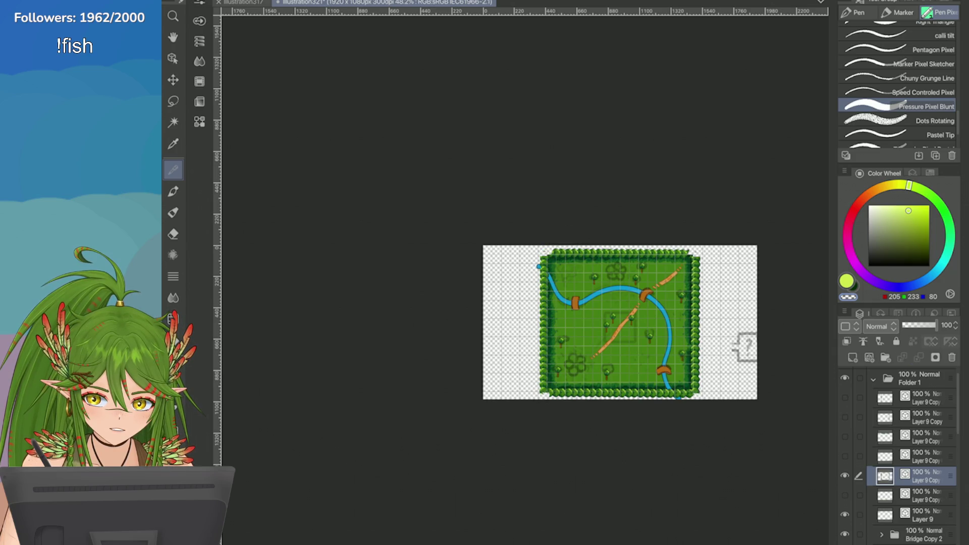
pyautogui.hotkey('alt', ']')
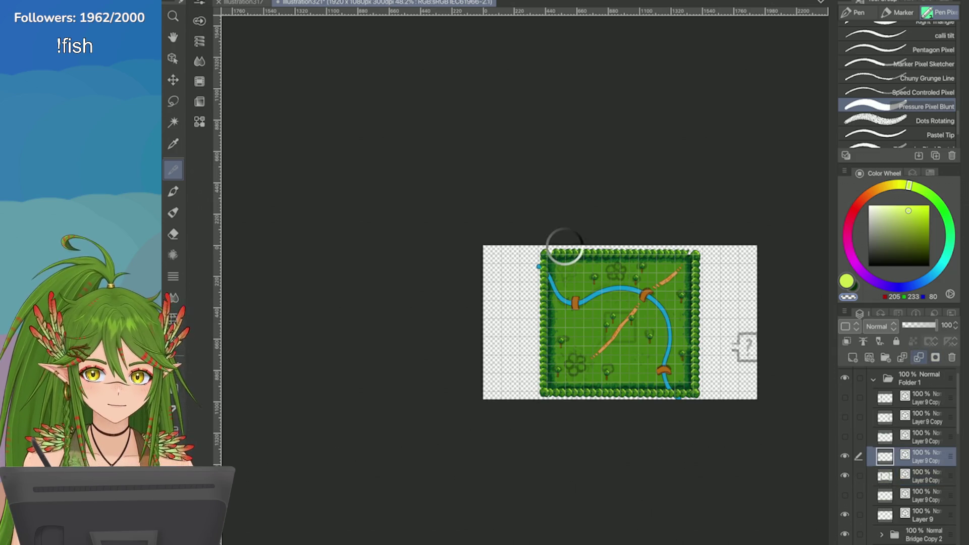
pyautogui.hotkey('ctrl', 'e')
pyautogui.scroll(4, 665, 279)
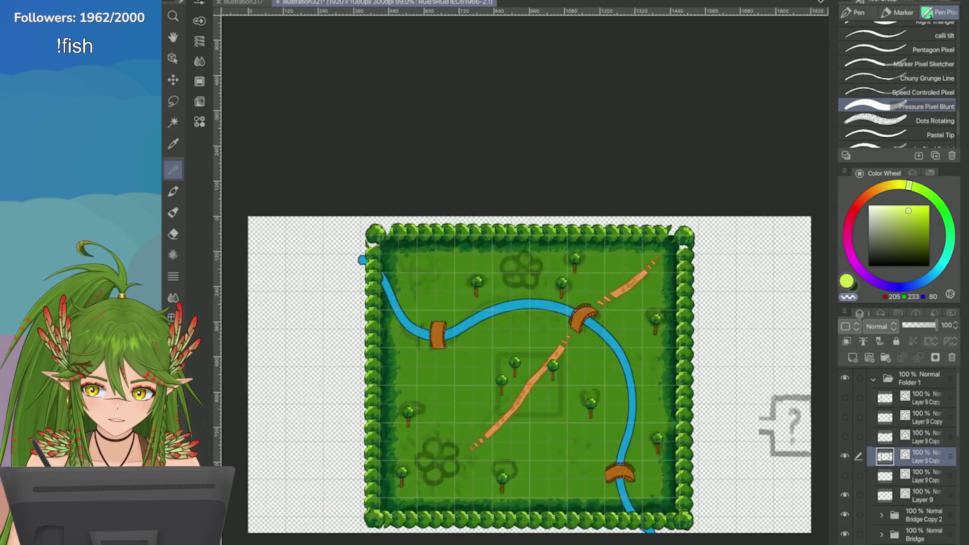
pyautogui.hotkey('ctrl', 'z')
pyautogui.scroll(-1, 665, 278)
pyautogui.hotkey('ctrl', 'z')
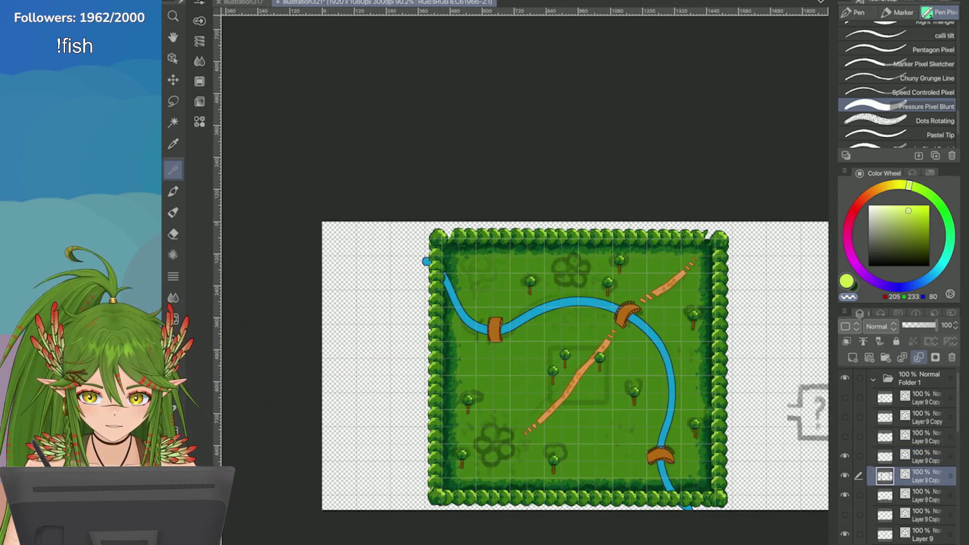
pyautogui.hotkey('alt', '[')
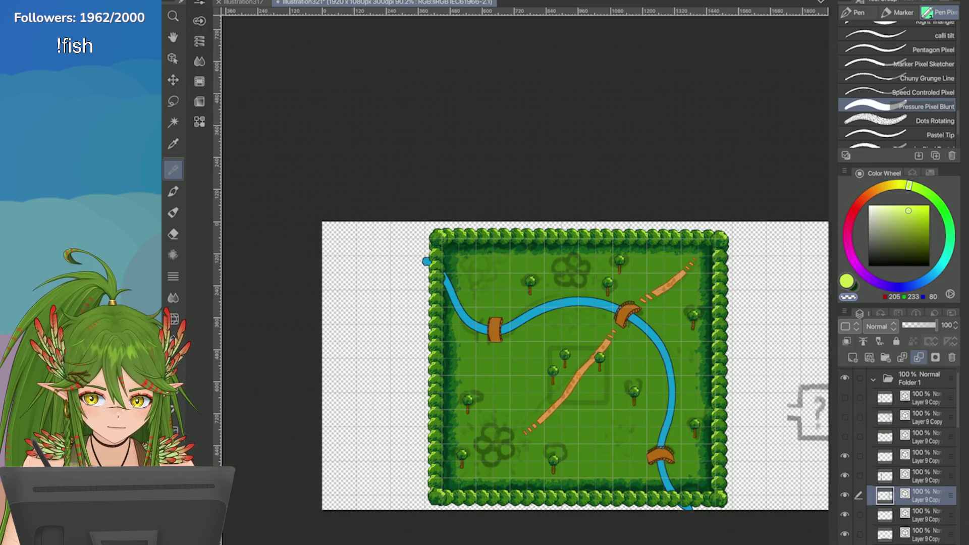
pyautogui.hotkey('alt', ']')
pyautogui.hotkey('ctrl', 'z')
pyautogui.hotkey('ctrl', 'z')
pyautogui.hotkey('ctrl', 'z')
pyautogui.hotkey('ctrl', 'z')
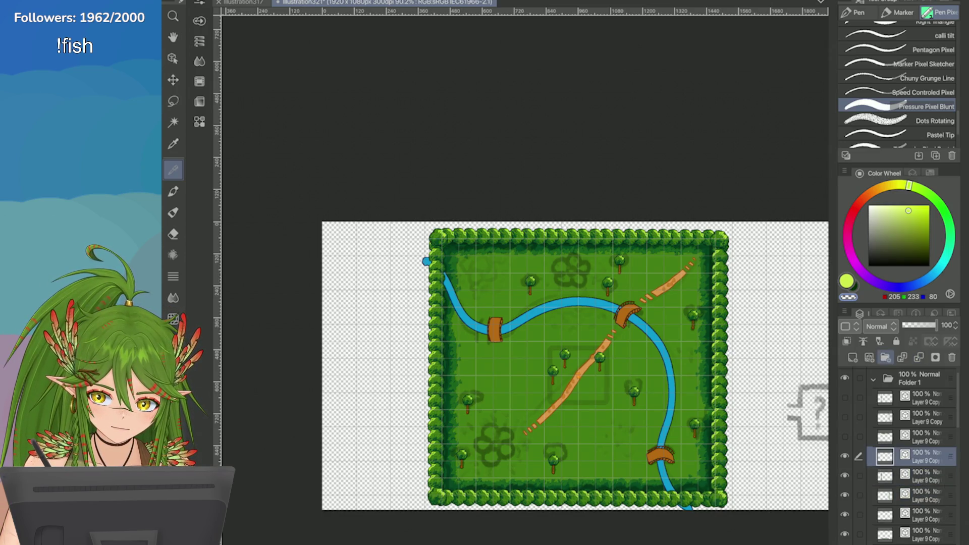
# Step: Group the Layer 9 Copy hedge layers into Folder 2, collapse it and save
pyautogui.keyDown('shift'); pyautogui.click(929, 477); pyautogui.keyUp('shift')
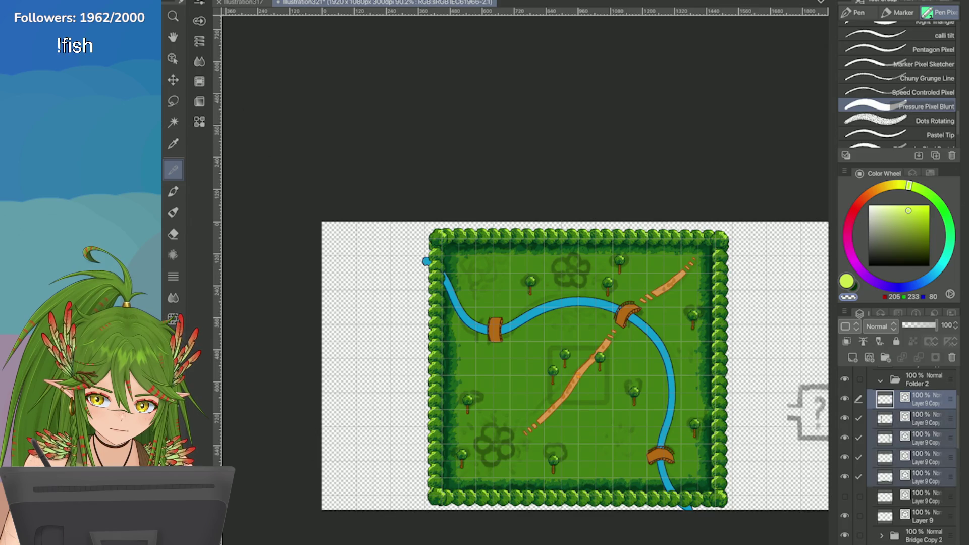
pyautogui.click(845, 402)
pyautogui.hotkey('ctrl', 'z')
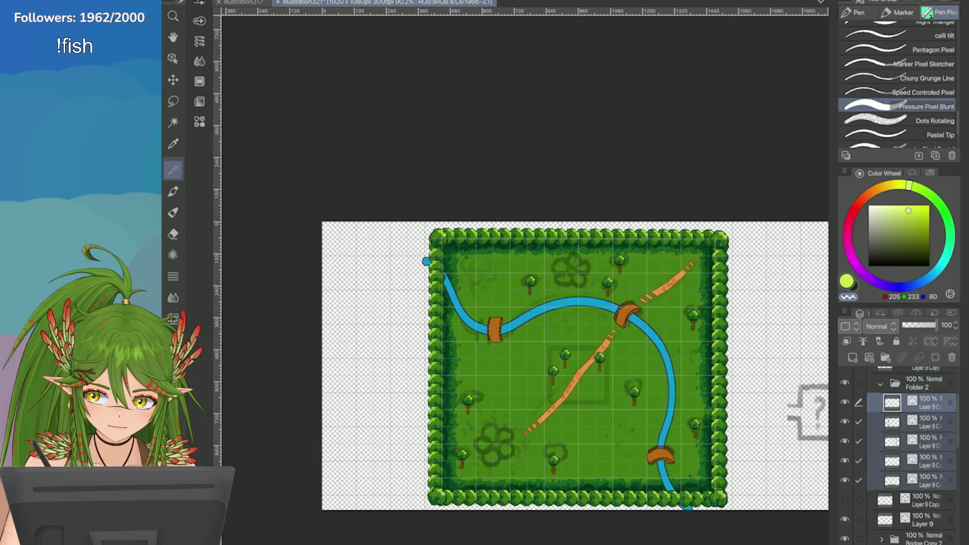
pyautogui.hotkey('ctrl', 'z')
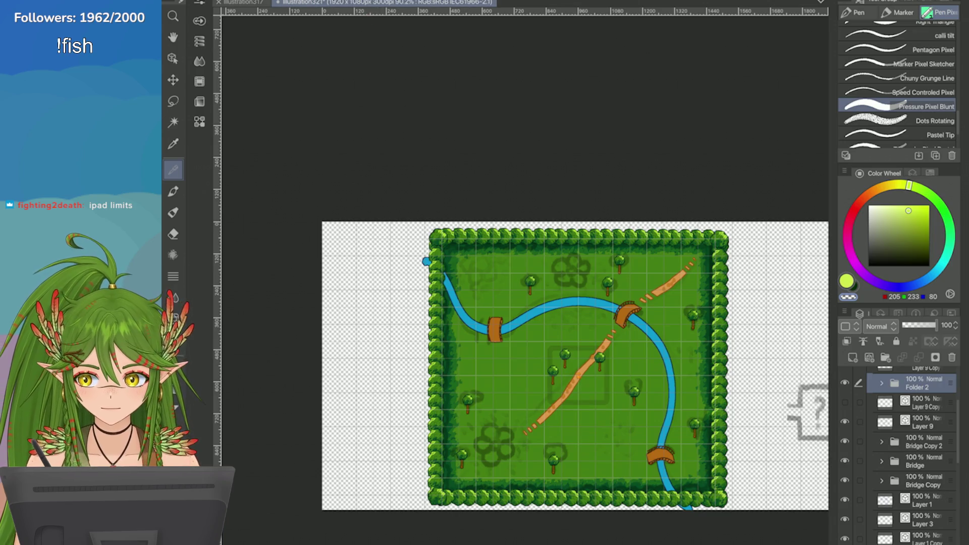
pyautogui.hotkey('ctrl', 's')
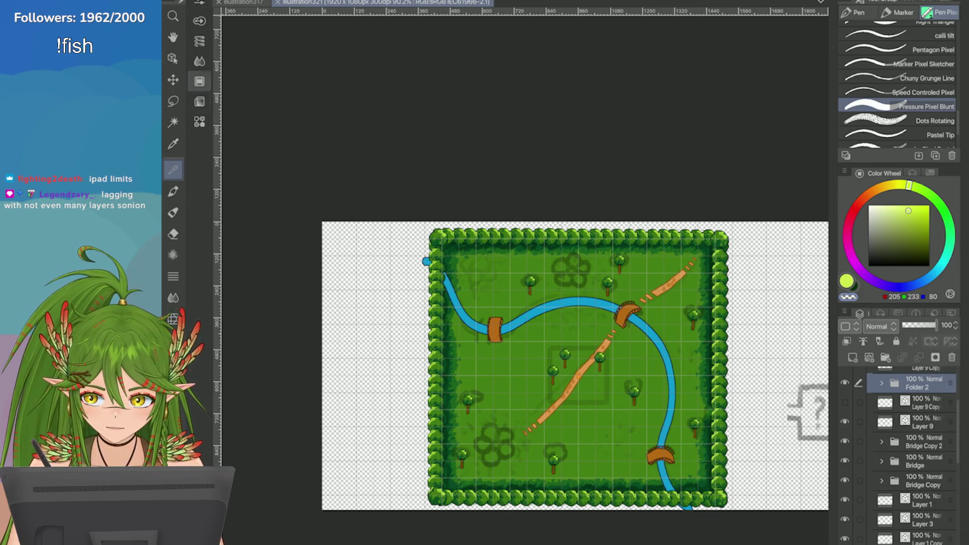
# Step: Hide the bottom sketch layer so the faint dark outlines disappear
pyautogui.press('o')
pyautogui.scroll(3, 621, 272)
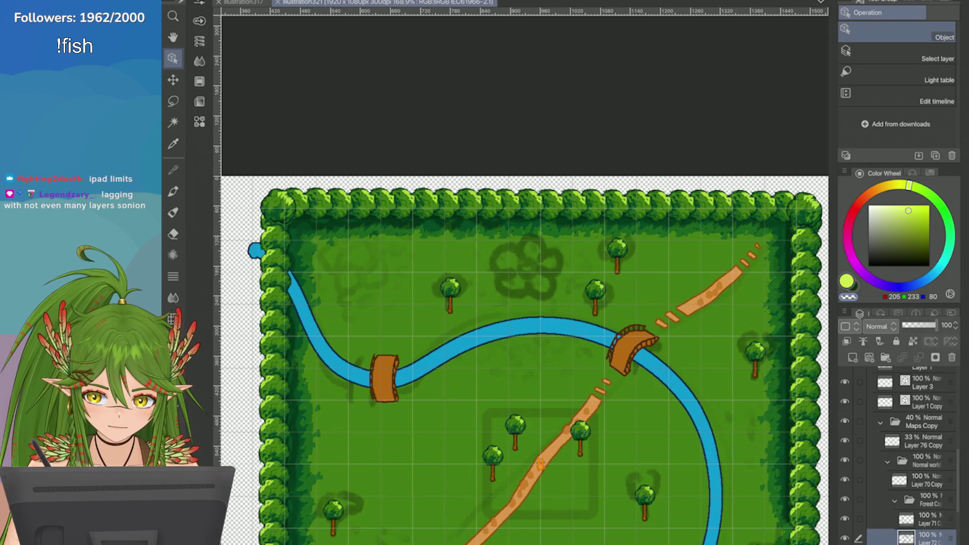
pyautogui.click(845, 538)
pyautogui.scroll(-2, 525, 303)
pyautogui.scroll(2, 525, 302)
# Step: Make Layer 4 at the bottom of the stack the active layer
pyautogui.click(923, 441)
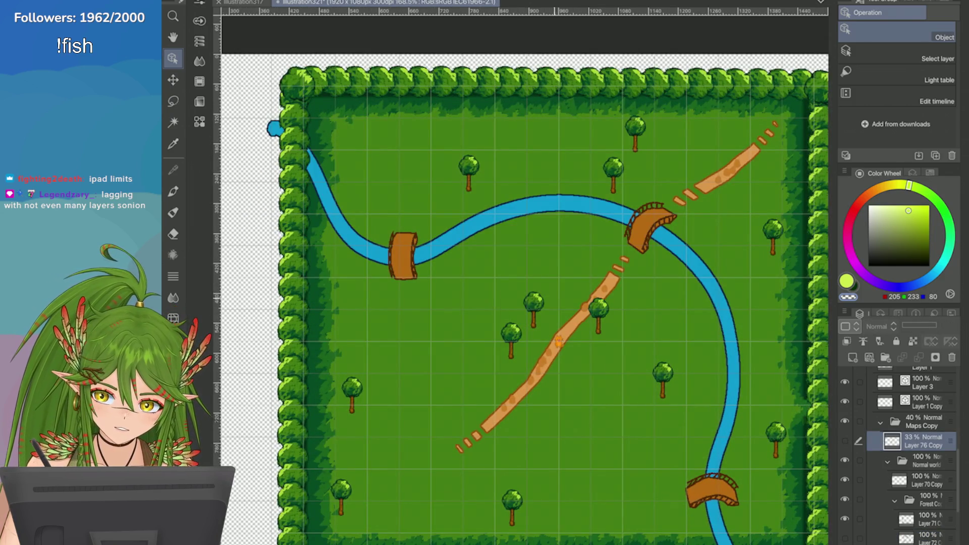
pyautogui.click(560, 341)
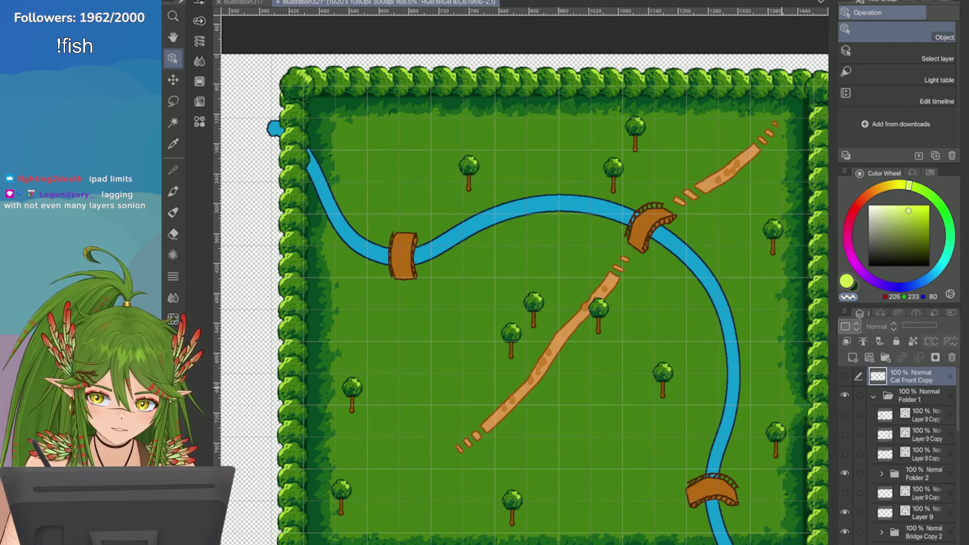
pyautogui.click(919, 538)
pyautogui.scroll(-2, 521, 283)
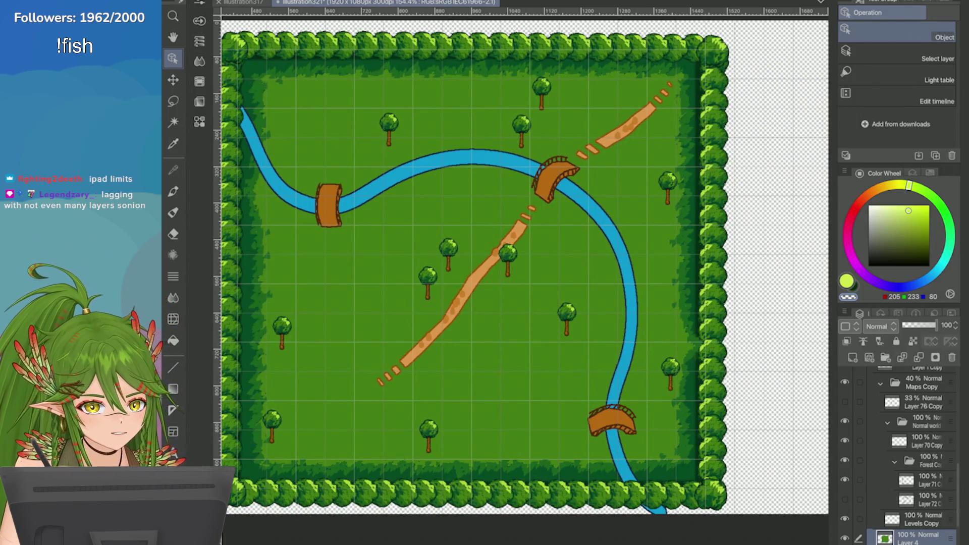
pyautogui.scroll(-3, 898, 454)
pyautogui.scroll(10, 899, 454)
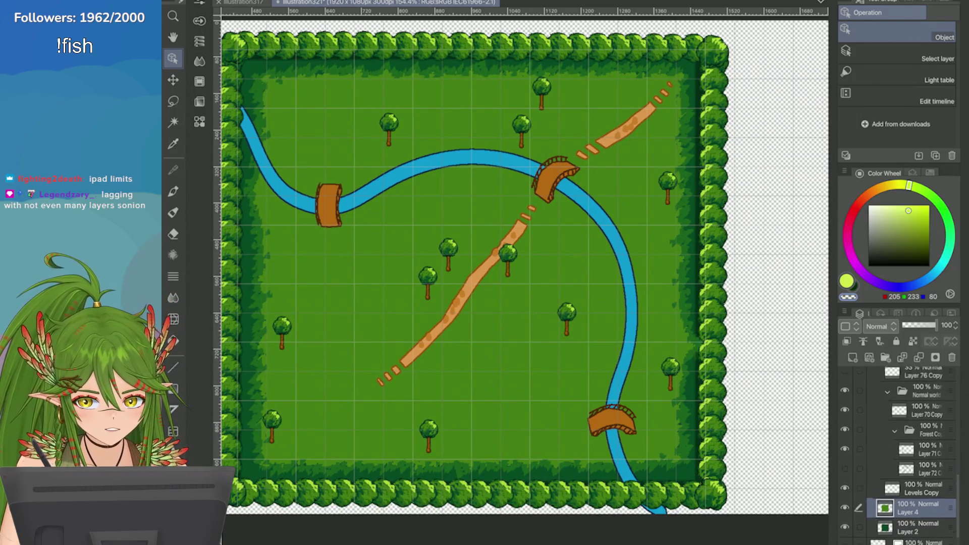
pyautogui.scroll(4, 898, 455)
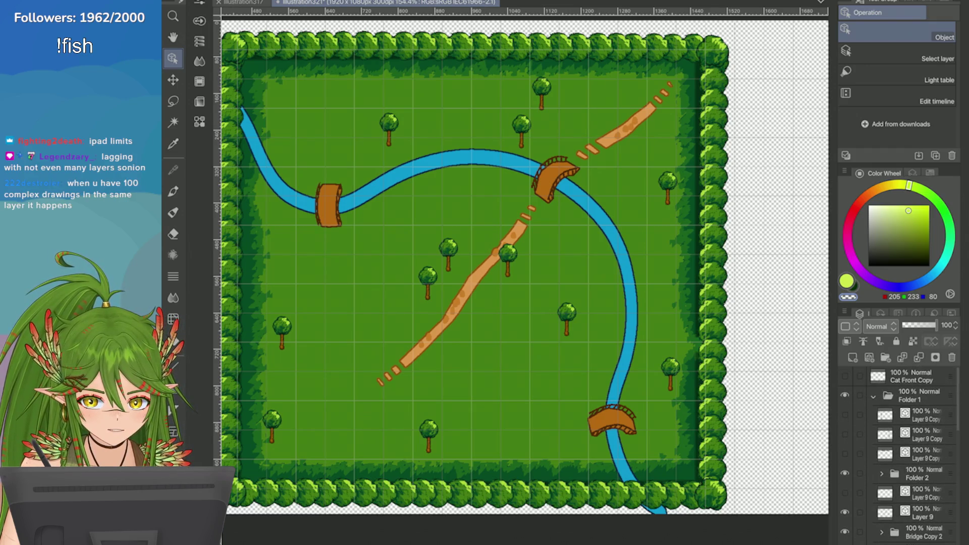
pyautogui.scroll(-10, 899, 455)
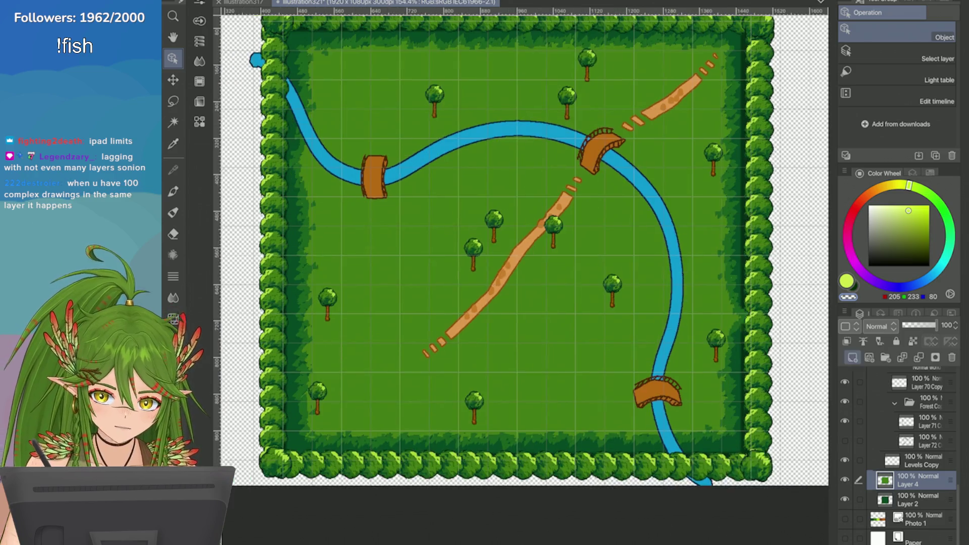
# Step: Add five new raster layers above Layer 4, then delete two of the extras
pyautogui.click(853, 357)
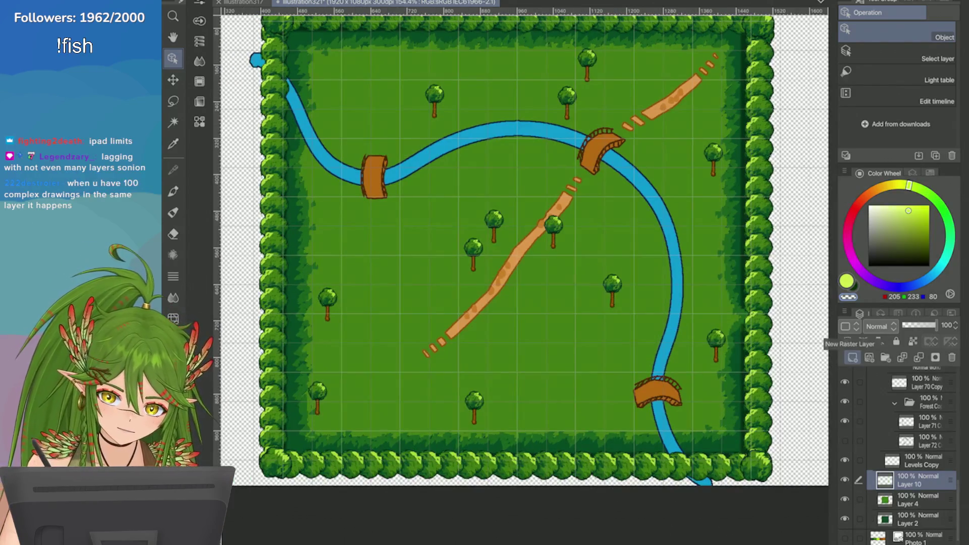
pyautogui.click(852, 357)
pyautogui.click(852, 357)
pyautogui.click(852, 358)
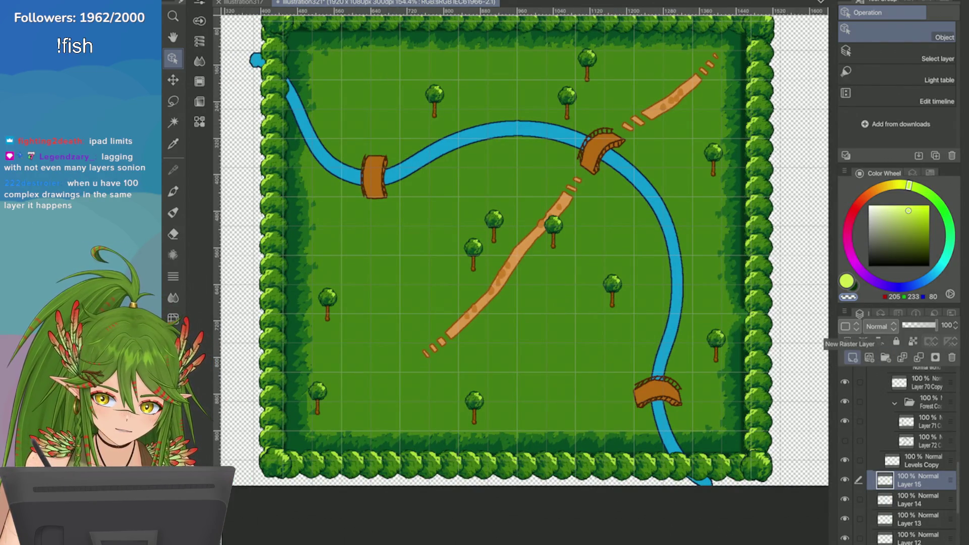
pyautogui.click(853, 357)
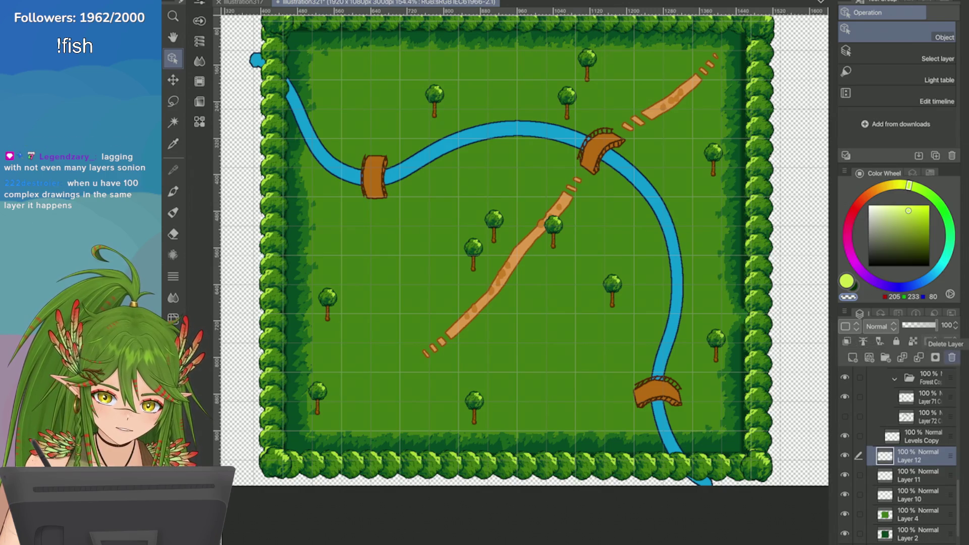
pyautogui.click(952, 358)
pyautogui.click(952, 358)
pyautogui.click(952, 358)
pyautogui.click(952, 358)
pyautogui.click(951, 358)
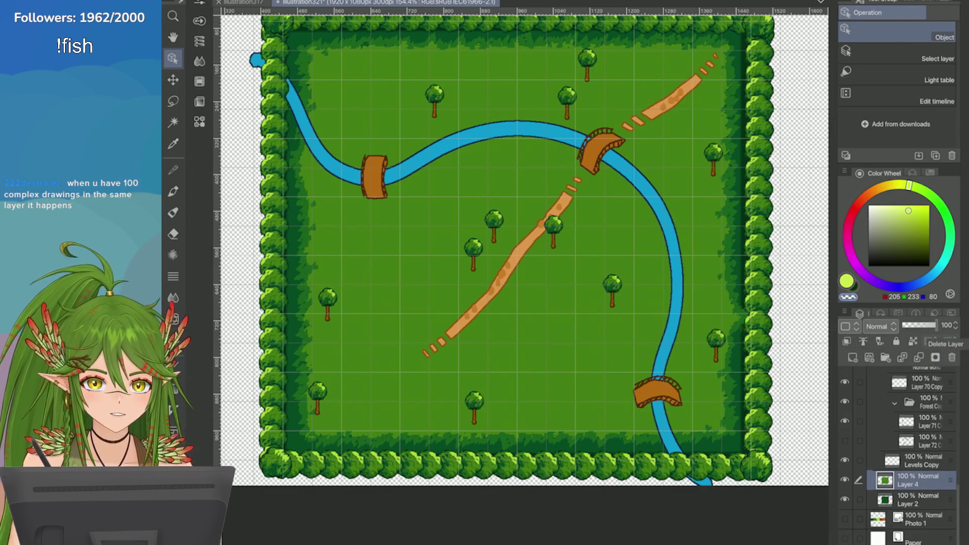
pyautogui.scroll(1, 519, 272)
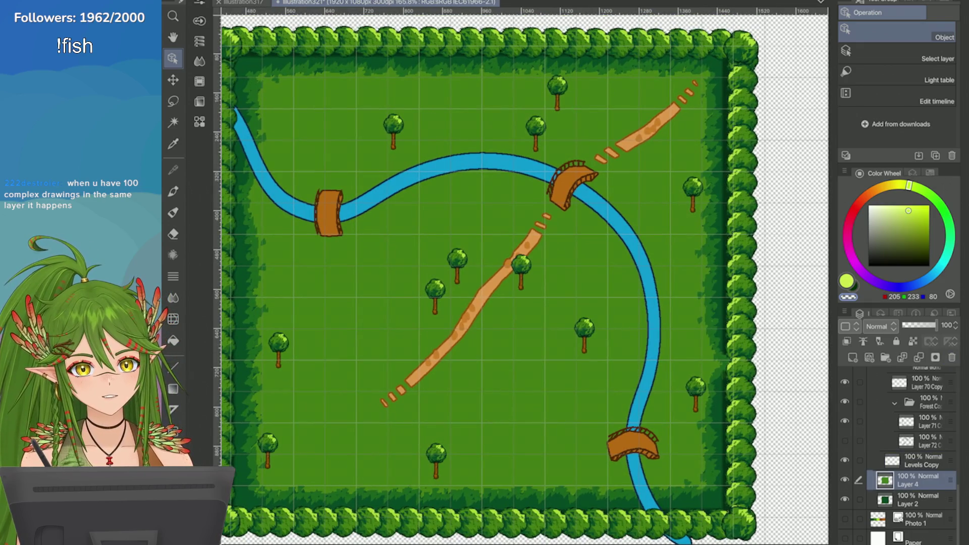
# Step: Sample two greens, a mid and a darker one, from the right hedge edge
pyautogui.scroll(-2, 520, 272)
pyautogui.scroll(1, 520, 273)
pyautogui.scroll(1, 520, 273)
pyautogui.scroll(-2, 520, 273)
pyautogui.press('i')
pyautogui.scroll(6, 516, 261)
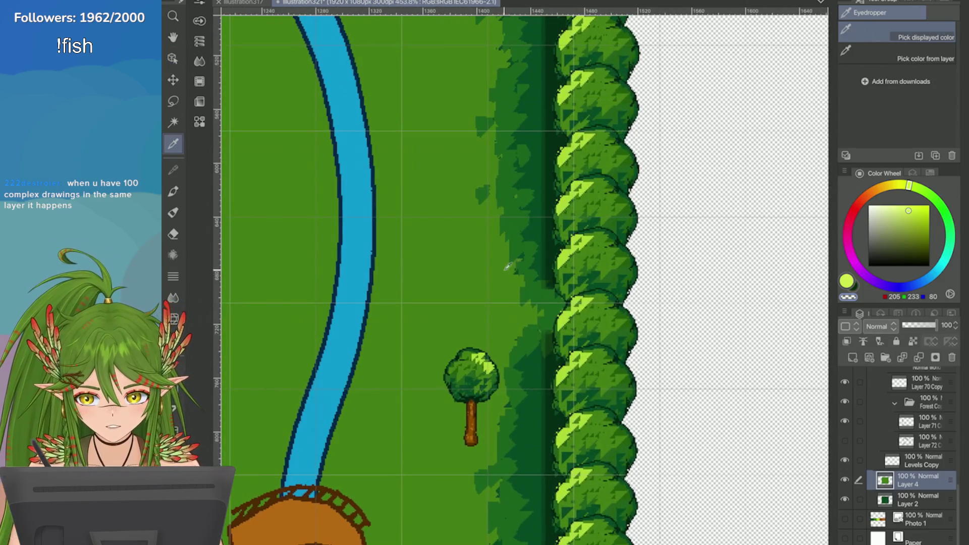
pyautogui.click(504, 308)
pyautogui.click(530, 292)
# Step: With the Right Triangle pixel pen, paint dark-green shading down the inside of the right hedge
pyautogui.press('p')
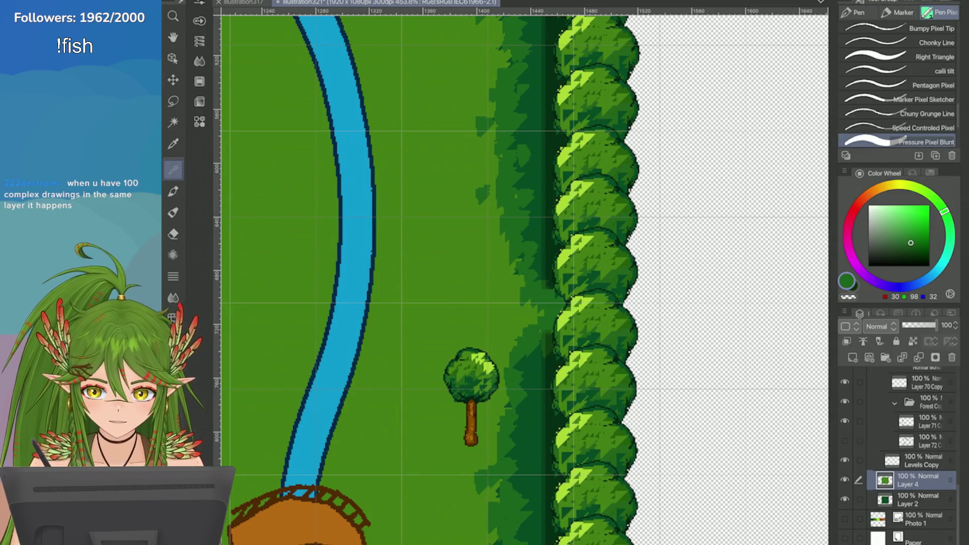
pyautogui.click(933, 57)
pyautogui.moveTo(534, 309); pyautogui.dragTo(526, 326)
pyautogui.moveTo(532, 291); pyautogui.dragTo(547, 311)
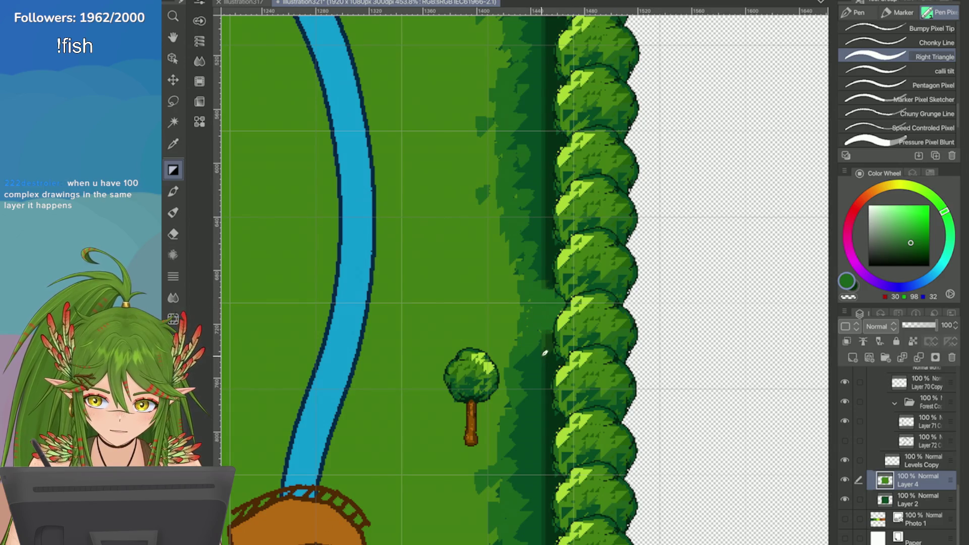
pyautogui.keyDown('alt'); pyautogui.click(545, 348); pyautogui.keyUp('alt')
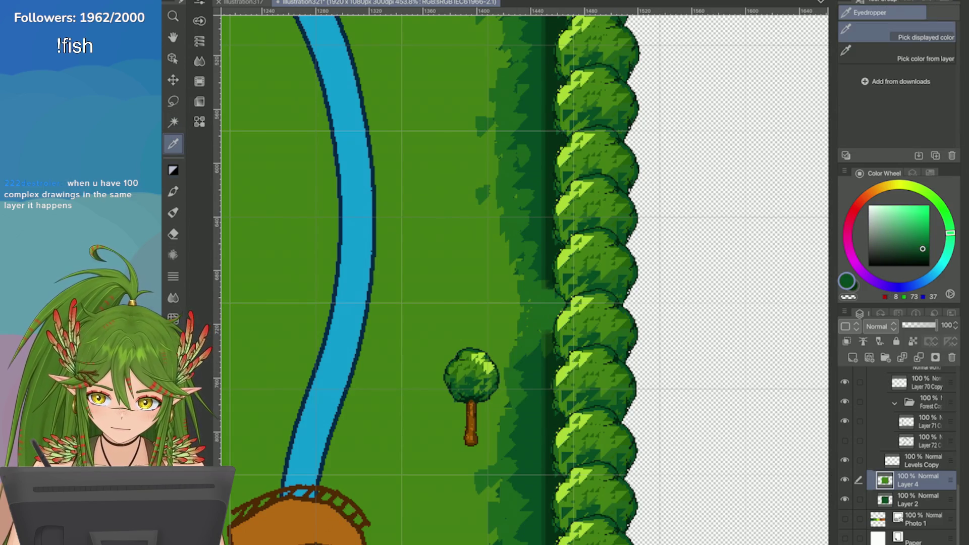
pyautogui.moveTo(545, 344)
pyautogui.mouseDown()
pyautogui.moveTo(560, 293)
pyautogui.moveTo(544, 294)
pyautogui.mouseUp()
pyautogui.hotkey('ctrl', '0')
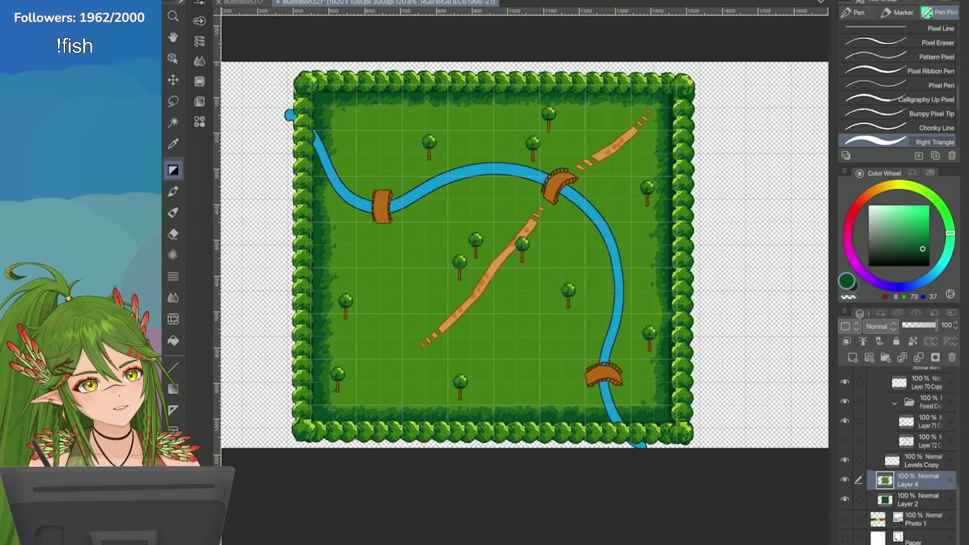
# Step: Sample a lighter hedge green, then toggle the View grid overlay off and back on
pyautogui.press('i')
pyautogui.scroll(5, 540, 271)
pyautogui.click(541, 270)
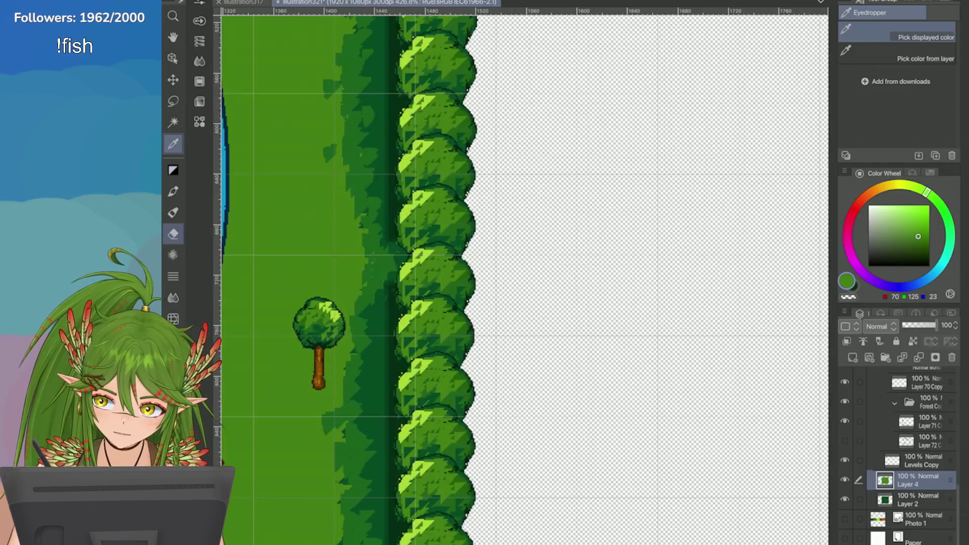
pyautogui.press('p')
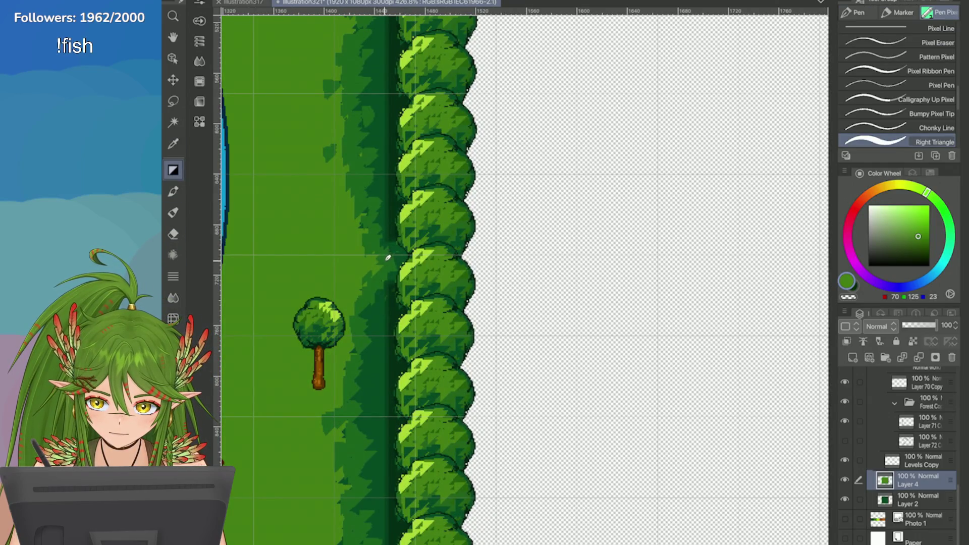
pyautogui.scroll(-8, 763, 315)
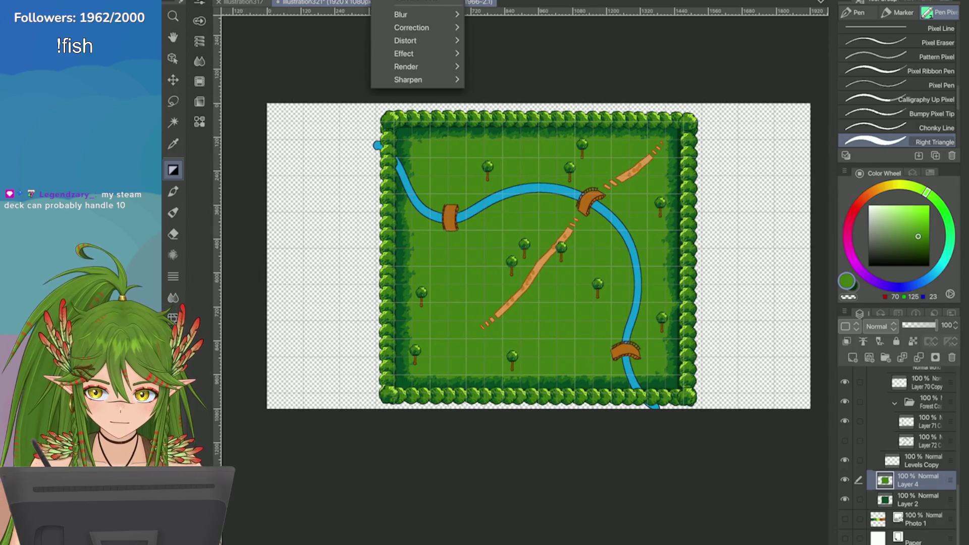
pyautogui.click(363, 199)
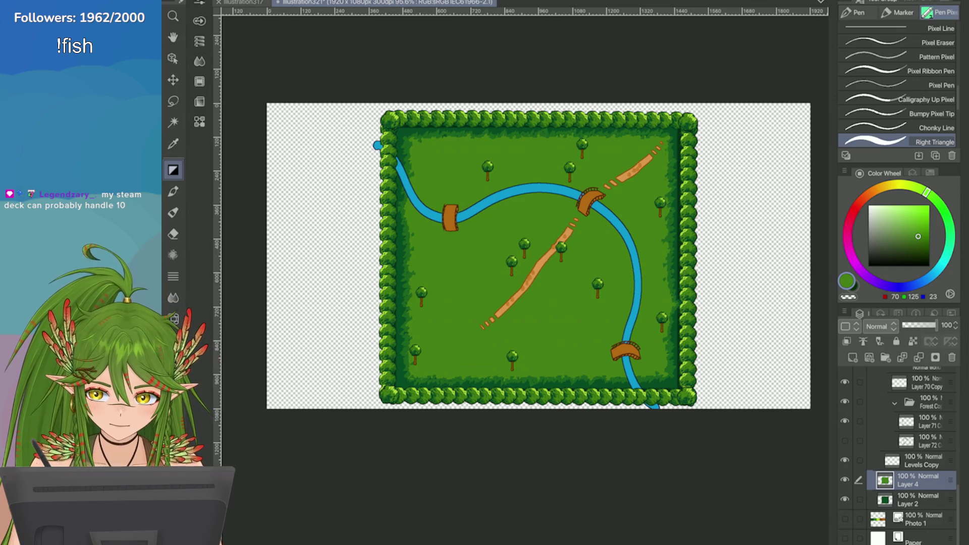
pyautogui.click(363, 201)
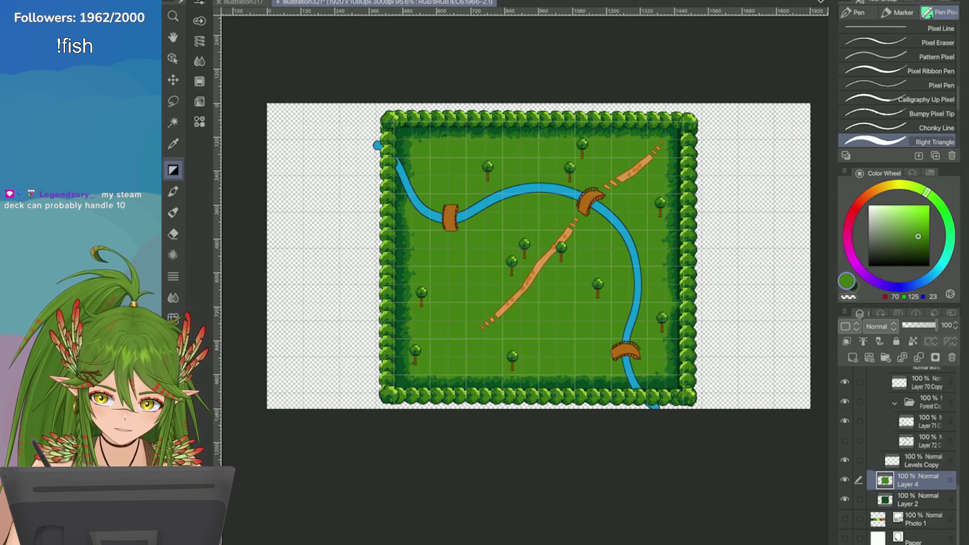
# Step: Select the Bridge Copy 2 folder for the left bridge and apply a transform
pyautogui.scroll(3, 362, 190)
pyautogui.scroll(-4, 362, 190)
pyautogui.scroll(5, 362, 189)
pyautogui.scroll(3, 616, 205)
pyautogui.click(484, 267)
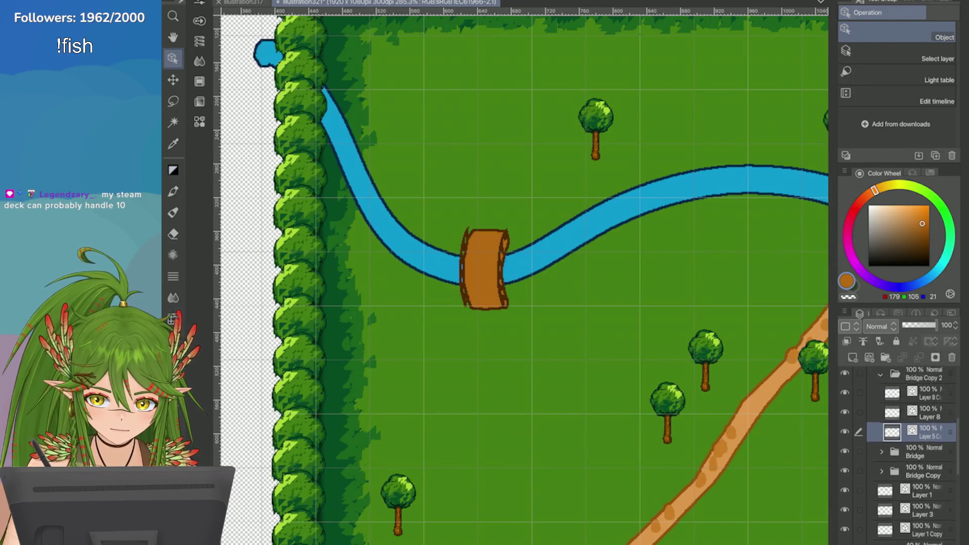
pyautogui.click(924, 376)
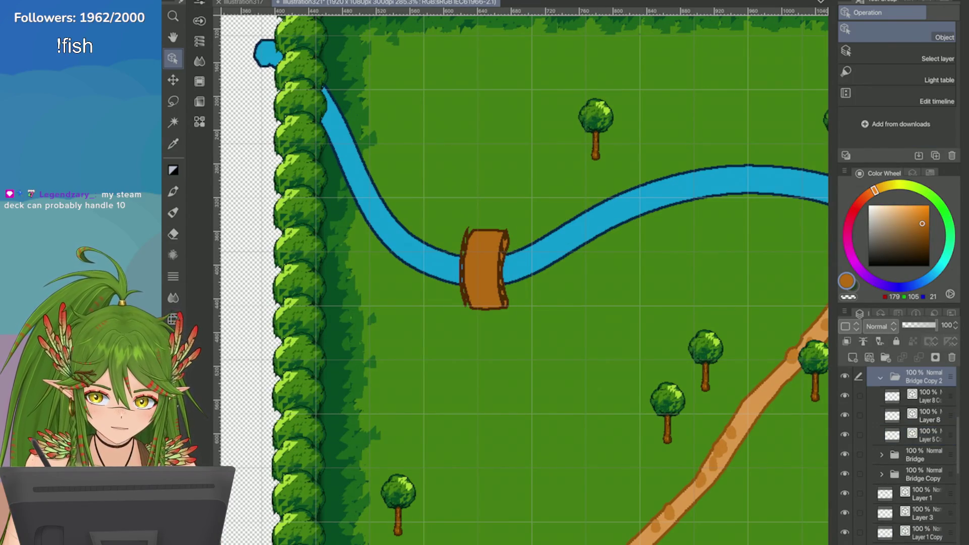
pyautogui.hotkey('ctrl', 't')
pyautogui.press('Return')
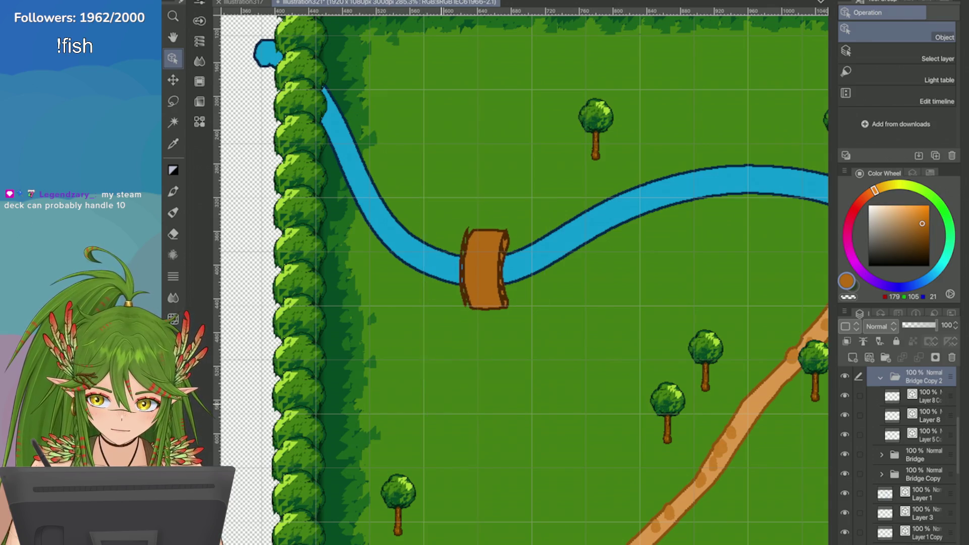
# Step: Add the Bridge and Bridge Copy folders to the selection for a combined transform
pyautogui.scroll(-5, 432, 353)
pyautogui.click(880, 378)
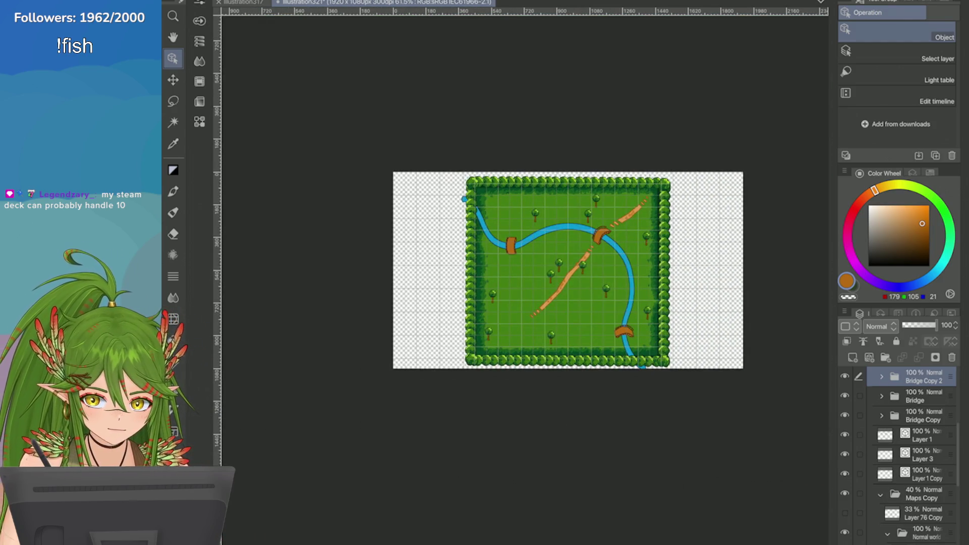
pyautogui.keyDown('ctrl'); pyautogui.click(924, 396); pyautogui.keyUp('ctrl')
pyautogui.keyDown('ctrl'); pyautogui.click(924, 415); pyautogui.keyUp('ctrl')
pyautogui.hotkey('ctrl', 't')
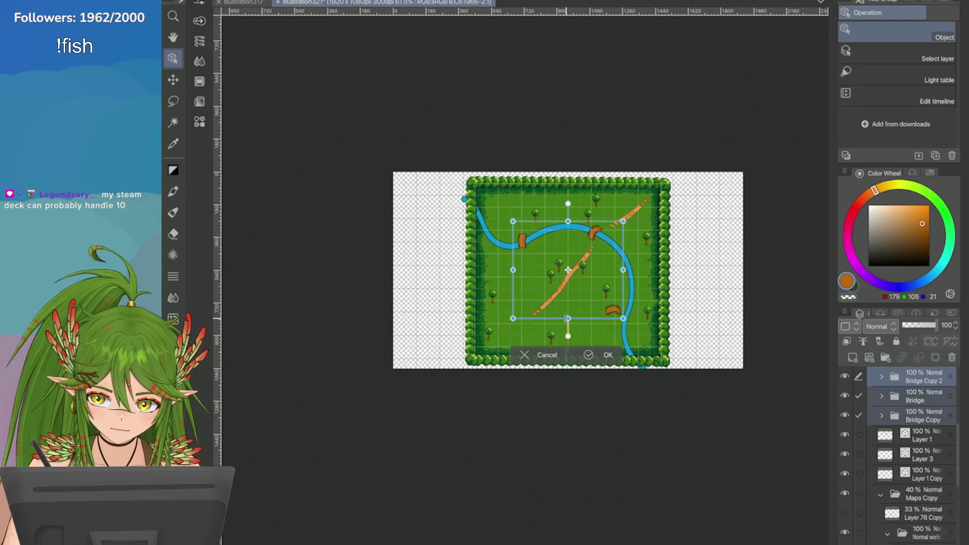
pyautogui.scroll(5, 525, 237)
pyautogui.click(543, 369)
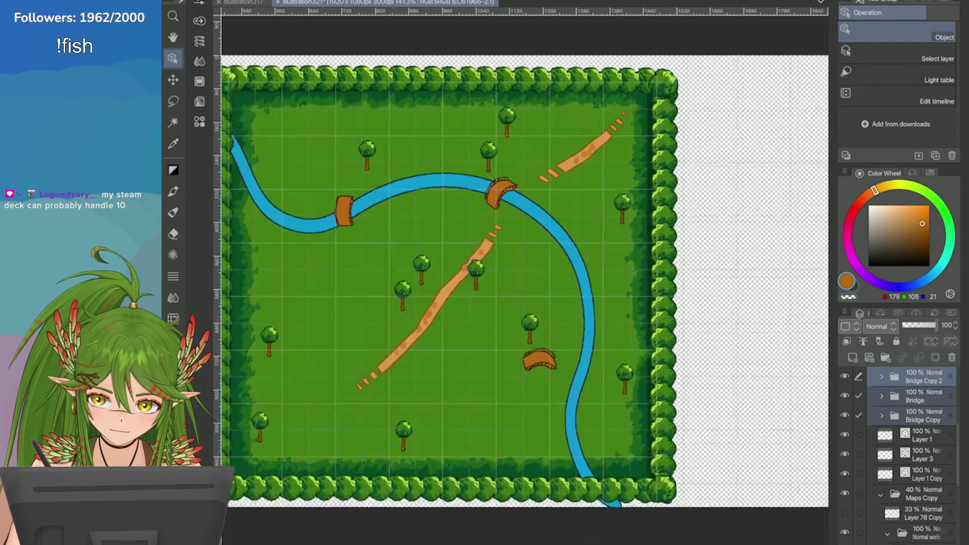
# Step: Move the lower bridge down-right along the river
pyautogui.click(923, 416)
pyautogui.hotkey('ctrl', 't')
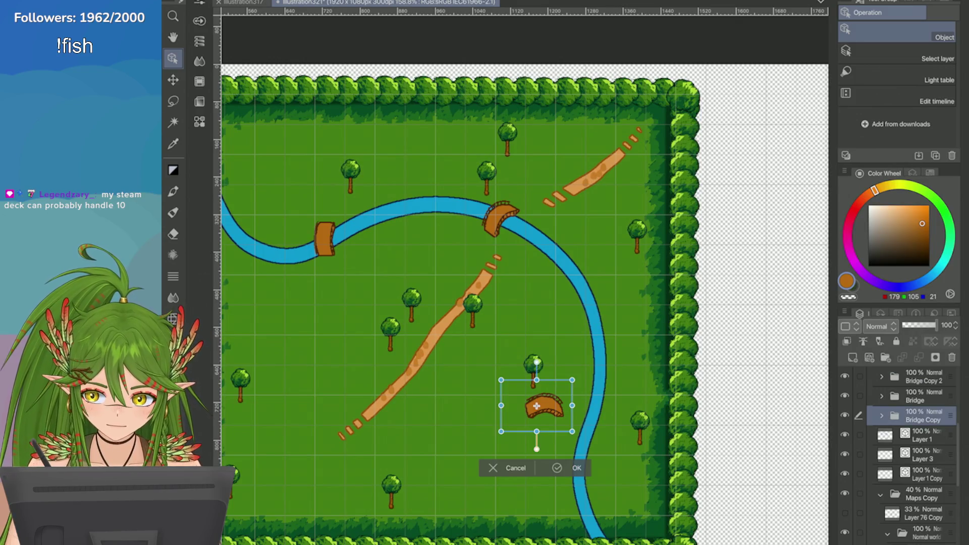
pyautogui.scroll(3, 544, 409)
pyautogui.moveTo(470, 375)
pyautogui.mouseDown()
pyautogui.moveTo(541, 429)
pyautogui.moveTo(531, 413)
pyautogui.moveTo(528, 449)
pyautogui.moveTo(529, 441)
pyautogui.mouseUp()
pyautogui.press('Return')
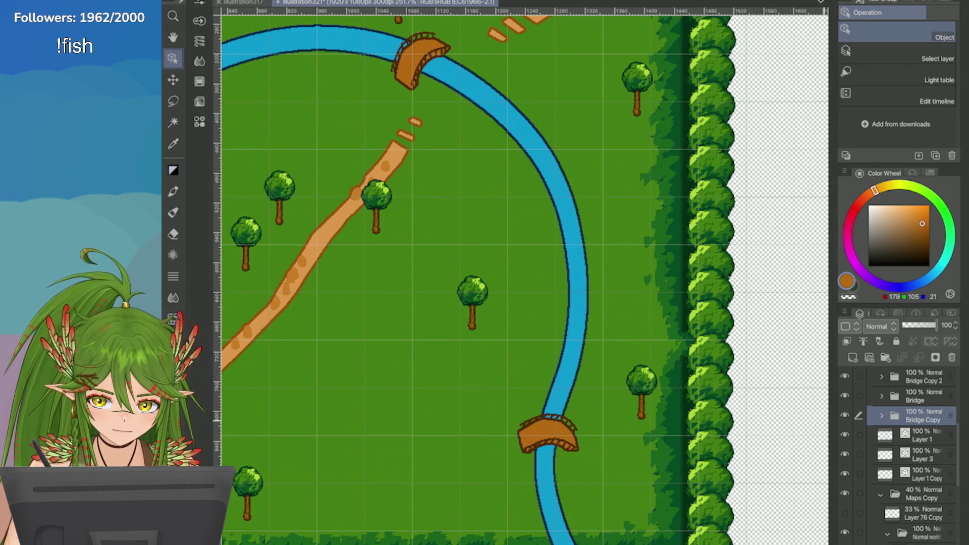
# Step: Slide the top bridge down-right so it sits across the river
pyautogui.click(923, 396)
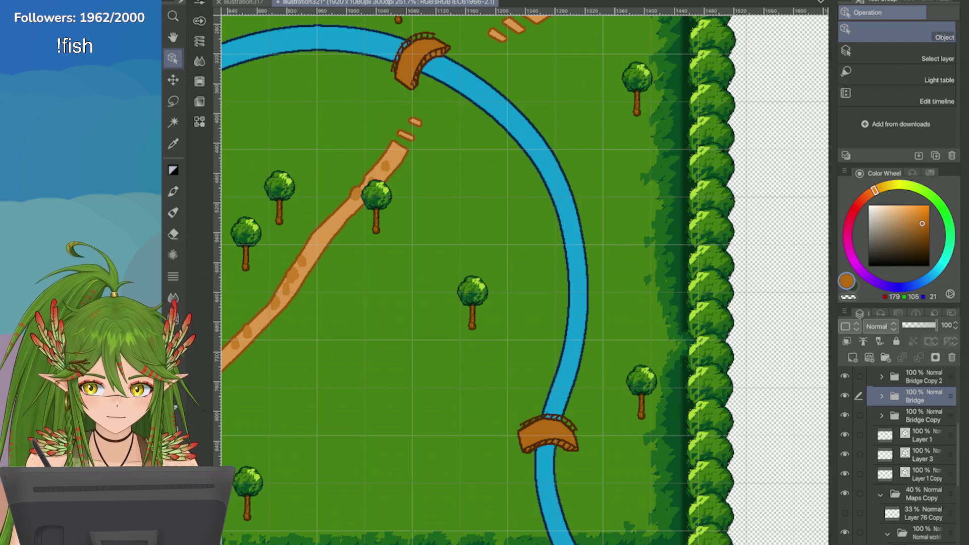
pyautogui.hotkey('ctrl', 't')
pyautogui.scroll(1, 517, 171)
pyautogui.scroll(1, 518, 171)
pyautogui.moveTo(492, 247); pyautogui.dragTo(536, 268)
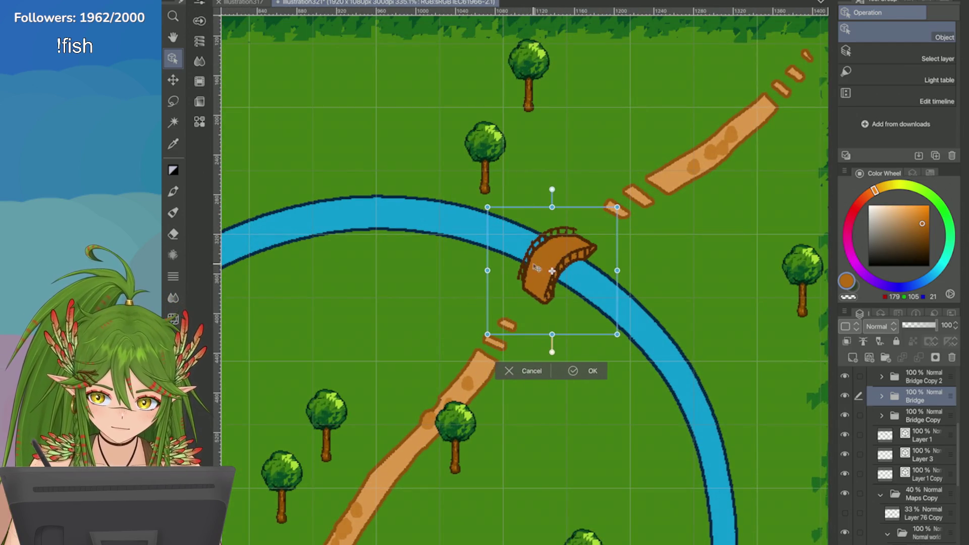
pyautogui.click(575, 371)
# Step: Shift the left bridge down-left along the river
pyautogui.scroll(-5, 575, 371)
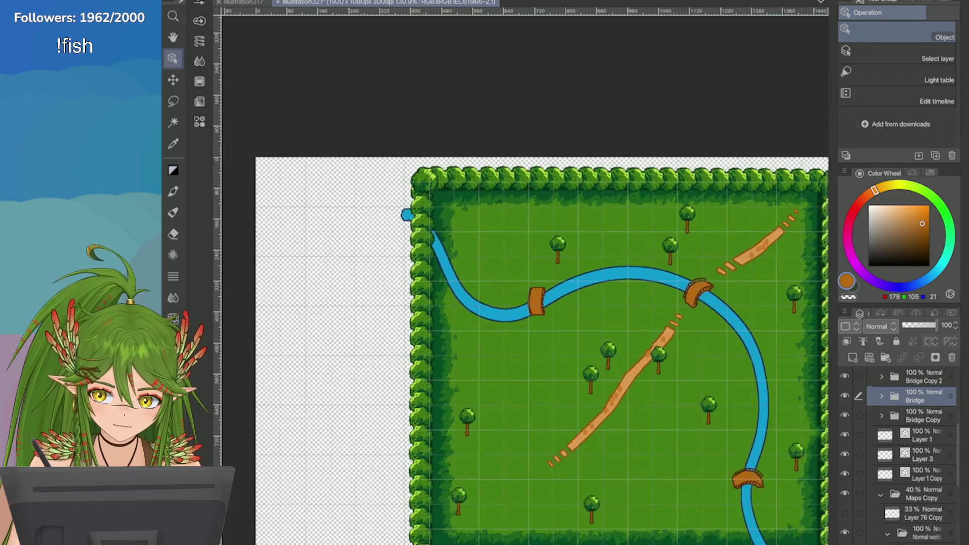
pyautogui.click(924, 377)
pyautogui.scroll(3, 608, 335)
pyautogui.hotkey('ctrl', 't')
pyautogui.moveTo(466, 280)
pyautogui.mouseDown()
pyautogui.moveTo(425, 290)
pyautogui.moveTo(401, 316)
pyautogui.moveTo(408, 323)
pyautogui.mouseUp()
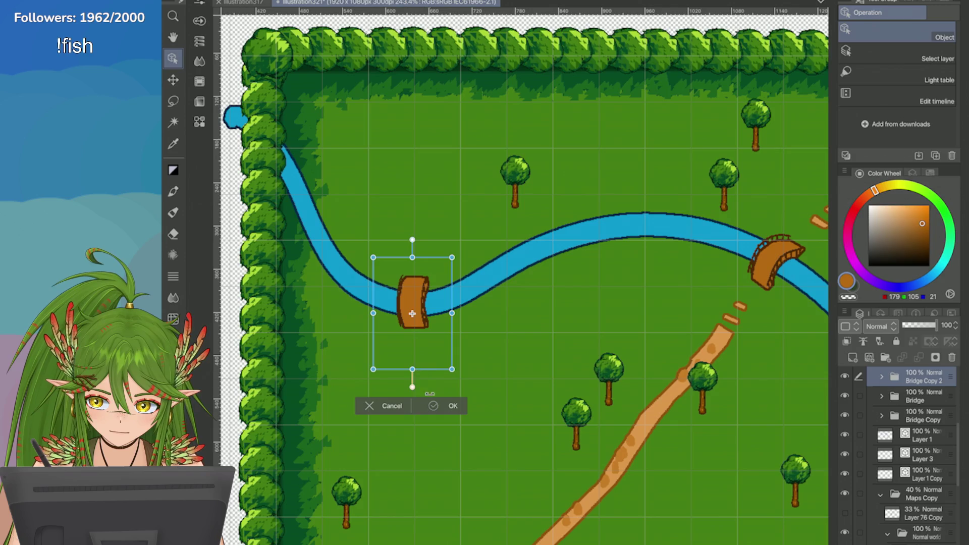
pyautogui.click(452, 406)
# Step: Show the bridge's dark edge strokes and reposition the Layer 8 strip on its left edge
pyautogui.scroll(3, 525, 252)
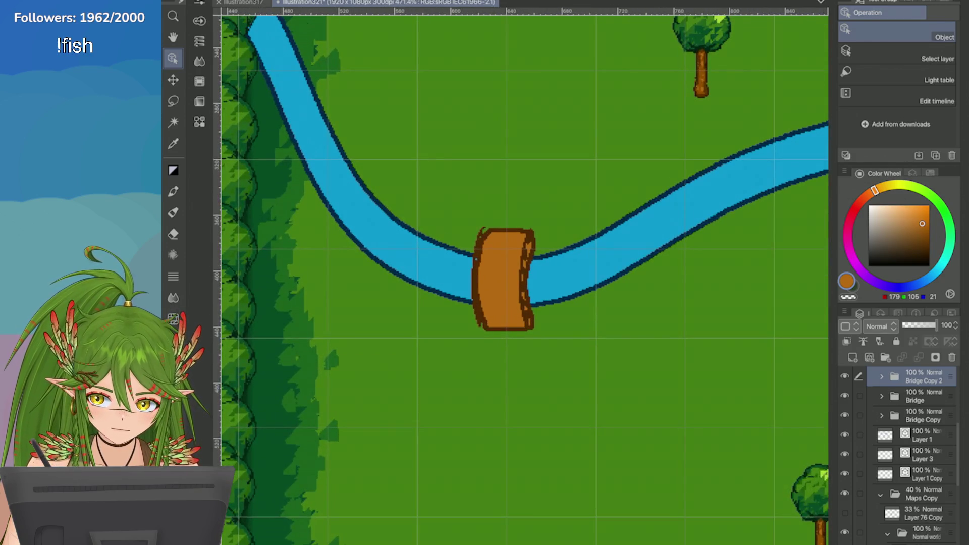
pyautogui.hscroll(2, 525, 277)
pyautogui.click(929, 396)
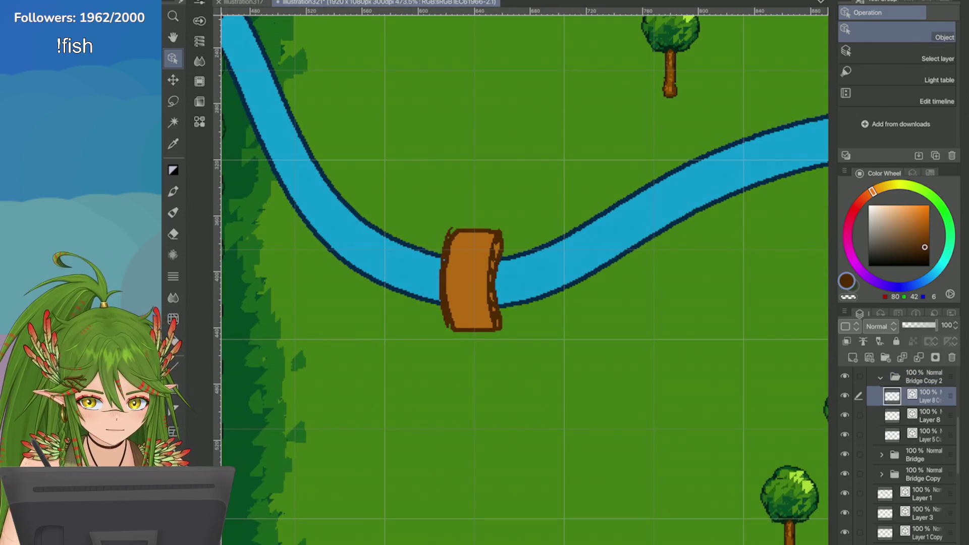
pyautogui.click(928, 415)
pyautogui.click(844, 396)
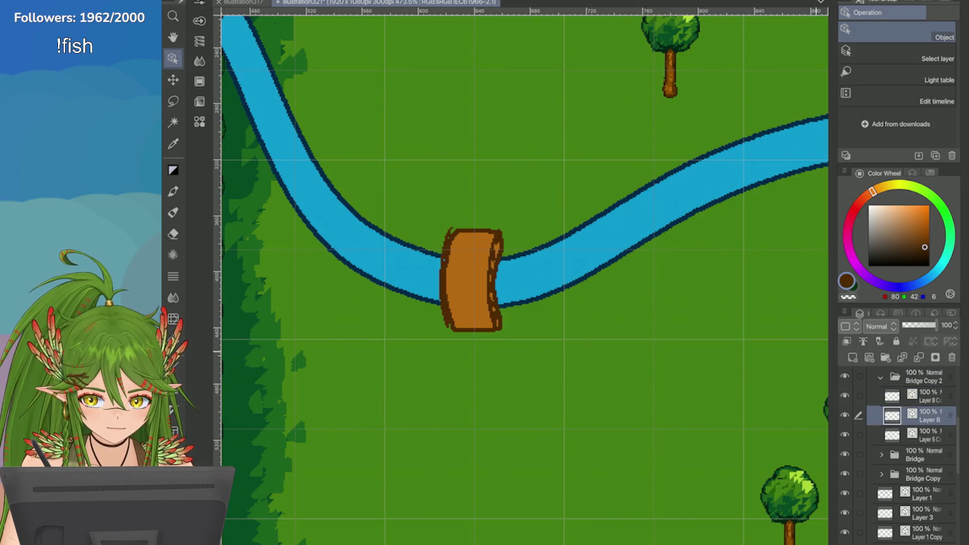
pyautogui.click(444, 303)
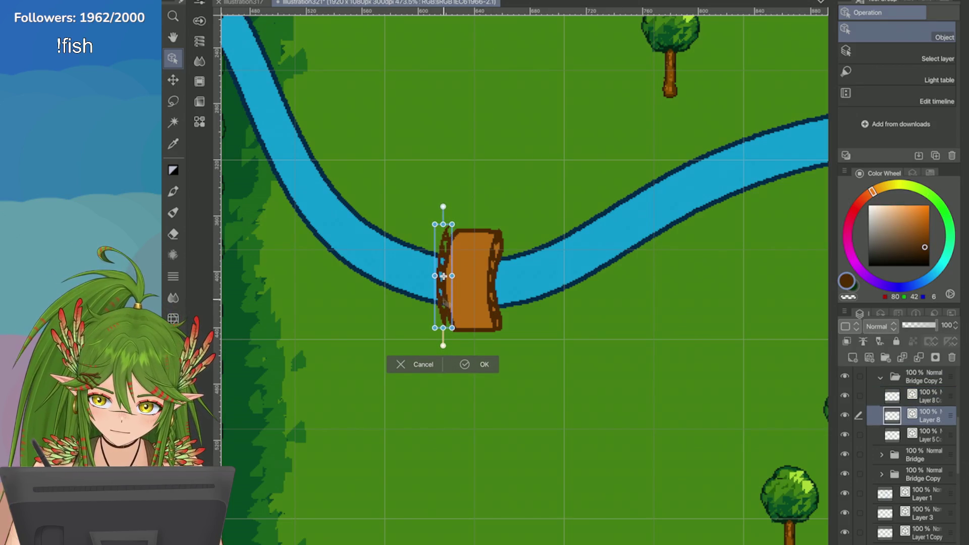
pyautogui.click(466, 364)
# Step: Save the map document
pyautogui.scroll(-5, 520, 277)
pyautogui.scroll(4, 520, 278)
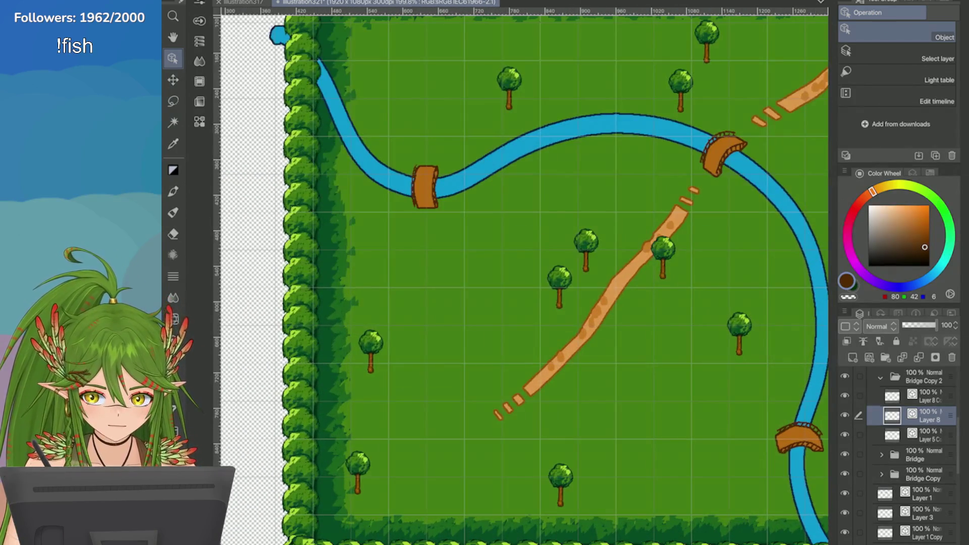
pyautogui.scroll(-3, 520, 278)
pyautogui.hotkey('ctrl', 's')
# Step: Paste the trees onto a new layer in place
pyautogui.scroll(2, 520, 278)
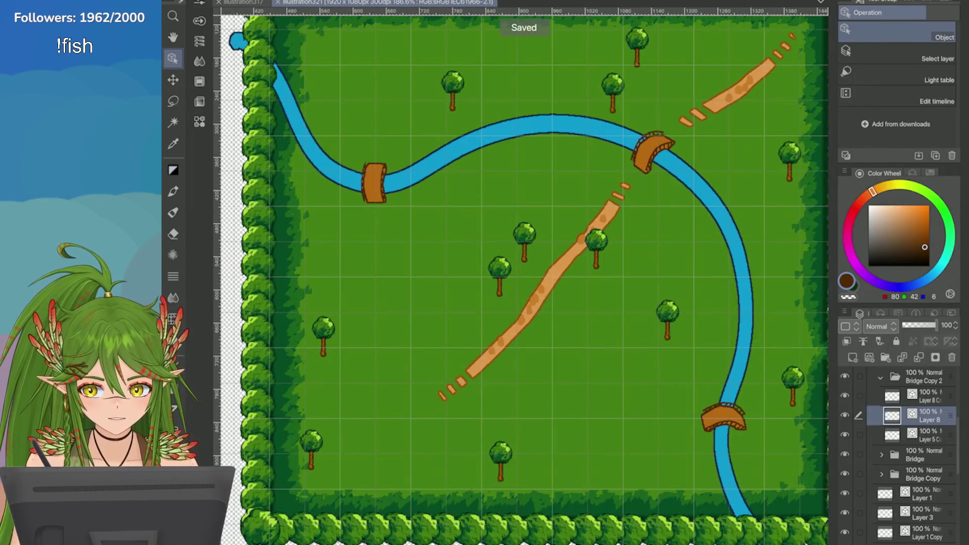
pyautogui.scroll(-2, 519, 278)
pyautogui.scroll(2, 520, 277)
pyautogui.hotkey('ctrl', 'v')
pyautogui.press('Return')
# Step: Lasso the lower-right tree, copy it to its own layer, and hide Layer 9
pyautogui.scroll(-1, 519, 278)
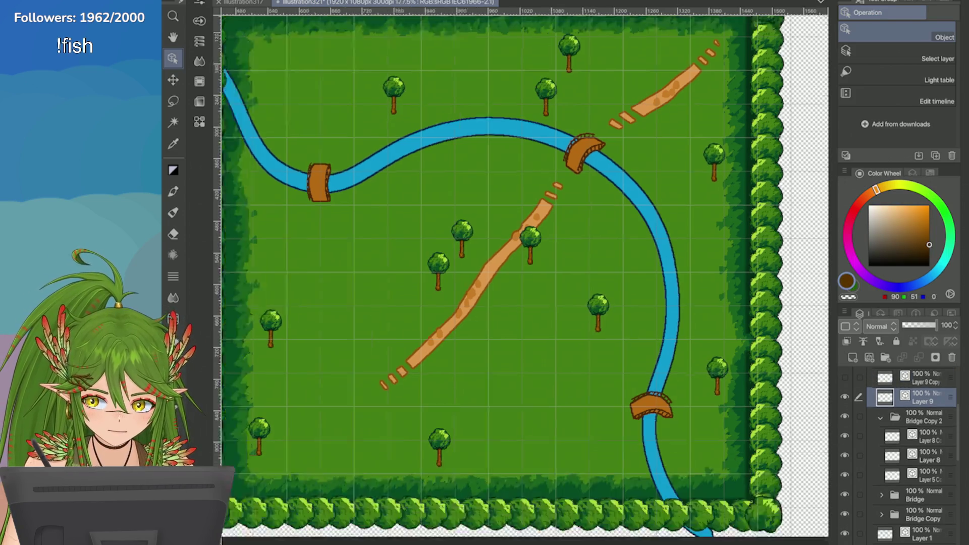
pyautogui.scroll(-3, 408, 252)
pyautogui.press('m')
pyautogui.moveTo(633, 319); pyautogui.dragTo(645, 307)
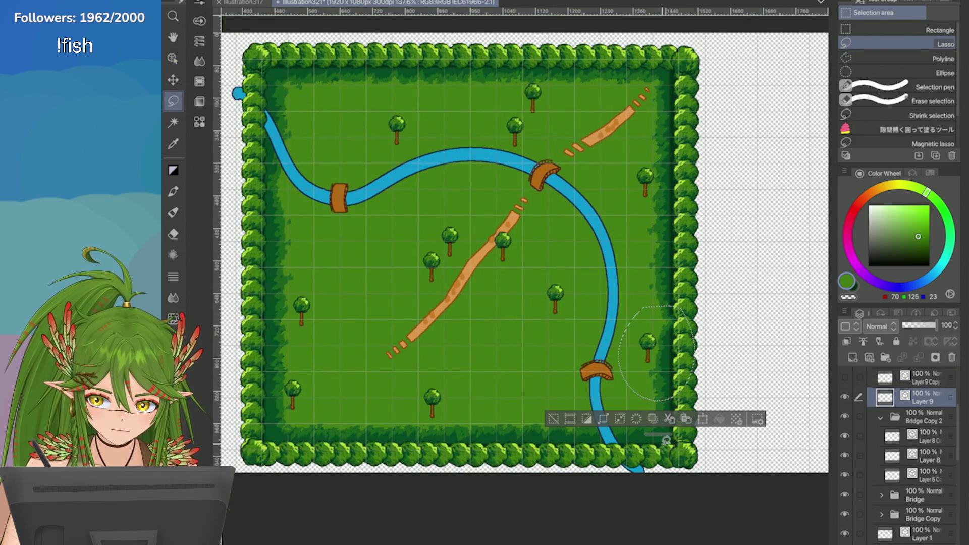
pyautogui.click(685, 419)
pyautogui.click(844, 416)
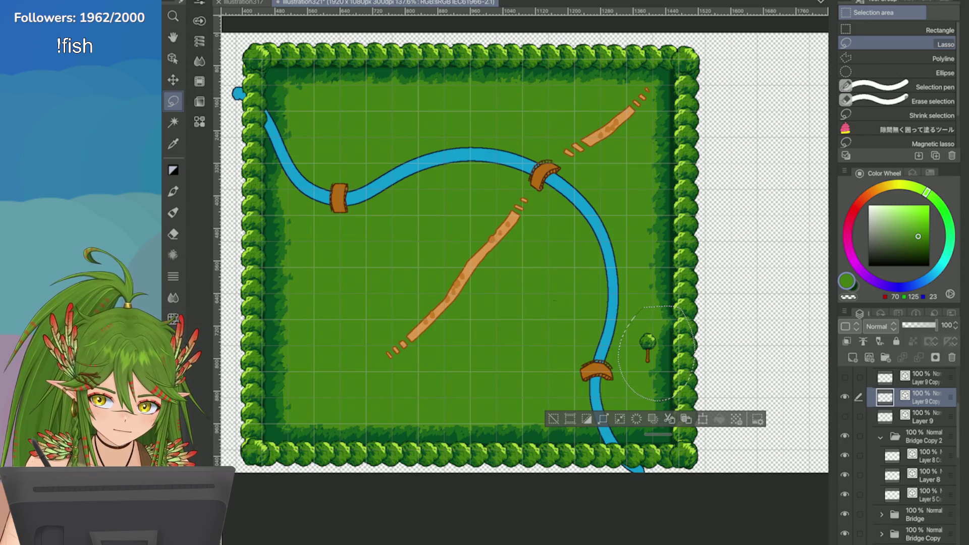
pyautogui.scroll(-2, 561, 406)
pyautogui.scroll(2, 485, 324)
pyautogui.hotkey('ctrl', 't')
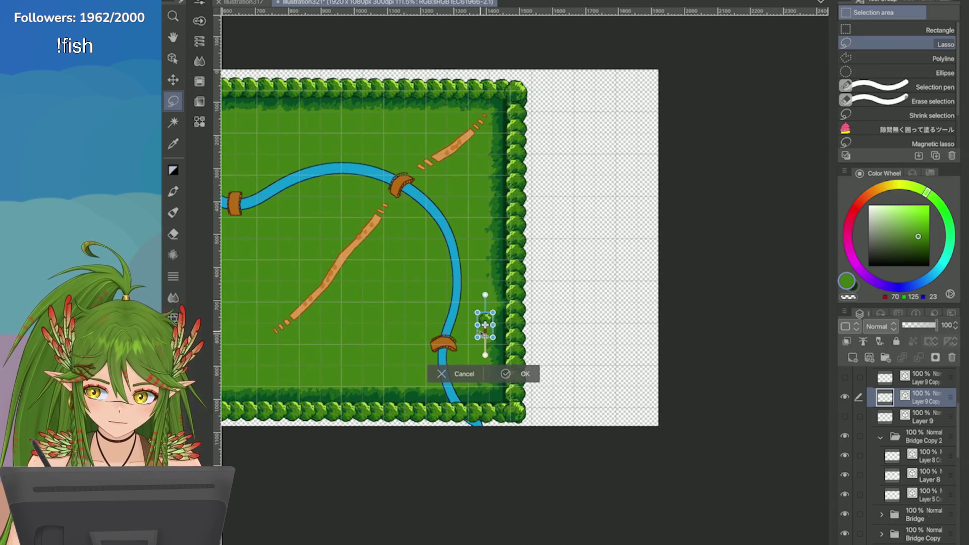
# Step: Move the copied tree off the map onto the empty canvas
pyautogui.scroll(2, 485, 325)
pyautogui.moveTo(465, 324)
pyautogui.mouseDown()
pyautogui.moveTo(480, 335)
pyautogui.moveTo(671, 190)
pyautogui.mouseUp()
pyautogui.scroll(3, 671, 190)
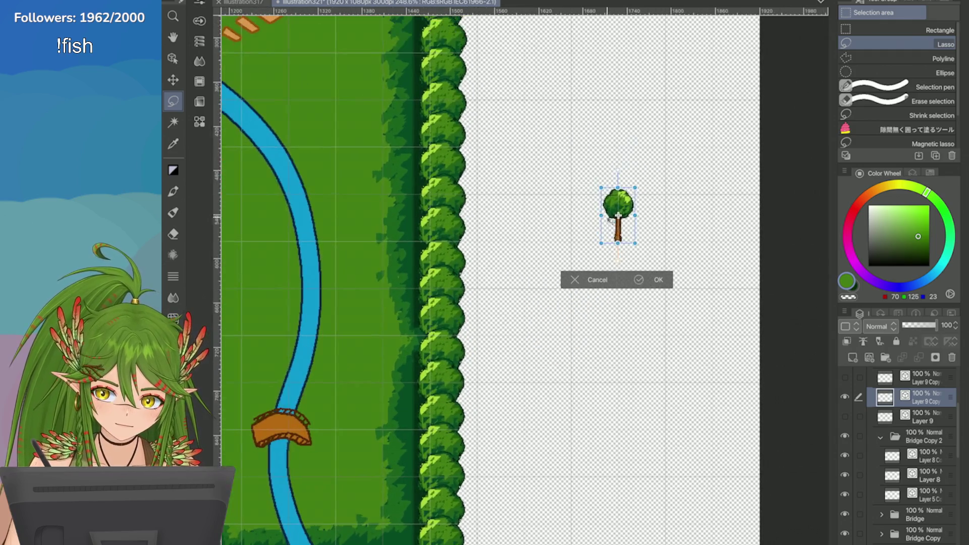
pyautogui.click(639, 279)
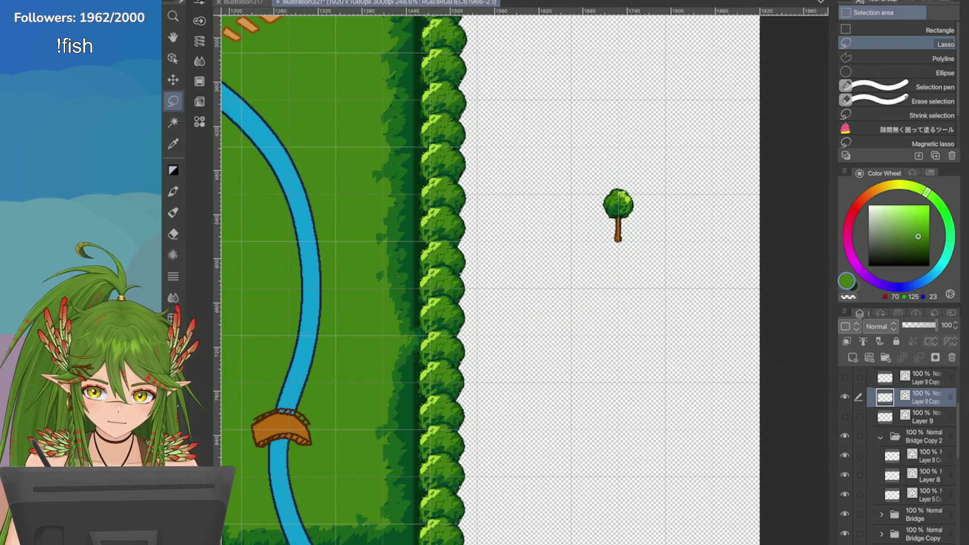
# Step: Scale the tree up into a larger sprite
pyautogui.hotkey('ctrl', 't')
pyautogui.moveTo(618, 242)
pyautogui.mouseDown()
pyautogui.moveTo(618, 292)
pyautogui.moveTo(590, 268)
pyautogui.mouseUp()
pyautogui.scroll(3, 644, 214)
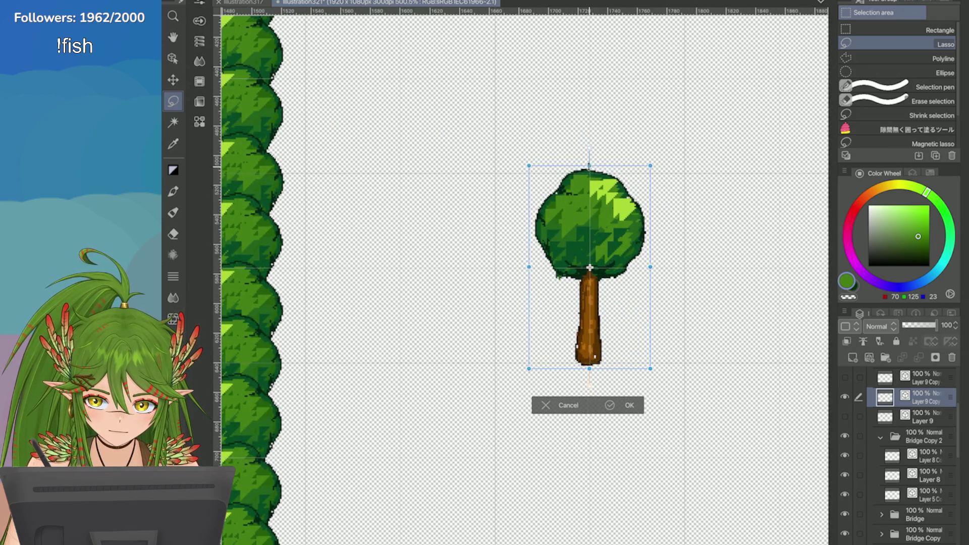
pyautogui.moveTo(590, 165); pyautogui.dragTo(589, 173)
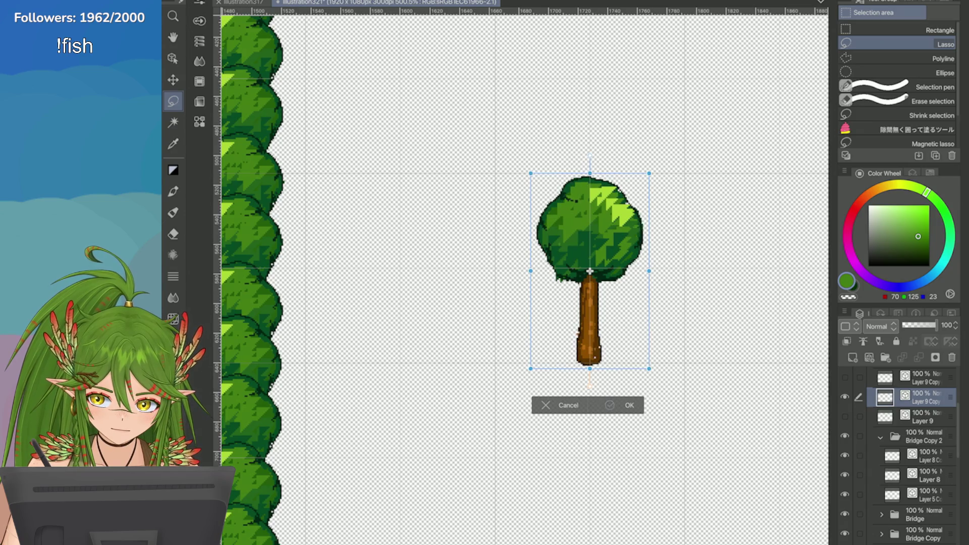
pyautogui.press('Return')
pyautogui.scroll(2, 676, 346)
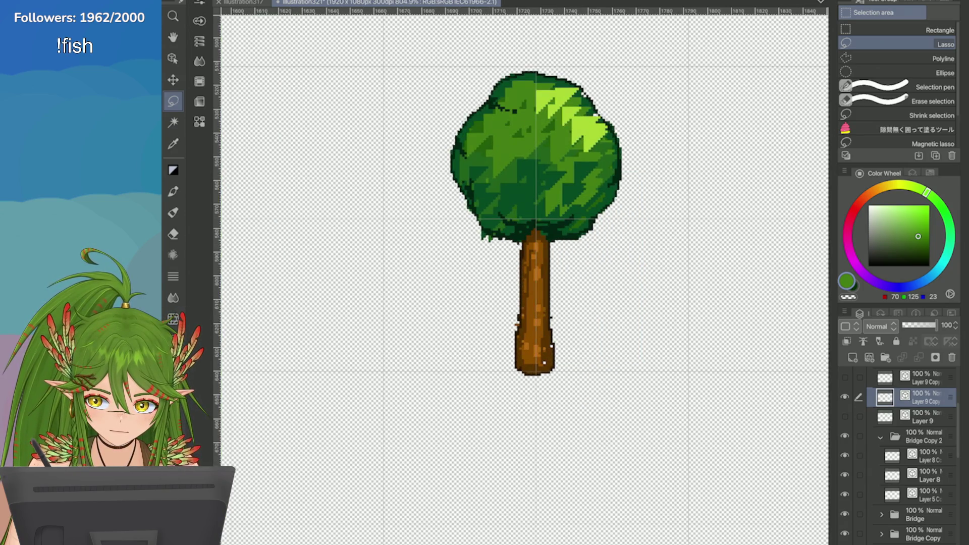
# Step: Select the lower trunk section and move it upward
pyautogui.moveTo(501, 290)
pyautogui.mouseDown()
pyautogui.moveTo(559, 290)
pyautogui.moveTo(502, 303)
pyautogui.mouseUp()
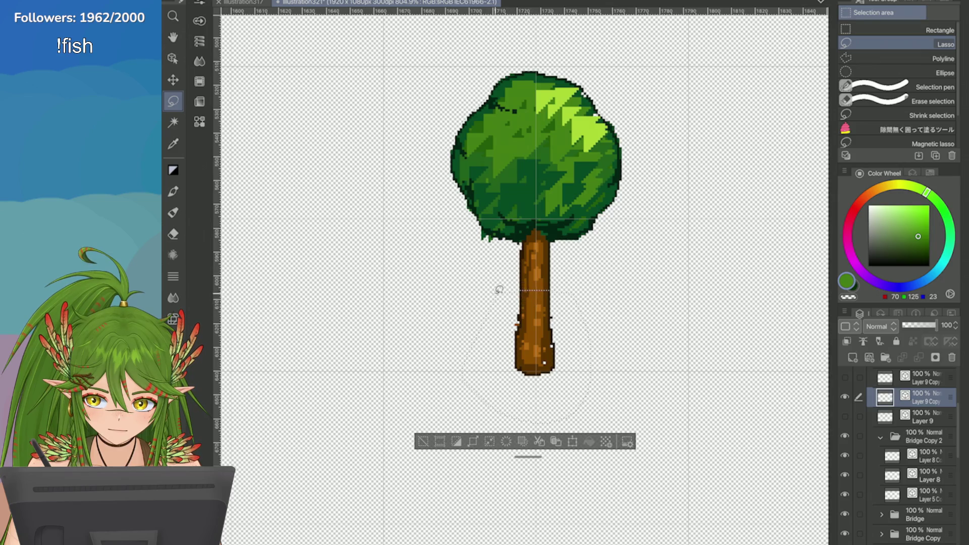
pyautogui.scroll(3, 546, 369)
pyautogui.click(562, 481)
pyautogui.moveTo(503, 396); pyautogui.dragTo(501, 317)
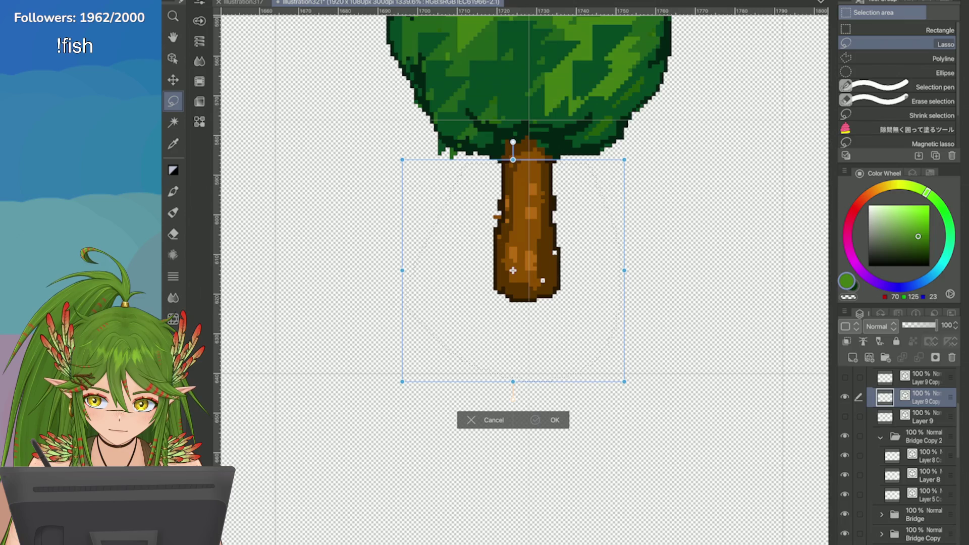
pyautogui.press('Return')
# Step: Raise the selected trunk to meet the foliage, then deselect
pyautogui.scroll(-8, 410, 386)
pyautogui.scroll(8, 507, 303)
pyautogui.scroll(1, 507, 303)
pyautogui.moveTo(497, 253)
pyautogui.mouseDown()
pyautogui.moveTo(505, 257)
pyautogui.moveTo(445, 346)
pyautogui.moveTo(487, 257)
pyautogui.mouseUp()
pyautogui.hotkey('ctrl', 't')
pyautogui.moveTo(510, 372); pyautogui.dragTo(509, 338)
pyautogui.press('Return')
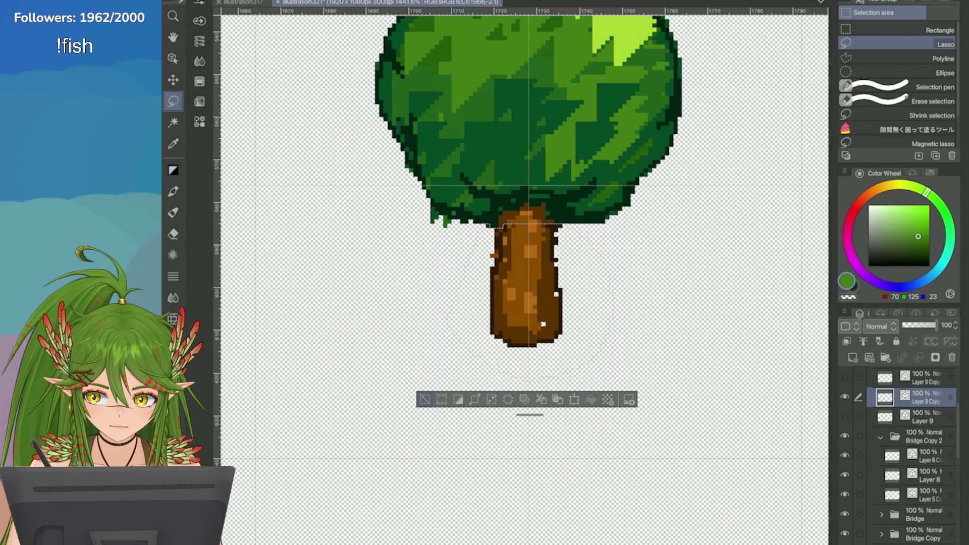
pyautogui.click(425, 399)
# Step: Nudge the trunk's lower end up into place and clear the selection
pyautogui.scroll(-8, 424, 392)
pyautogui.scroll(7, 424, 392)
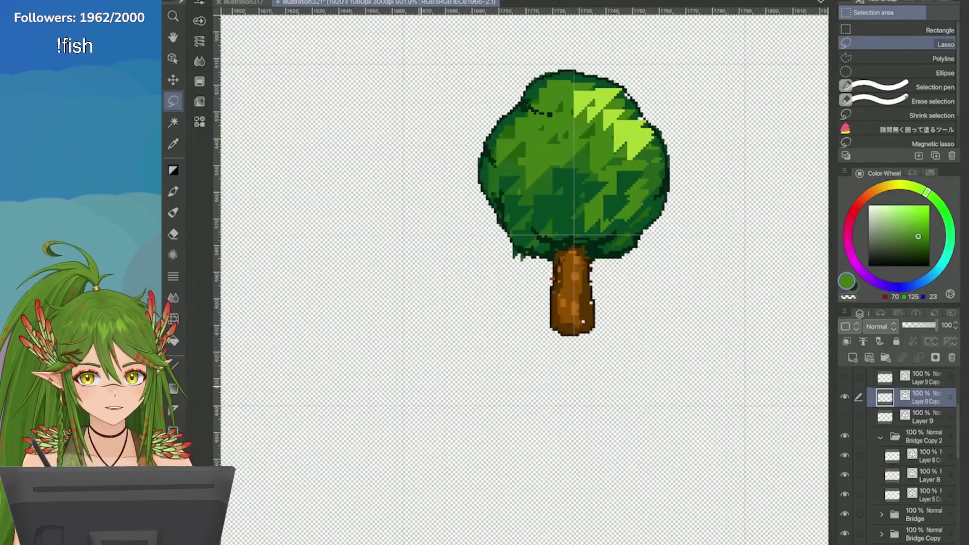
pyautogui.scroll(3, 671, 293)
pyautogui.moveTo(580, 293)
pyautogui.mouseDown()
pyautogui.moveTo(452, 298)
pyautogui.moveTo(590, 303)
pyautogui.mouseUp()
pyautogui.hotkey('ctrl', 't')
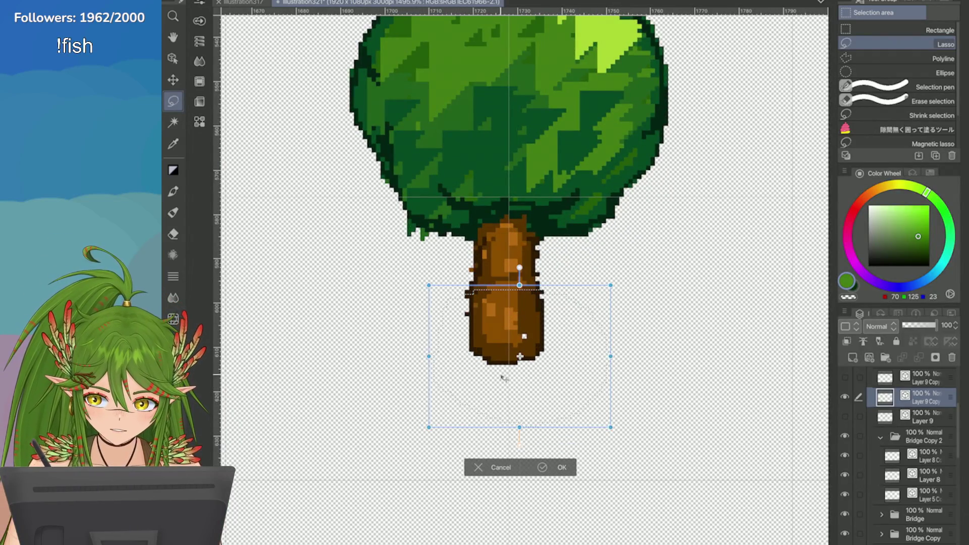
pyautogui.press('Up')
pyautogui.press('Up')
pyautogui.press('Up')
pyautogui.press('Return')
pyautogui.click(419, 354)
# Step: Sample a dark green from the tree's canopy
pyautogui.scroll(-10, 418, 411)
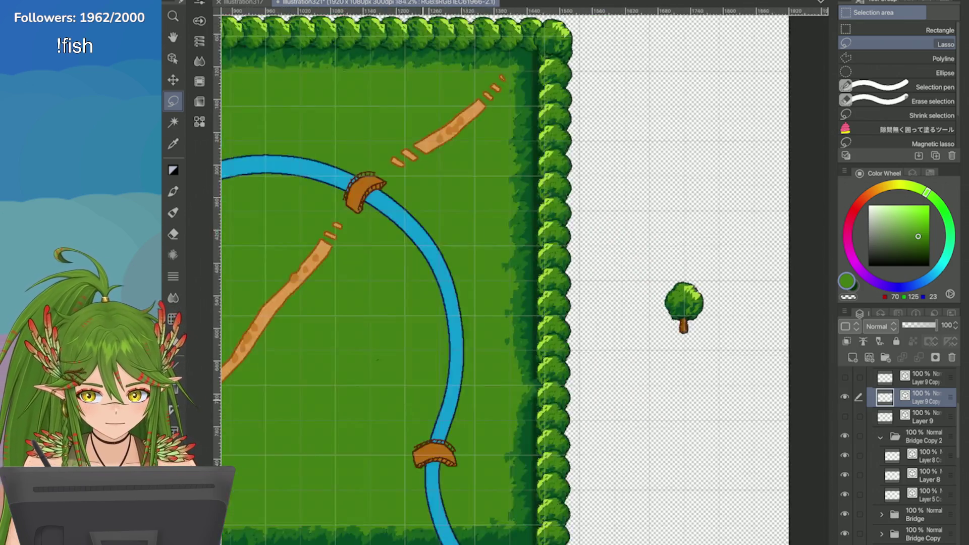
pyautogui.scroll(-3, 716, 335)
pyautogui.scroll(13, 717, 353)
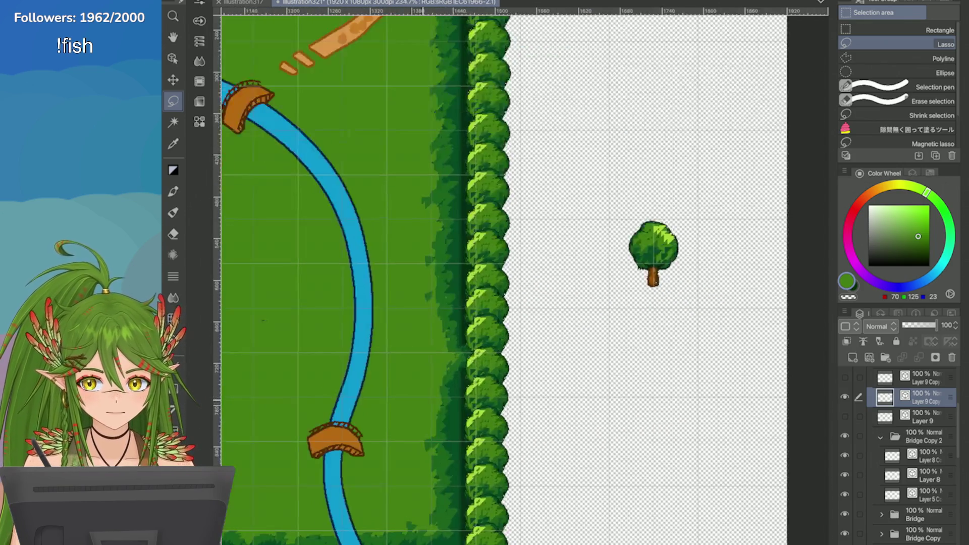
pyautogui.press('i')
pyautogui.click(451, 292)
# Step: Repaint the canopy's lower-right edge and add a dark-green shadow along its underside
pyautogui.press('p')
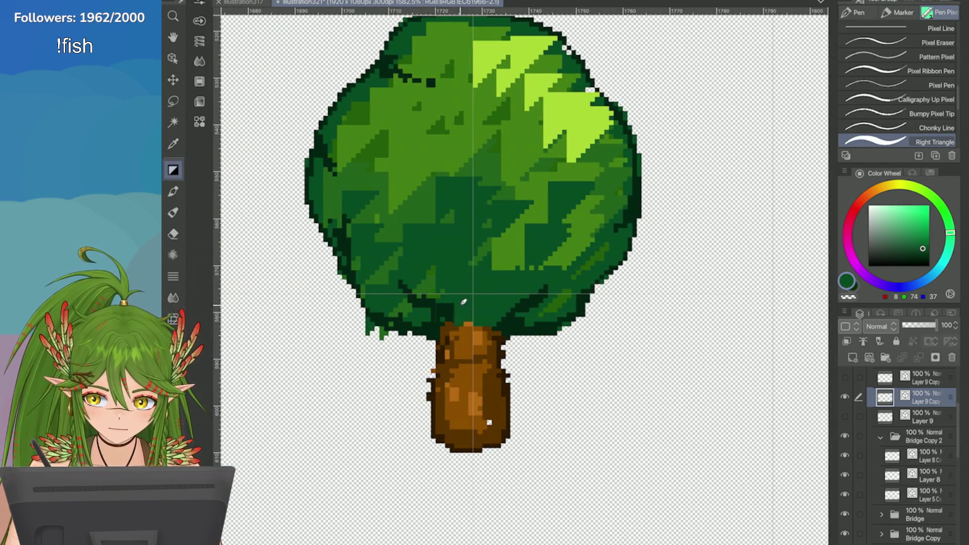
pyautogui.moveTo(525, 309); pyautogui.dragTo(546, 290)
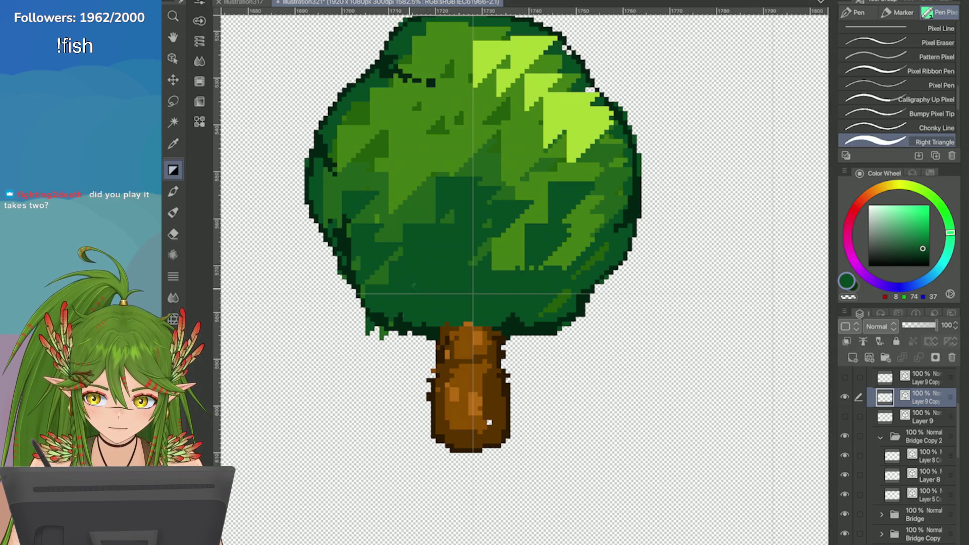
pyautogui.press('i')
pyautogui.click(515, 313)
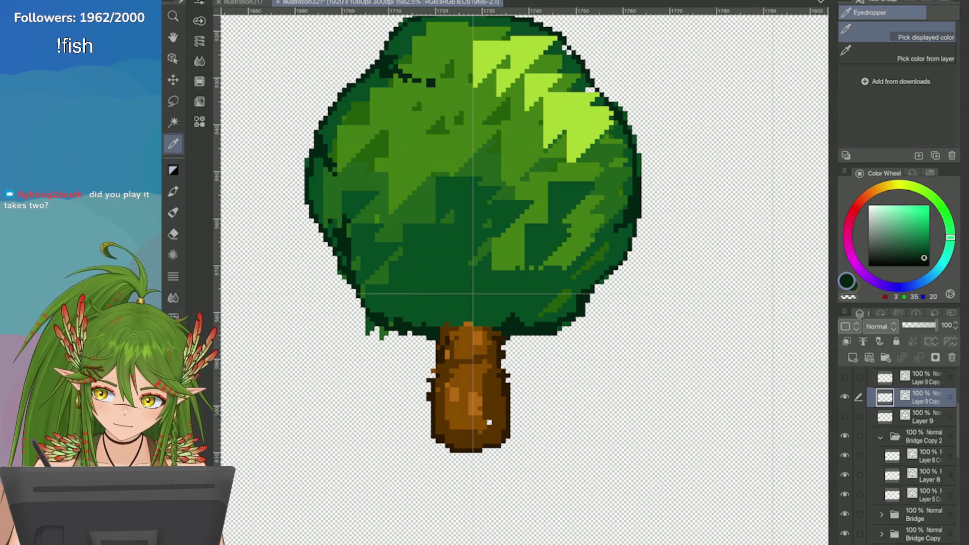
pyautogui.press('p')
pyautogui.moveTo(515, 315)
pyautogui.mouseDown()
pyautogui.moveTo(439, 331)
pyautogui.moveTo(500, 333)
pyautogui.mouseUp()
# Step: Extend the trunk's top into the canopy and roughen the canopy edge above it
pyautogui.scroll(-2, 489, 422)
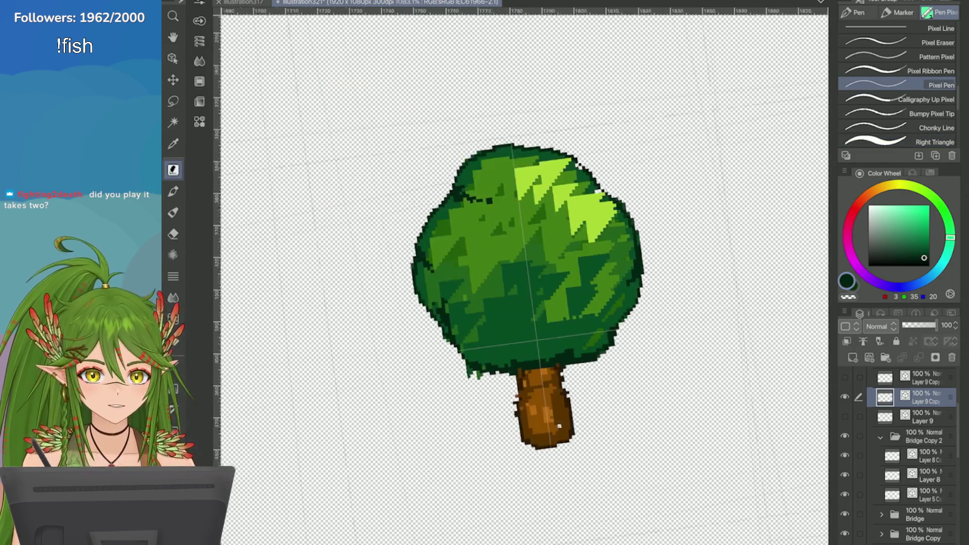
pyautogui.scroll(3, 455, 481)
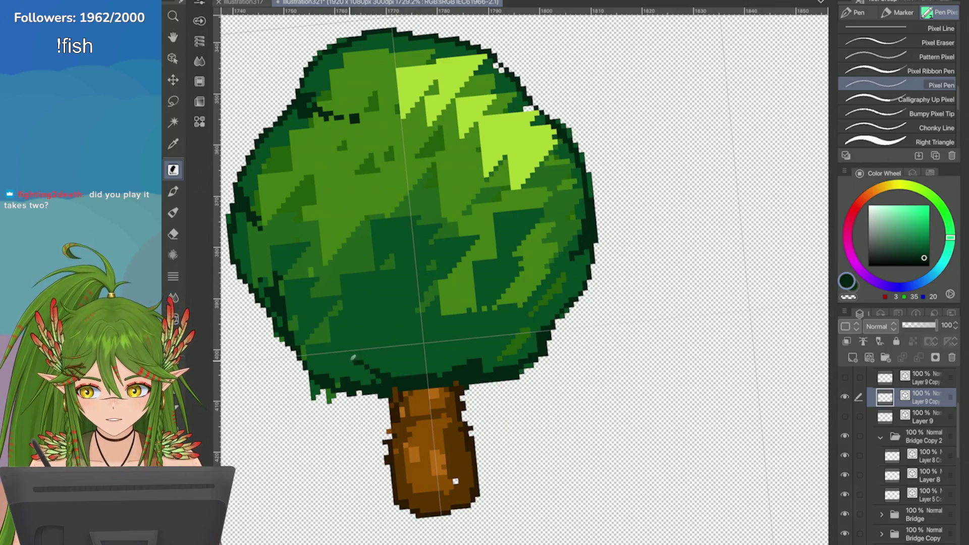
pyautogui.scroll(-1, 455, 481)
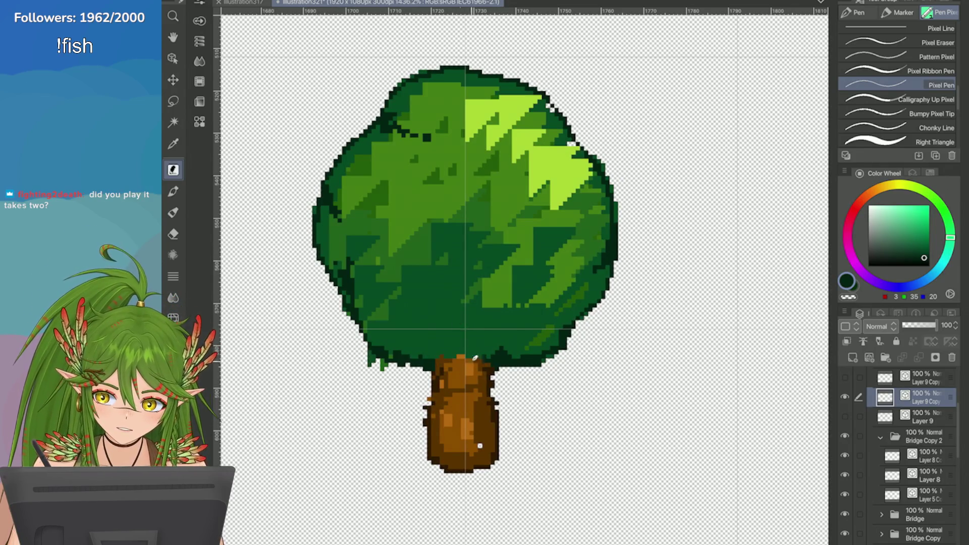
pyautogui.moveTo(440, 359); pyautogui.dragTo(493, 357)
pyautogui.moveTo(435, 359); pyautogui.dragTo(470, 347)
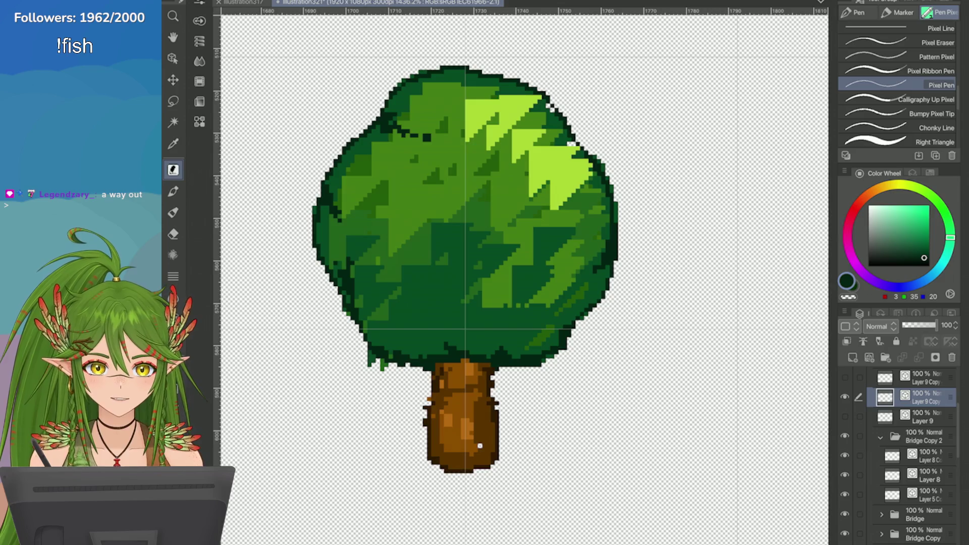
# Step: Paint dark green into the canopy's right highlight and darken its lower band with another brush
pyautogui.scroll(2, 480, 446)
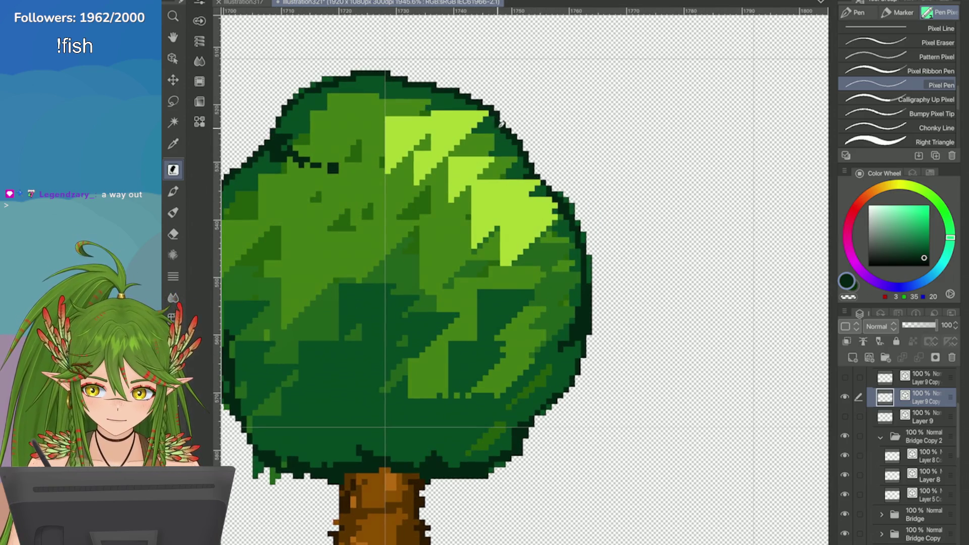
pyautogui.scroll(-3, 525, 479)
pyautogui.moveTo(626, 230); pyautogui.dragTo(605, 247)
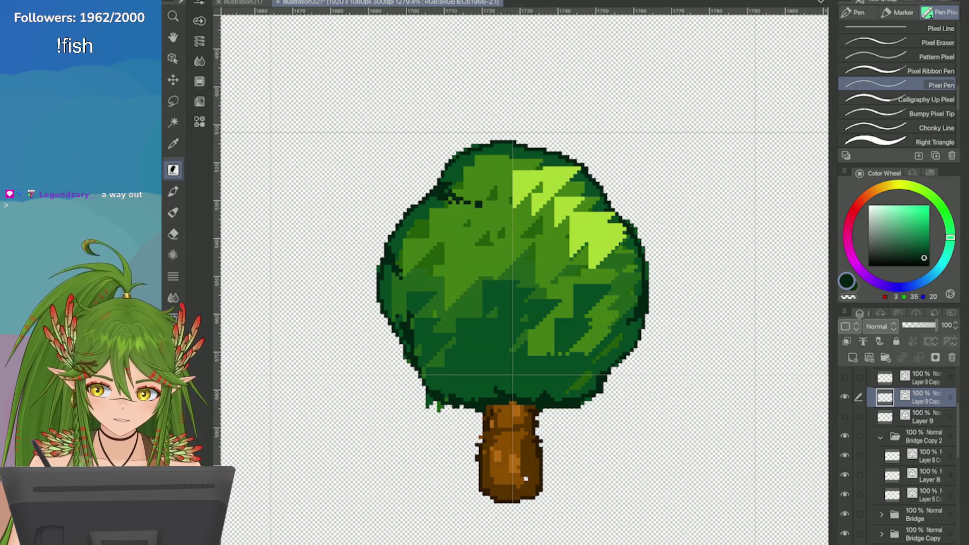
pyautogui.scroll(1, 526, 477)
pyautogui.scroll(3, 508, 476)
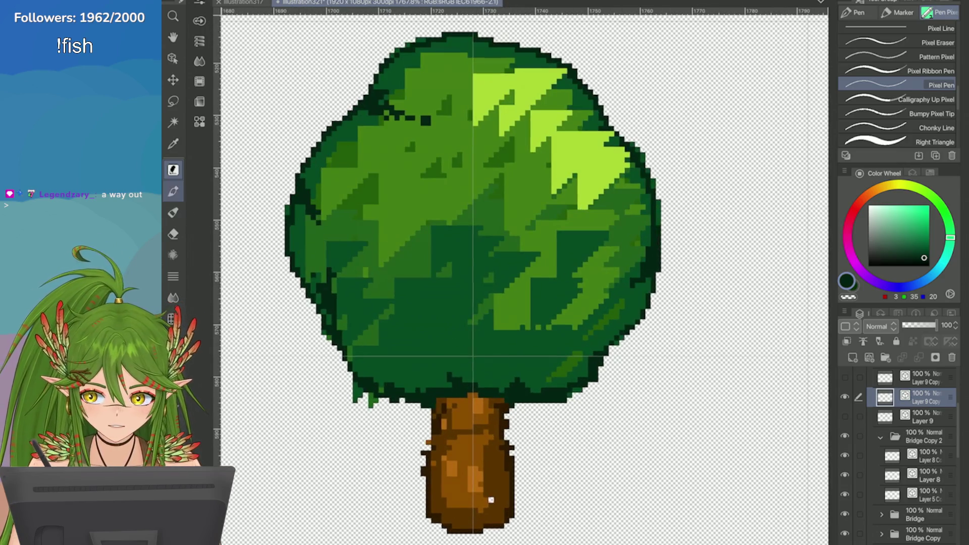
pyautogui.press('alt')
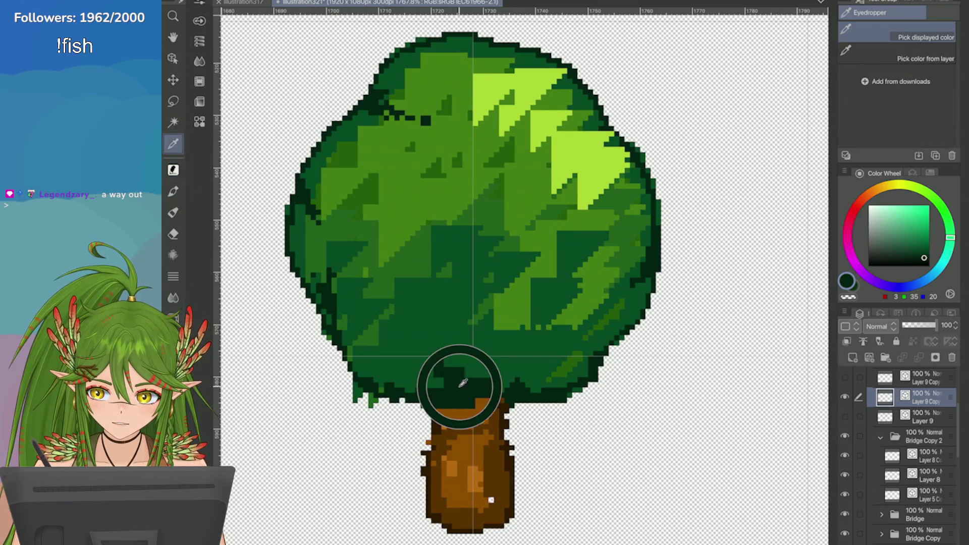
pyautogui.press('.')
pyautogui.press('.')
pyautogui.press('.')
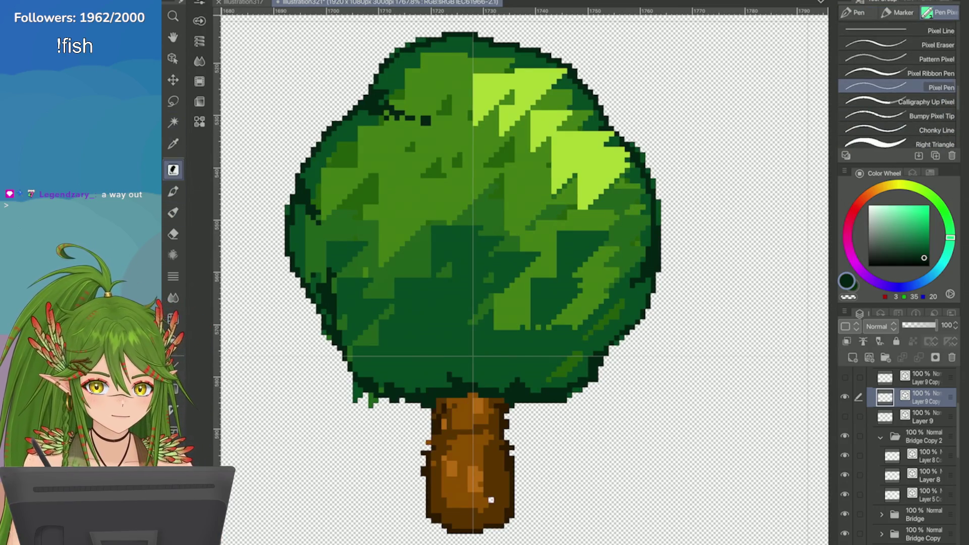
pyautogui.moveTo(540, 376)
pyautogui.mouseDown()
pyautogui.moveTo(396, 374)
pyautogui.moveTo(555, 376)
pyautogui.moveTo(376, 372)
pyautogui.moveTo(374, 364)
pyautogui.mouseUp()
# Step: Paint dark green pixels along the tree canopy's lower band with the Right Triangle pixel brush
pyautogui.scroll(-2, 374, 363)
pyautogui.moveTo(484, 343)
pyautogui.mouseDown()
pyautogui.moveTo(580, 335)
pyautogui.moveTo(542, 338)
pyautogui.mouseUp()
pyautogui.scroll(-8, 666, 346)
pyautogui.scroll(3, 639, 348)
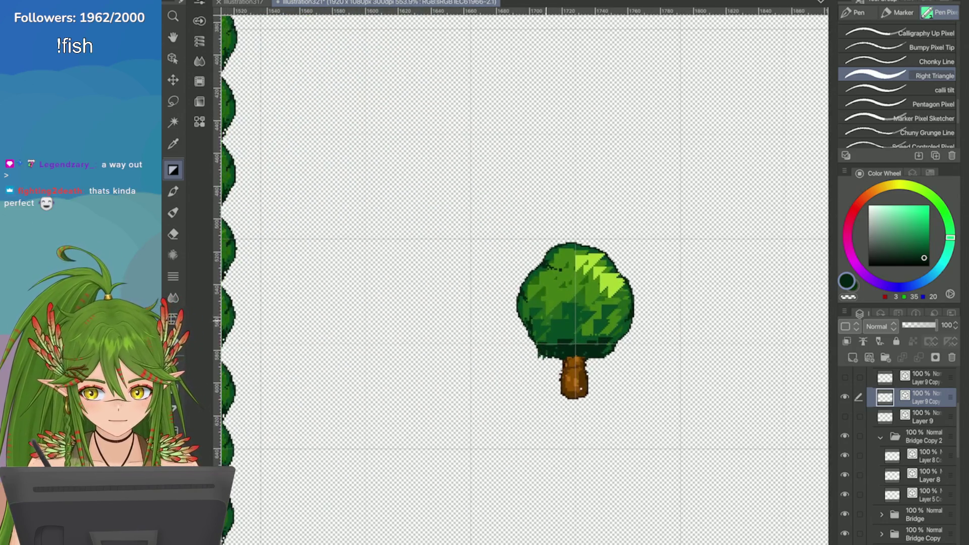
pyautogui.scroll(-5, 631, 313)
pyautogui.scroll(9, 606, 323)
pyautogui.scroll(-3, 580, 353)
pyautogui.scroll(3, 580, 353)
pyautogui.scroll(-4, 555, 354)
pyautogui.scroll(4, 555, 353)
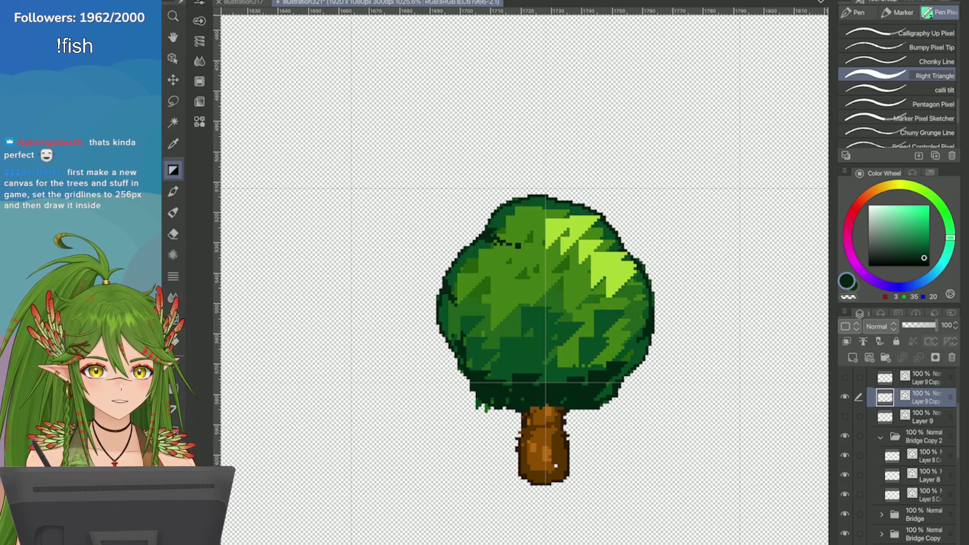
# Step: Zoom out to compare the tree with the map, then straighten the canopy's bottom-left edge
pyautogui.scroll(-10, 525, 278)
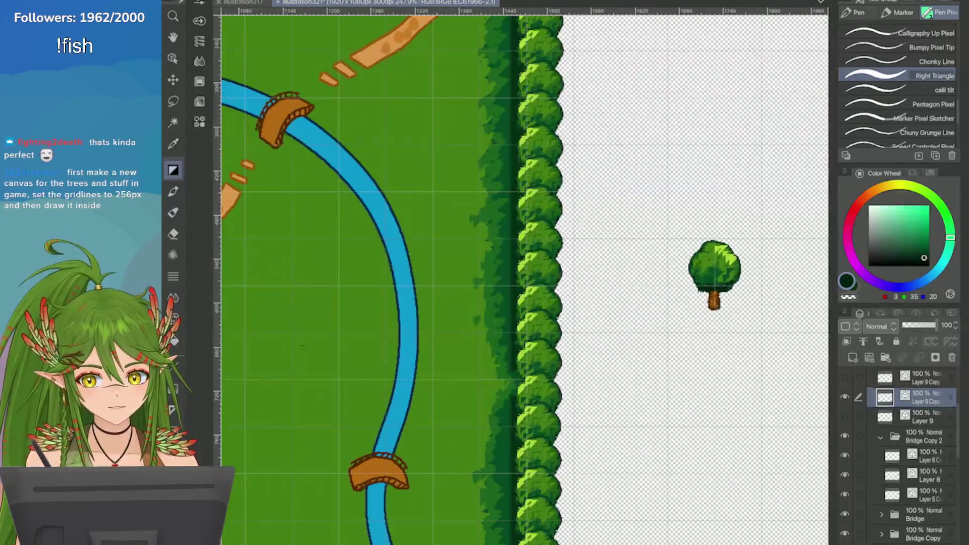
pyautogui.scroll(-5, 525, 277)
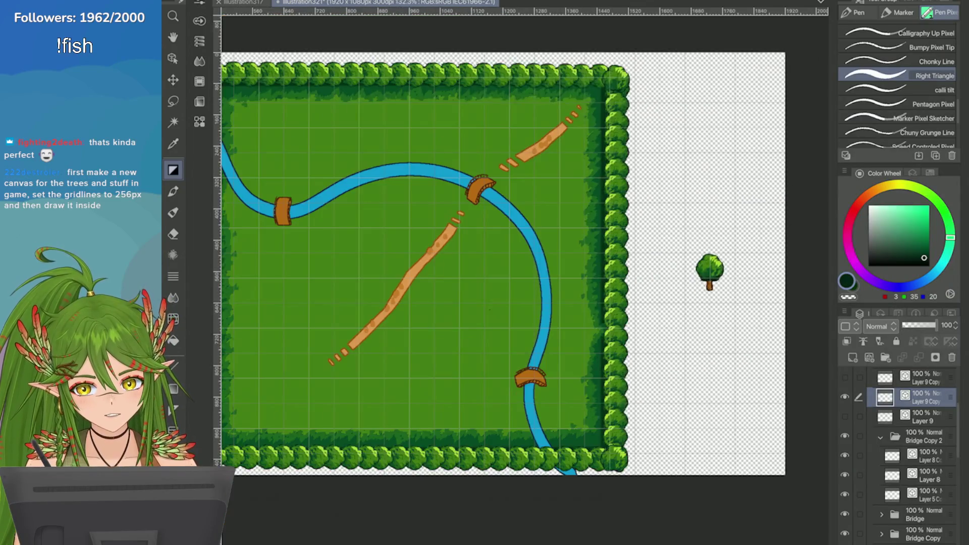
pyautogui.scroll(8, 811, 268)
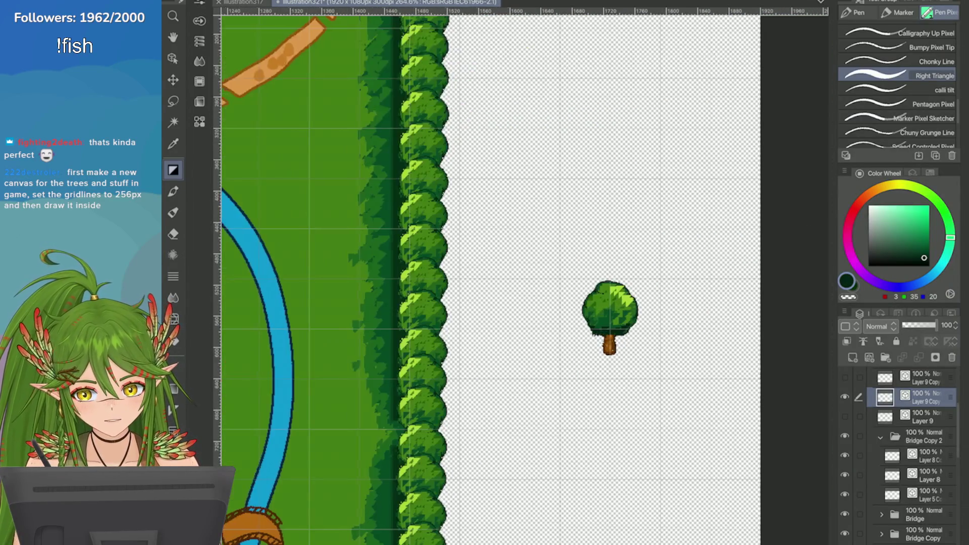
pyautogui.scroll(-4, 807, 353)
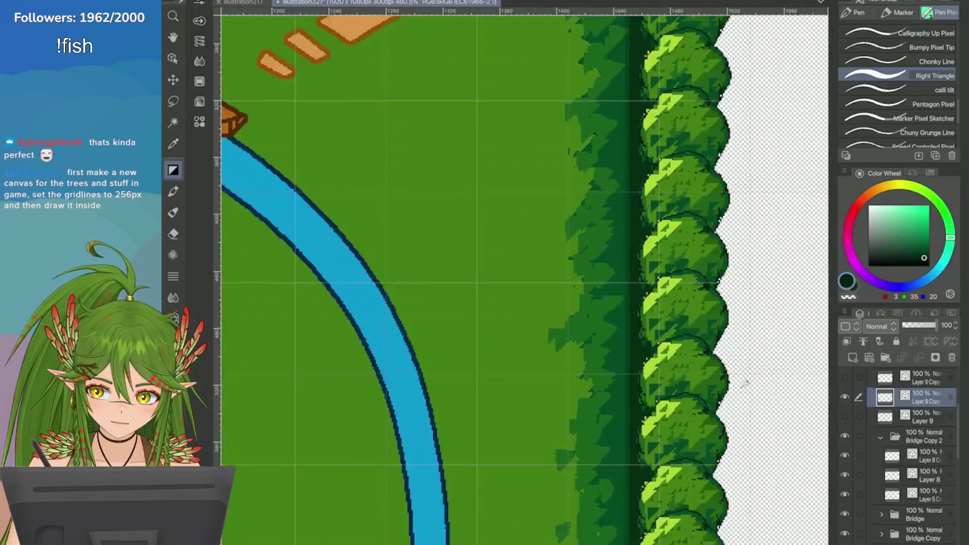
pyautogui.scroll(8, 725, 318)
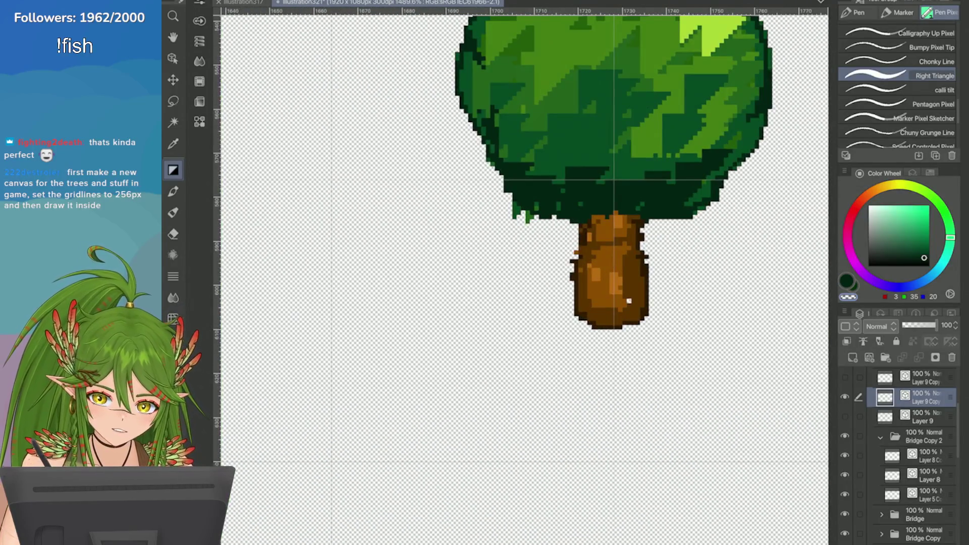
pyautogui.moveTo(515, 206)
pyautogui.mouseDown()
pyautogui.moveTo(535, 222)
pyautogui.moveTo(510, 202)
pyautogui.moveTo(519, 222)
pyautogui.moveTo(550, 211)
pyautogui.mouseUp()
# Step: Erase a small patch of trunk pixels, refill it with brown, and sample a lighter trunk brown
pyautogui.scroll(2, 485, 199)
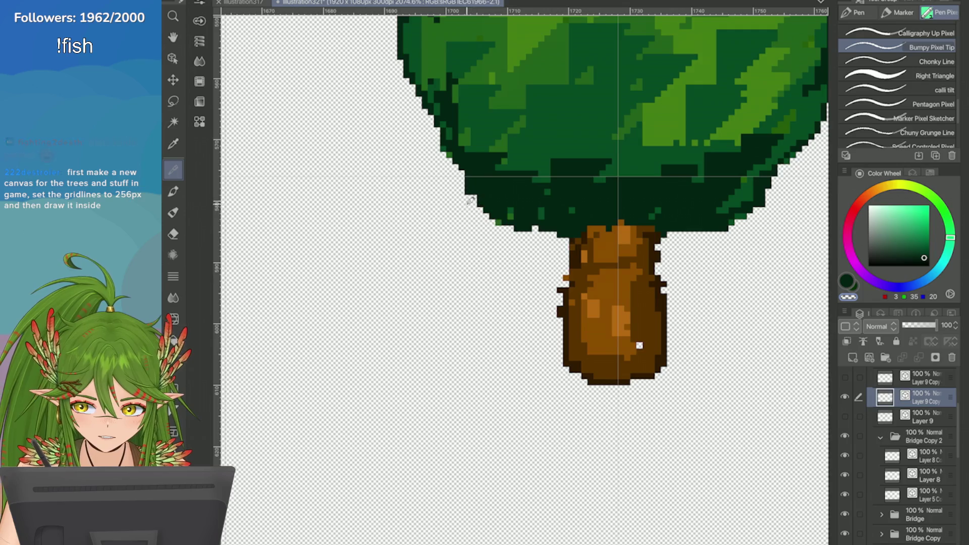
pyautogui.scroll(-1, 639, 346)
pyautogui.scroll(3, 761, 300)
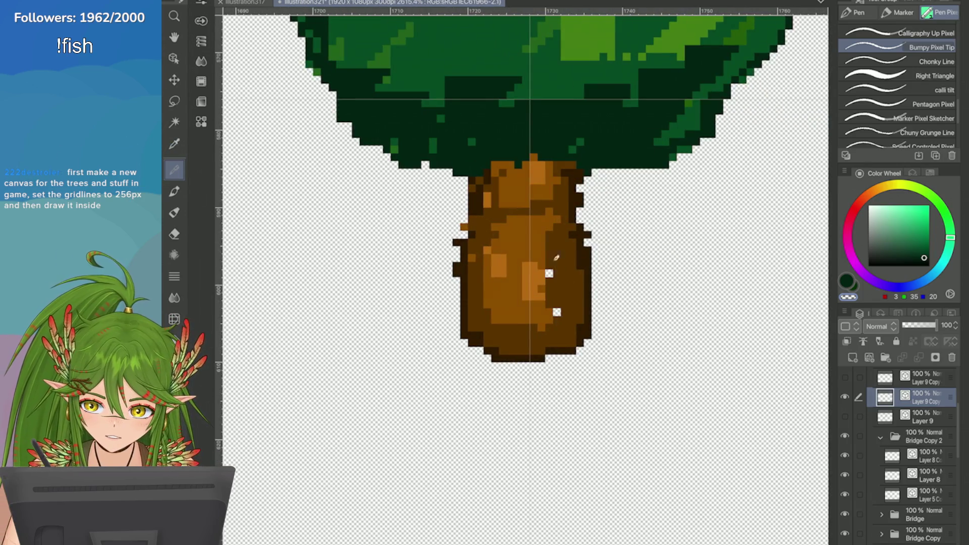
pyautogui.moveTo(556, 290); pyautogui.dragTo(573, 281)
pyautogui.keyDown('alt'); pyautogui.click(564, 281); pyautogui.keyUp('alt')
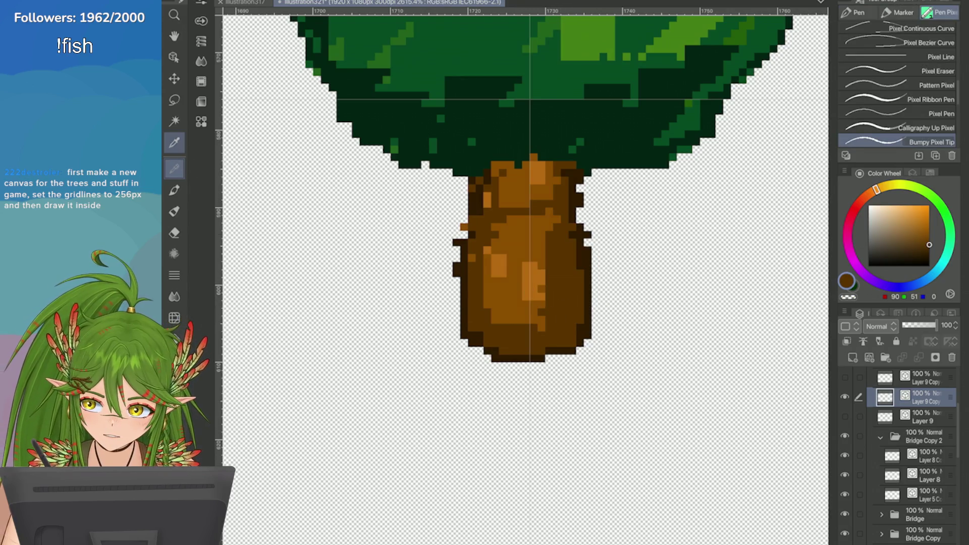
pyautogui.keyDown('alt'); pyautogui.click(522, 241); pyautogui.keyUp('alt')
# Step: Test soft watercolour strokes on the trunk, undo them, and return to the pixel pens
pyautogui.press('b')
pyautogui.click(530, 212)
pyautogui.hotkey('ctrl', 'z')
pyautogui.click(510, 206)
pyautogui.press('p')
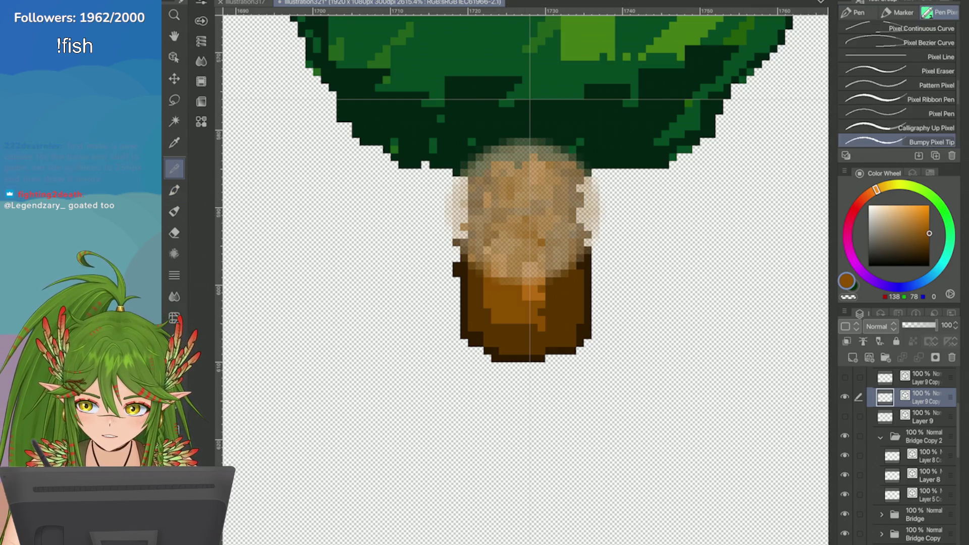
pyautogui.hotkey('ctrl', 'z')
# Step: Apply a transform to the small tree and confirm it
pyautogui.scroll(-3, 657, 357)
pyautogui.scroll(-10, 657, 357)
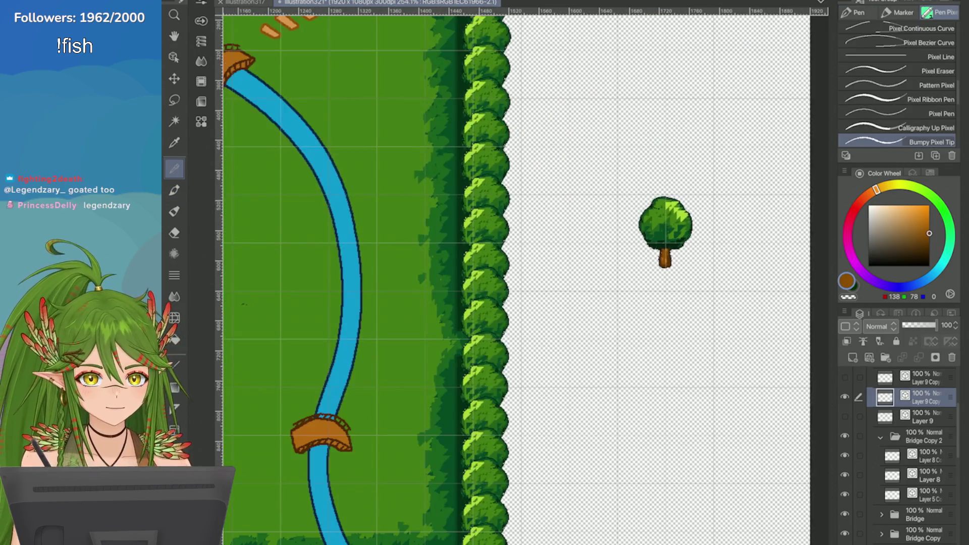
pyautogui.scroll(3, 657, 357)
pyautogui.hotkey('ctrl', 't')
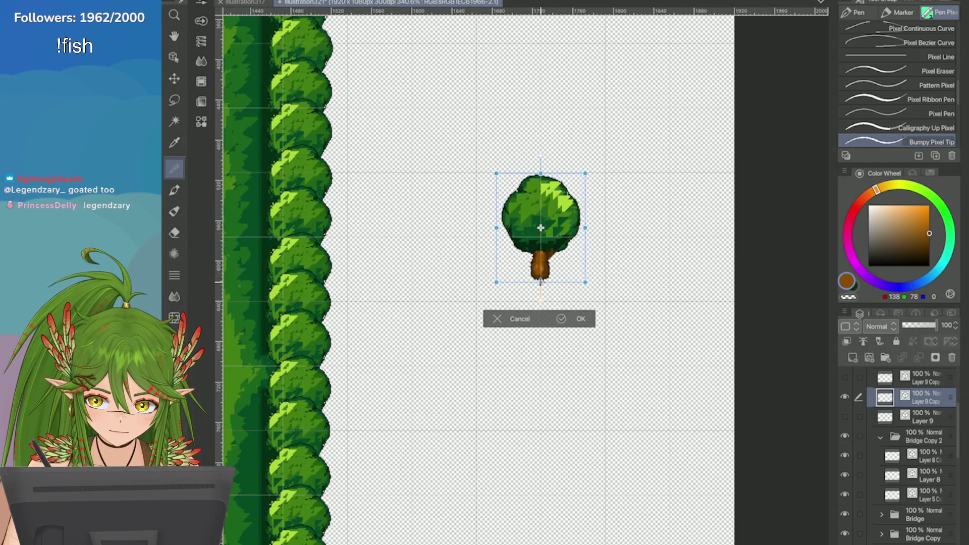
pyautogui.scroll(2, 540, 277)
pyautogui.press('Return')
# Step: Run a second transform on the tree and close it, leaving the tree unchanged
pyautogui.scroll(3, 546, 293)
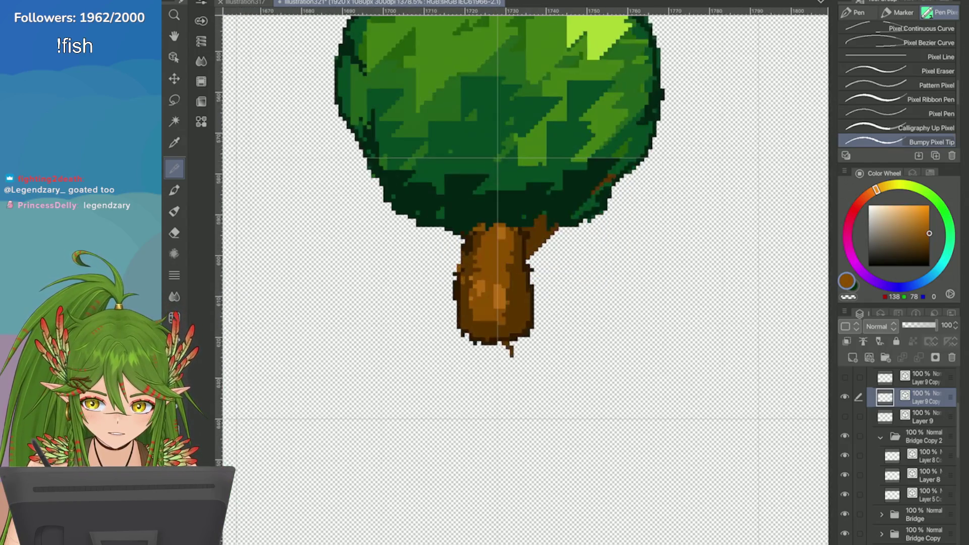
pyautogui.scroll(-2, 546, 293)
pyautogui.hotkey('ctrl', 't')
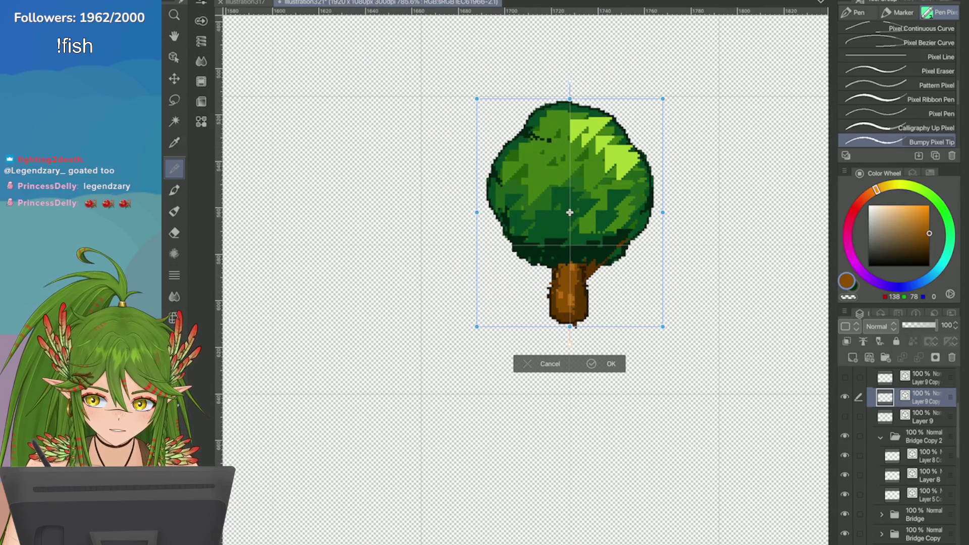
pyautogui.press('Return')
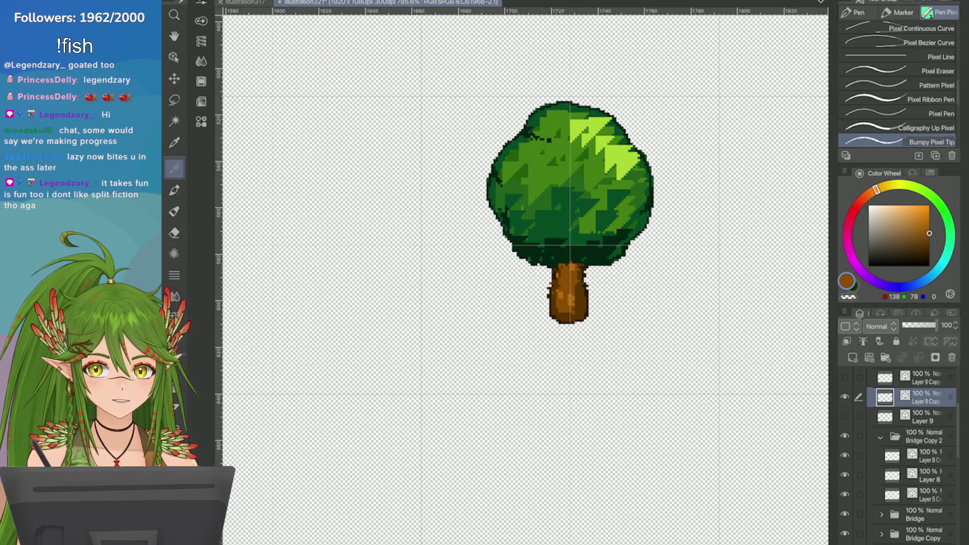
pyautogui.scroll(-8, 751, 330)
pyautogui.scroll(2, 750, 329)
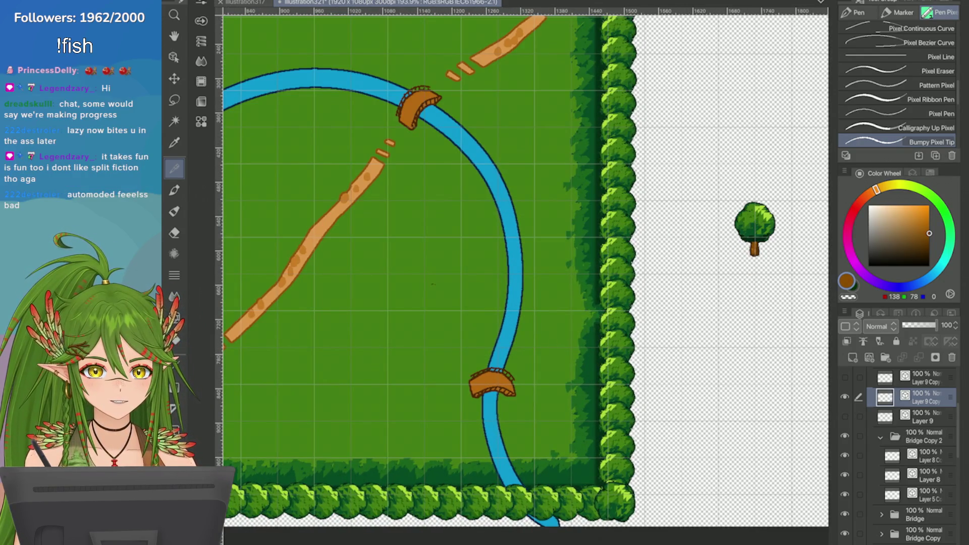
pyautogui.scroll(6, 755, 230)
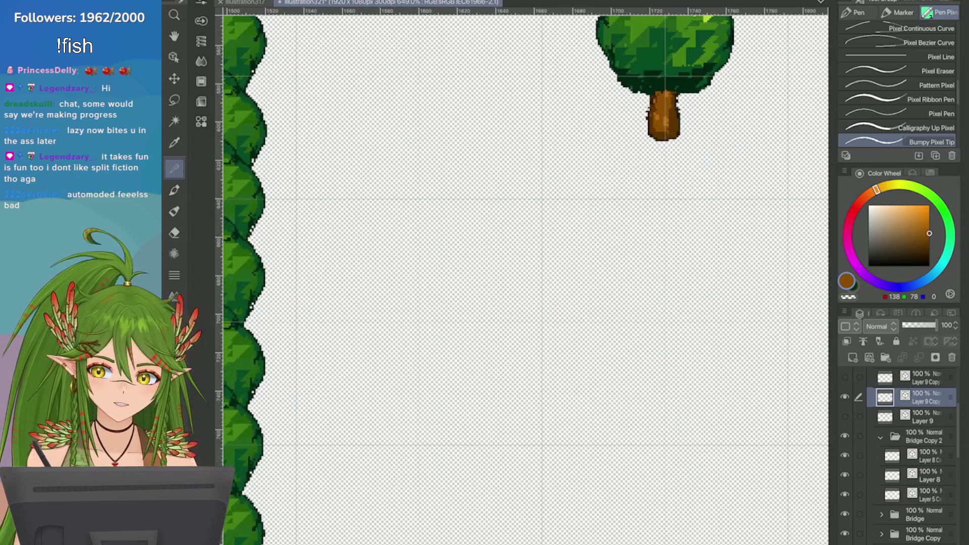